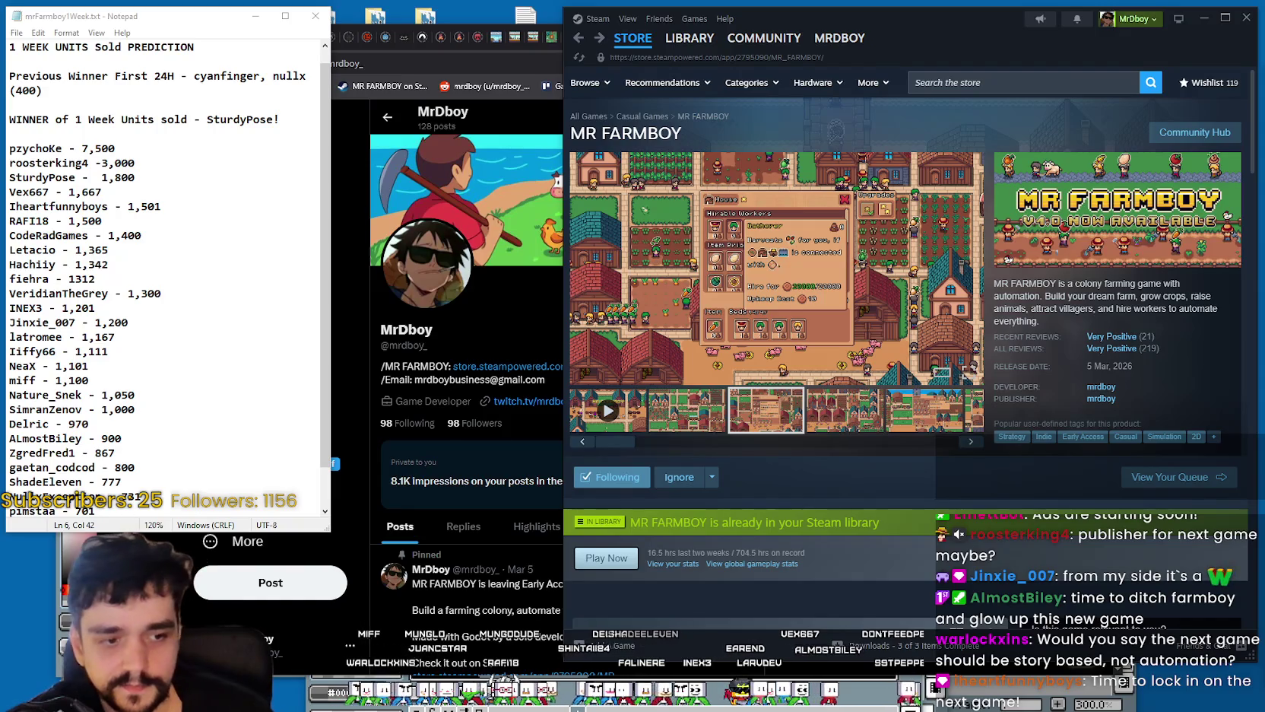
- Copy the winner's 1,800 prediction figure and paste it after the winner's name
{"action": "left_click", "coordinate": [165, 226]}
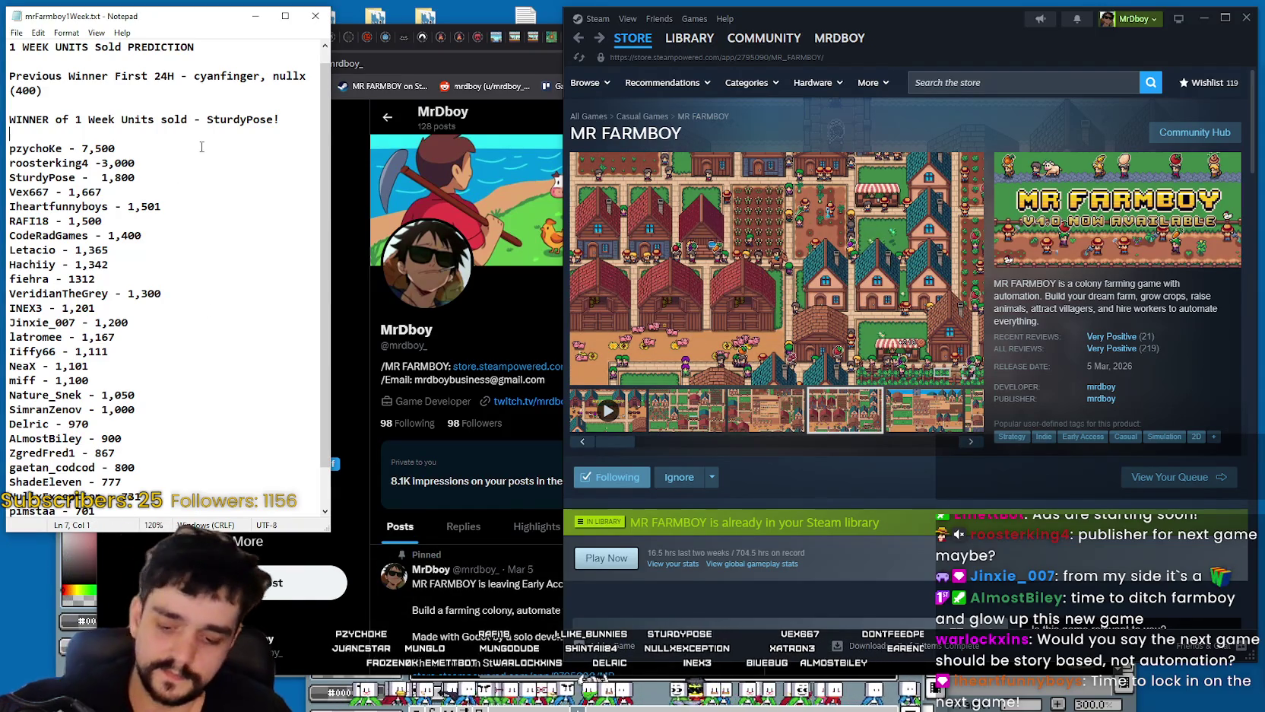
{"action": "left_click", "coordinate": [207, 120]}
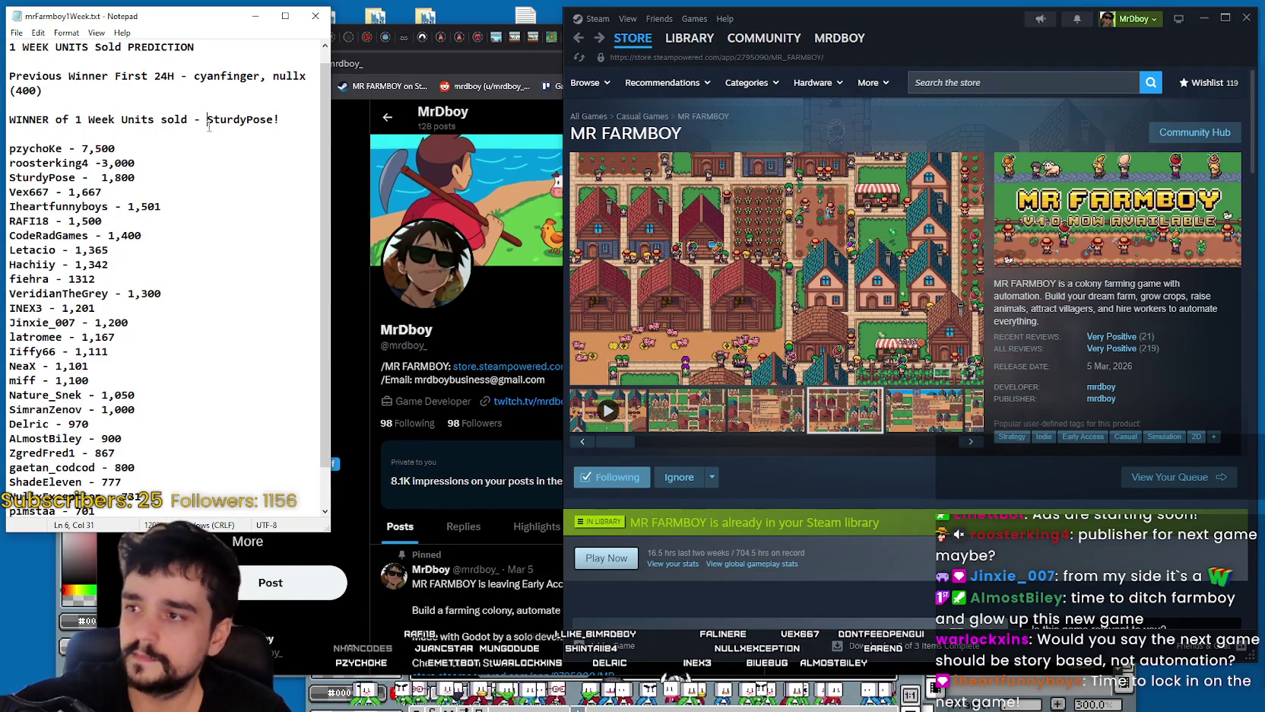
{"action": "left_click_drag", "start_coordinate": [151, 218], "coordinate": [144, 235]}
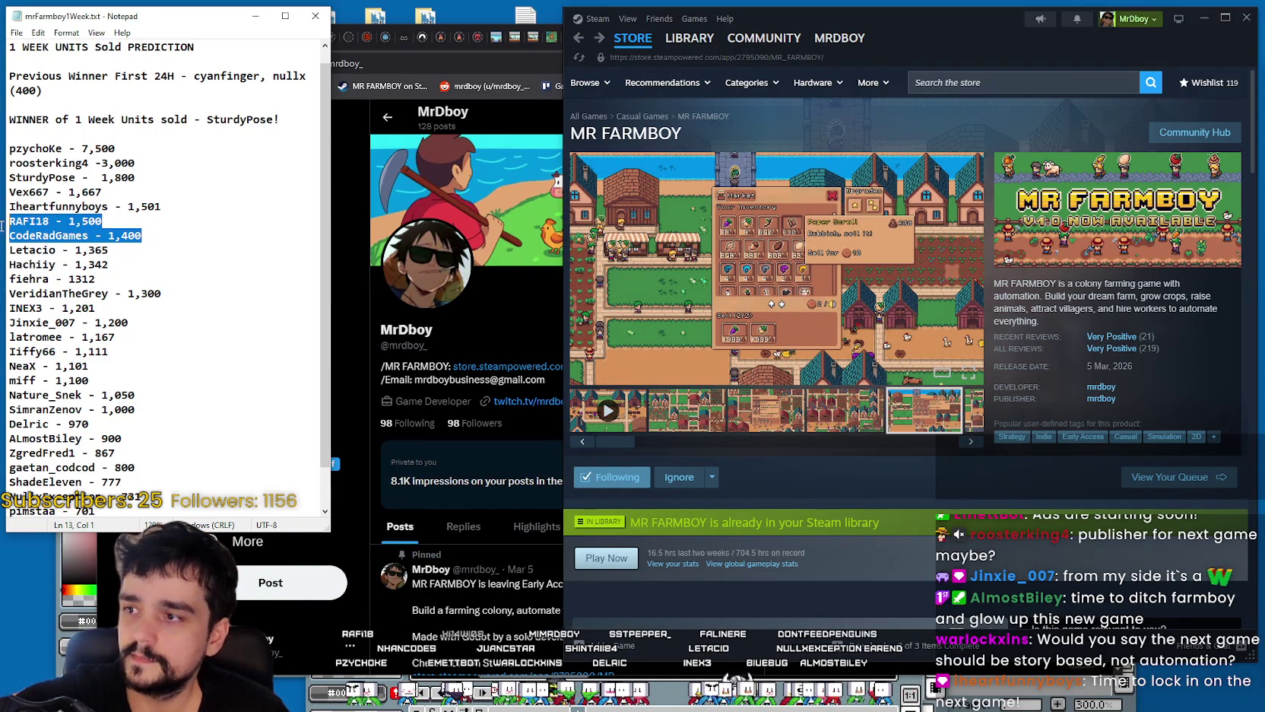
{"action": "left_click", "coordinate": [190, 192]}
{"action": "mouse_move", "coordinate": [136, 177]}
{"action": "left_mouse_down"}
{"action": "mouse_move", "coordinate": [27, 178]}
{"action": "mouse_move", "coordinate": [101, 178]}
{"action": "left_mouse_up"}
{"action": "key", "text": "ctrl+c"}
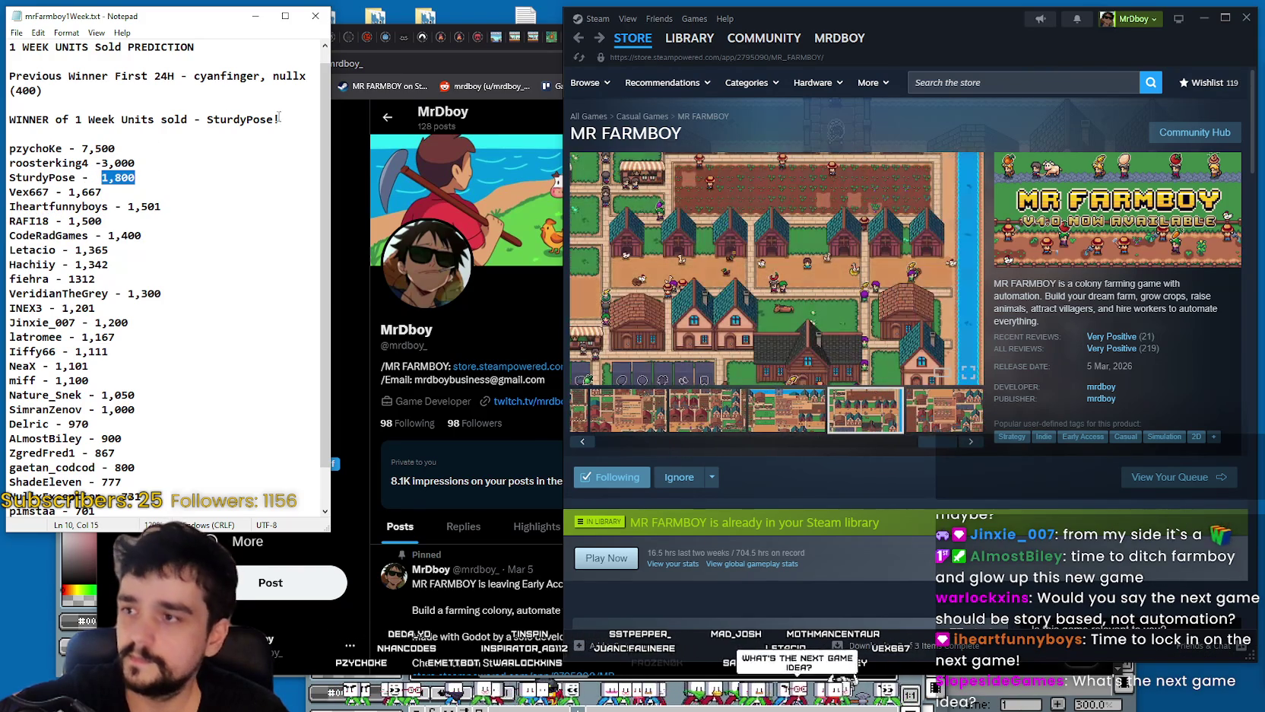
{"action": "left_click", "coordinate": [277, 120]}
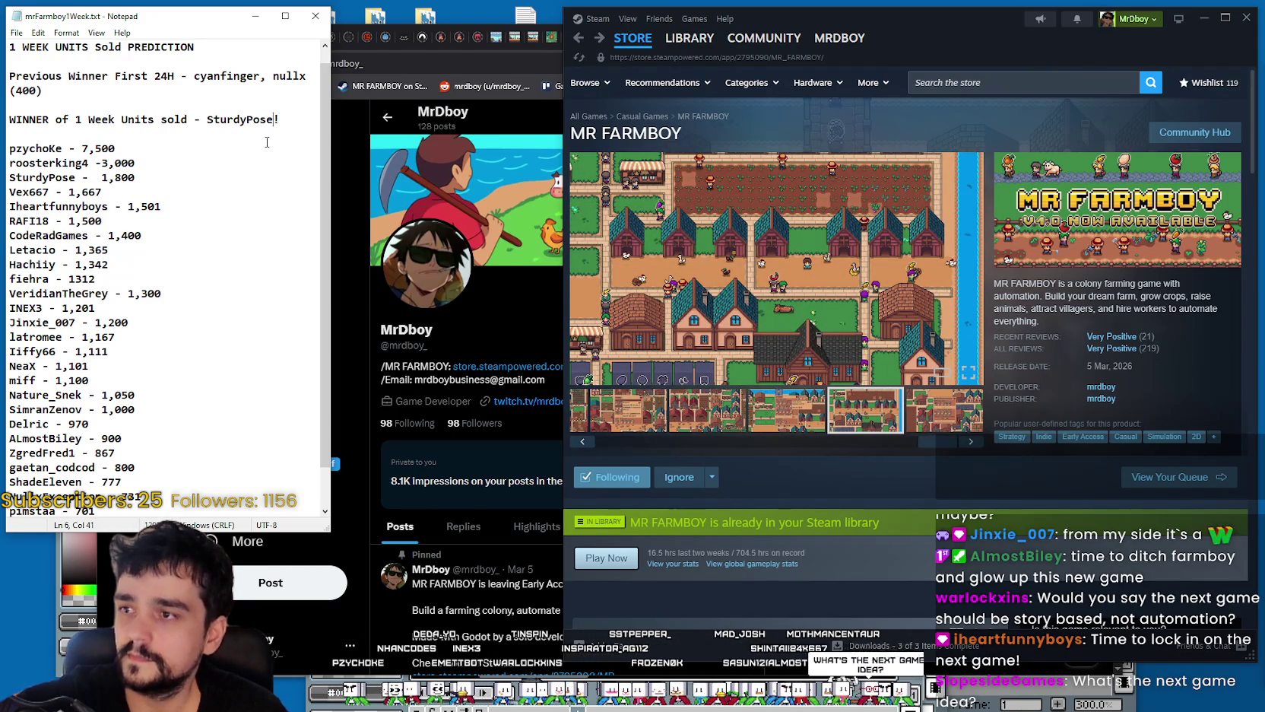
{"action": "key", "text": "ctrl+v"}
{"action": "type", "text": "e "}
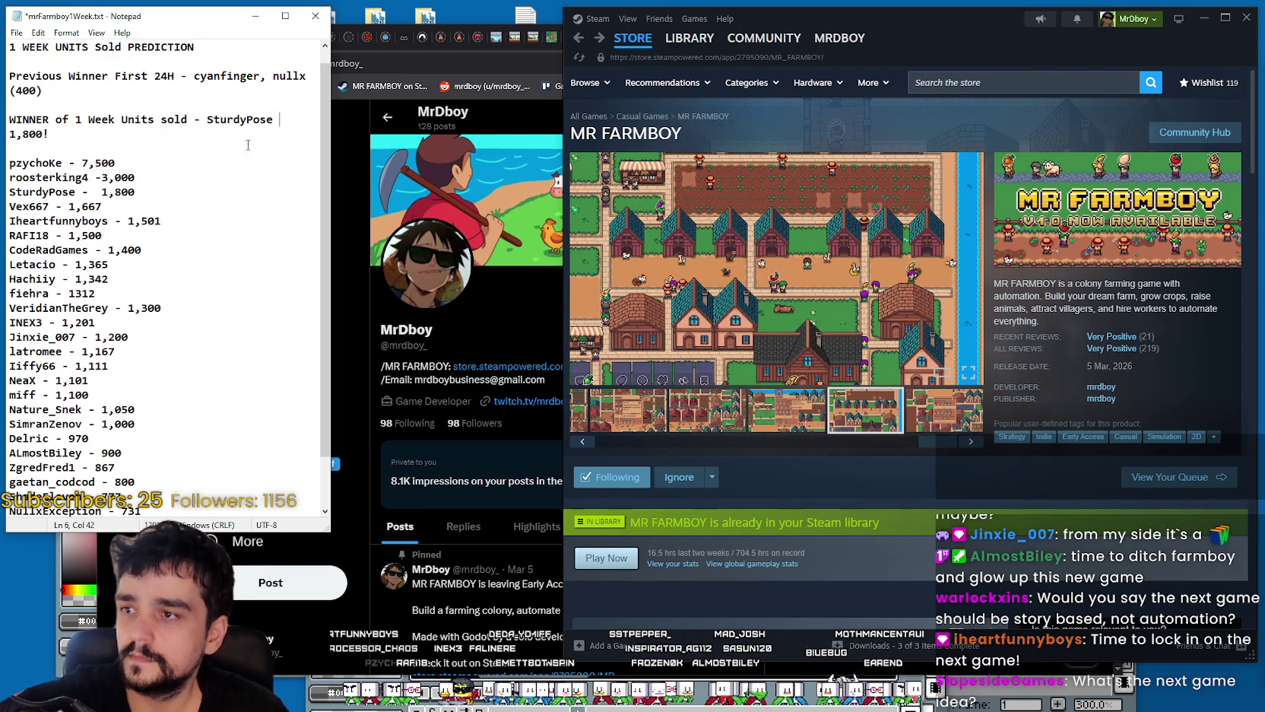
{"action": "type", "text": "-"}
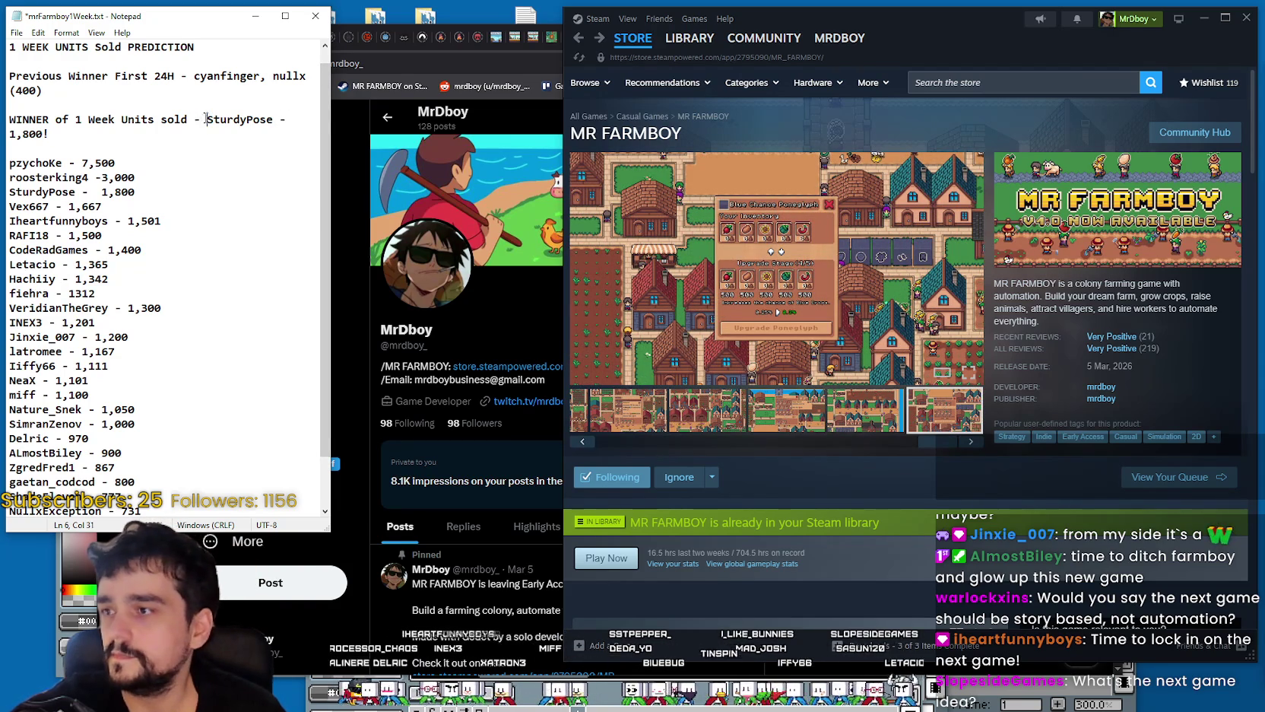
- Delete the dash, move the winner's name onto its own line, and save the file
{"action": "left_click_drag", "start_coordinate": [205, 119], "coordinate": [187, 119]}
{"action": "key", "text": "BackSpace"}
{"action": "key", "text": "Return"}
{"action": "key", "text": "End"}
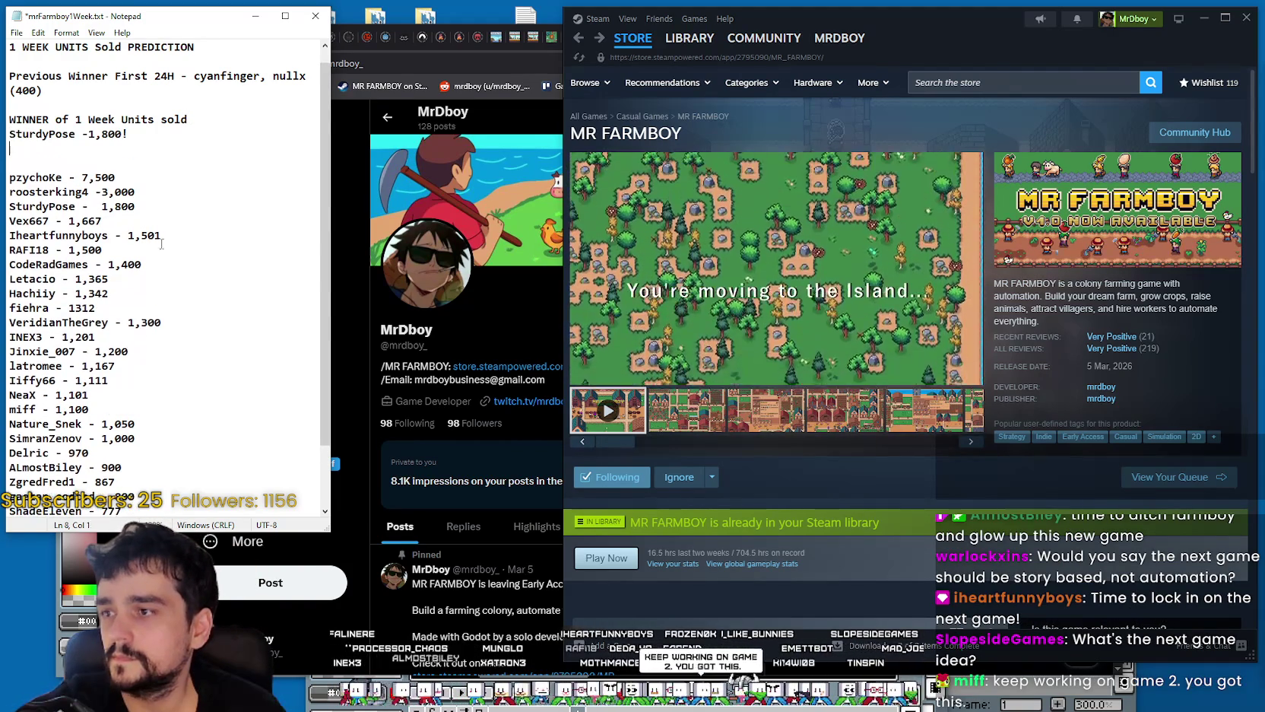
{"action": "left_click", "coordinate": [205, 278]}
{"action": "key", "text": "ctrl+s"}
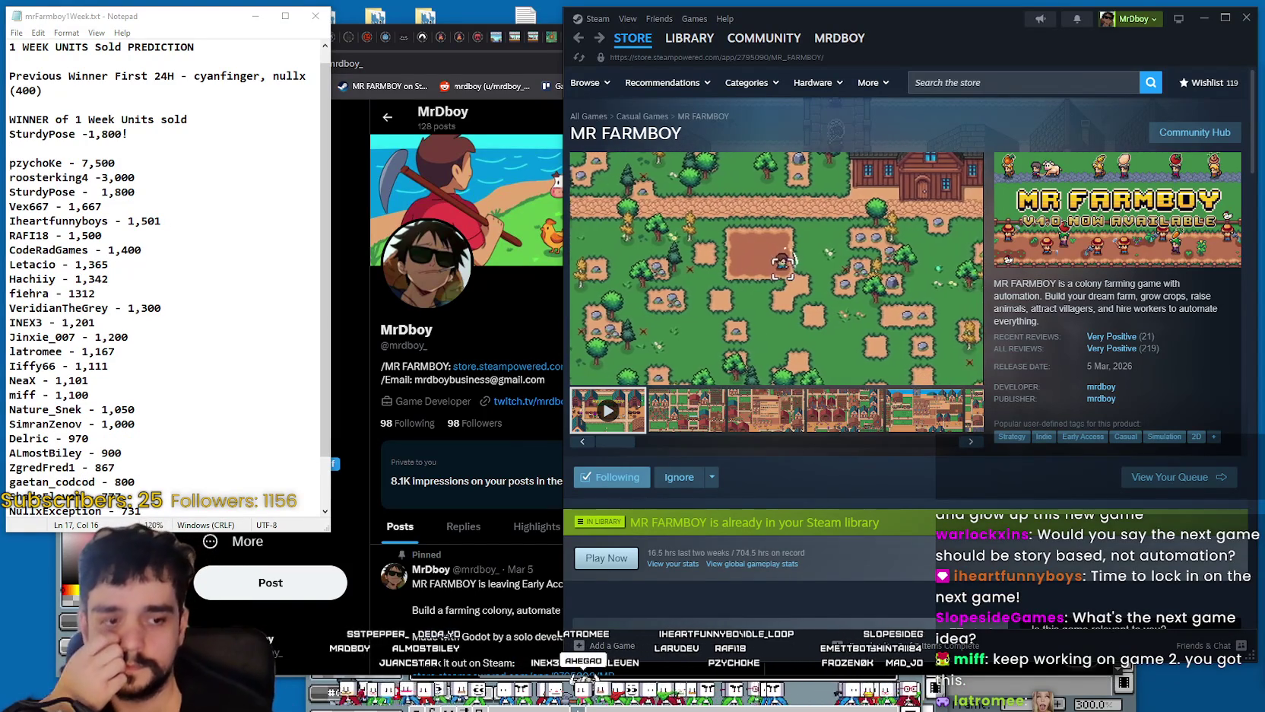
{"action": "key", "text": "alt+Tab"}
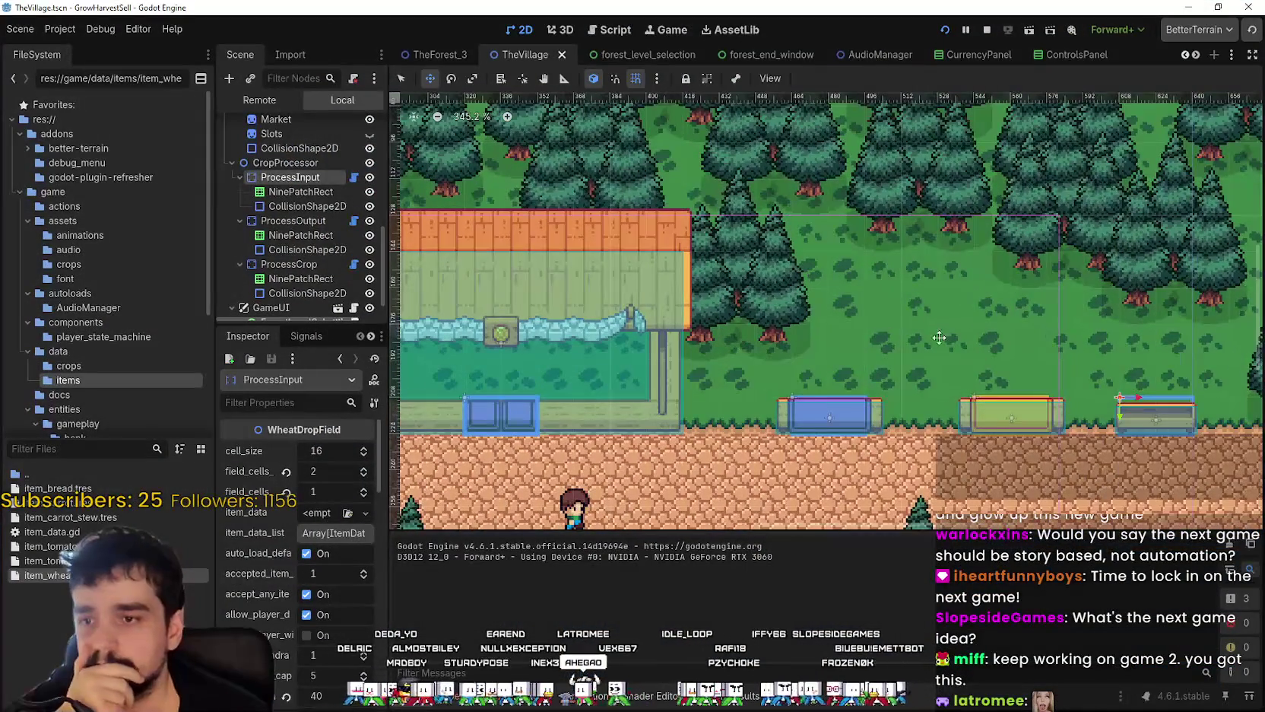
- Run GrowHarvestSell from TheVillage scene and restore the game to a smaller window
{"action": "scroll", "coordinate": [1144, 399], "scroll_direction": "down", "scroll_amount": 1}
{"action": "key", "text": "alt+Tab"}
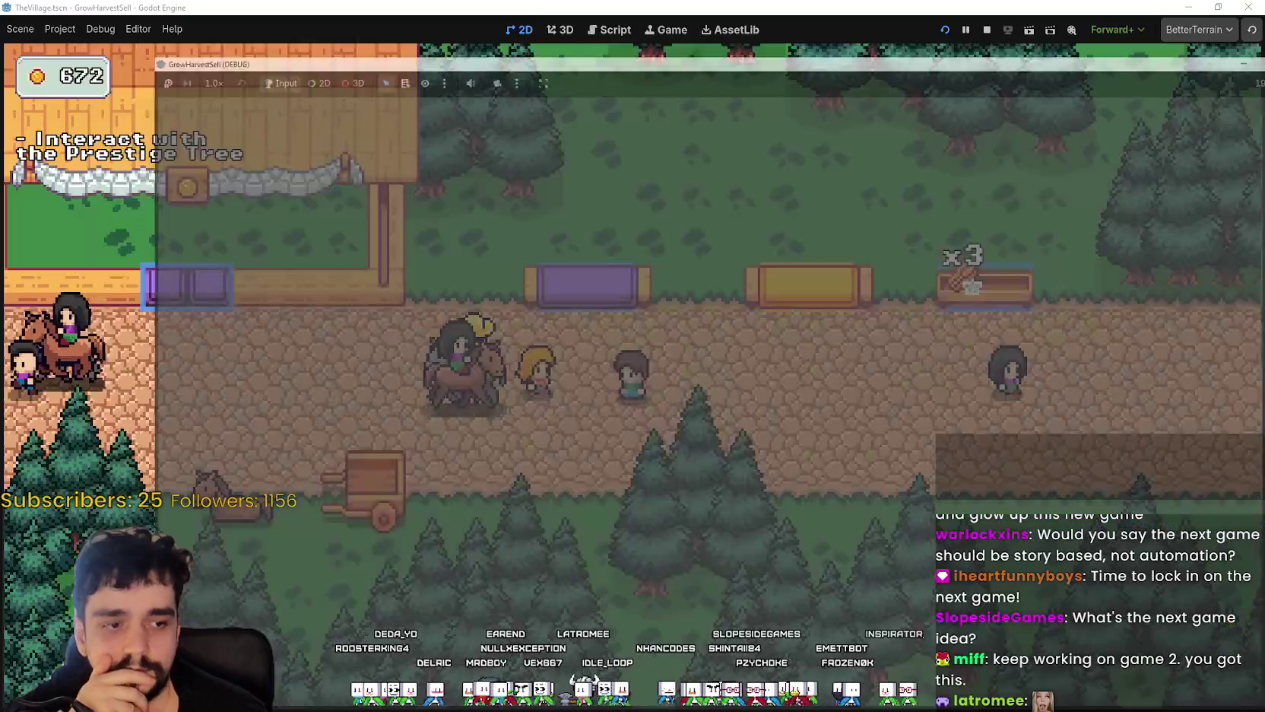
{"action": "double_click", "coordinate": [827, 9]}
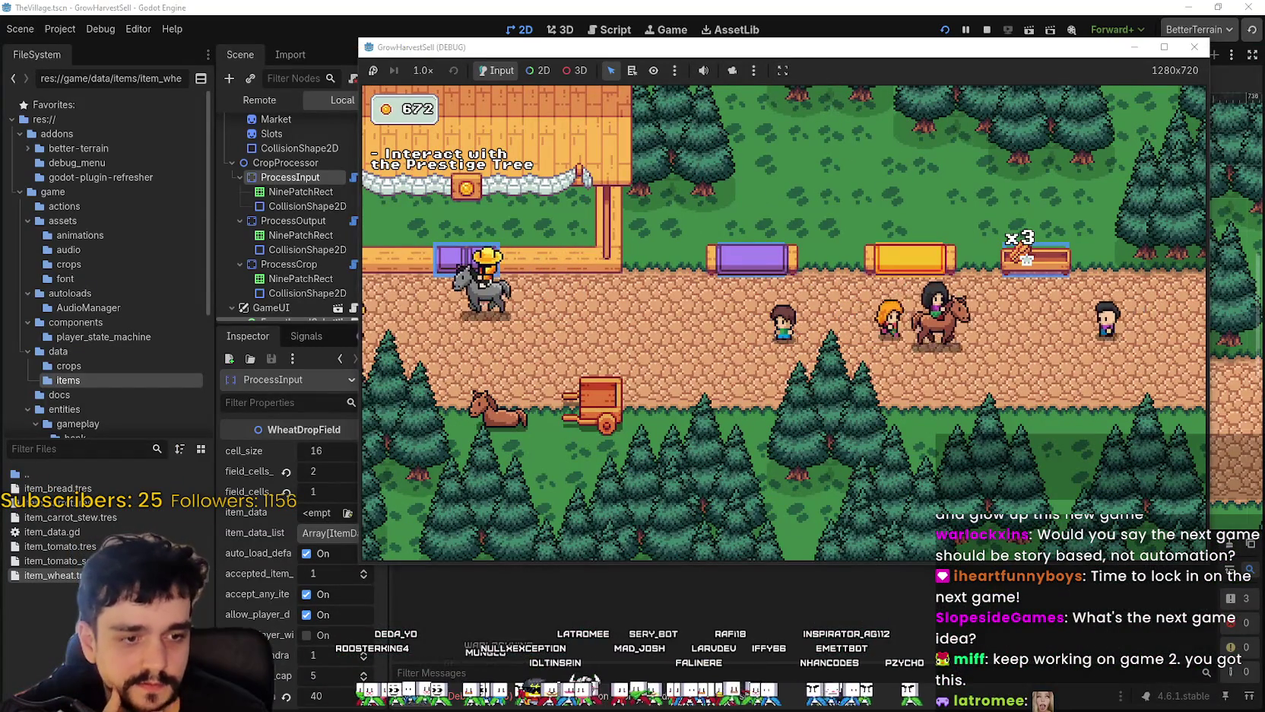
{"action": "key", "text": "alt+Tab"}
{"action": "scroll", "coordinate": [748, 415], "scroll_direction": "down", "scroll_amount": 3}
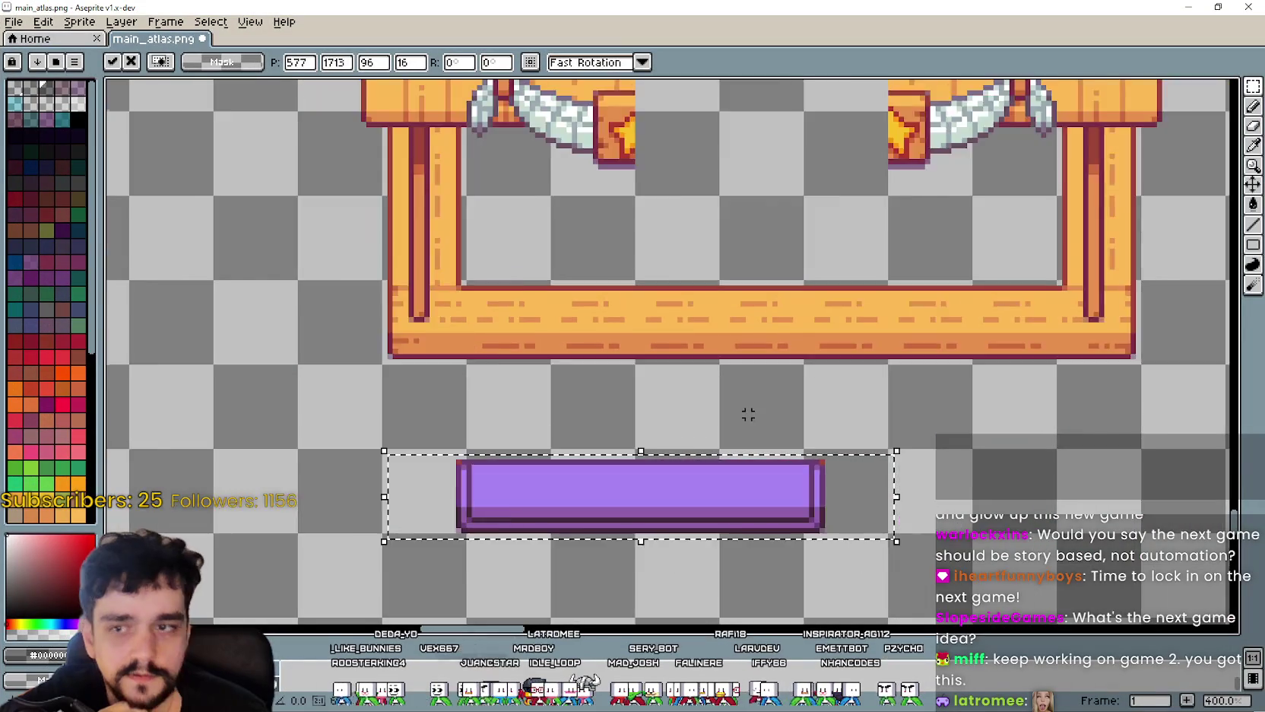
- Move the purple bar down off the orange beam and place a copy onto the stall's beam
{"action": "mouse_move", "coordinate": [748, 415]}
{"action": "left_mouse_down"}
{"action": "mouse_move", "coordinate": [914, 438]}
{"action": "mouse_move", "coordinate": [861, 276]}
{"action": "mouse_move", "coordinate": [867, 243]}
{"action": "left_mouse_up"}
{"action": "scroll", "coordinate": [889, 422], "scroll_direction": "up", "scroll_amount": 2}
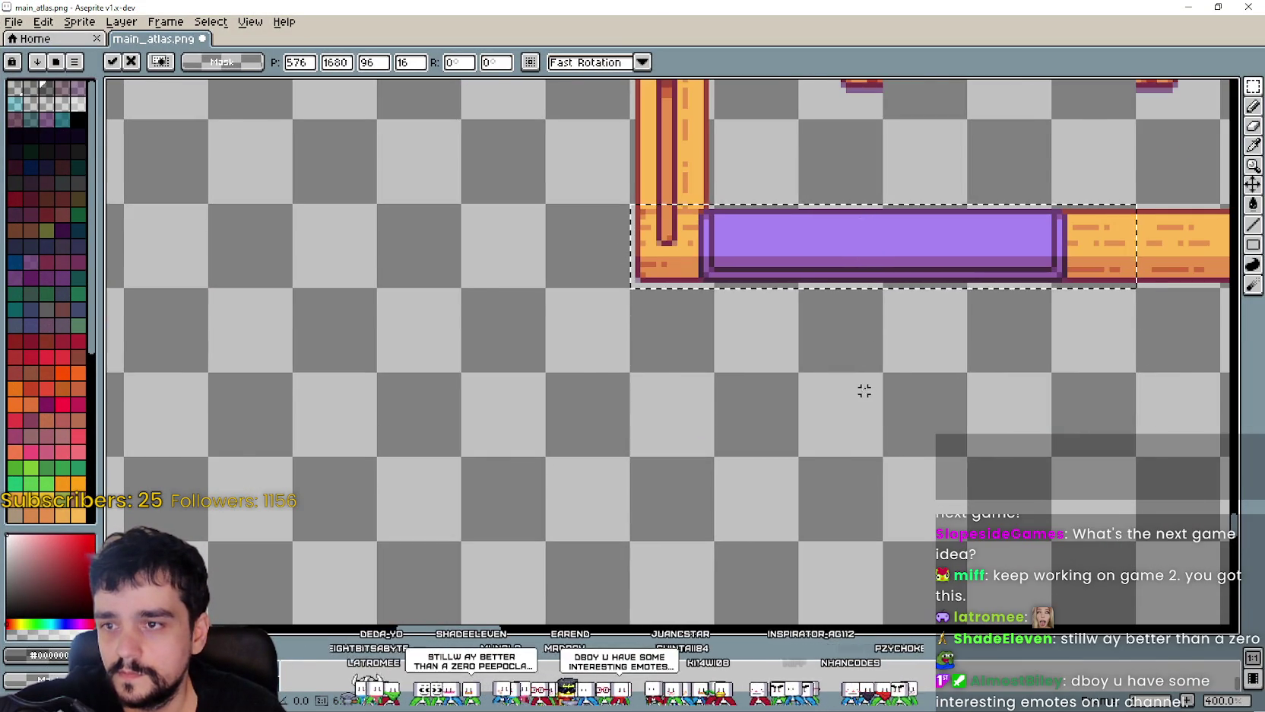
{"action": "scroll", "coordinate": [862, 390], "scroll_direction": "down", "scroll_amount": 1}
{"action": "mouse_move", "coordinate": [861, 297]}
{"action": "left_mouse_down"}
{"action": "mouse_move", "coordinate": [779, 434]}
{"action": "mouse_move", "coordinate": [712, 418]}
{"action": "left_mouse_up"}
{"action": "key", "text": "Return"}
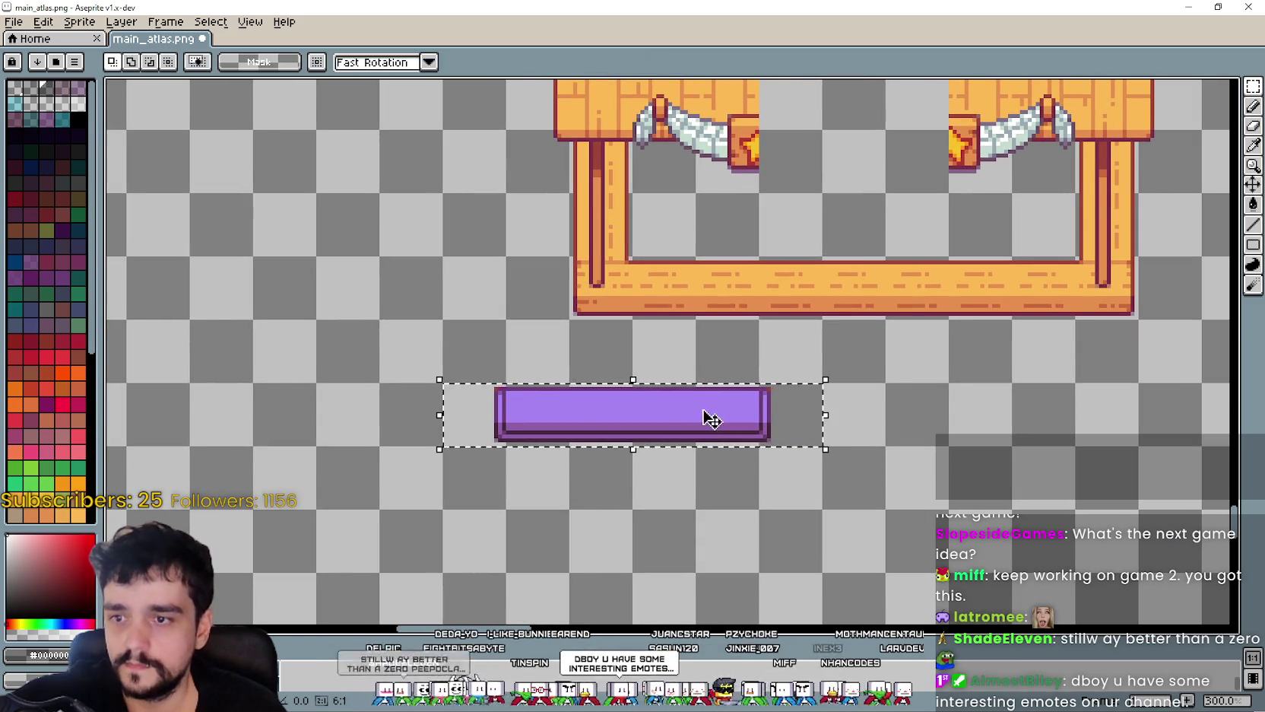
{"action": "mouse_move", "coordinate": [707, 419]}
{"action": "left_mouse_down"}
{"action": "mouse_move", "coordinate": [805, 274]}
{"action": "mouse_move", "coordinate": [871, 275]}
{"action": "left_mouse_up"}
{"action": "key", "text": "ctrl+d"}
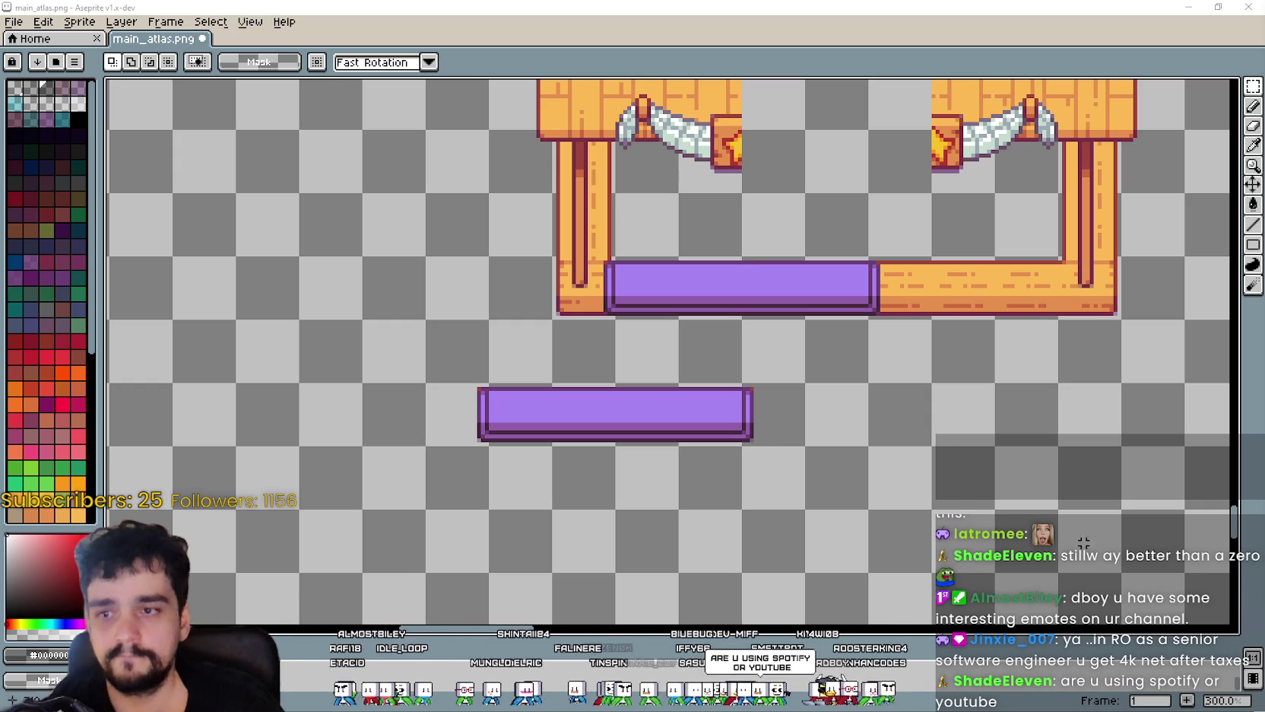
- Recentre the view on the stall sprites and try, then clear, a selection on the lower purple bar
{"action": "left_click_drag", "start_coordinate": [786, 430], "coordinate": [706, 424]}
{"action": "scroll", "coordinate": [706, 424], "scroll_direction": "down", "scroll_amount": 1}
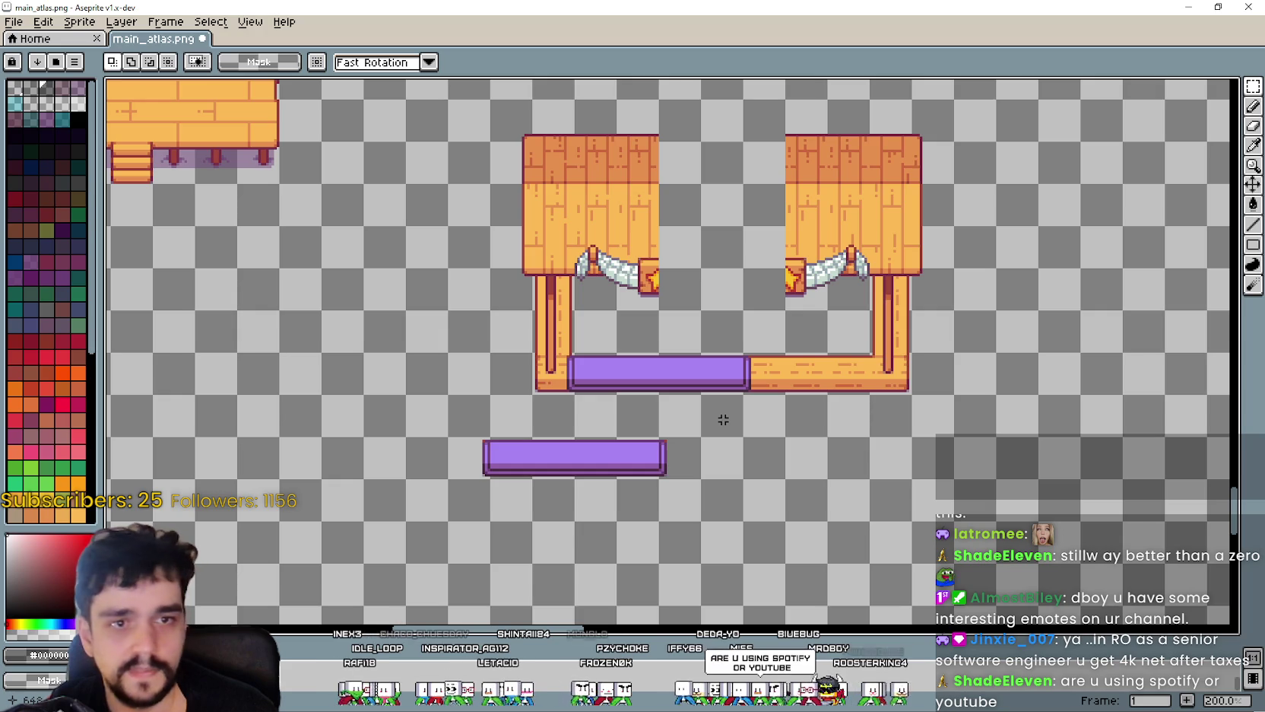
{"action": "left_click_drag", "start_coordinate": [745, 317], "coordinate": [715, 361]}
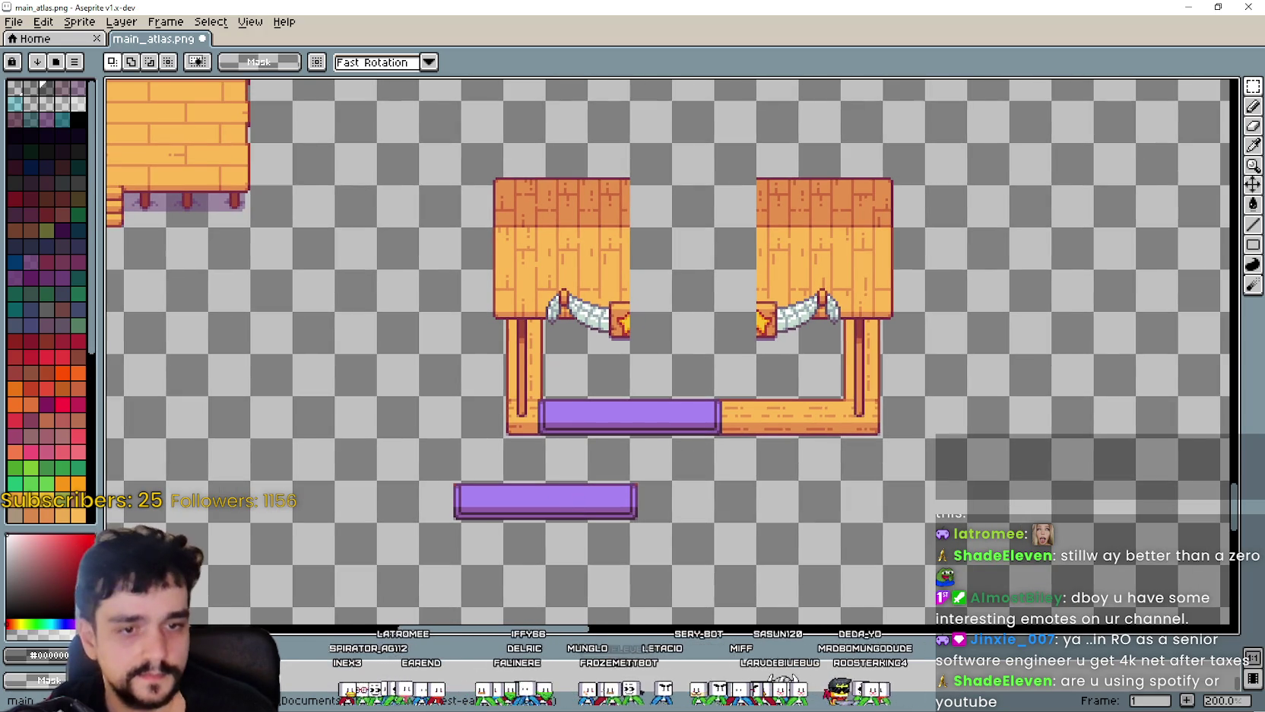
{"action": "scroll", "coordinate": [713, 393], "scroll_direction": "down", "scroll_amount": 1}
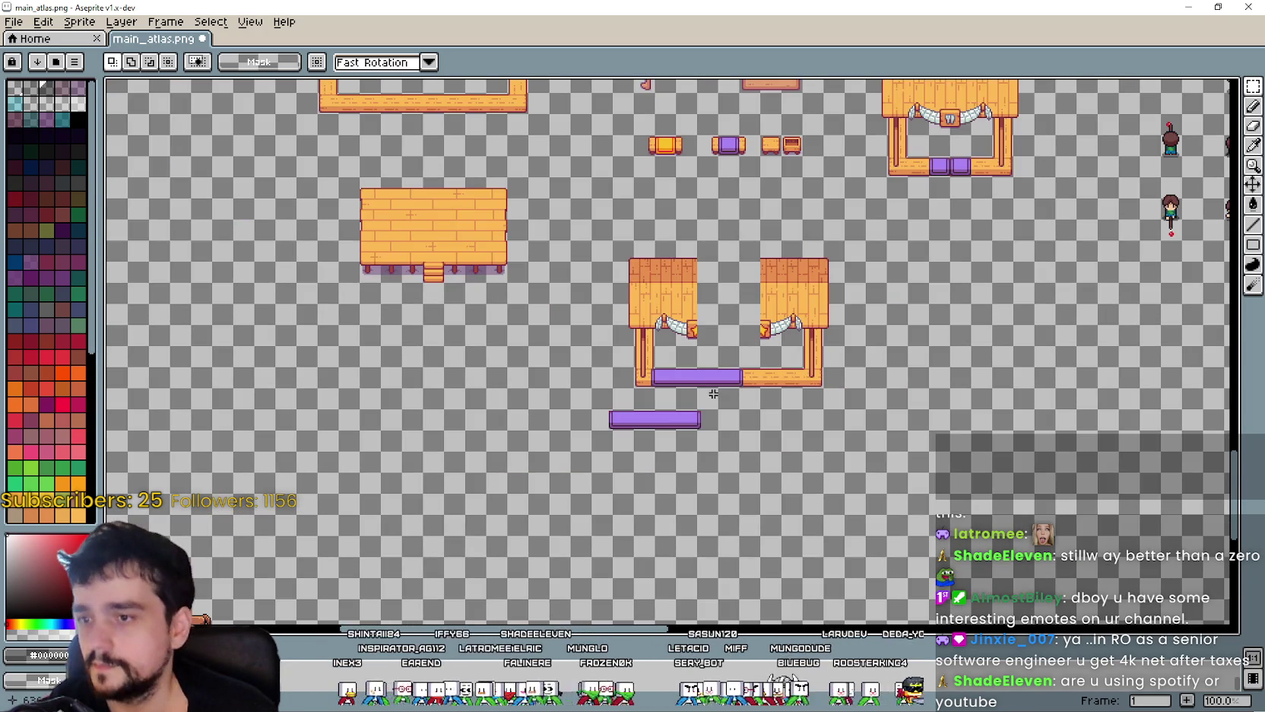
{"action": "scroll", "coordinate": [758, 385], "scroll_direction": "up", "scroll_amount": 2}
{"action": "scroll", "coordinate": [734, 380], "scroll_direction": "down", "scroll_amount": 1}
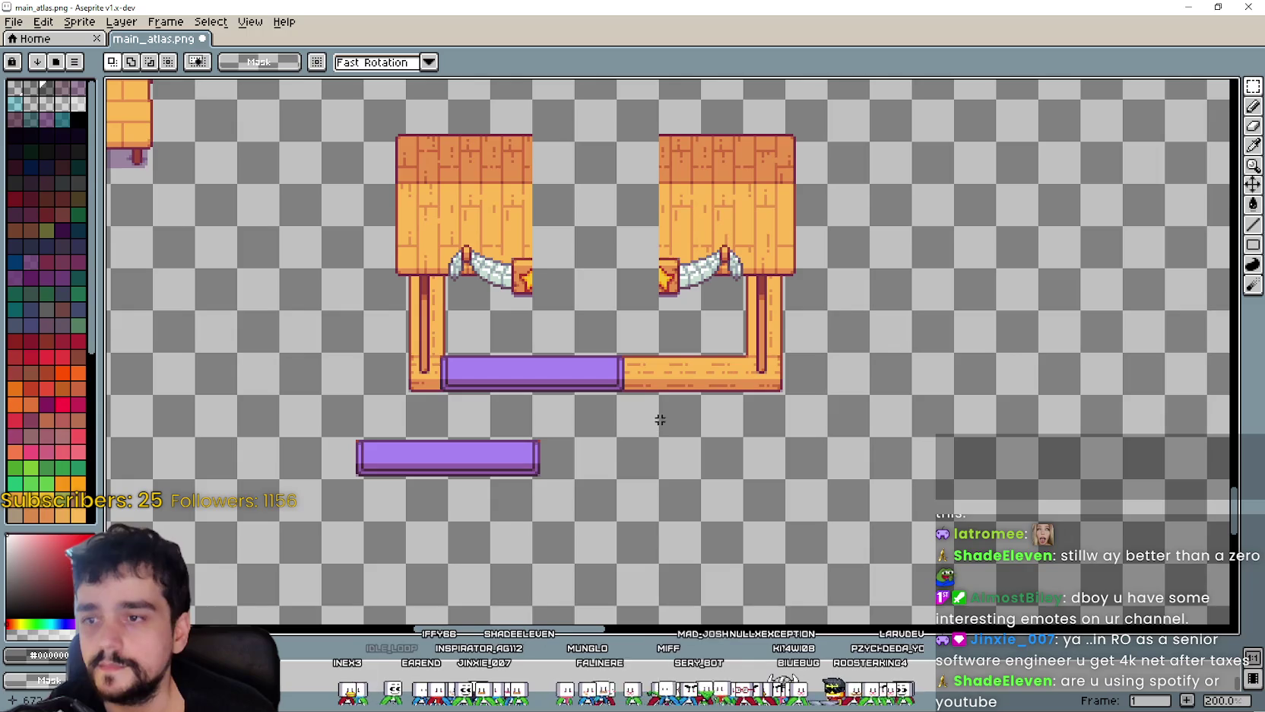
{"action": "scroll", "coordinate": [753, 426], "scroll_direction": "down", "scroll_amount": 2}
{"action": "scroll", "coordinate": [556, 502], "scroll_direction": "up", "scroll_amount": 1}
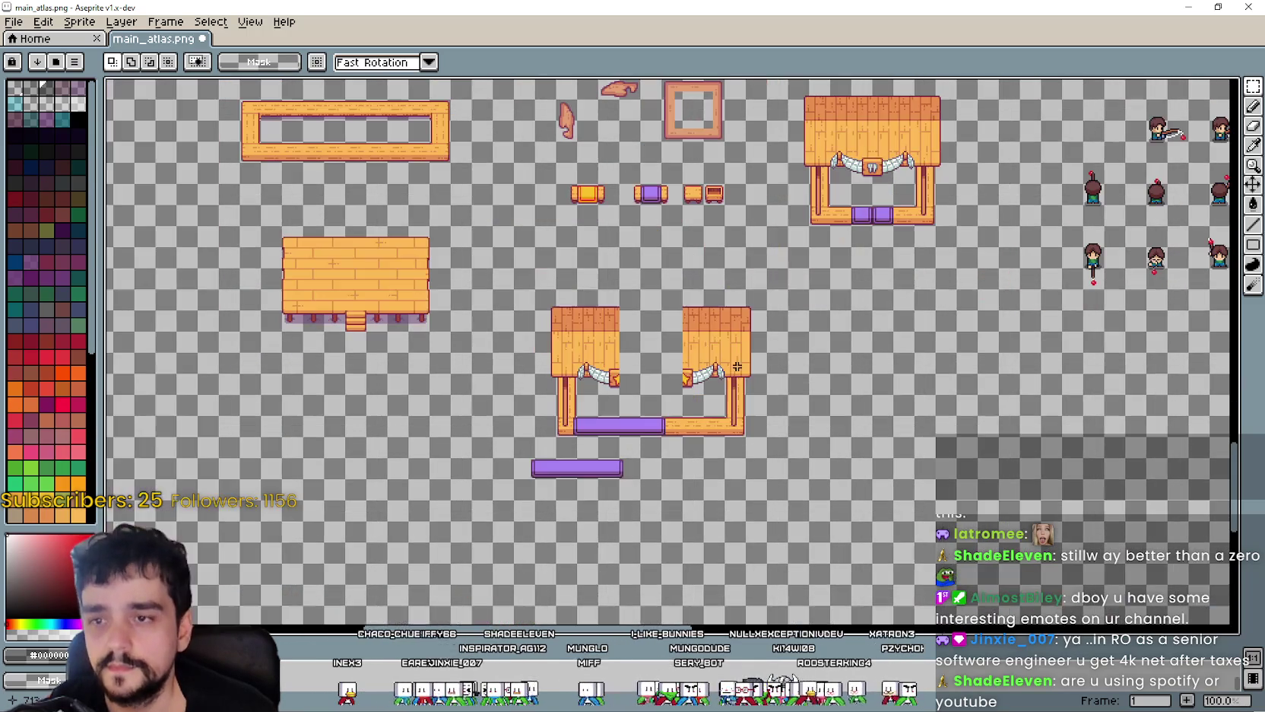
{"action": "scroll", "coordinate": [585, 472], "scroll_direction": "up", "scroll_amount": 2}
{"action": "left_click_drag", "start_coordinate": [627, 422], "coordinate": [693, 479]}
{"action": "scroll", "coordinate": [917, 441], "scroll_direction": "down", "scroll_amount": 1}
{"action": "left_click", "coordinate": [707, 367]}
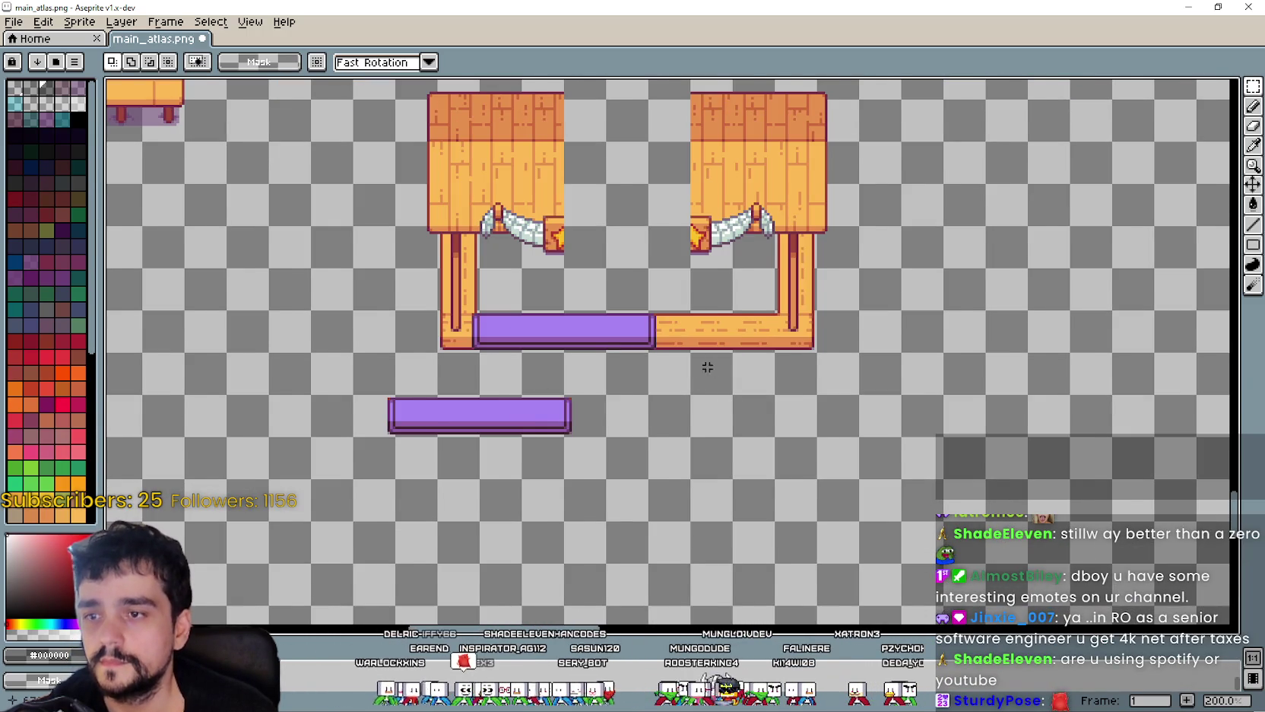
{"action": "scroll", "coordinate": [707, 367], "scroll_direction": "down", "scroll_amount": 2}
{"action": "scroll", "coordinate": [763, 364], "scroll_direction": "up", "scroll_amount": 1}
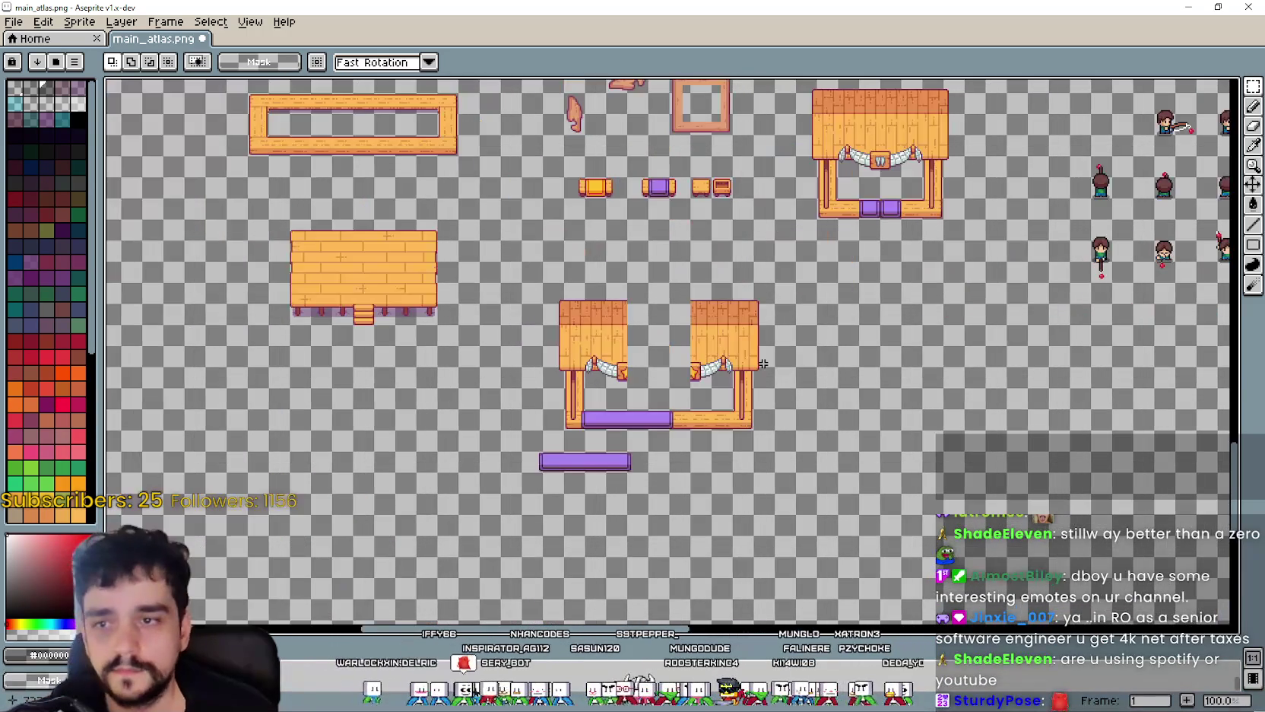
{"action": "scroll", "coordinate": [646, 312], "scroll_direction": "up", "scroll_amount": 2}
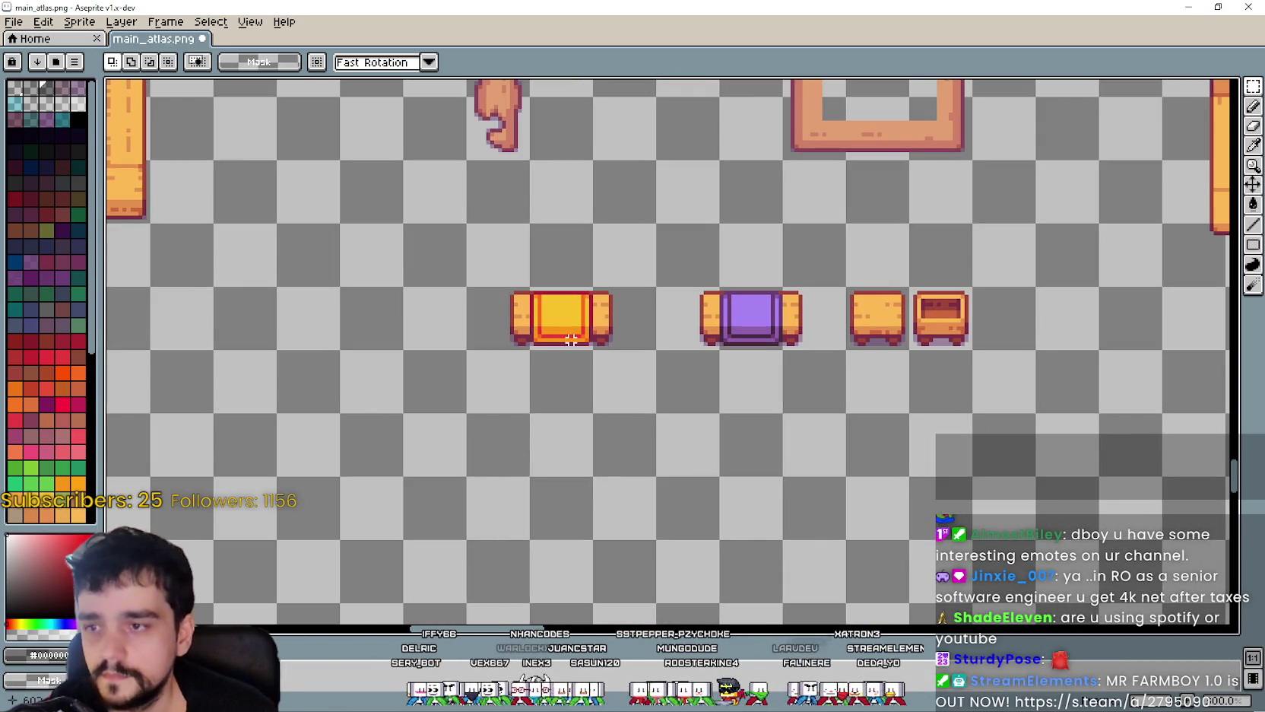
- Move the lower purple bar down 16 pixels
{"action": "left_click", "coordinate": [579, 320]}
{"action": "scroll", "coordinate": [695, 403], "scroll_direction": "down", "scroll_amount": 2}
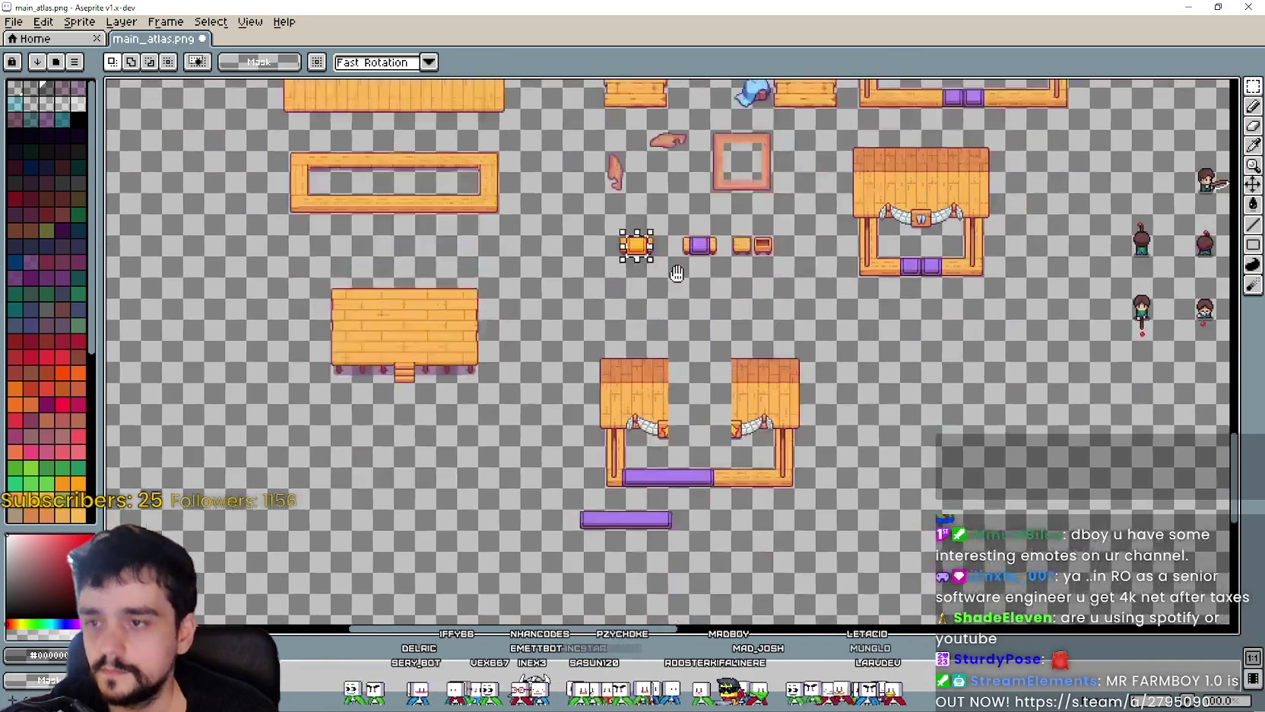
{"action": "scroll", "coordinate": [616, 365], "scroll_direction": "up", "scroll_amount": 2}
{"action": "left_click_drag", "start_coordinate": [616, 365], "coordinate": [605, 194]}
{"action": "left_click_drag", "start_coordinate": [570, 384], "coordinate": [844, 440]}
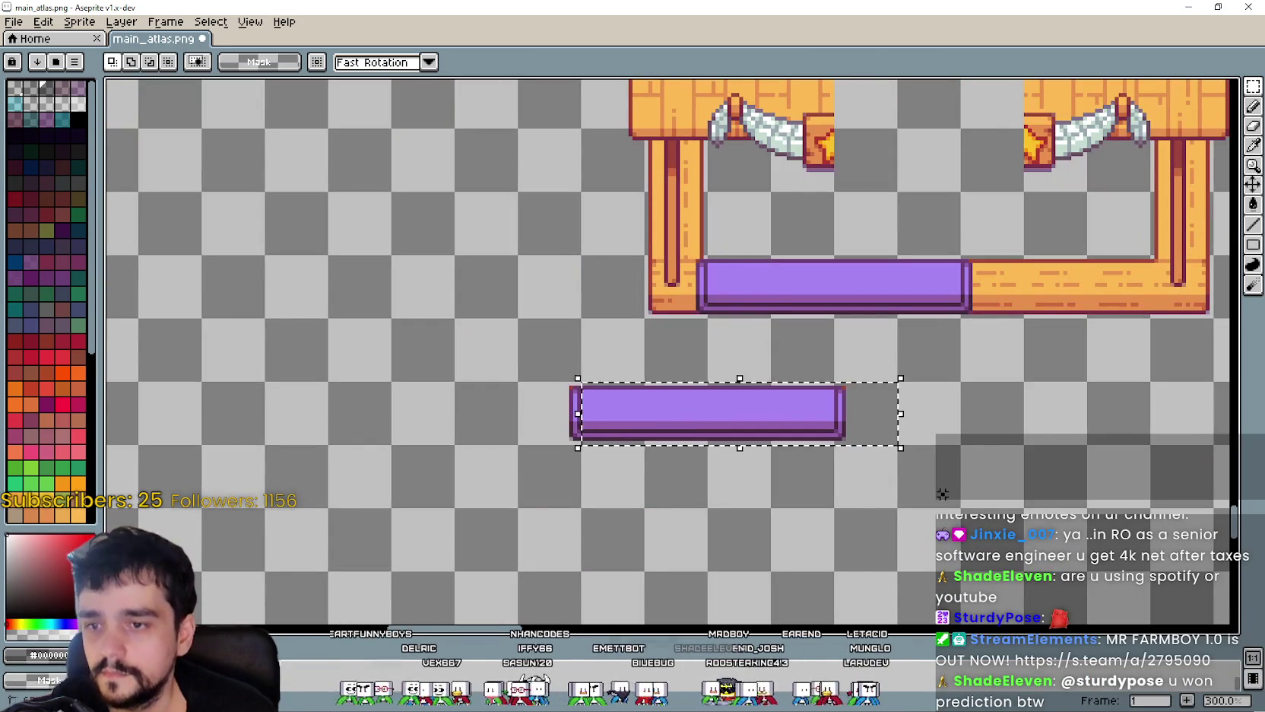
{"action": "left_click_drag", "start_coordinate": [898, 384], "coordinate": [519, 439]}
{"action": "mouse_move", "coordinate": [834, 433]}
{"action": "left_mouse_down"}
{"action": "mouse_move", "coordinate": [667, 263]}
{"action": "mouse_move", "coordinate": [615, 344]}
{"action": "left_mouse_up"}
{"action": "left_click", "coordinate": [631, 263]}
- Place the yellow piece from the furniture row just beneath the two purple bars
{"action": "scroll", "coordinate": [700, 338], "scroll_direction": "down", "scroll_amount": 4}
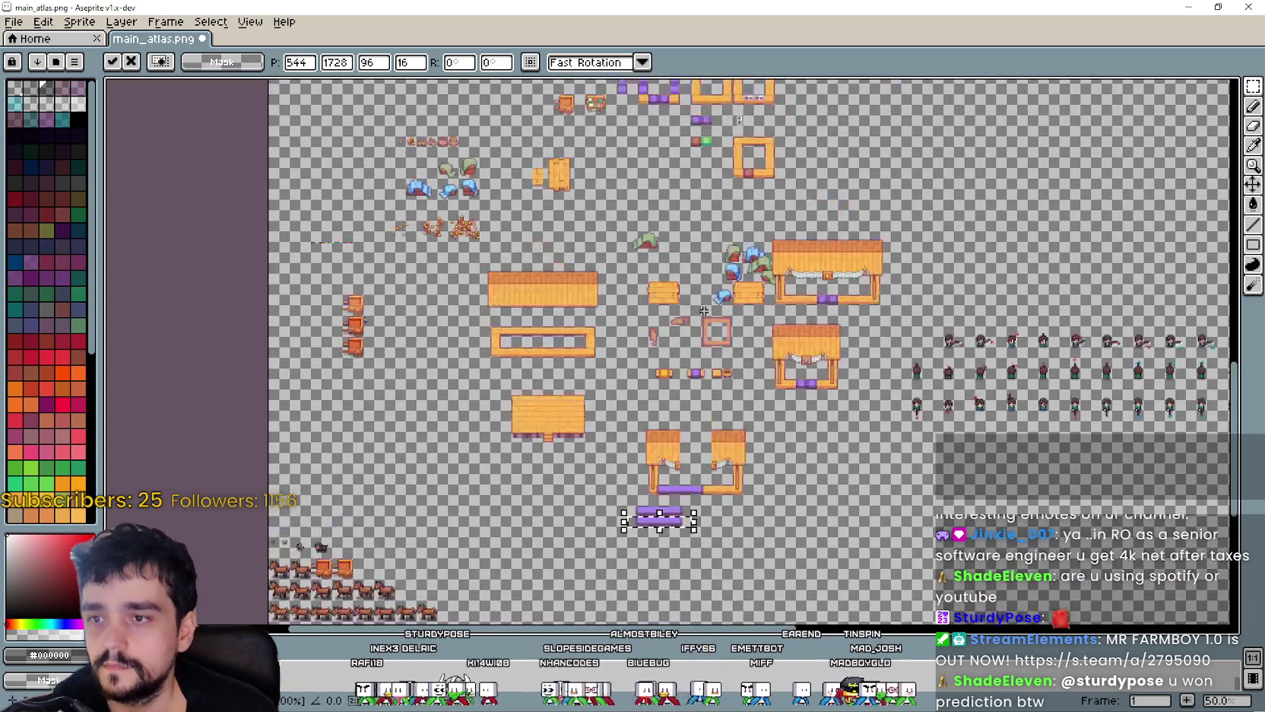
{"action": "scroll", "coordinate": [730, 282], "scroll_direction": "up", "scroll_amount": 2}
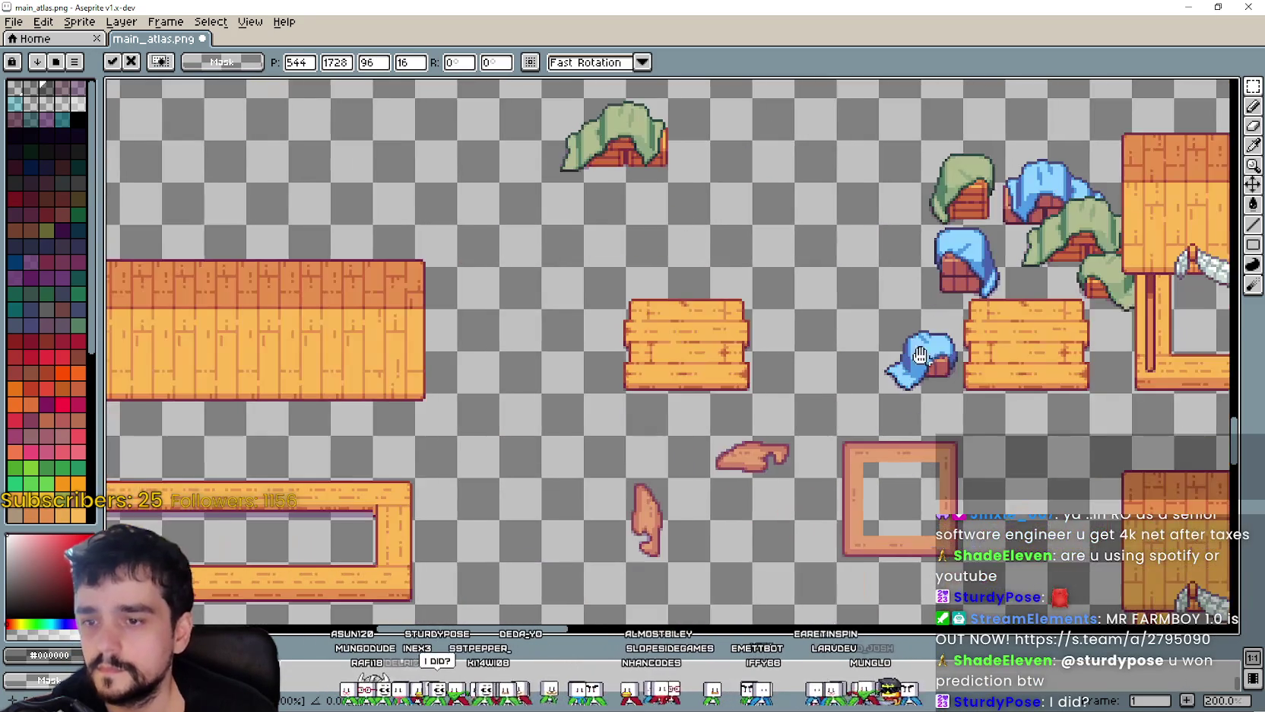
{"action": "scroll", "coordinate": [759, 295], "scroll_direction": "down", "scroll_amount": 1}
{"action": "scroll", "coordinate": [714, 464], "scroll_direction": "up", "scroll_amount": 3}
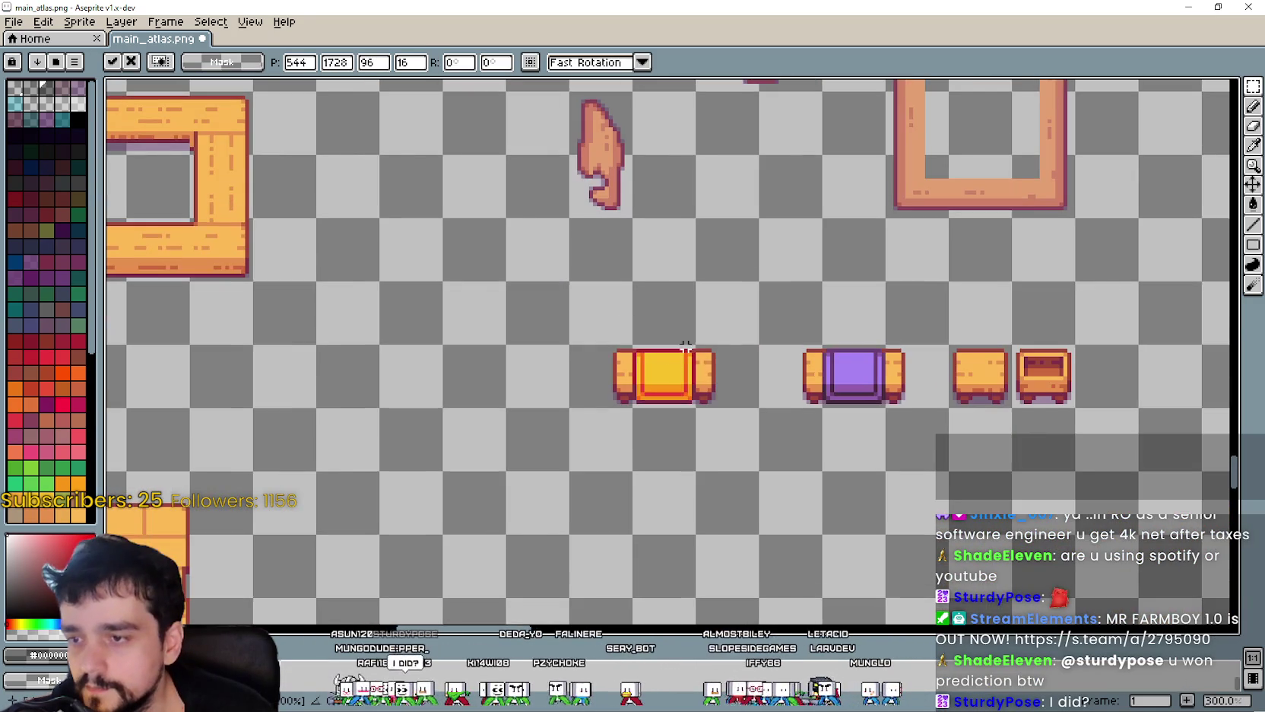
{"action": "mouse_move", "coordinate": [634, 349]}
{"action": "left_mouse_down"}
{"action": "mouse_move", "coordinate": [693, 404]}
{"action": "mouse_move", "coordinate": [720, 403]}
{"action": "mouse_move", "coordinate": [712, 206]}
{"action": "mouse_move", "coordinate": [960, 221]}
{"action": "mouse_move", "coordinate": [660, 415]}
{"action": "mouse_move", "coordinate": [574, 384]}
{"action": "left_mouse_up"}
{"action": "scroll", "coordinate": [720, 403], "scroll_direction": "down", "scroll_amount": 4}
{"action": "scroll", "coordinate": [960, 221], "scroll_direction": "up", "scroll_amount": 4}
{"action": "scroll", "coordinate": [773, 338], "scroll_direction": "up", "scroll_amount": 1}
{"action": "key", "text": "Return"}
- Move the yellow box's right strip onto the purple bar's right end
{"action": "key", "text": "ctrl+d"}
{"action": "scroll", "coordinate": [574, 384], "scroll_direction": "up", "scroll_amount": 1}
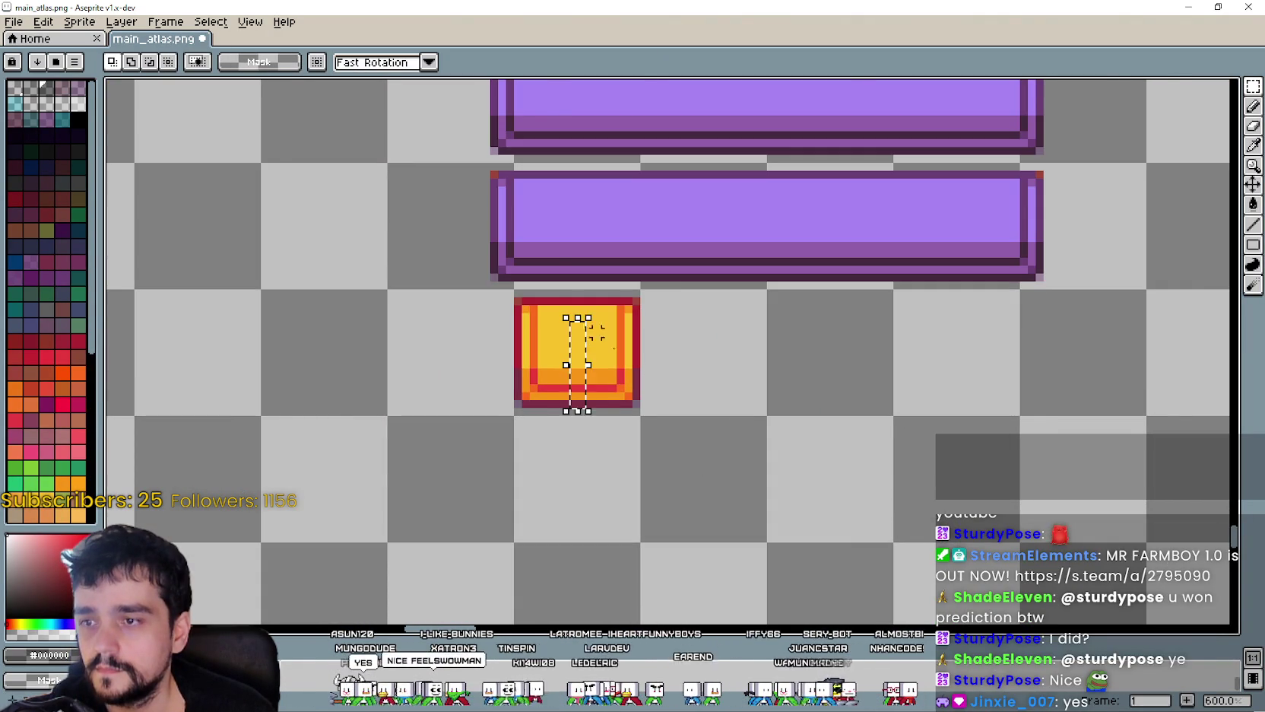
{"action": "scroll", "coordinate": [578, 403], "scroll_direction": "down", "scroll_amount": 1}
{"action": "scroll", "coordinate": [735, 365], "scroll_direction": "up", "scroll_amount": 2}
{"action": "mouse_move", "coordinate": [630, 290]}
{"action": "left_mouse_down"}
{"action": "mouse_move", "coordinate": [628, 424]}
{"action": "mouse_move", "coordinate": [669, 478]}
{"action": "left_mouse_up"}
{"action": "left_click_drag", "start_coordinate": [767, 323], "coordinate": [690, 336]}
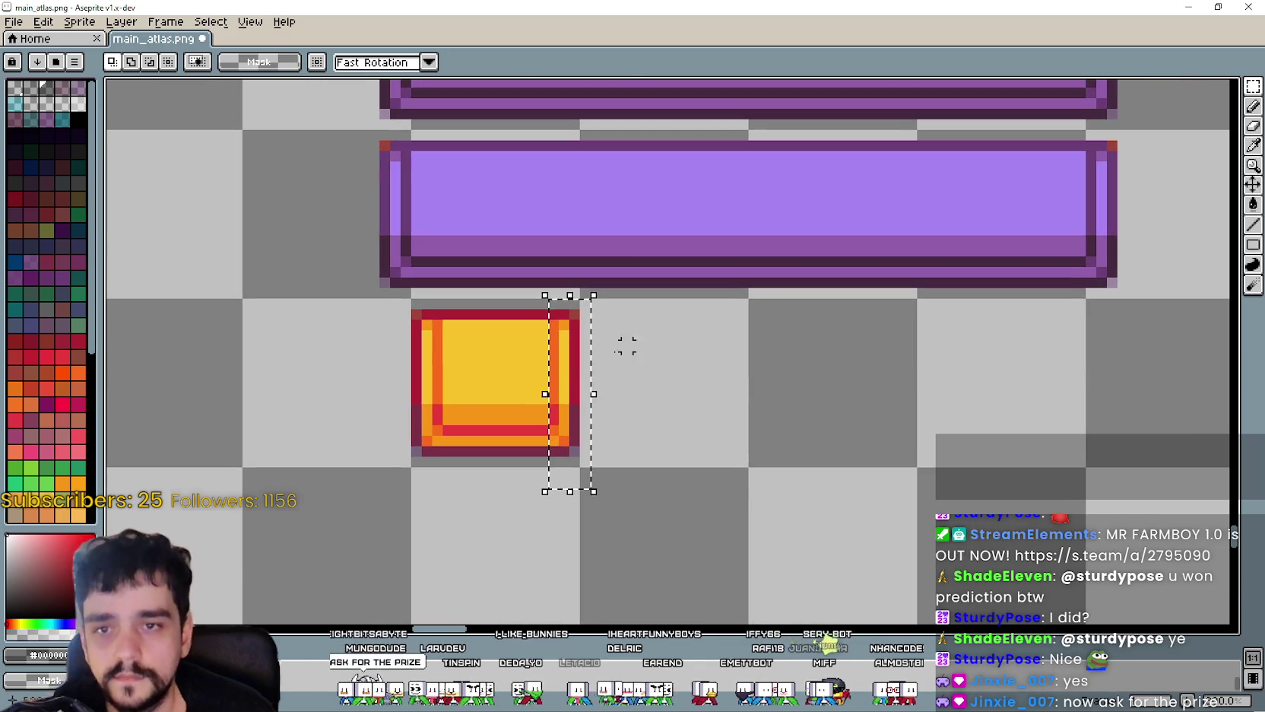
{"action": "mouse_move", "coordinate": [559, 375]}
{"action": "left_mouse_down"}
{"action": "mouse_move", "coordinate": [1059, 254]}
{"action": "mouse_move", "coordinate": [1104, 207]}
{"action": "left_mouse_up"}
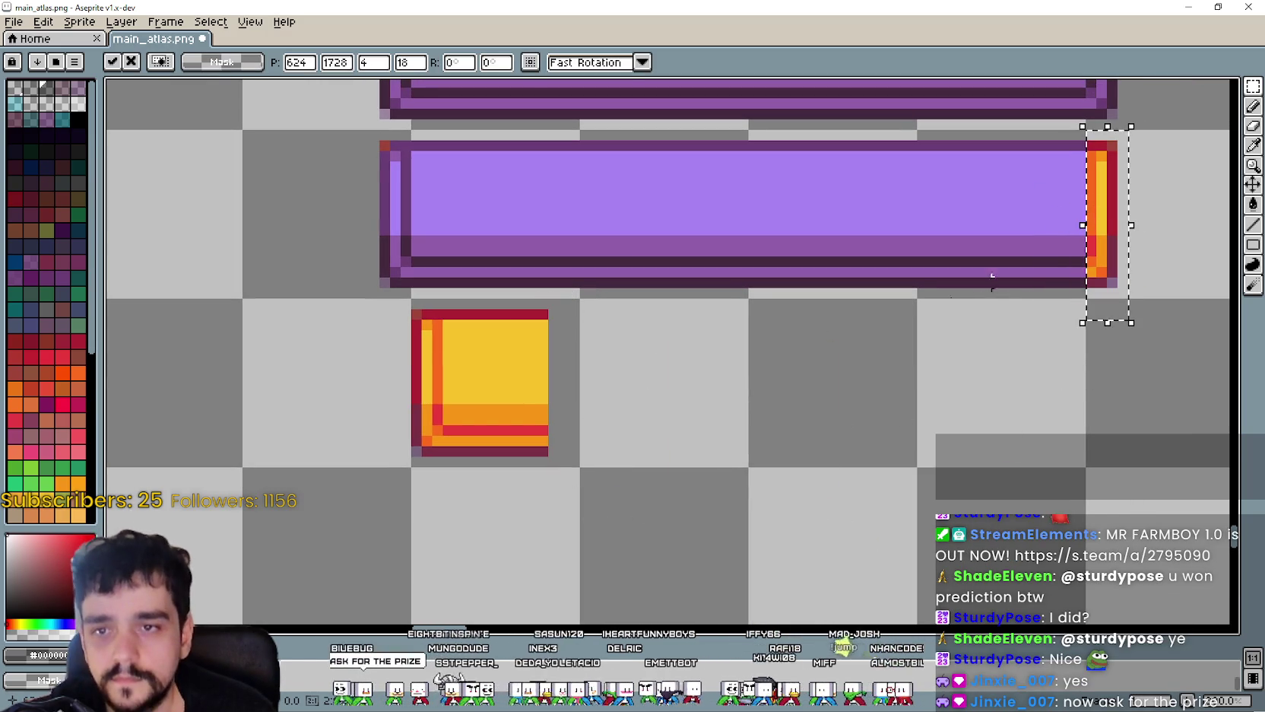
{"action": "key", "text": "Return"}
- Move the yellow box's left strip onto the purple bar's left end
{"action": "scroll", "coordinate": [921, 402], "scroll_direction": "down", "scroll_amount": 2}
{"action": "left_click_drag", "start_coordinate": [631, 352], "coordinate": [655, 463]}
{"action": "scroll", "coordinate": [653, 409], "scroll_direction": "up", "scroll_amount": 4}
{"action": "scroll", "coordinate": [657, 411], "scroll_direction": "down", "scroll_amount": 2}
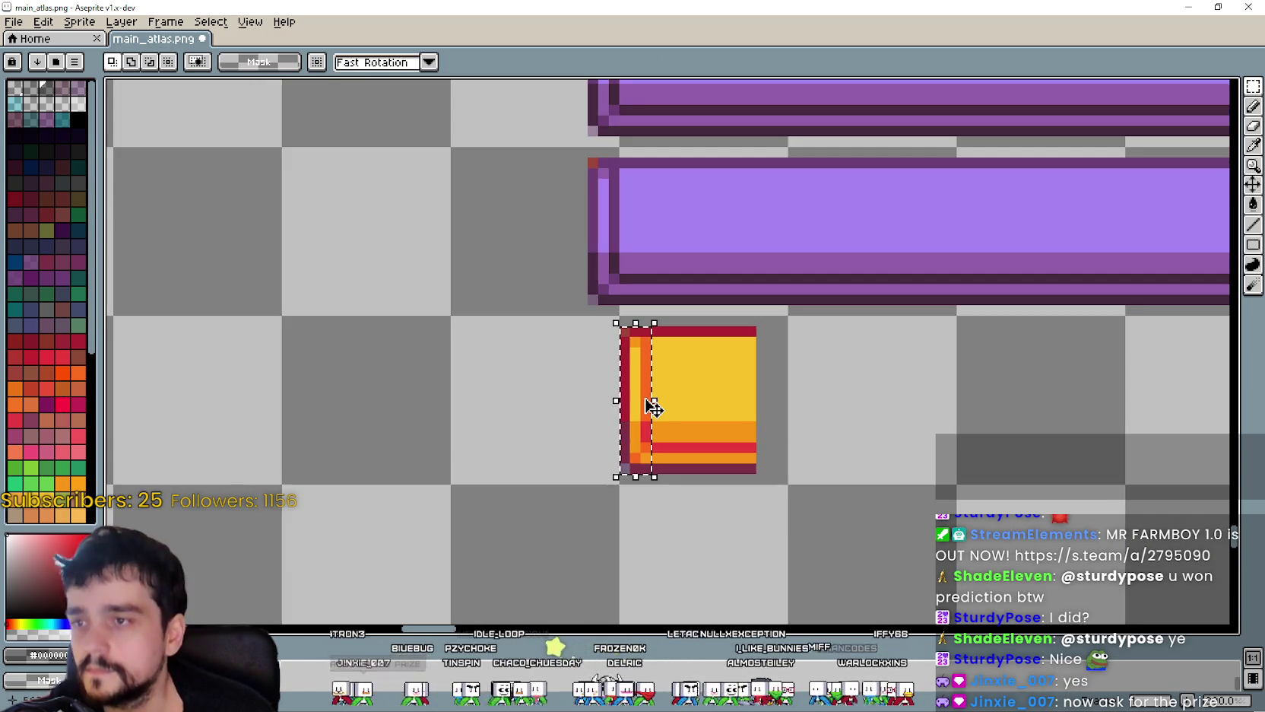
{"action": "mouse_move", "coordinate": [649, 404]}
{"action": "left_mouse_down"}
{"action": "mouse_move", "coordinate": [601, 248]}
{"action": "mouse_move", "coordinate": [622, 232]}
{"action": "left_mouse_up"}
{"action": "key", "text": "Return"}
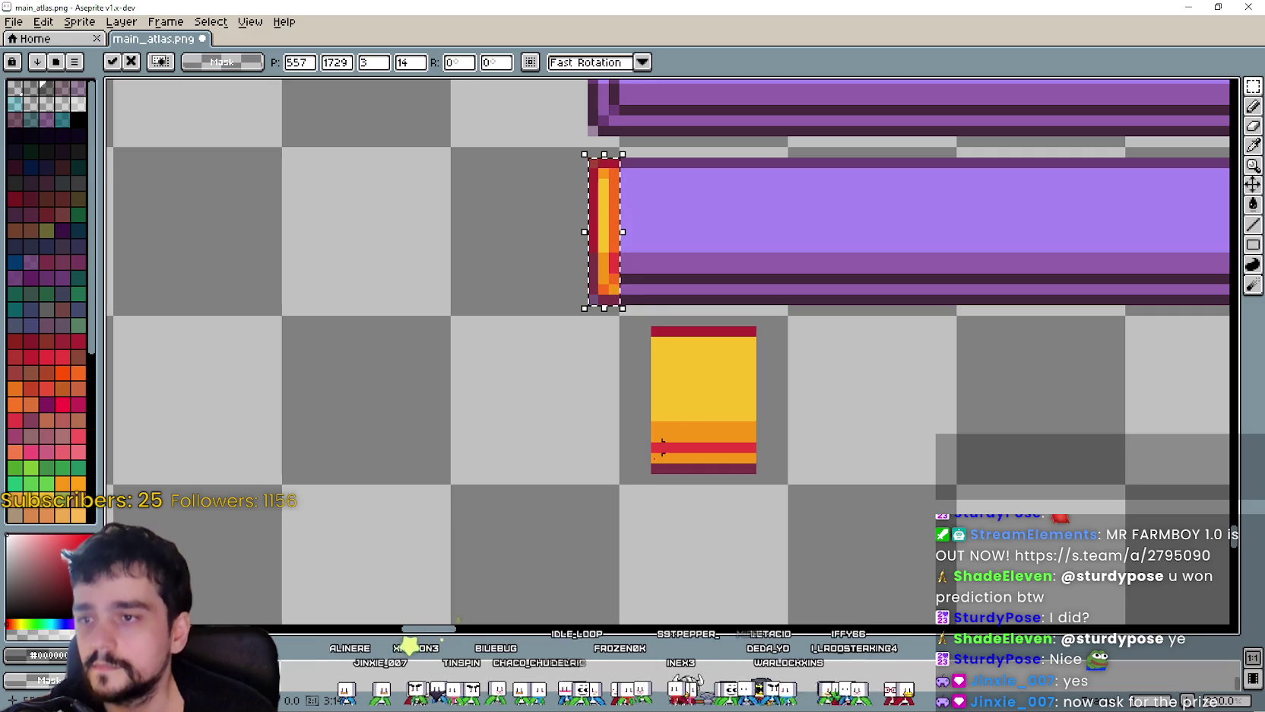
- Move the remaining yellow block onto the middle of the purple bar
{"action": "left_click_drag", "start_coordinate": [631, 494], "coordinate": [770, 323]}
{"action": "left_click_drag", "start_coordinate": [733, 405], "coordinate": [879, 243]}
{"action": "left_click", "coordinate": [950, 363]}
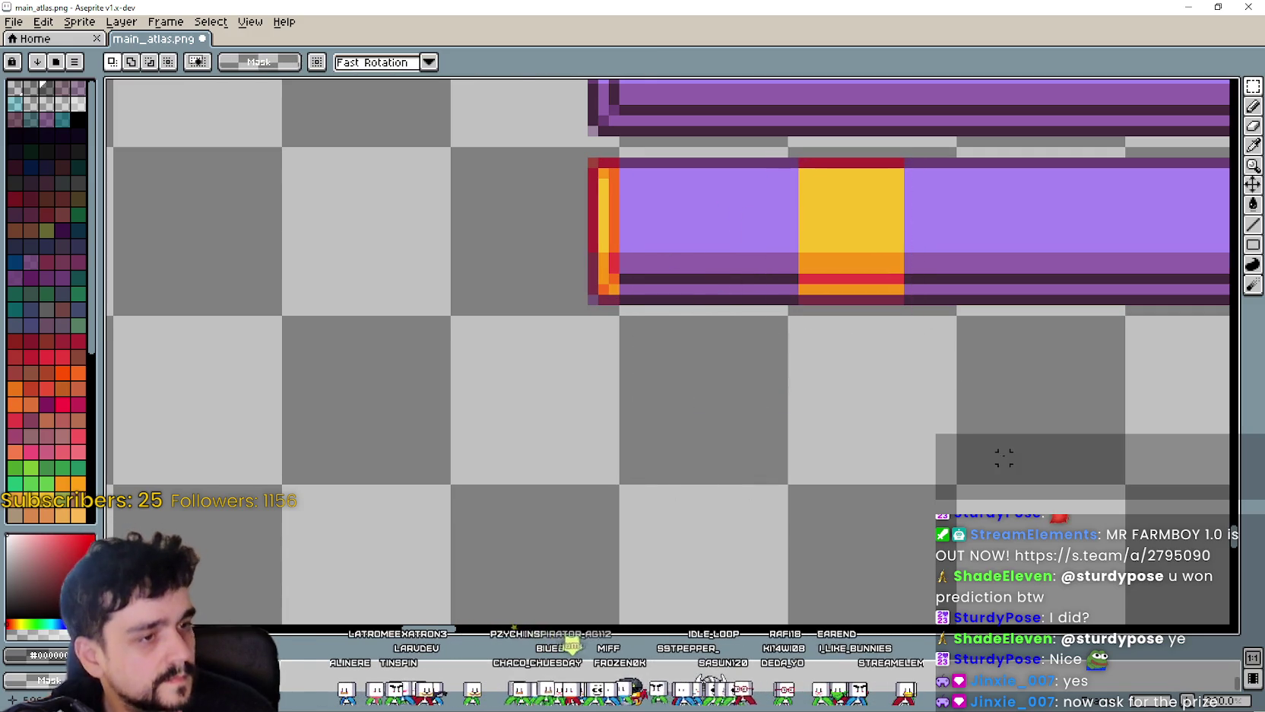
{"action": "left_click_drag", "start_coordinate": [1002, 455], "coordinate": [836, 491]}
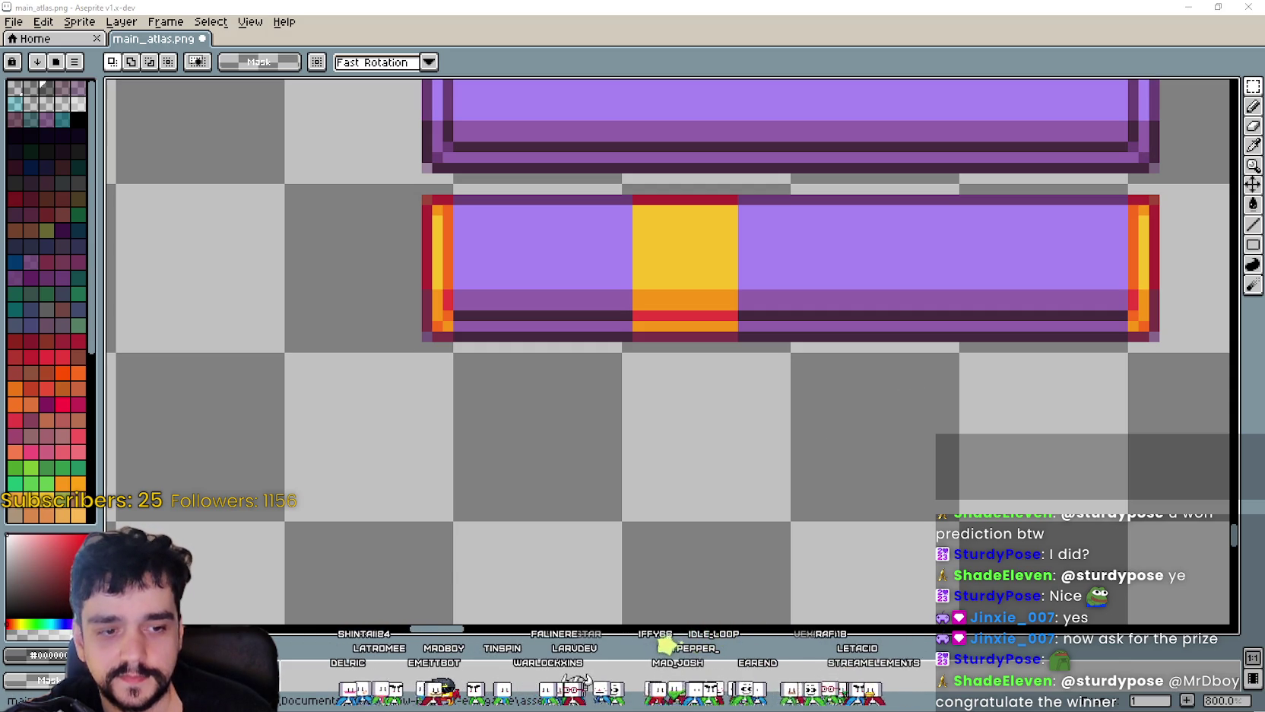
{"action": "key", "text": "alt+Tab"}
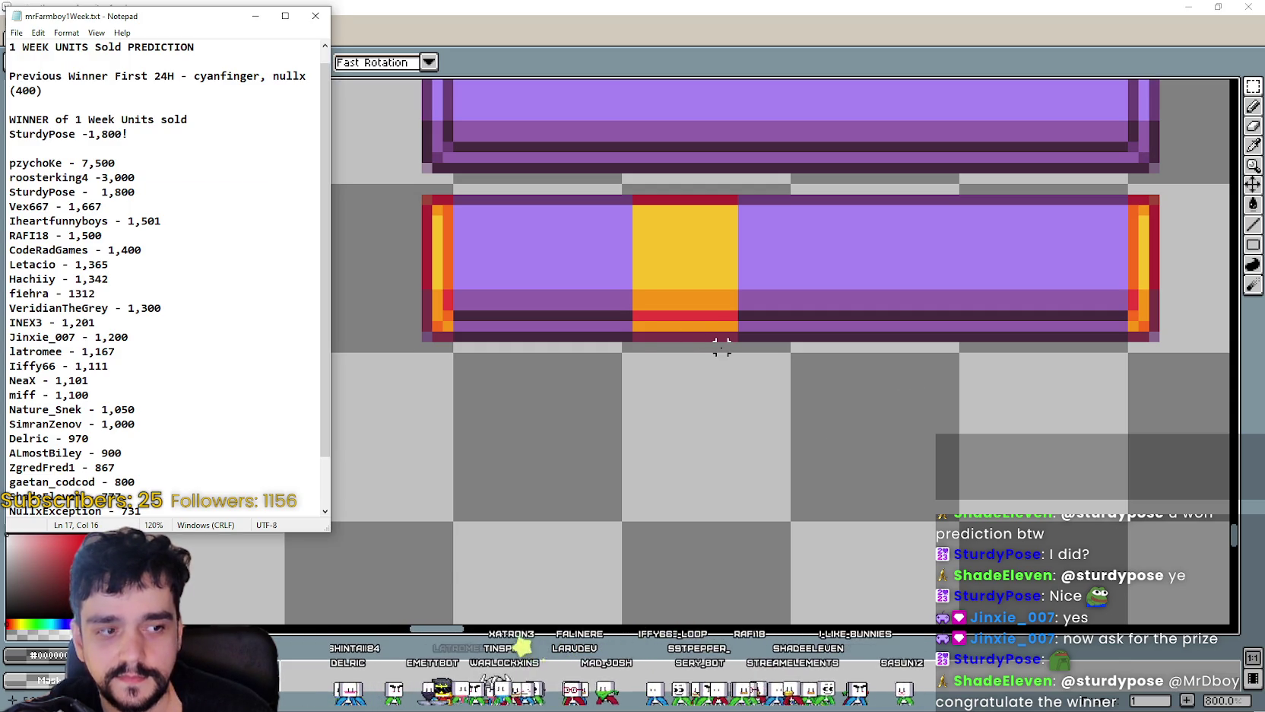
- Highlight the WINNER lines of the 1 Week Units sold prediction, then return to main_atlas.png
{"action": "mouse_move", "coordinate": [160, 147]}
{"action": "left_mouse_down"}
{"action": "mouse_move", "coordinate": [11, 134]}
{"action": "mouse_move", "coordinate": [9, 119]}
{"action": "left_mouse_up"}
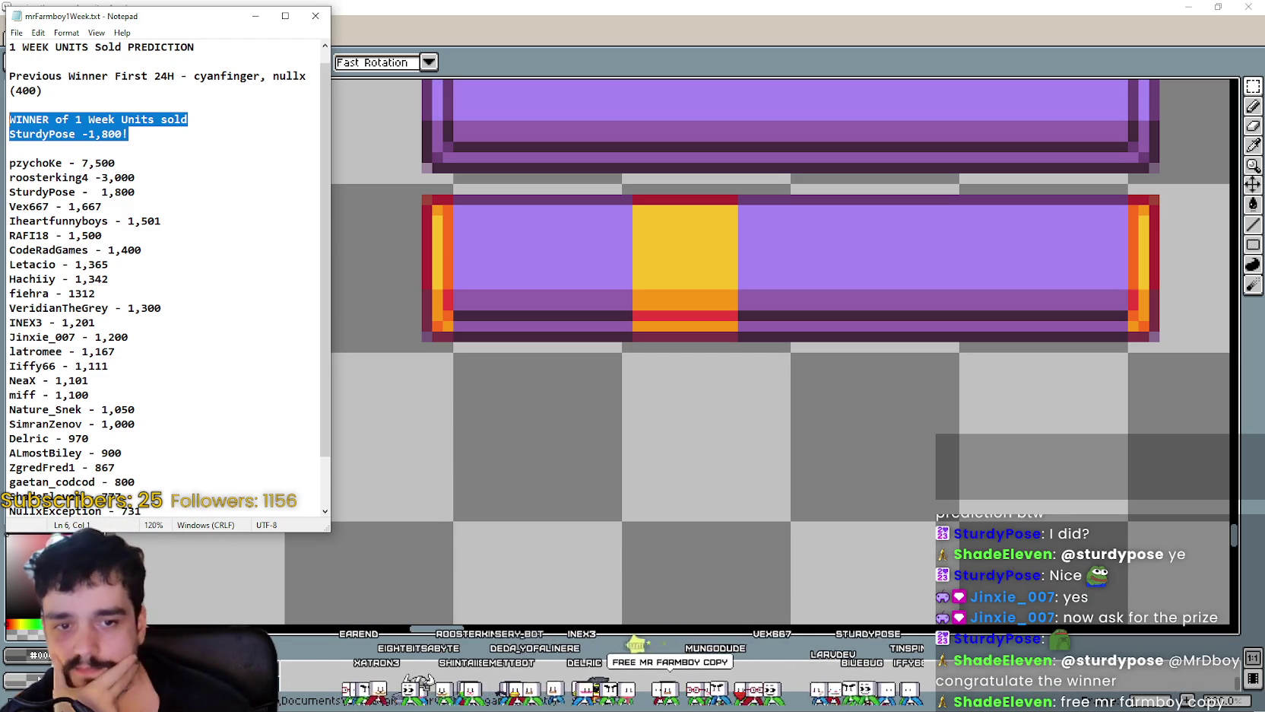
{"action": "left_click", "coordinate": [1048, 199]}
{"action": "scroll", "coordinate": [646, 274], "scroll_direction": "up", "scroll_amount": 1}
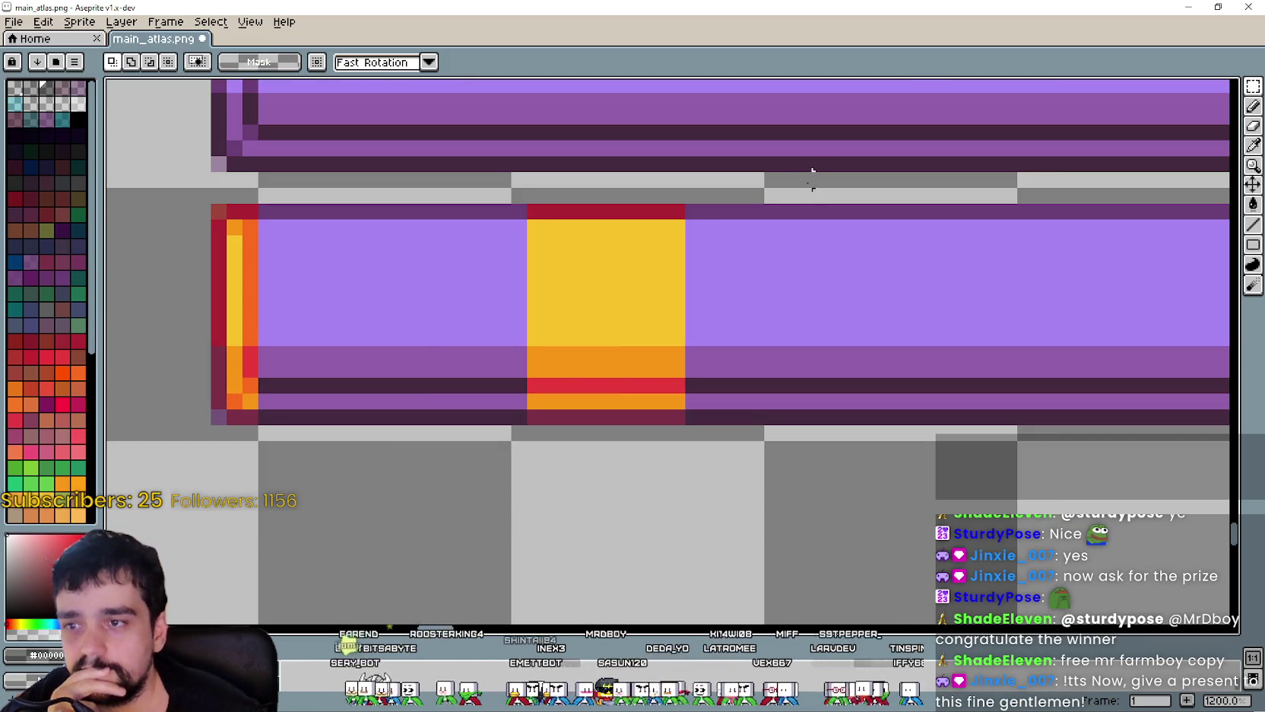
- Stretch a thin purple slice of the lower bar across its yellow centre block
{"action": "left_click_drag", "start_coordinate": [786, 213], "coordinate": [812, 422]}
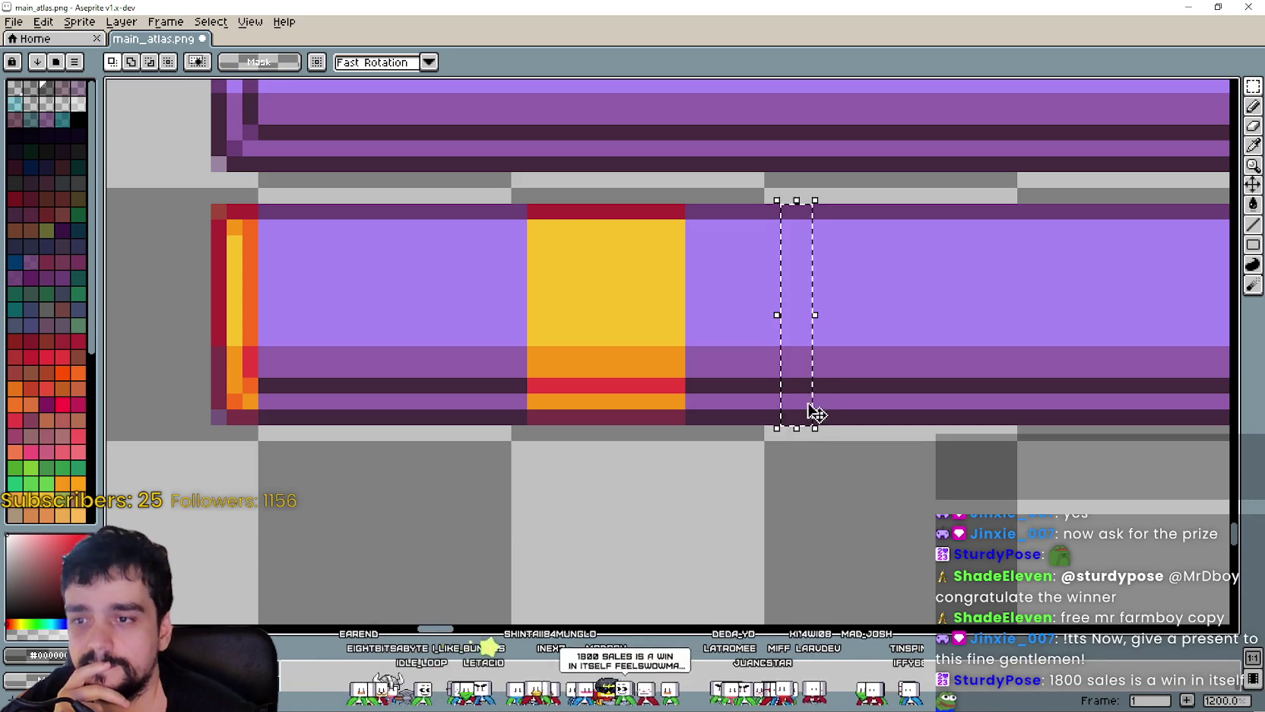
{"action": "mouse_move", "coordinate": [770, 314]}
{"action": "left_mouse_down"}
{"action": "mouse_move", "coordinate": [686, 329]}
{"action": "mouse_move", "coordinate": [520, 317]}
{"action": "left_mouse_up"}
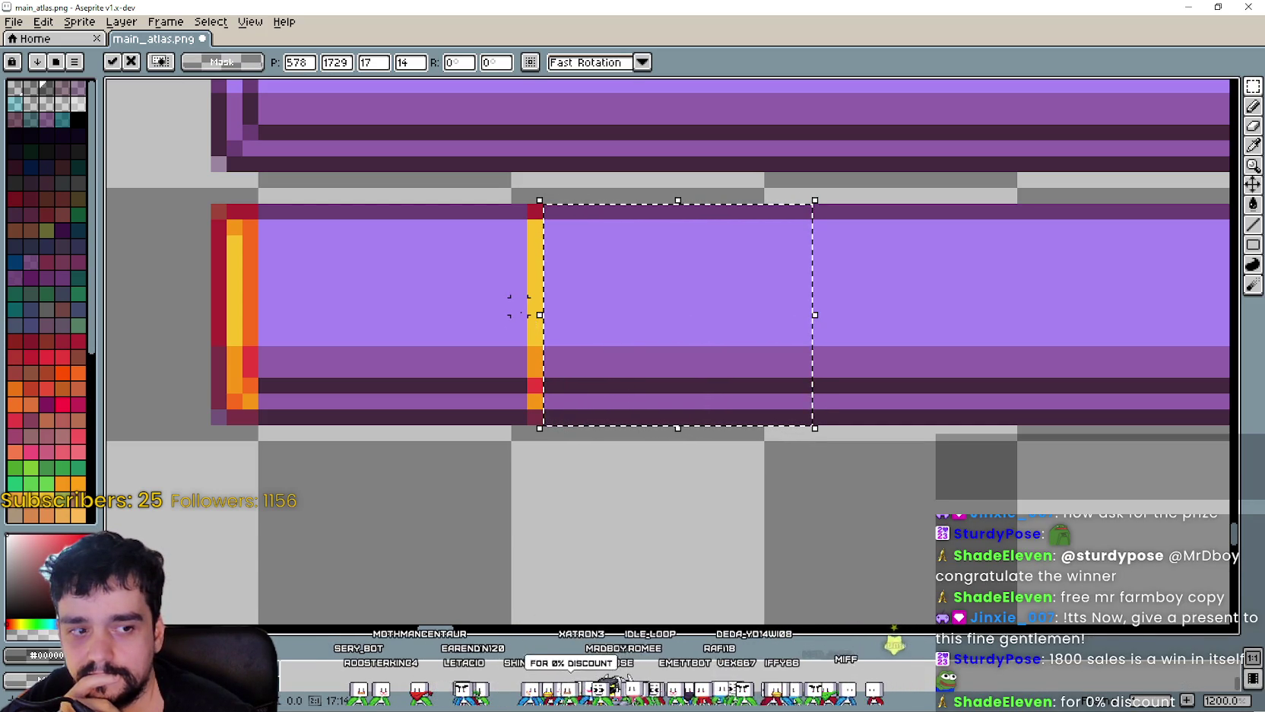
{"action": "scroll", "coordinate": [521, 312], "scroll_direction": "down", "scroll_amount": 2}
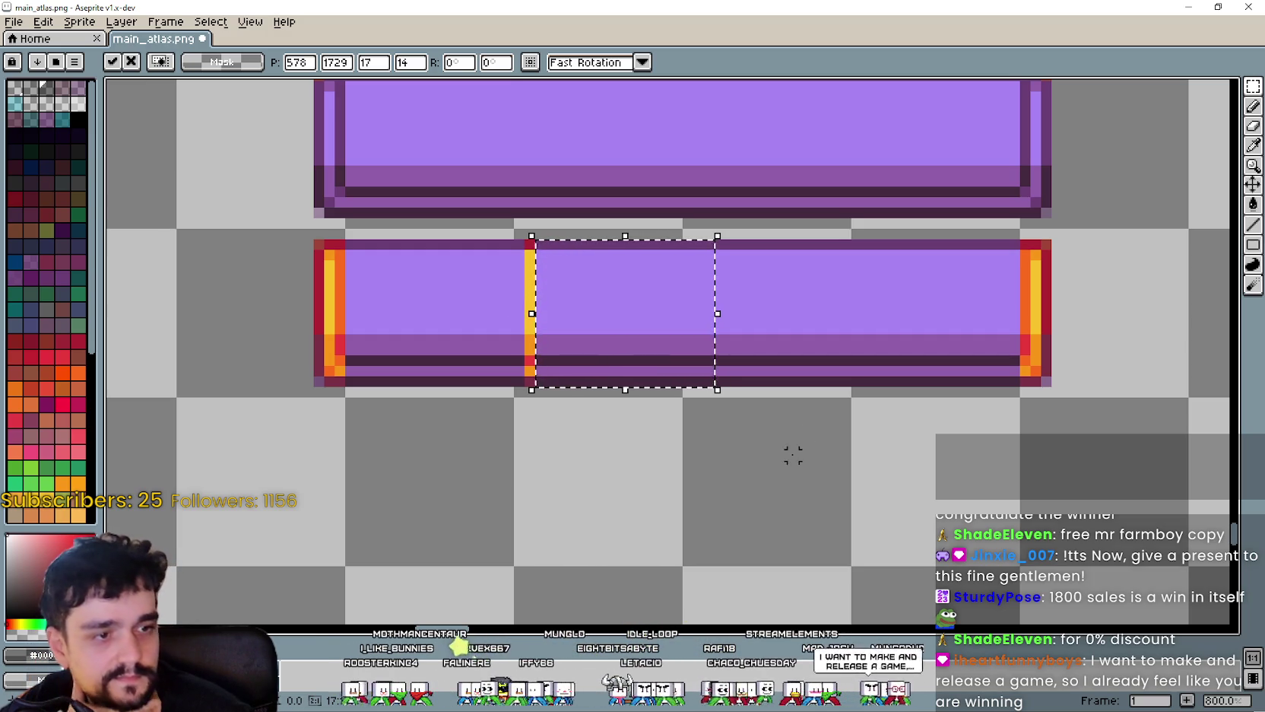
{"action": "left_click_drag", "start_coordinate": [528, 291], "coordinate": [511, 291]}
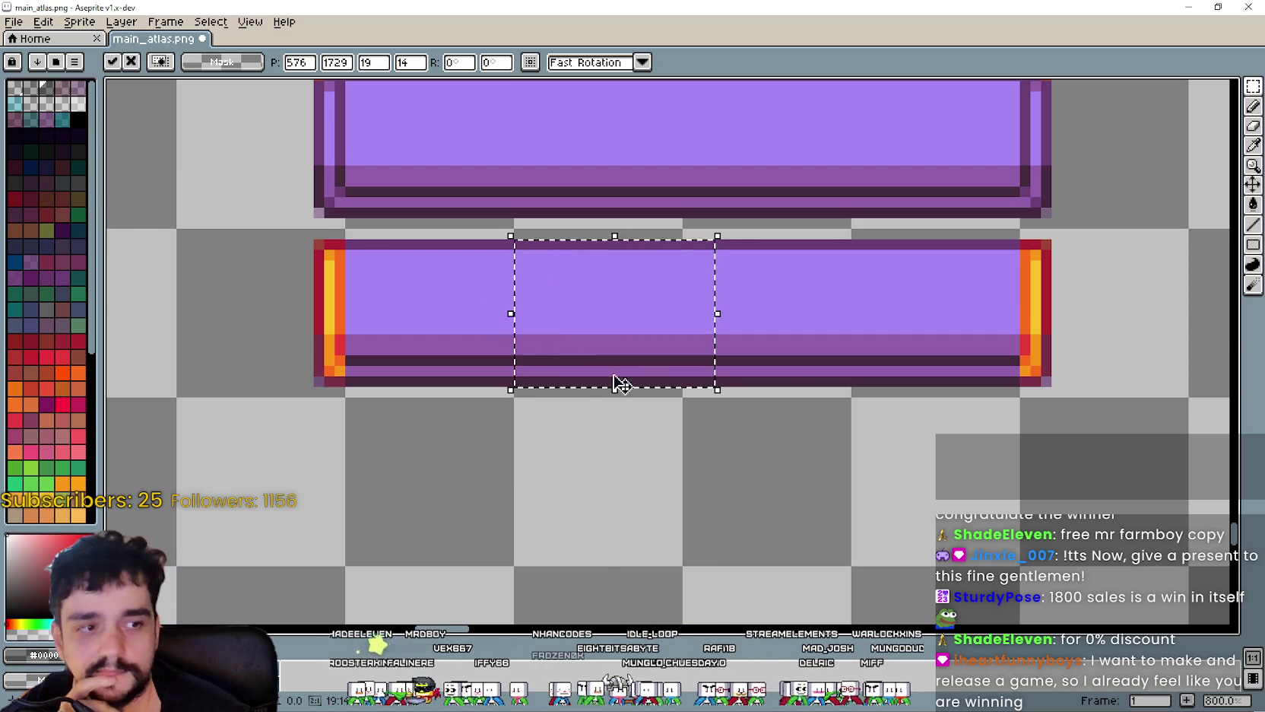
{"action": "left_click", "coordinate": [825, 474]}
{"action": "scroll", "coordinate": [733, 454], "scroll_direction": "up", "scroll_amount": 2}
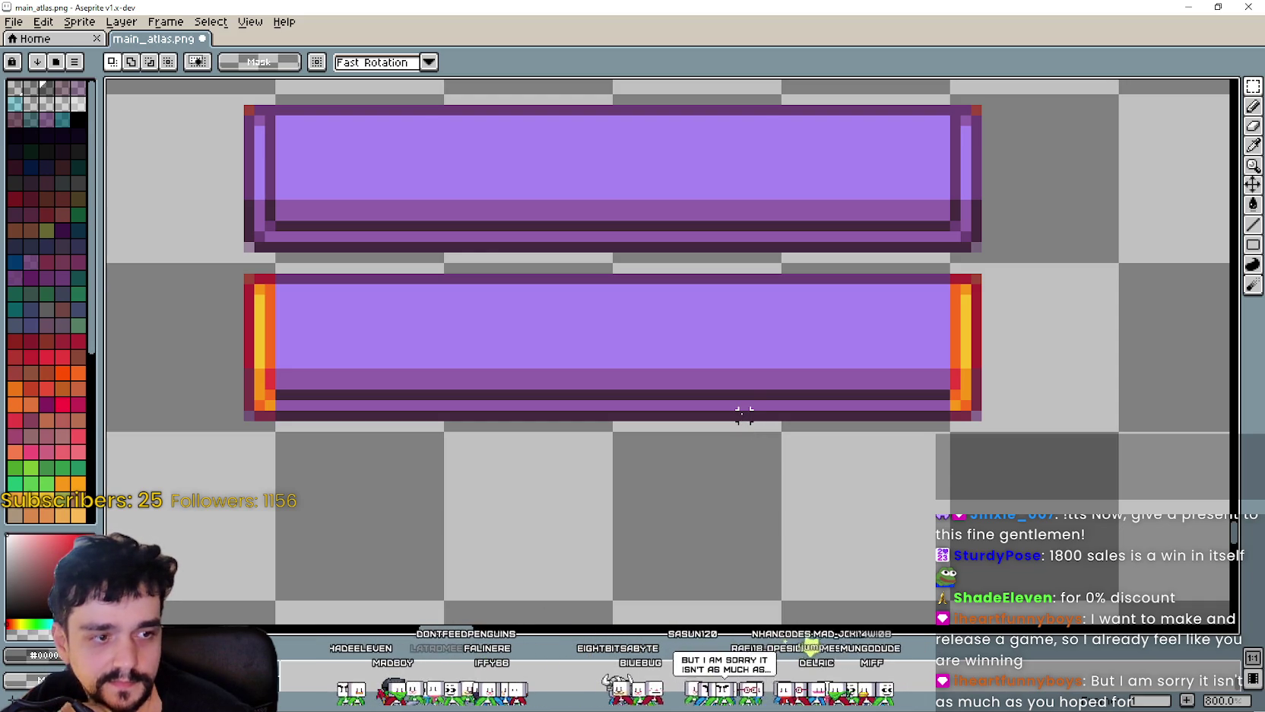
- Frame both bars' left ends and select the upper bar's left end
{"action": "left_click_drag", "start_coordinate": [744, 394], "coordinate": [816, 415]}
{"action": "left_click_drag", "start_coordinate": [690, 372], "coordinate": [872, 383]}
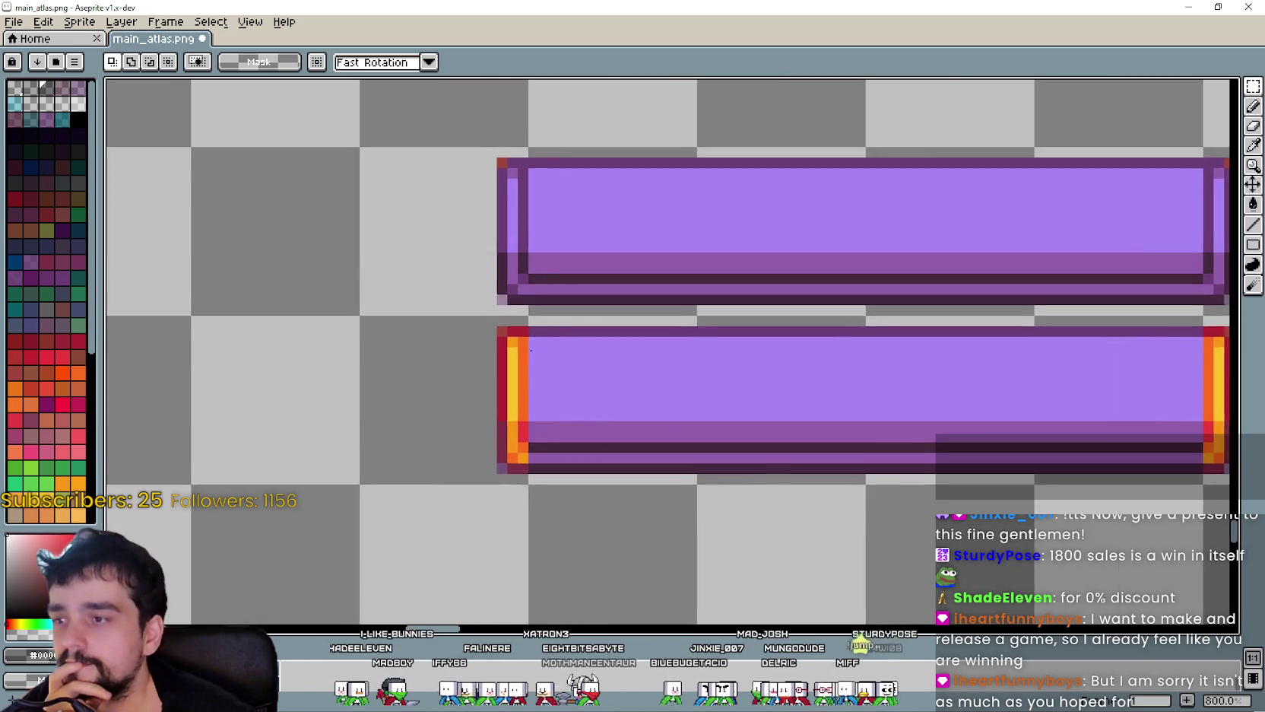
{"action": "left_click_drag", "start_coordinate": [479, 147], "coordinate": [521, 303]}
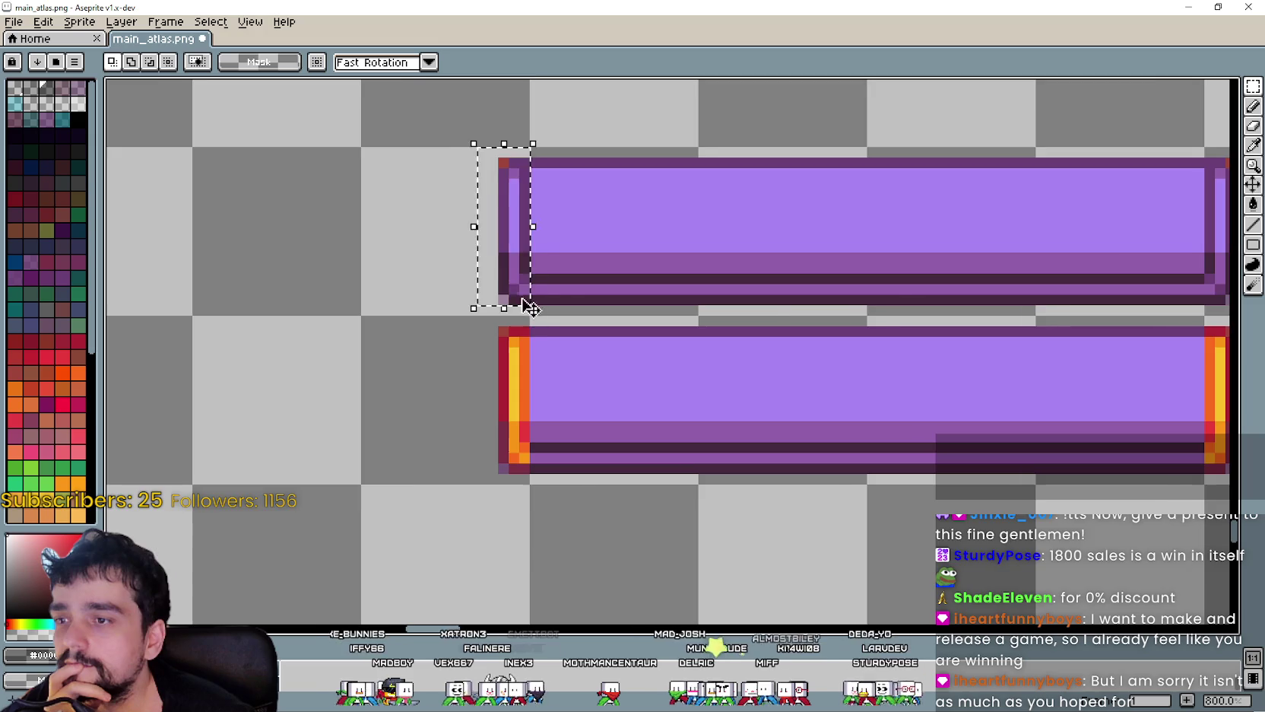
{"action": "scroll", "coordinate": [566, 304], "scroll_direction": "down", "scroll_amount": 2}
{"action": "left_click_drag", "start_coordinate": [726, 376], "coordinate": [677, 350]}
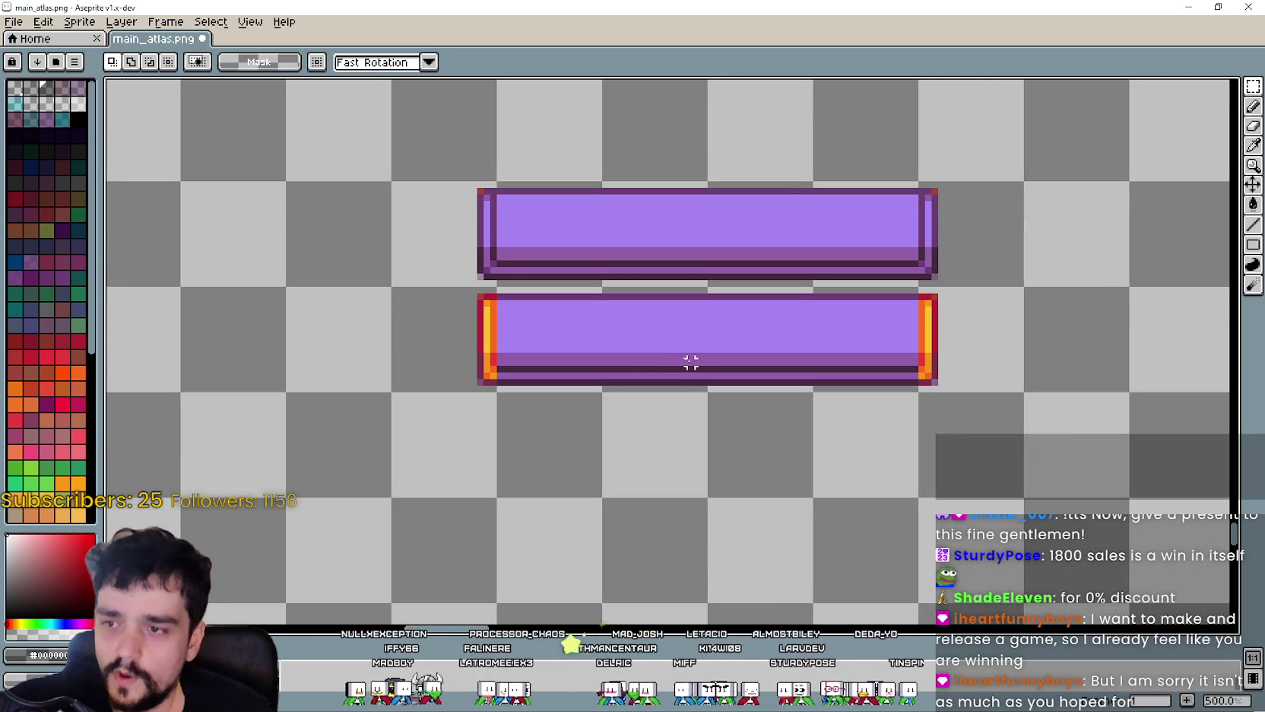
{"action": "scroll", "coordinate": [690, 363], "scroll_direction": "down", "scroll_amount": 3}
{"action": "scroll", "coordinate": [681, 395], "scroll_direction": "up", "scroll_amount": 1}
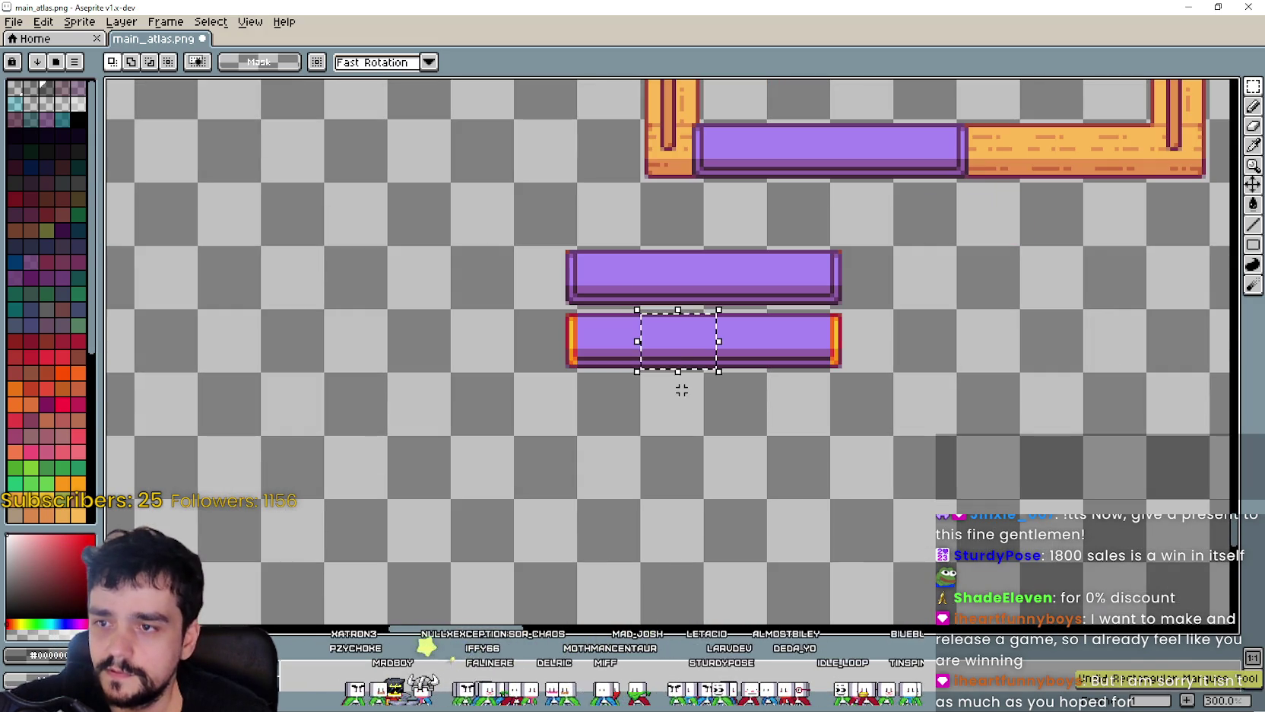
- Place the yellow block onto the lower bar
{"action": "mouse_move", "coordinate": [682, 371]}
{"action": "left_mouse_down"}
{"action": "mouse_move", "coordinate": [627, 438]}
{"action": "mouse_move", "coordinate": [708, 297]}
{"action": "left_mouse_up"}
{"action": "scroll", "coordinate": [661, 381], "scroll_direction": "up", "scroll_amount": 2}
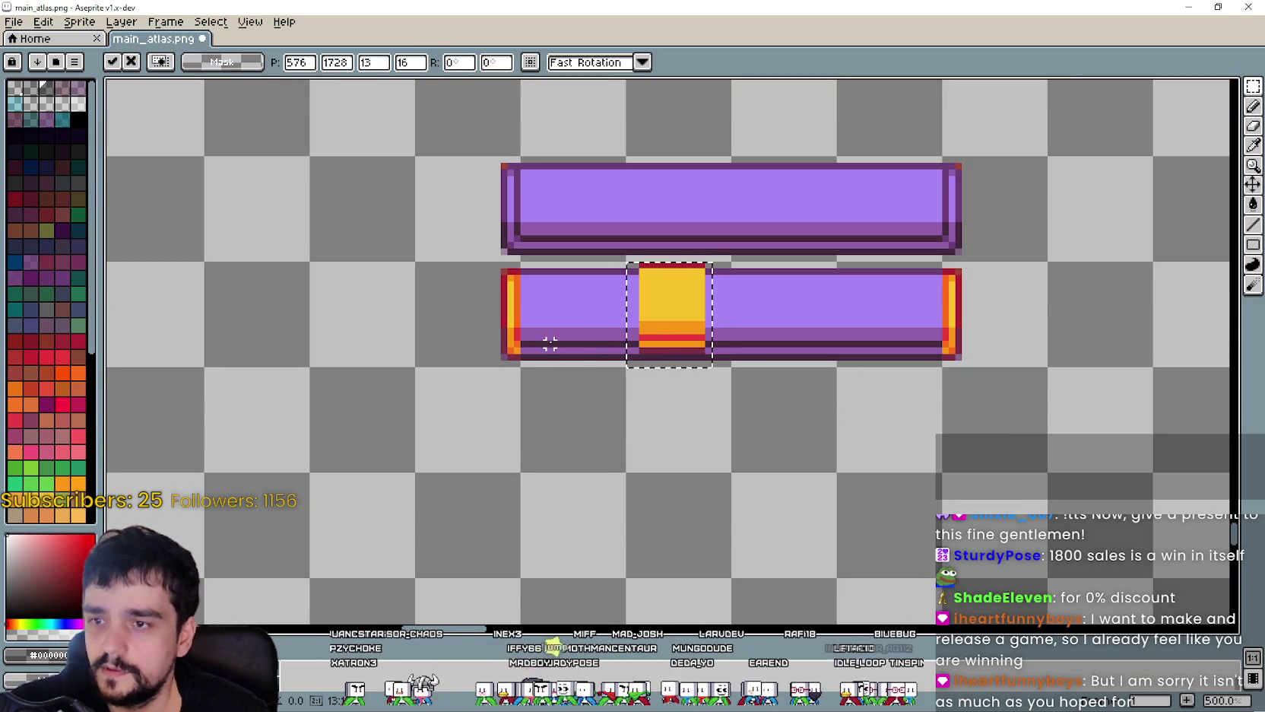
{"action": "scroll", "coordinate": [670, 312], "scroll_direction": "up", "scroll_amount": 4}
{"action": "key", "text": "ctrl+d"}
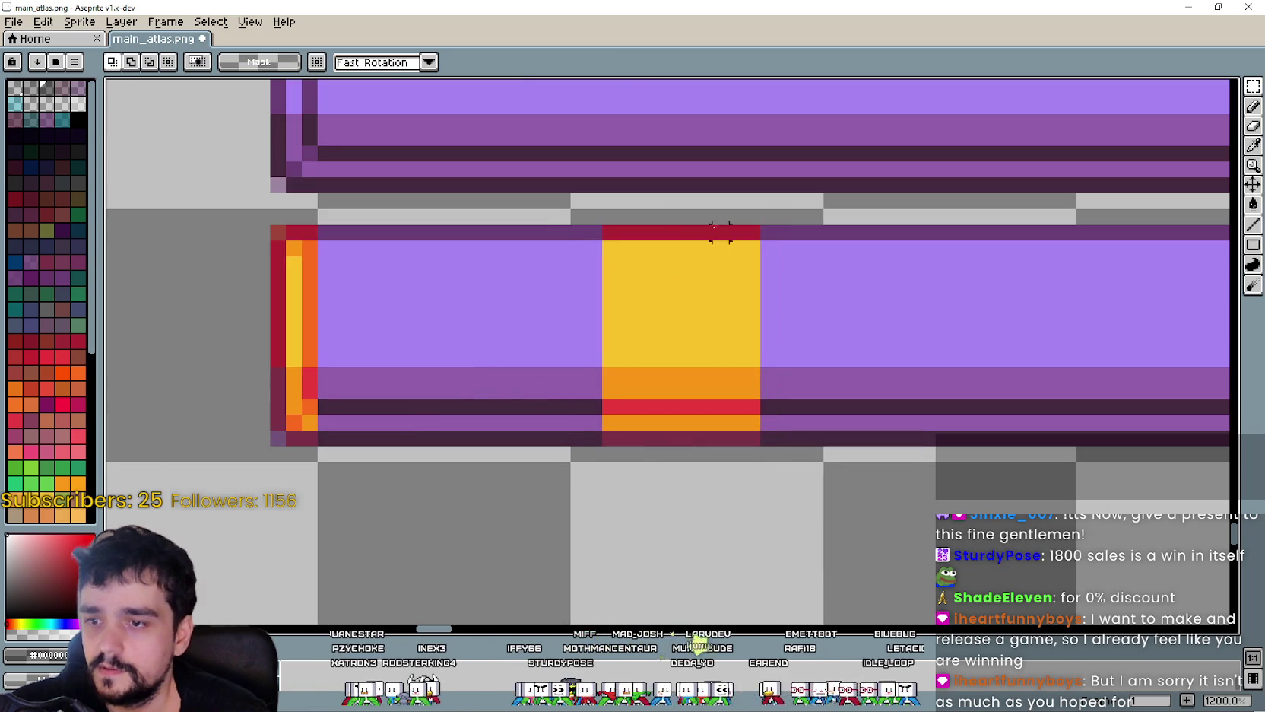
- Stretch the yellow fill out to both ends of the lower bar
{"action": "left_click_drag", "start_coordinate": [689, 231], "coordinate": [619, 449]}
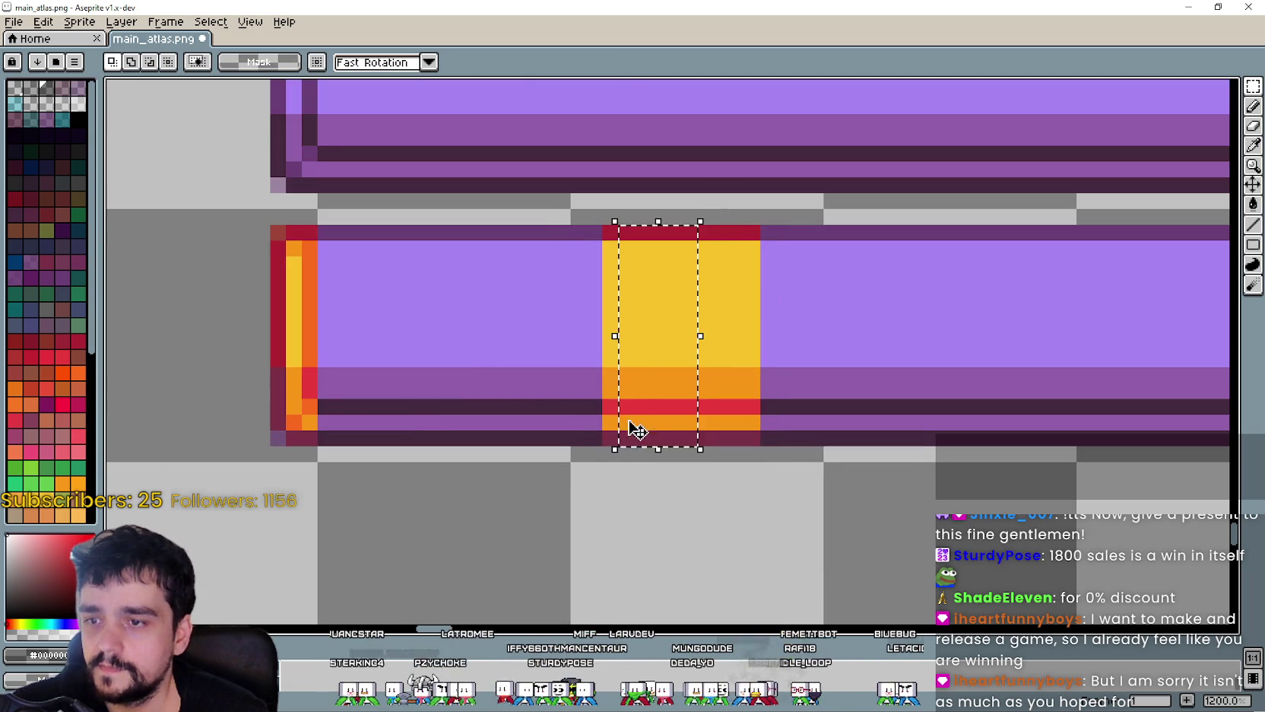
{"action": "left_click_drag", "start_coordinate": [612, 339], "coordinate": [304, 336]}
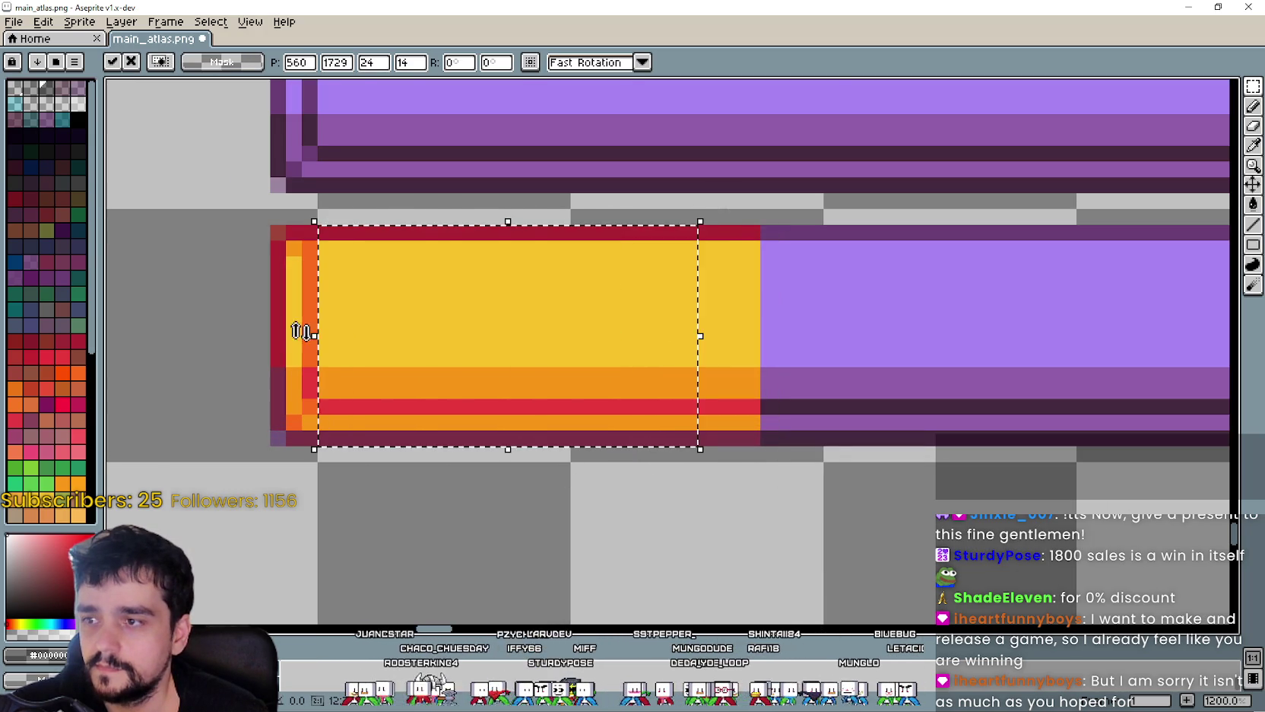
{"action": "scroll", "coordinate": [874, 369], "scroll_direction": "down", "scroll_amount": 3}
{"action": "left_click_drag", "start_coordinate": [783, 356], "coordinate": [1102, 350]}
{"action": "left_click", "coordinate": [851, 450]}
{"action": "scroll", "coordinate": [851, 449], "scroll_direction": "down", "scroll_amount": 2}
{"action": "key", "text": "ctrl+z"}
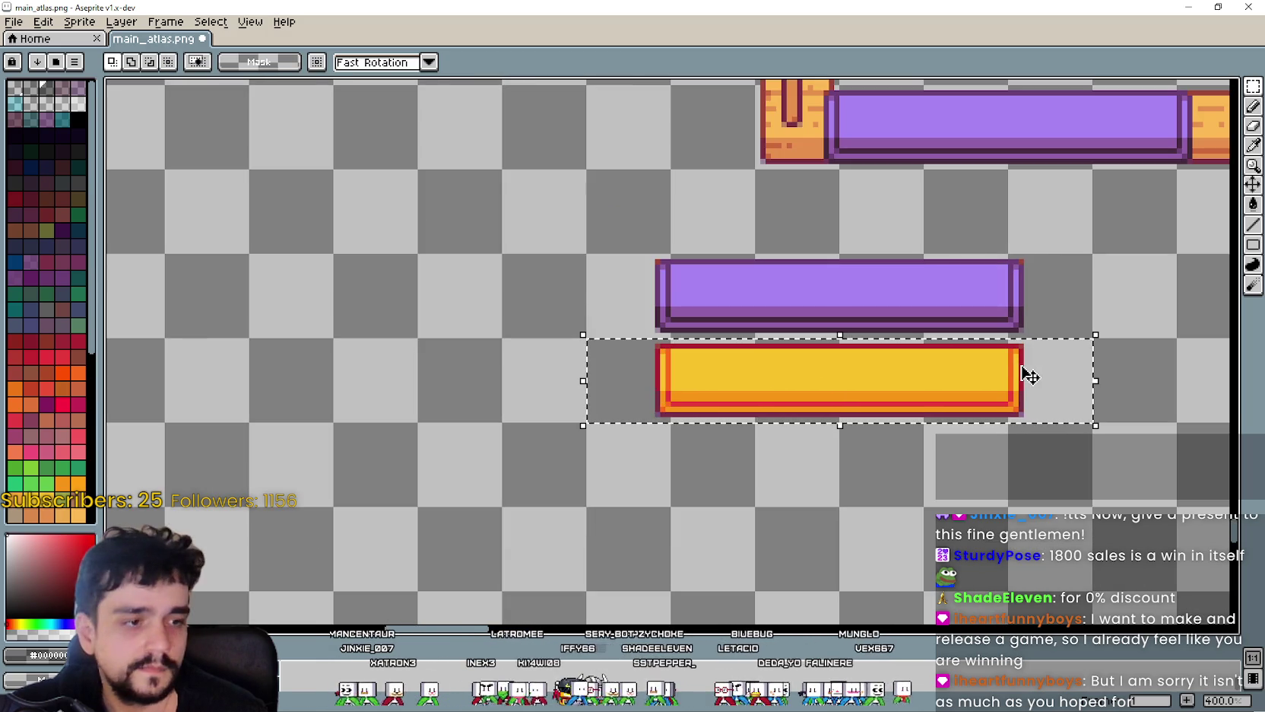
{"action": "scroll", "coordinate": [1019, 278], "scroll_direction": "down", "scroll_amount": 1}
{"action": "scroll", "coordinate": [1050, 195], "scroll_direction": "down", "scroll_amount": 1}
{"action": "mouse_move", "coordinate": [1050, 194]}
{"action": "left_mouse_down"}
{"action": "mouse_move", "coordinate": [847, 308]}
{"action": "mouse_move", "coordinate": [745, 329]}
{"action": "mouse_move", "coordinate": [661, 415]}
{"action": "mouse_move", "coordinate": [769, 245]}
{"action": "mouse_move", "coordinate": [815, 116]}
{"action": "left_mouse_up"}
- Shift the stall's right piece further right and add a 16x16 counter tile beside the counter
{"action": "left_click_drag", "start_coordinate": [722, 243], "coordinate": [891, 242]}
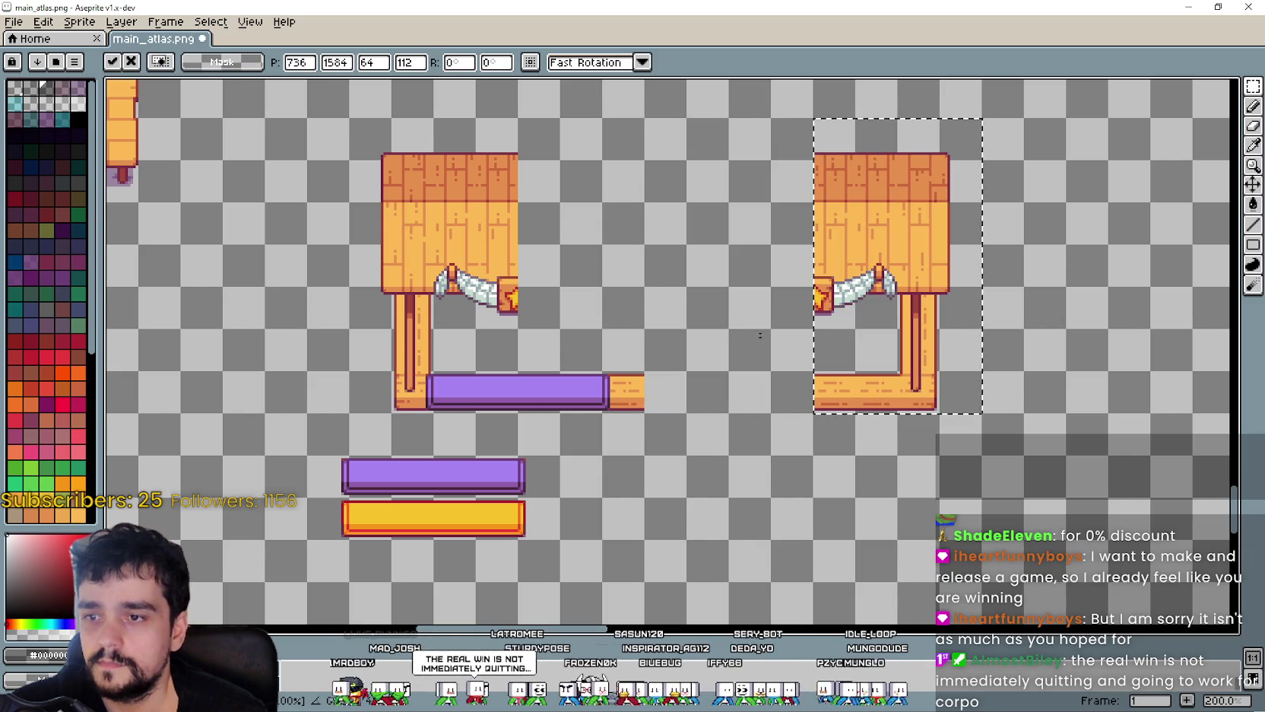
{"action": "left_click", "coordinate": [442, 522]}
{"action": "key", "text": "ctrl+c"}
{"action": "key", "text": "ctrl+v"}
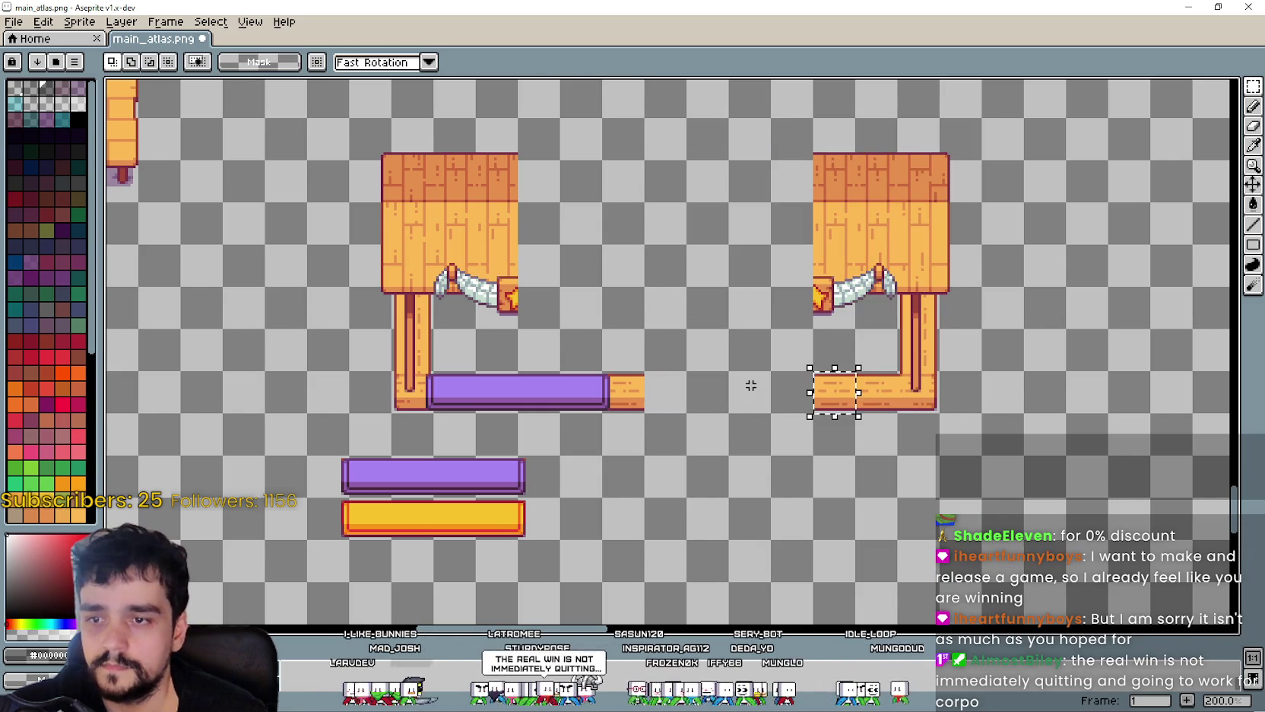
{"action": "scroll", "coordinate": [778, 400], "scroll_direction": "up", "scroll_amount": 2}
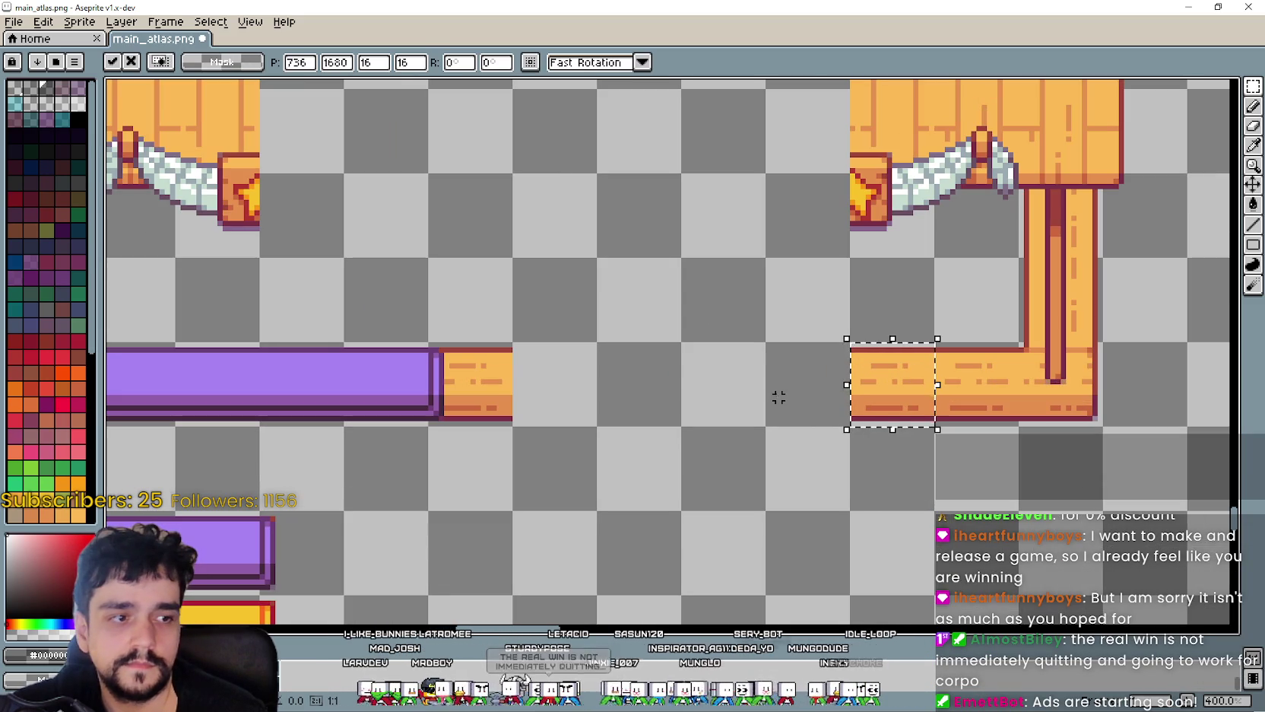
{"action": "mouse_move", "coordinate": [778, 391]}
{"action": "left_mouse_down"}
{"action": "mouse_move", "coordinate": [874, 366]}
{"action": "mouse_move", "coordinate": [892, 378]}
{"action": "left_mouse_up"}
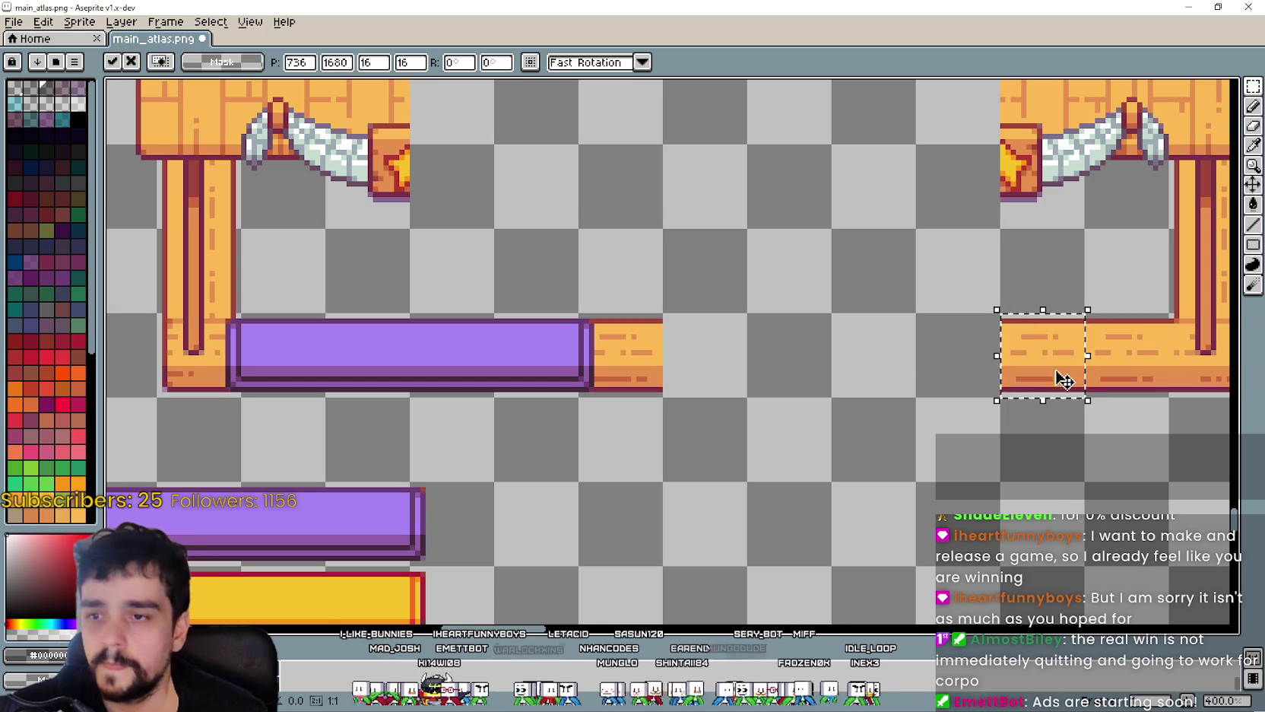
{"action": "left_click_drag", "start_coordinate": [1064, 380], "coordinate": [748, 387]}
{"action": "key", "text": "Return"}
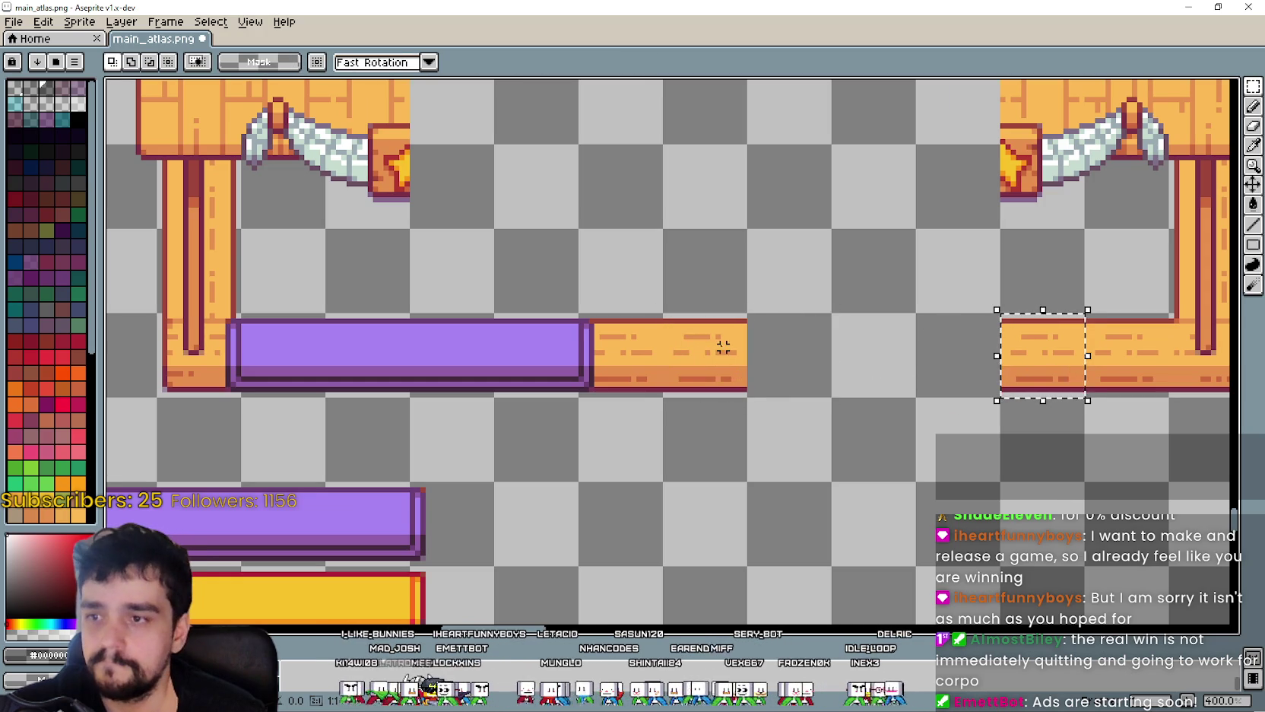
- Add more wooden counter tiles to close the gap in the counter
{"action": "left_click_drag", "start_coordinate": [1087, 375], "coordinate": [822, 367]}
{"action": "scroll", "coordinate": [867, 379], "scroll_direction": "right", "scroll_amount": 1}
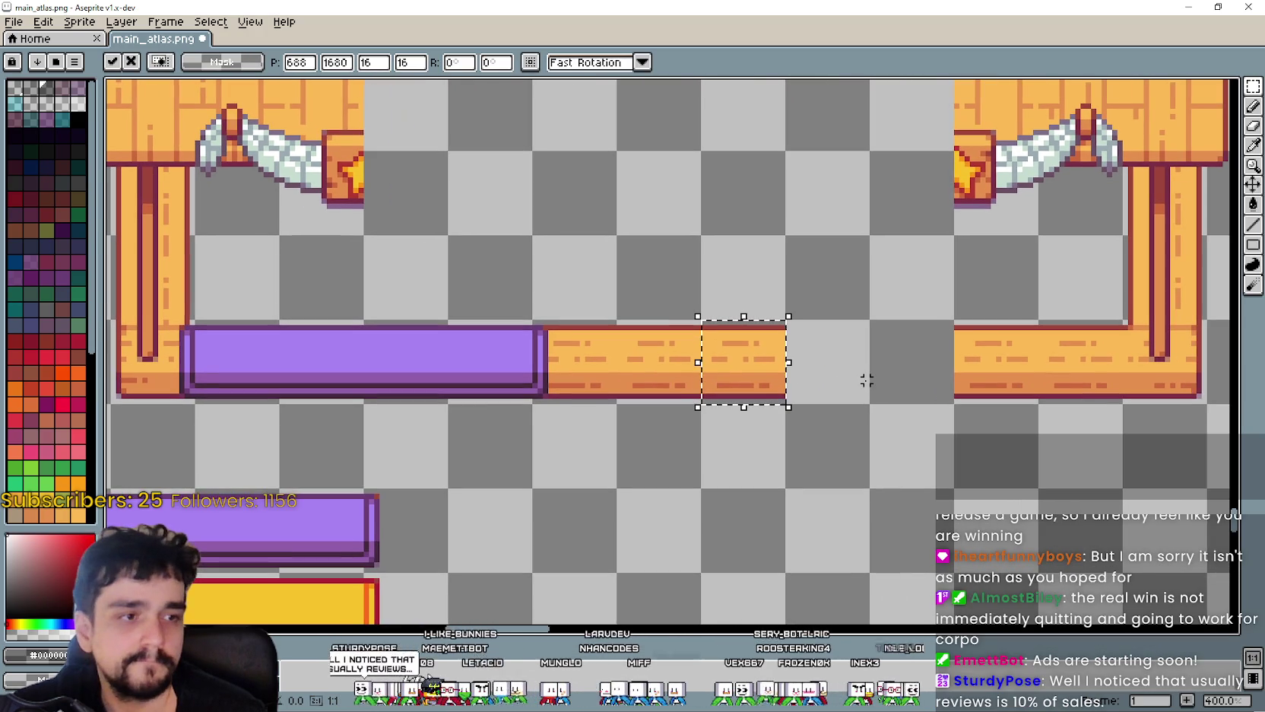
{"action": "scroll", "coordinate": [867, 379], "scroll_direction": "up", "scroll_amount": 1}
{"action": "left_click_drag", "start_coordinate": [867, 367], "coordinate": [902, 345]}
{"action": "mouse_move", "coordinate": [721, 356]}
{"action": "left_mouse_down"}
{"action": "mouse_move", "coordinate": [1092, 343]}
{"action": "mouse_move", "coordinate": [893, 353]}
{"action": "left_mouse_up"}
{"action": "key", "text": "Return"}
{"action": "left_click_drag", "start_coordinate": [1088, 344], "coordinate": [972, 340]}
{"action": "scroll", "coordinate": [638, 423], "scroll_direction": "down", "scroll_amount": 3}
{"action": "left_click", "coordinate": [635, 427]}
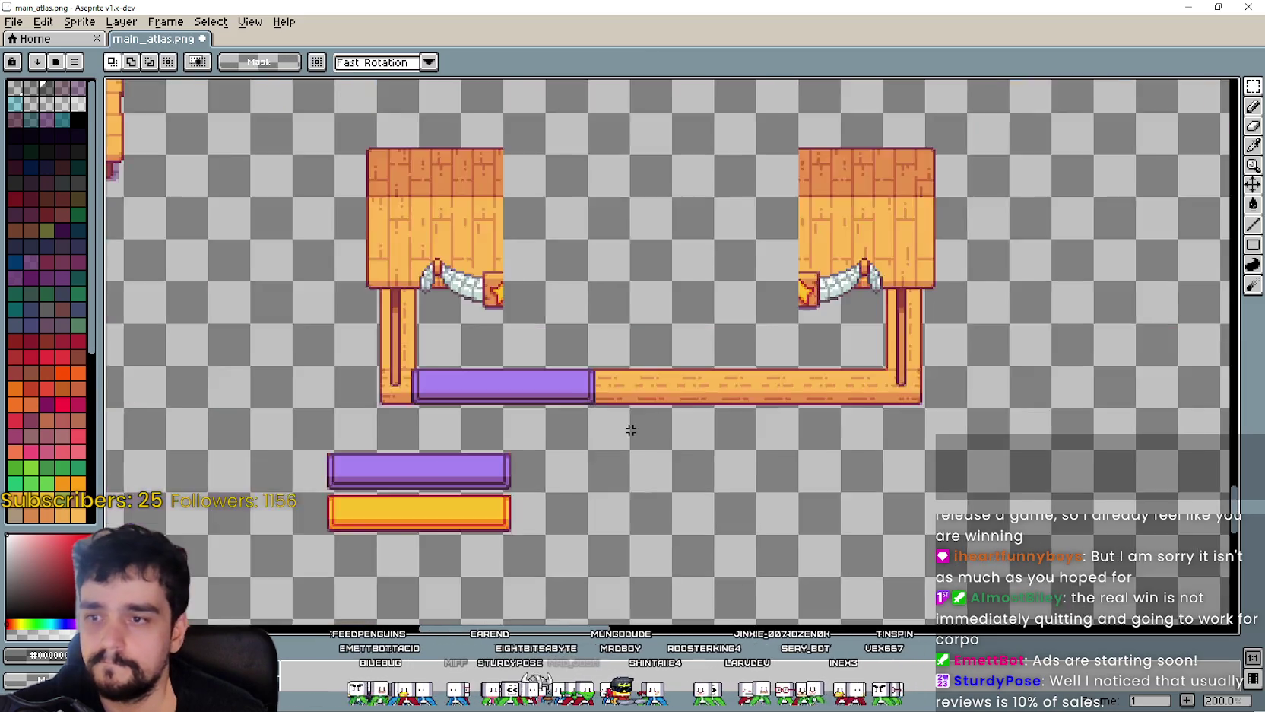
- Move the yellow bar onto the counter beside the purple bar
{"action": "scroll", "coordinate": [498, 432], "scroll_direction": "up", "scroll_amount": 2}
{"action": "left_click_drag", "start_coordinate": [512, 452], "coordinate": [909, 420]}
{"action": "left_click_drag", "start_coordinate": [996, 311], "coordinate": [629, 433]}
{"action": "left_click_drag", "start_coordinate": [430, 550], "coordinate": [997, 317]}
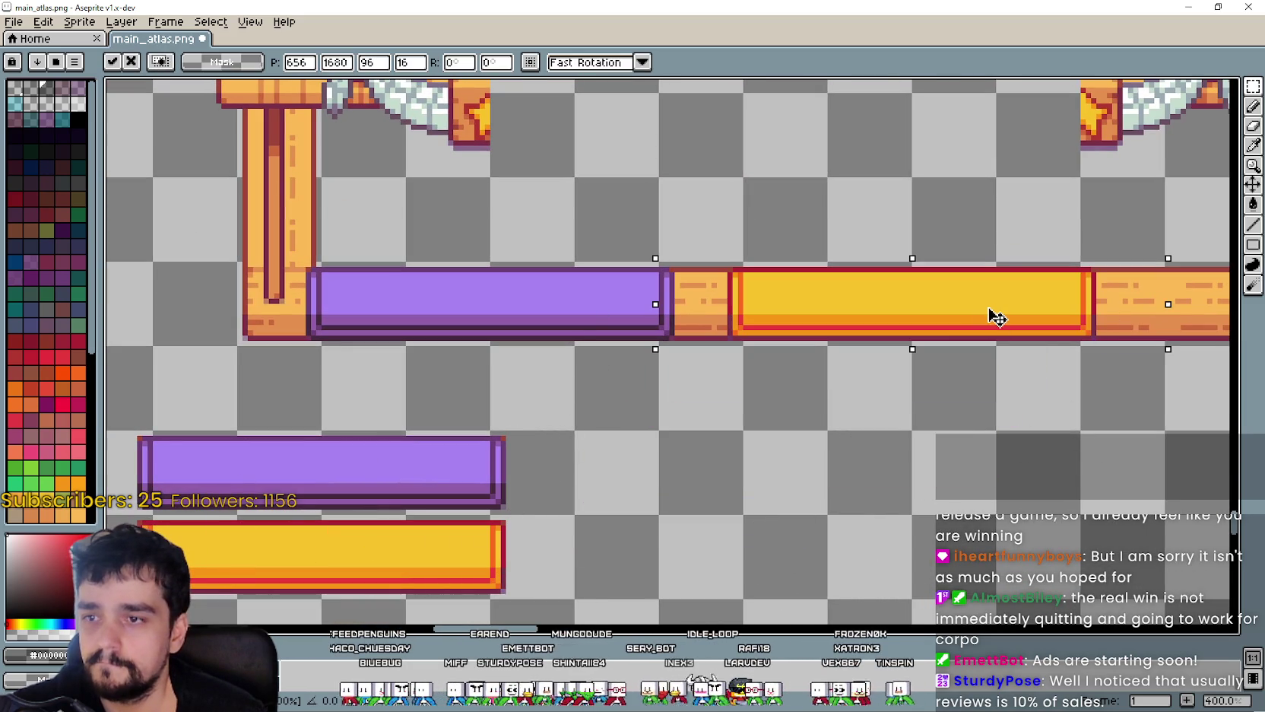
{"action": "scroll", "coordinate": [787, 449], "scroll_direction": "down", "scroll_amount": 1}
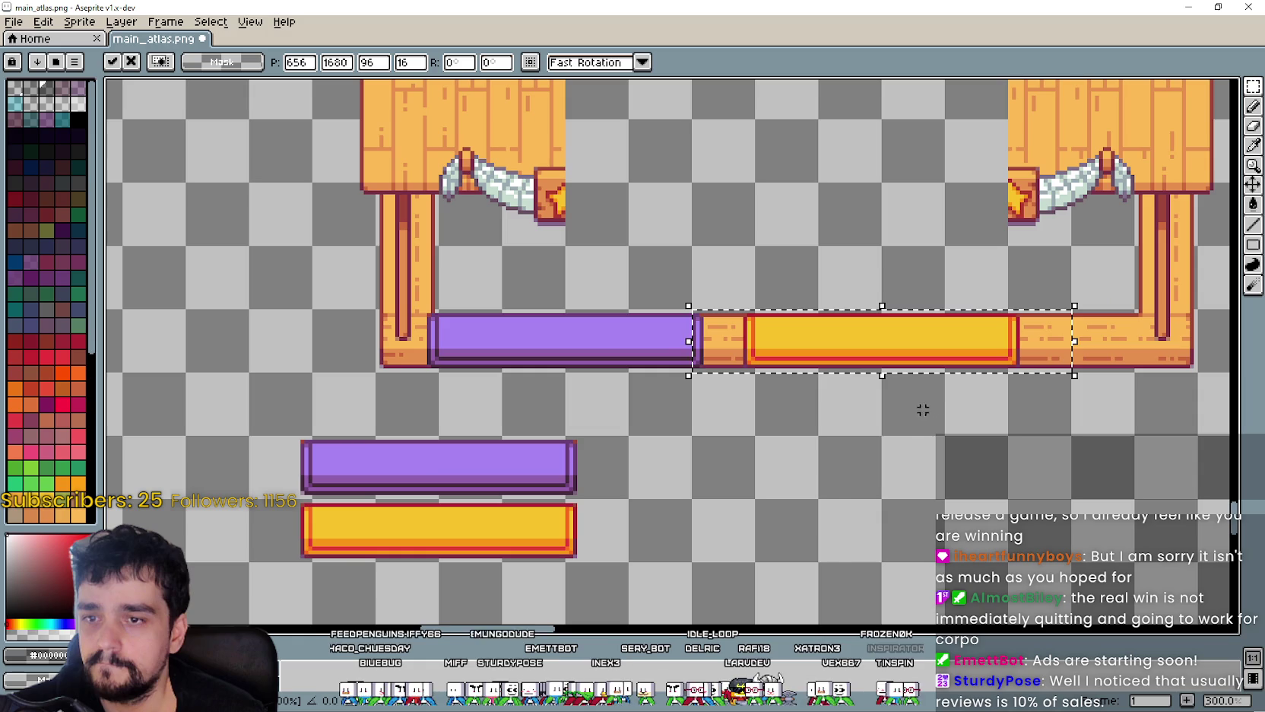
{"action": "left_click", "coordinate": [855, 453]}
{"action": "scroll", "coordinate": [890, 441], "scroll_direction": "down", "scroll_amount": 1}
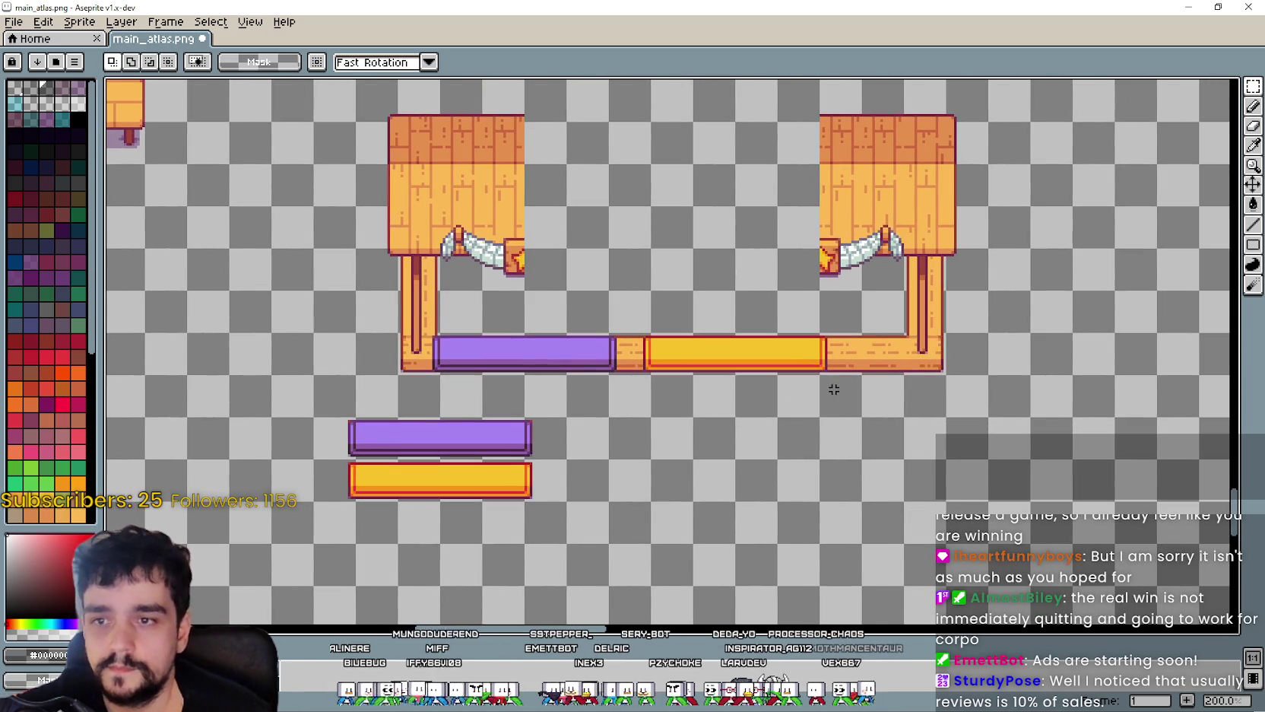
{"action": "left_click_drag", "start_coordinate": [834, 389], "coordinate": [550, 409]}
{"action": "left_click_drag", "start_coordinate": [719, 444], "coordinate": [519, 431]}
{"action": "scroll", "coordinate": [519, 432], "scroll_direction": "down", "scroll_amount": 2}
{"action": "mouse_move", "coordinate": [397, 191]}
{"action": "left_mouse_down"}
{"action": "mouse_move", "coordinate": [541, 267]}
{"action": "mouse_move", "coordinate": [672, 304]}
{"action": "left_mouse_up"}
{"action": "scroll", "coordinate": [672, 305], "scroll_direction": "up", "scroll_amount": 2}
{"action": "scroll", "coordinate": [673, 305], "scroll_direction": "down", "scroll_amount": 2}
{"action": "mouse_move", "coordinate": [667, 141]}
{"action": "left_mouse_down"}
{"action": "mouse_move", "coordinate": [676, 234]}
{"action": "mouse_move", "coordinate": [631, 391]}
{"action": "left_mouse_up"}
{"action": "scroll", "coordinate": [675, 234], "scroll_direction": "up", "scroll_amount": 2}
{"action": "scroll", "coordinate": [646, 357], "scroll_direction": "down", "scroll_amount": 1}
{"action": "scroll", "coordinate": [520, 383], "scroll_direction": "up", "scroll_amount": 1}
{"action": "scroll", "coordinate": [519, 382], "scroll_direction": "down", "scroll_amount": 10}
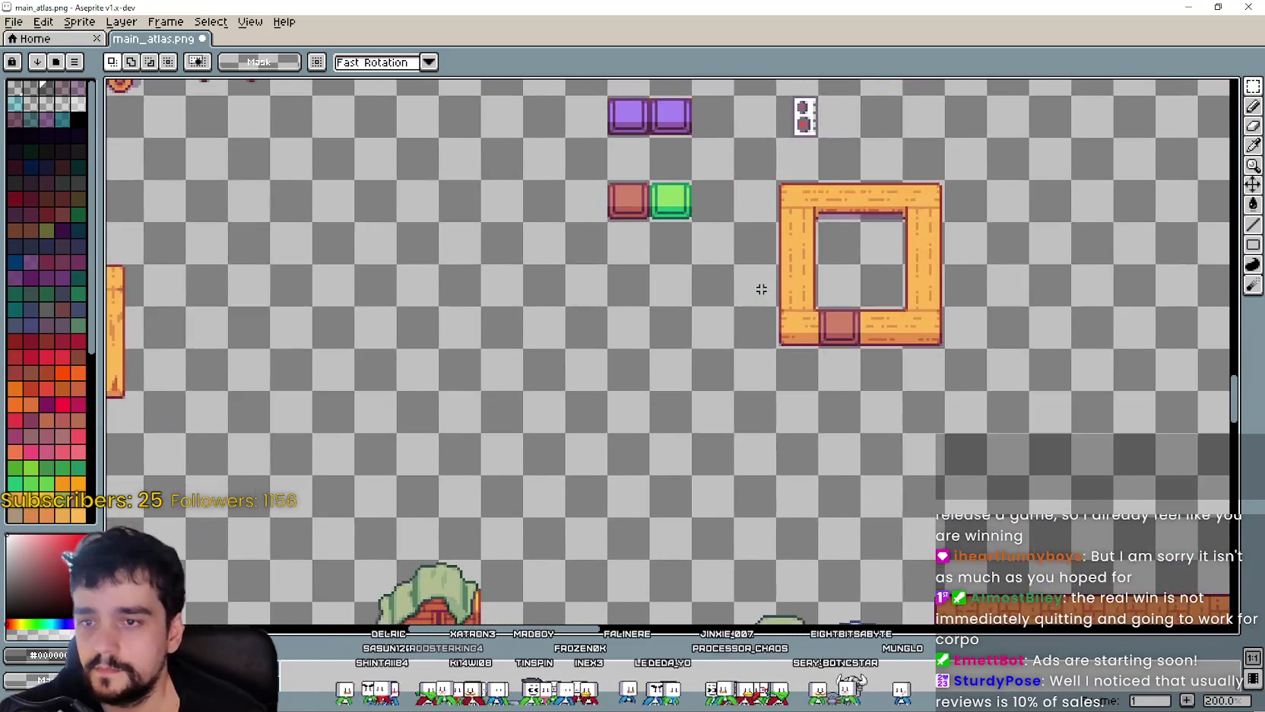
{"action": "scroll", "coordinate": [703, 304], "scroll_direction": "down", "scroll_amount": 5}
{"action": "scroll", "coordinate": [669, 362], "scroll_direction": "up", "scroll_amount": 1}
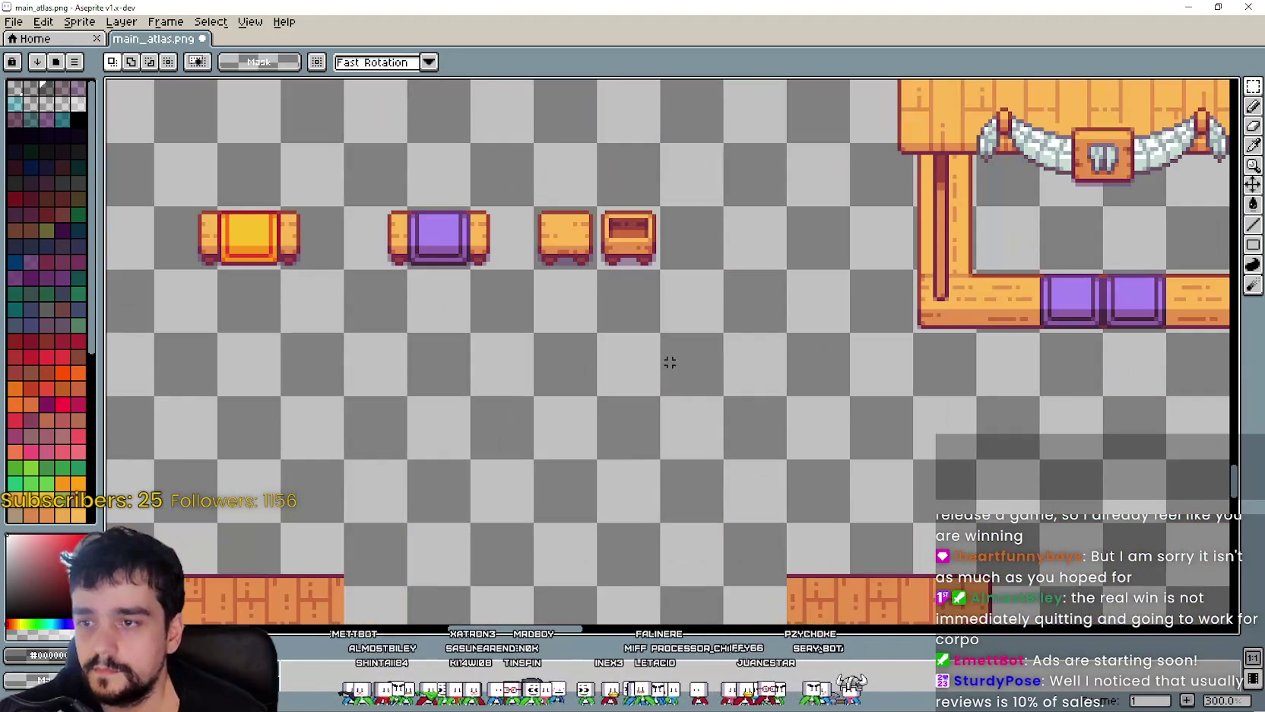
{"action": "left_click_drag", "start_coordinate": [594, 204], "coordinate": [664, 272]}
{"action": "scroll", "coordinate": [715, 282], "scroll_direction": "down", "scroll_amount": 3}
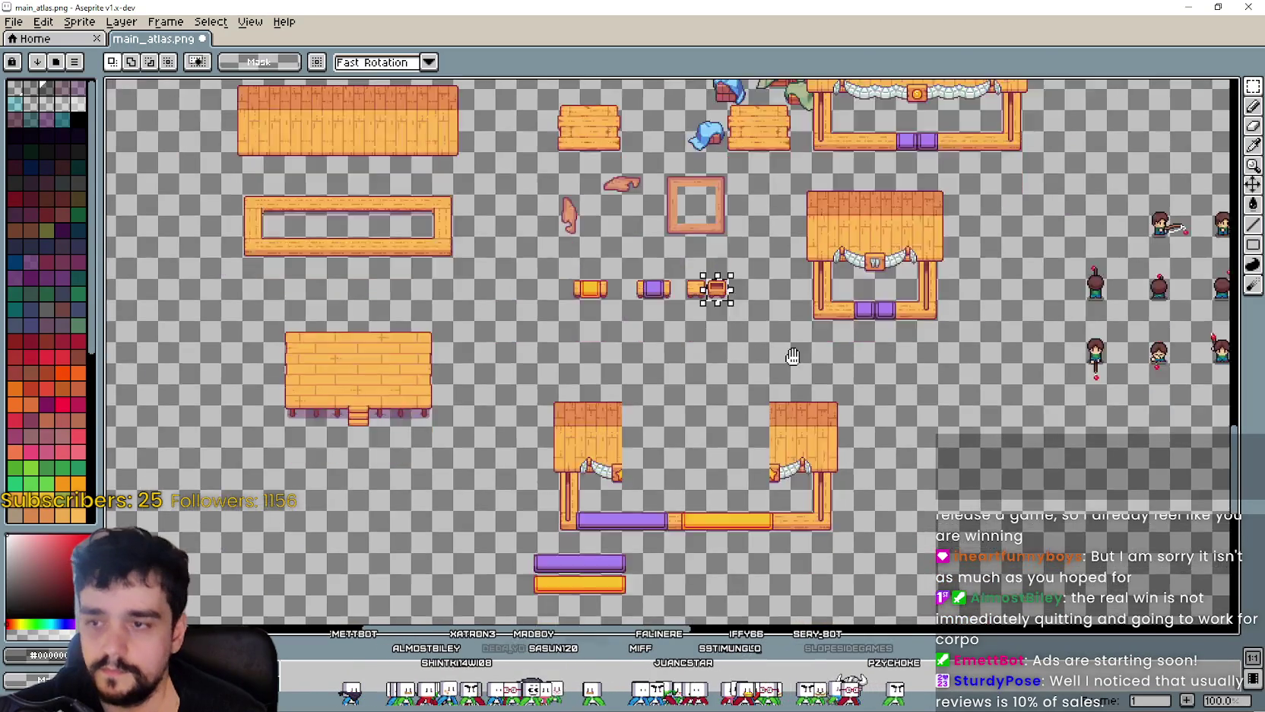
{"action": "scroll", "coordinate": [876, 338], "scroll_direction": "up", "scroll_amount": 3}
{"action": "scroll", "coordinate": [877, 428], "scroll_direction": "down", "scroll_amount": 1}
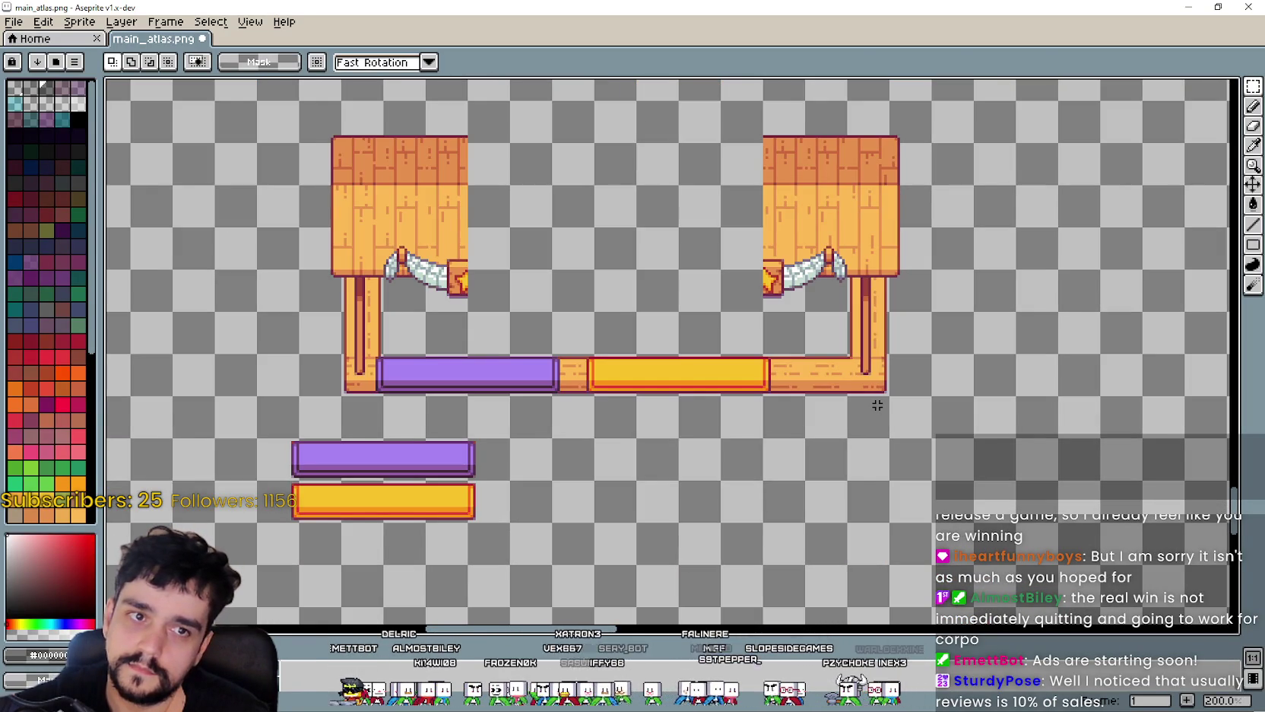
{"action": "left_click_drag", "start_coordinate": [878, 405], "coordinate": [642, 351]}
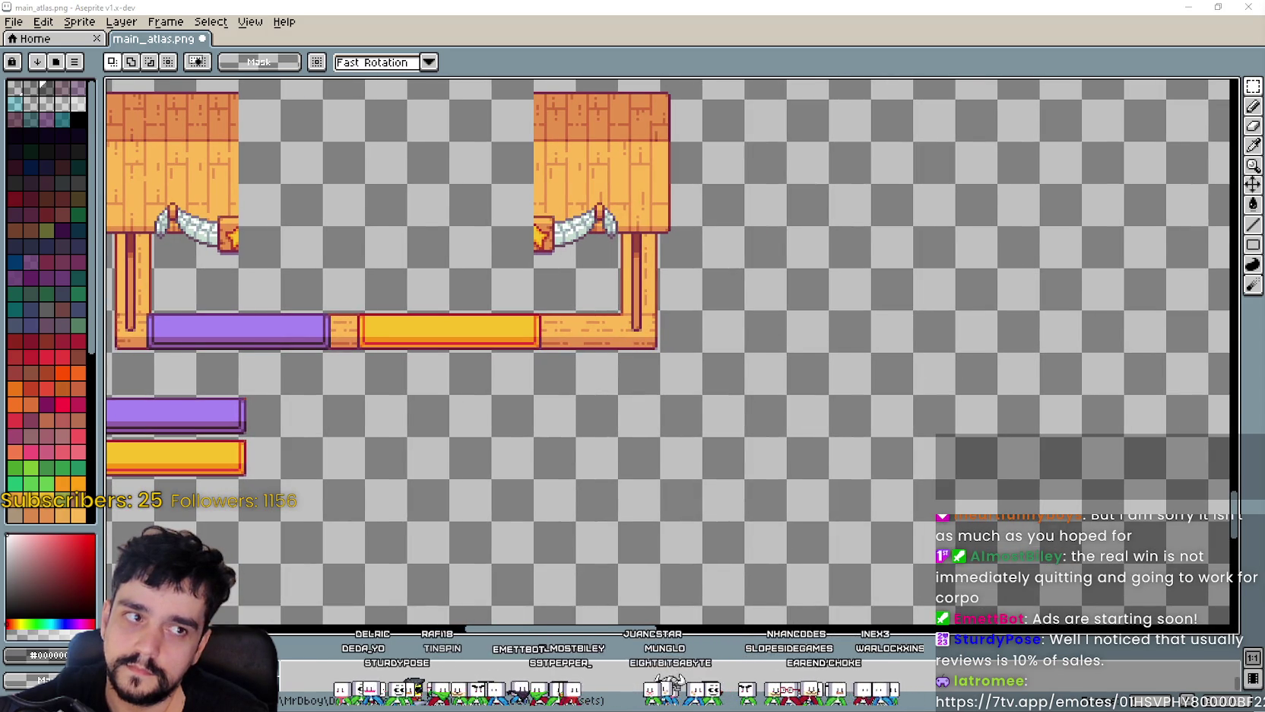
{"action": "left_click_drag", "start_coordinate": [482, 441], "coordinate": [573, 418]}
{"action": "scroll", "coordinate": [681, 364], "scroll_direction": "up", "scroll_amount": 1}
{"action": "scroll", "coordinate": [760, 308], "scroll_direction": "down", "scroll_amount": 1}
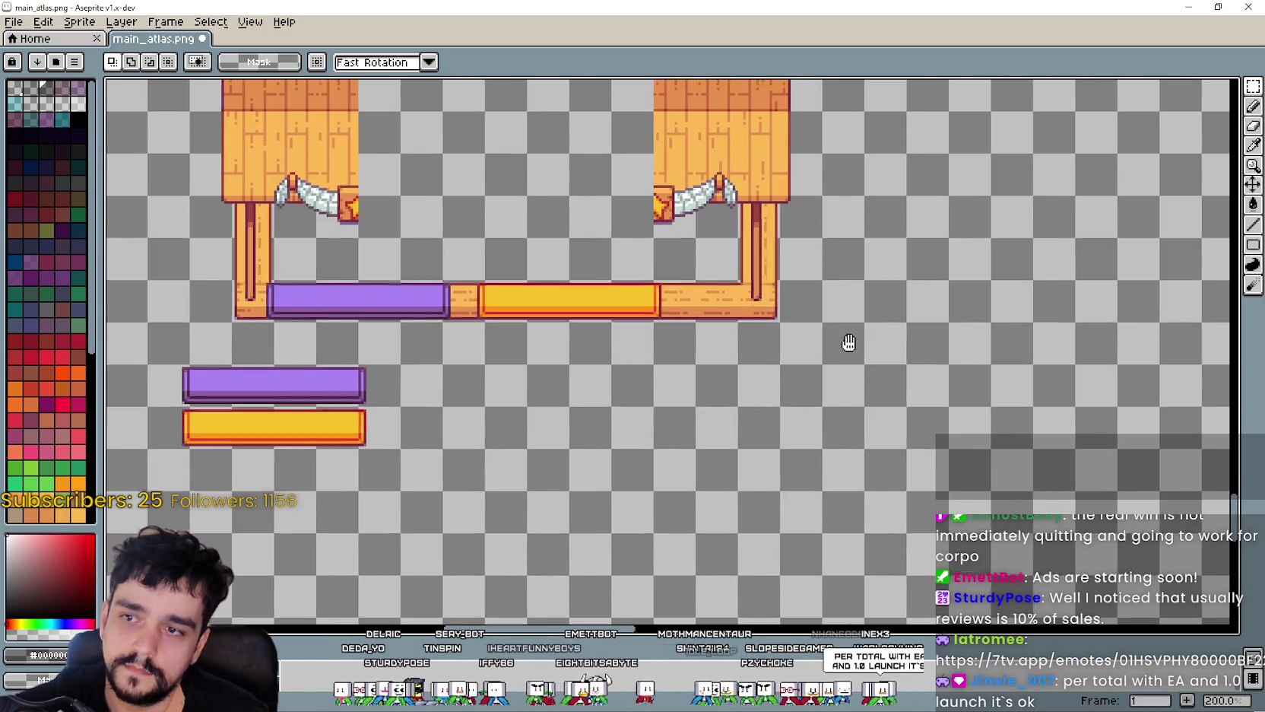
{"action": "left_click_drag", "start_coordinate": [849, 343], "coordinate": [816, 428]}
{"action": "key", "text": "ctrl+v"}
- Position the pasted 16x16 crate piece beside the counter's right leg
{"action": "mouse_move", "coordinate": [503, 342]}
{"action": "left_mouse_down"}
{"action": "mouse_move", "coordinate": [813, 432]}
{"action": "mouse_move", "coordinate": [794, 407]}
{"action": "mouse_move", "coordinate": [755, 408]}
{"action": "left_mouse_up"}
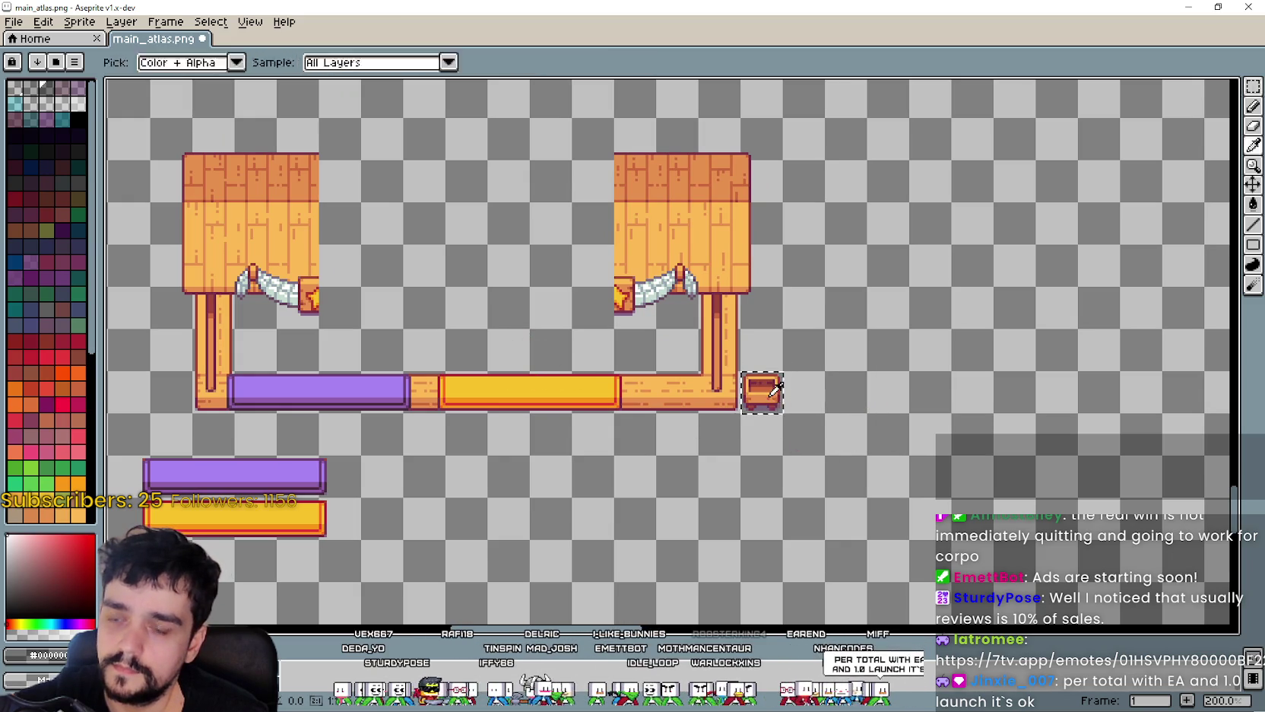
{"action": "scroll", "coordinate": [753, 414], "scroll_direction": "up", "scroll_amount": 1}
{"action": "scroll", "coordinate": [753, 415], "scroll_direction": "down", "scroll_amount": 2}
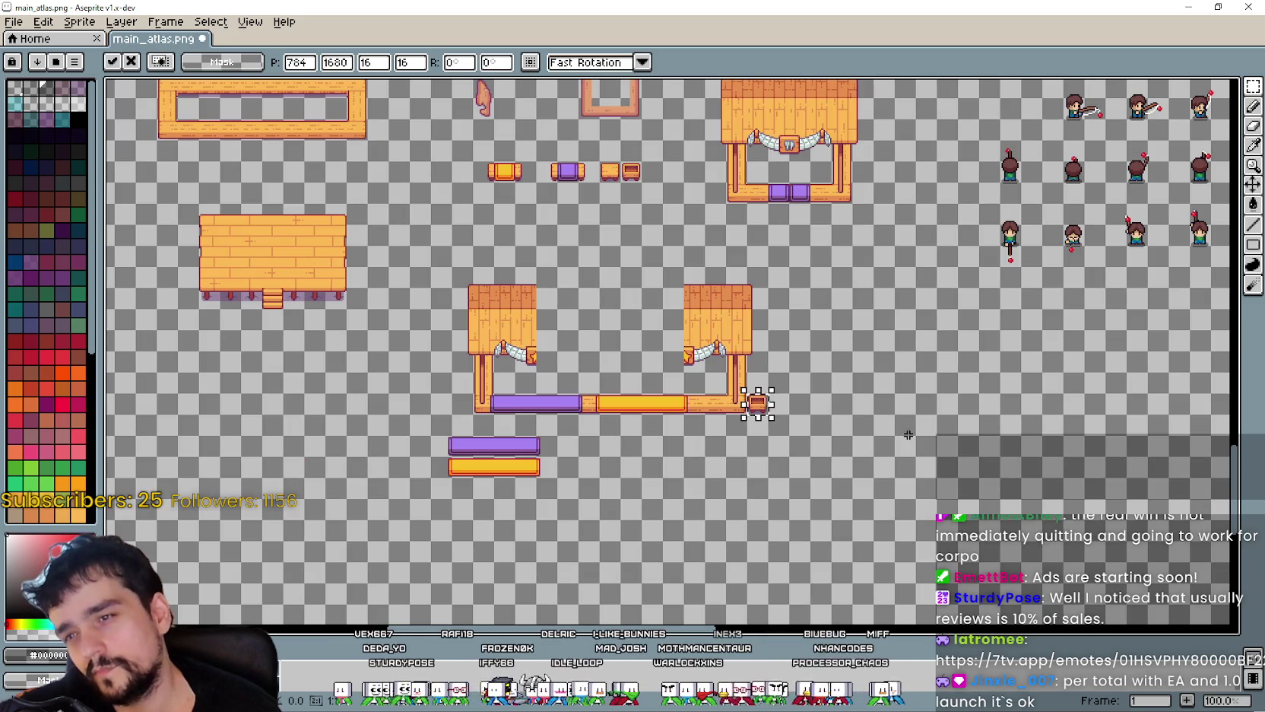
{"action": "scroll", "coordinate": [891, 408], "scroll_direction": "up", "scroll_amount": 1}
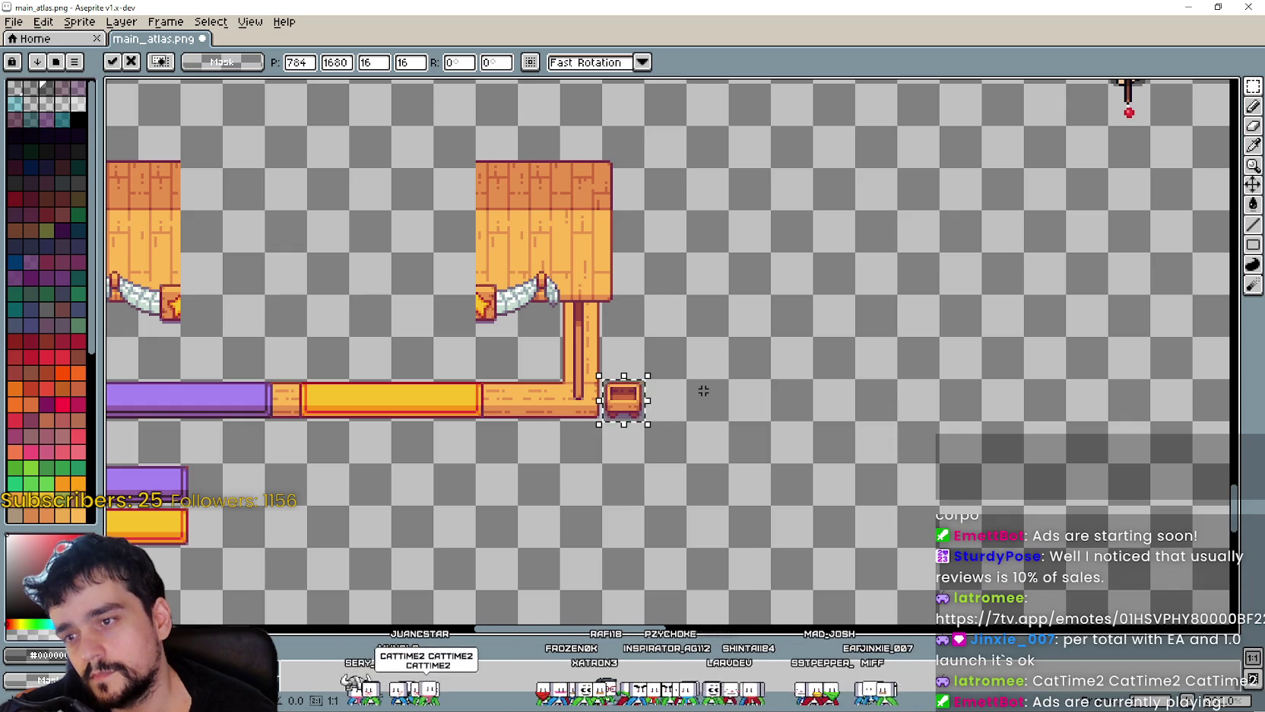
{"action": "scroll", "coordinate": [704, 391], "scroll_direction": "up", "scroll_amount": 2}
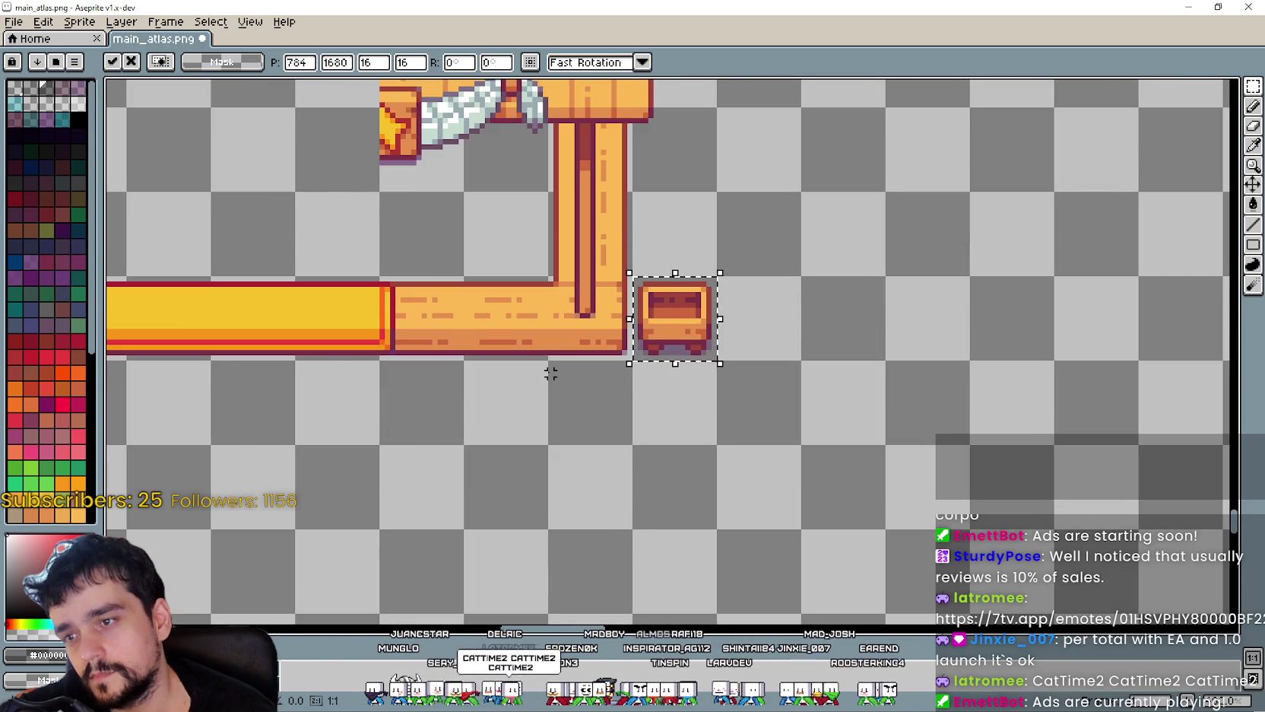
{"action": "scroll", "coordinate": [534, 378], "scroll_direction": "down", "scroll_amount": 4}
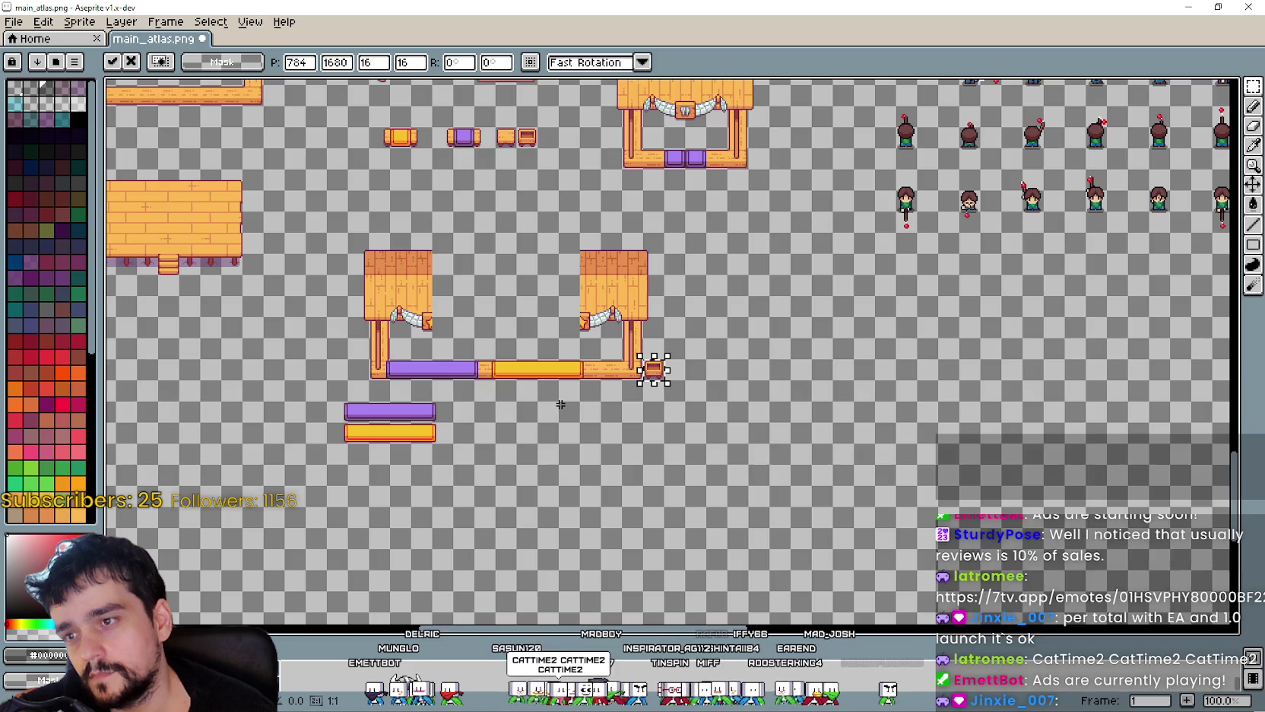
{"action": "scroll", "coordinate": [707, 371], "scroll_direction": "up", "scroll_amount": 1}
{"action": "scroll", "coordinate": [538, 380], "scroll_direction": "up", "scroll_amount": 1}
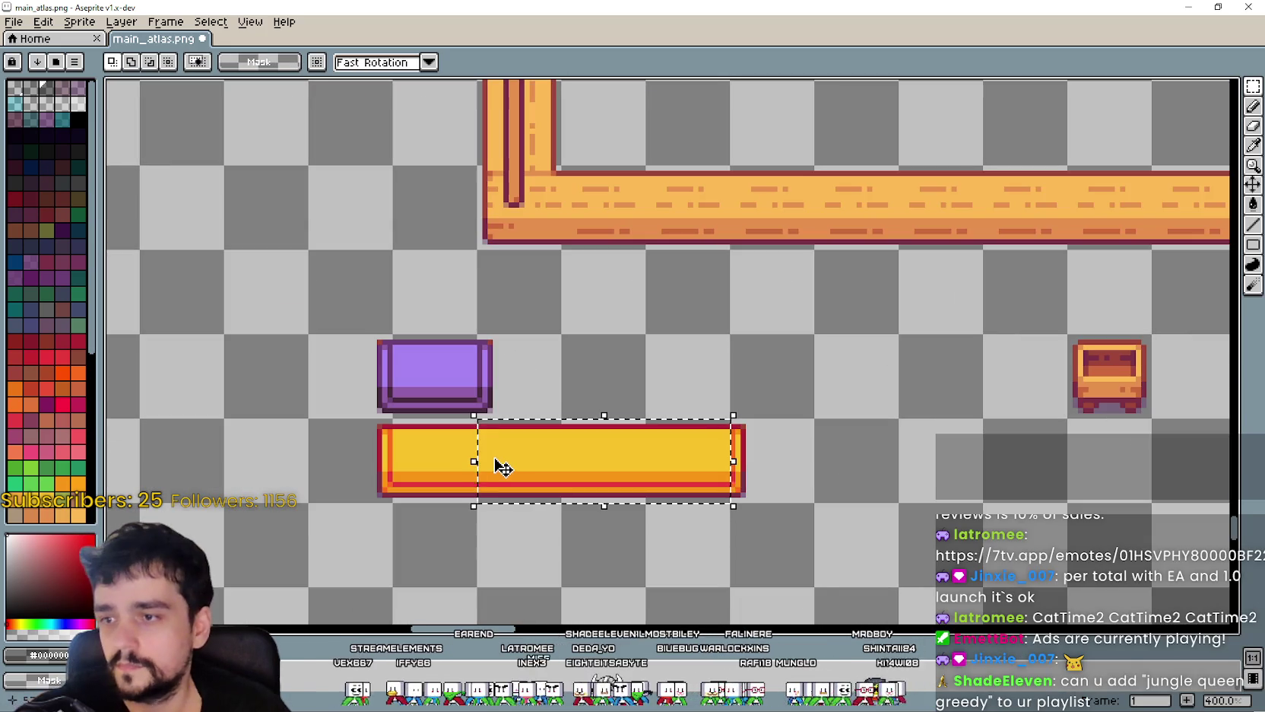
- Move the small orange piece back into the yellow bar and deselect it
{"action": "left_click_drag", "start_coordinate": [743, 473], "coordinate": [503, 466]}
{"action": "left_click", "coordinate": [796, 423]}
{"action": "scroll", "coordinate": [796, 424], "scroll_direction": "down", "scroll_amount": 1}
{"action": "scroll", "coordinate": [730, 422], "scroll_direction": "down", "scroll_amount": 1}
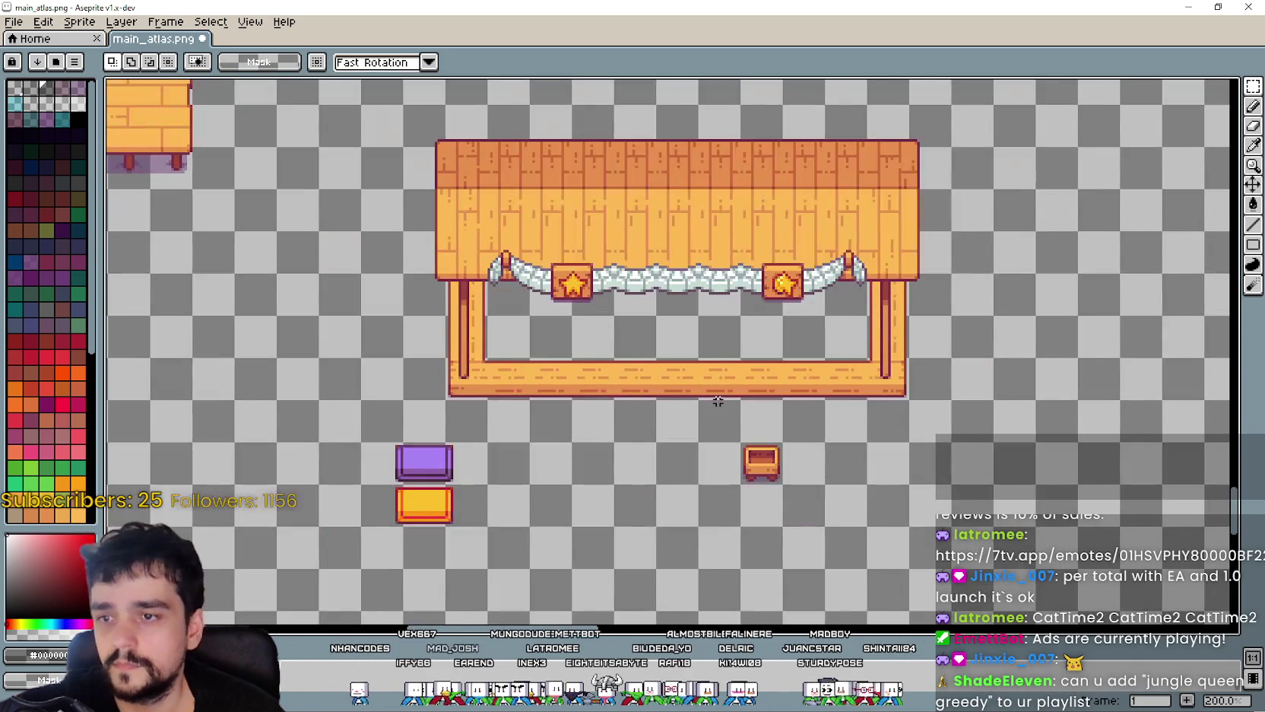
- Drag the small crate beside the purple and yellow blocks below the bare stall
{"action": "left_click", "coordinate": [743, 457]}
{"action": "left_click_drag", "start_coordinate": [745, 466], "coordinate": [495, 464]}
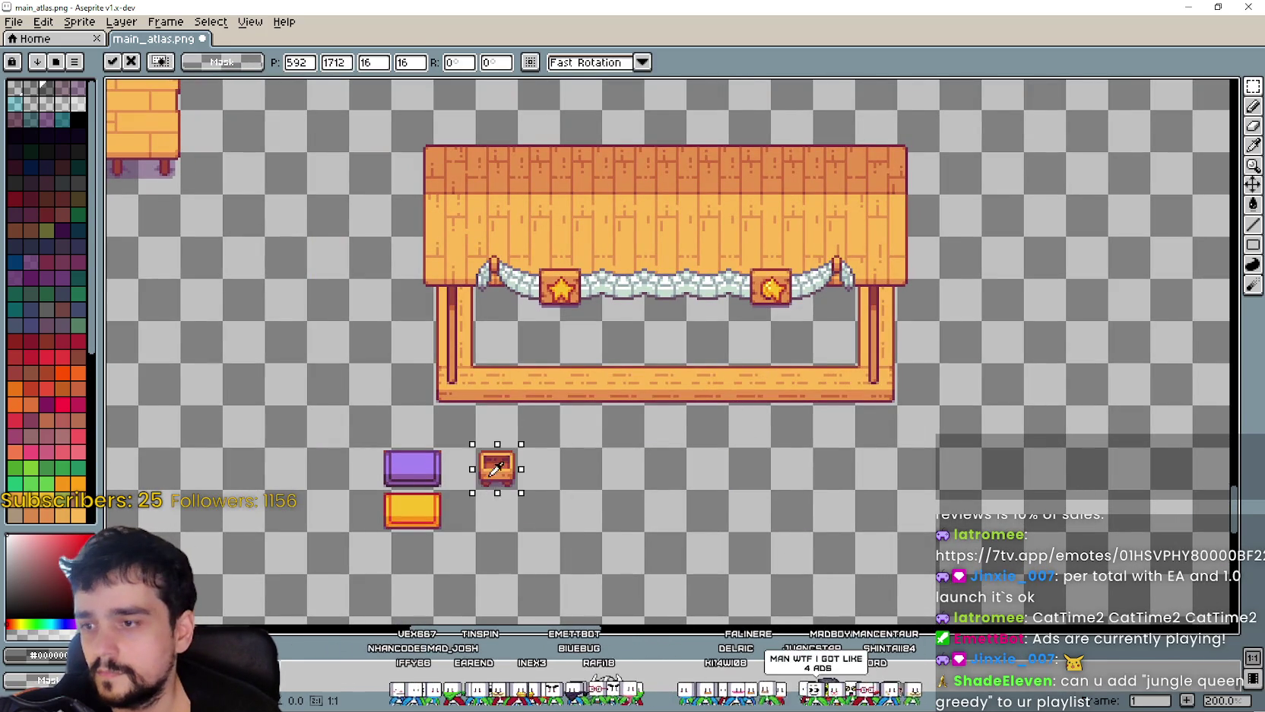
{"action": "left_click", "coordinate": [780, 232]}
{"action": "left_click_drag", "start_coordinate": [779, 232], "coordinate": [688, 342]}
{"action": "mouse_move", "coordinate": [729, 246]}
{"action": "left_mouse_down"}
{"action": "mouse_move", "coordinate": [706, 254]}
{"action": "mouse_move", "coordinate": [838, 141]}
{"action": "left_mouse_up"}
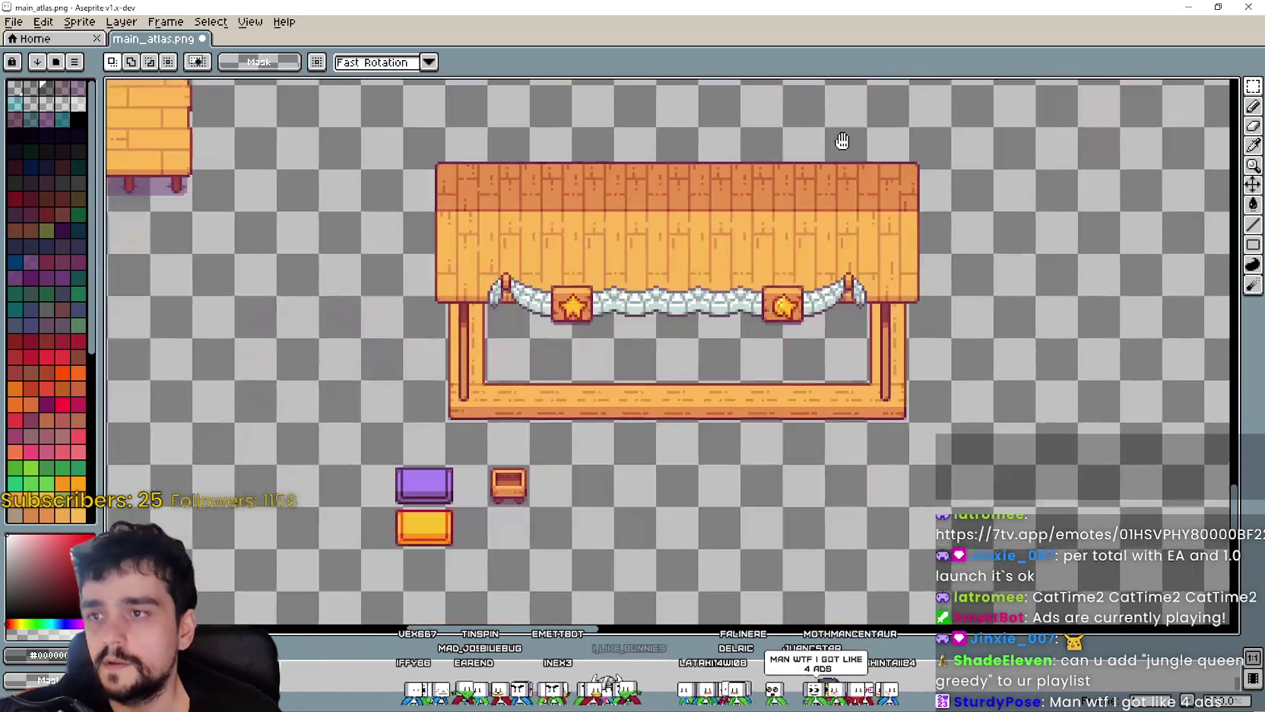
{"action": "scroll", "coordinate": [816, 291], "scroll_direction": "up", "scroll_amount": 1}
{"action": "scroll", "coordinate": [816, 292], "scroll_direction": "down", "scroll_amount": 2}
{"action": "scroll", "coordinate": [836, 292], "scroll_direction": "up", "scroll_amount": 1}
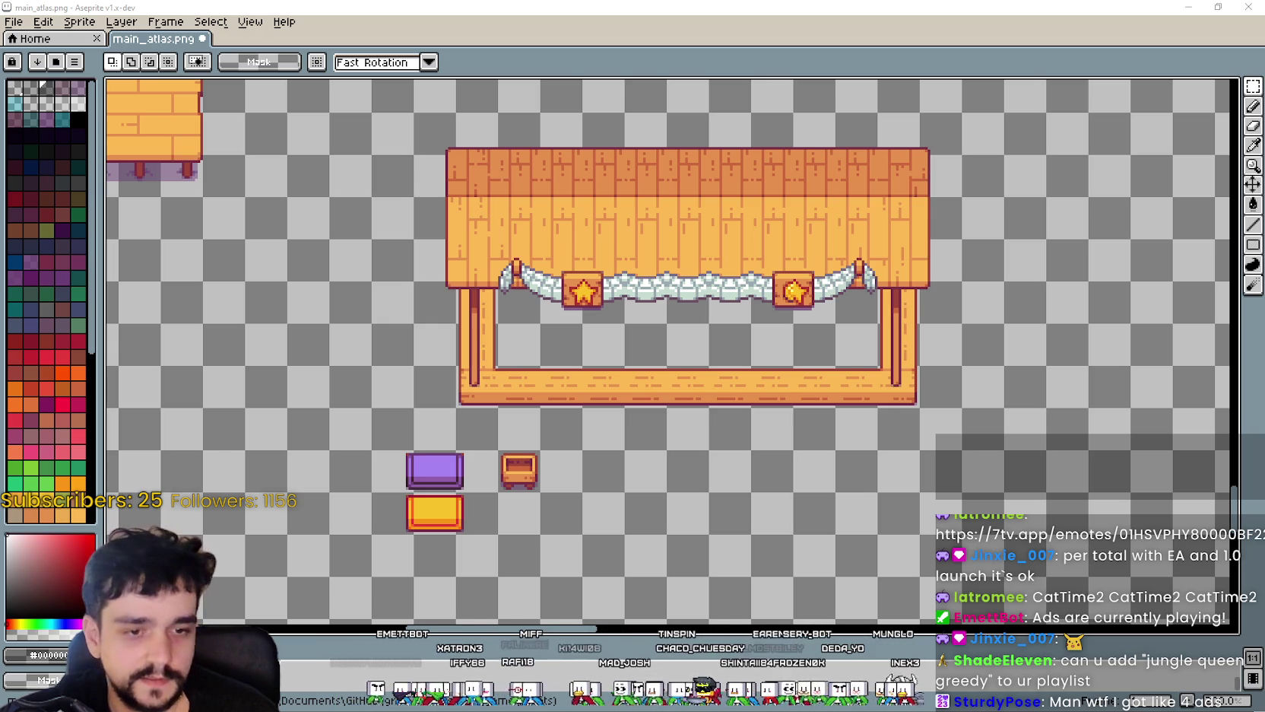
- Switch to the browser and scroll through the X profile
{"action": "key", "text": "alt+Tab"}
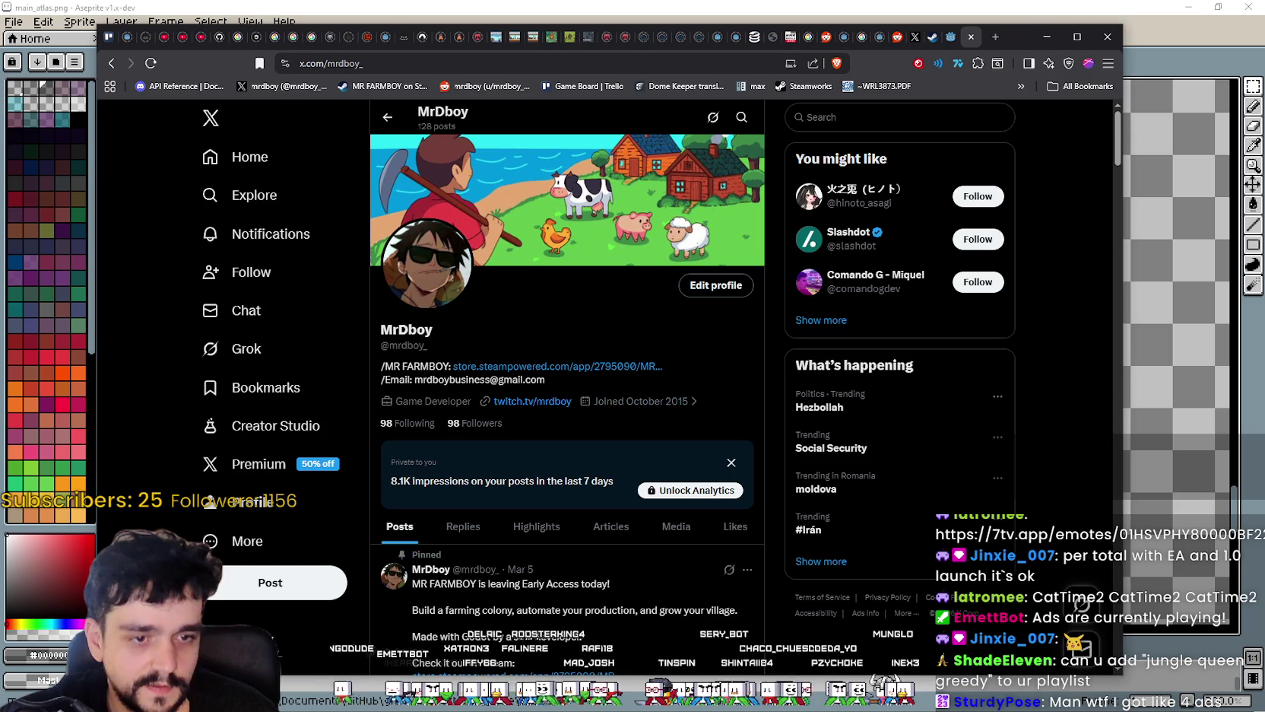
{"action": "scroll", "coordinate": [447, 441], "scroll_direction": "down", "scroll_amount": 4}
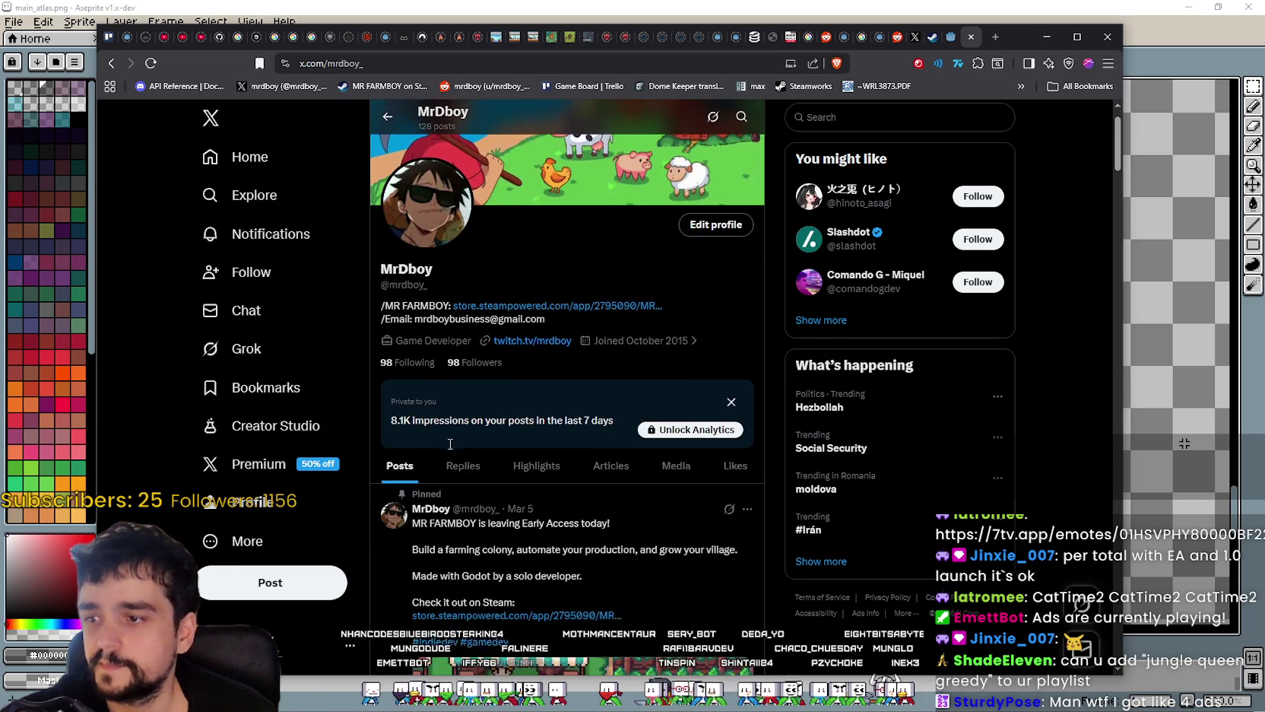
{"action": "scroll", "coordinate": [447, 441], "scroll_direction": "down", "scroll_amount": 7}
{"action": "scroll", "coordinate": [468, 412], "scroll_direction": "up", "scroll_amount": 1}
- Read the MR FARMBOY vs Tangy TD post, then minimize the browser to Aseprite's Home tab
{"action": "left_click", "coordinate": [468, 413]}
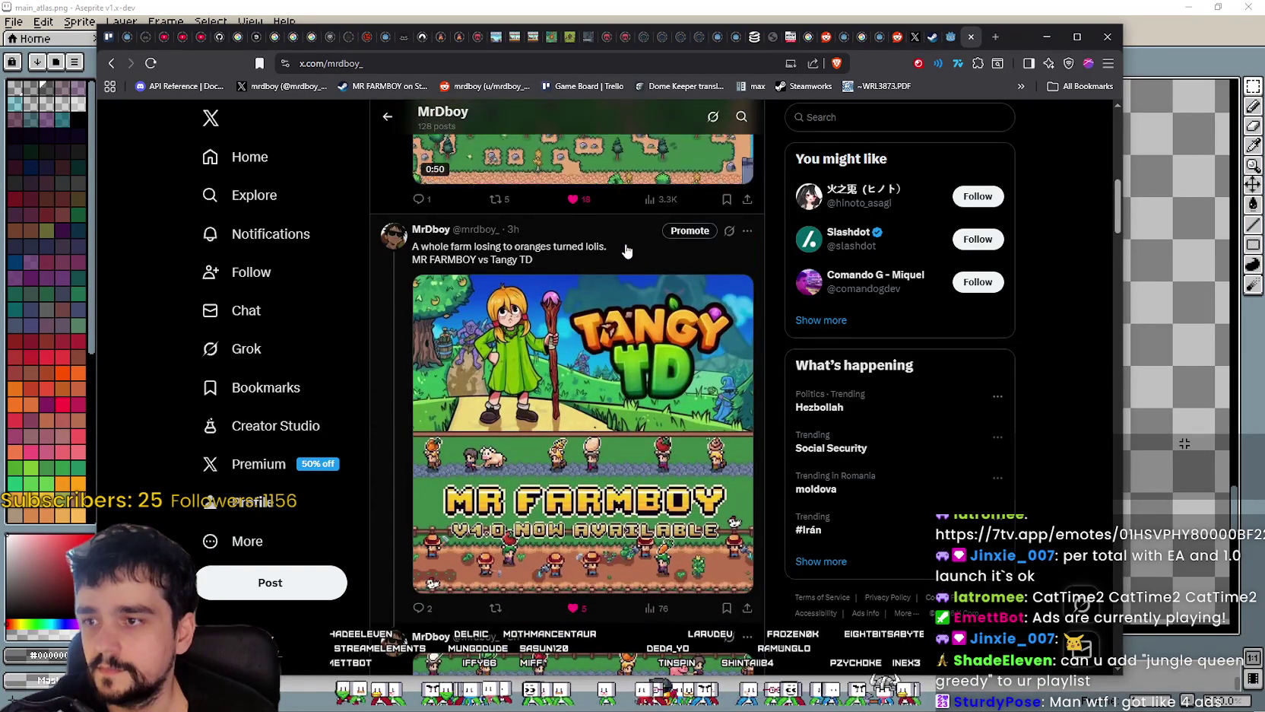
{"action": "scroll", "coordinate": [598, 476], "scroll_direction": "down", "scroll_amount": 10}
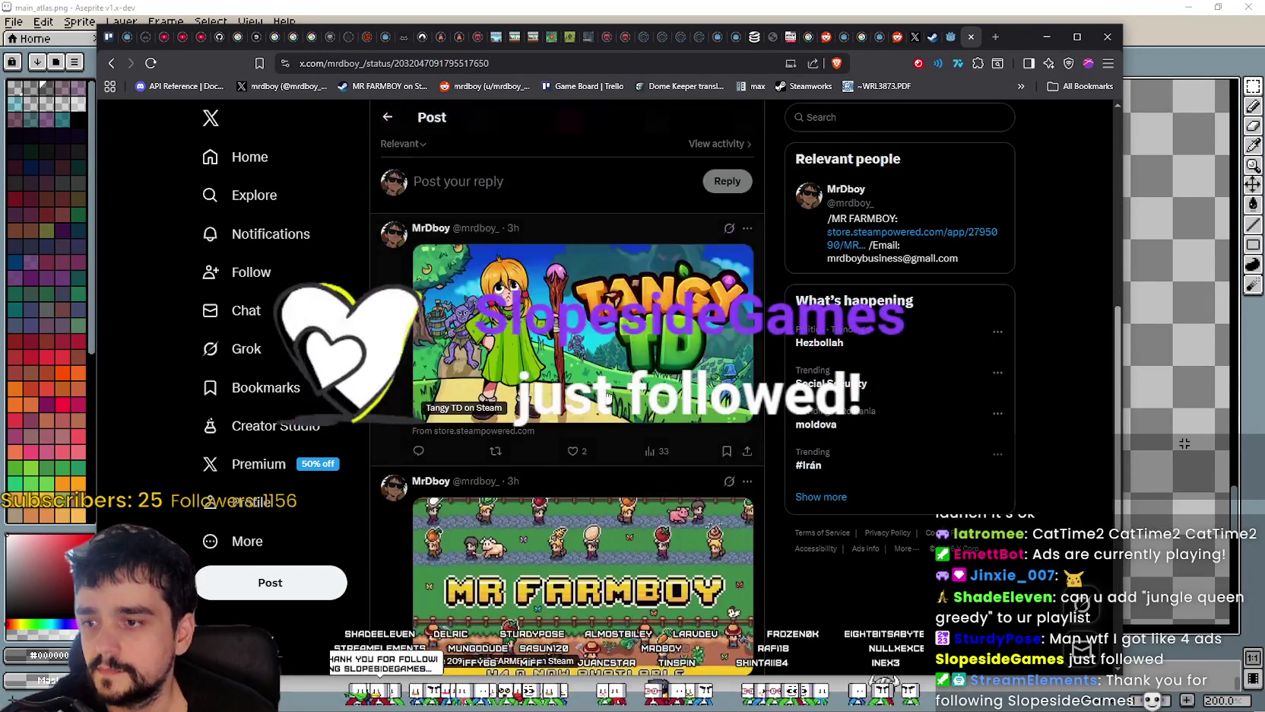
{"action": "scroll", "coordinate": [578, 380], "scroll_direction": "up", "scroll_amount": 5}
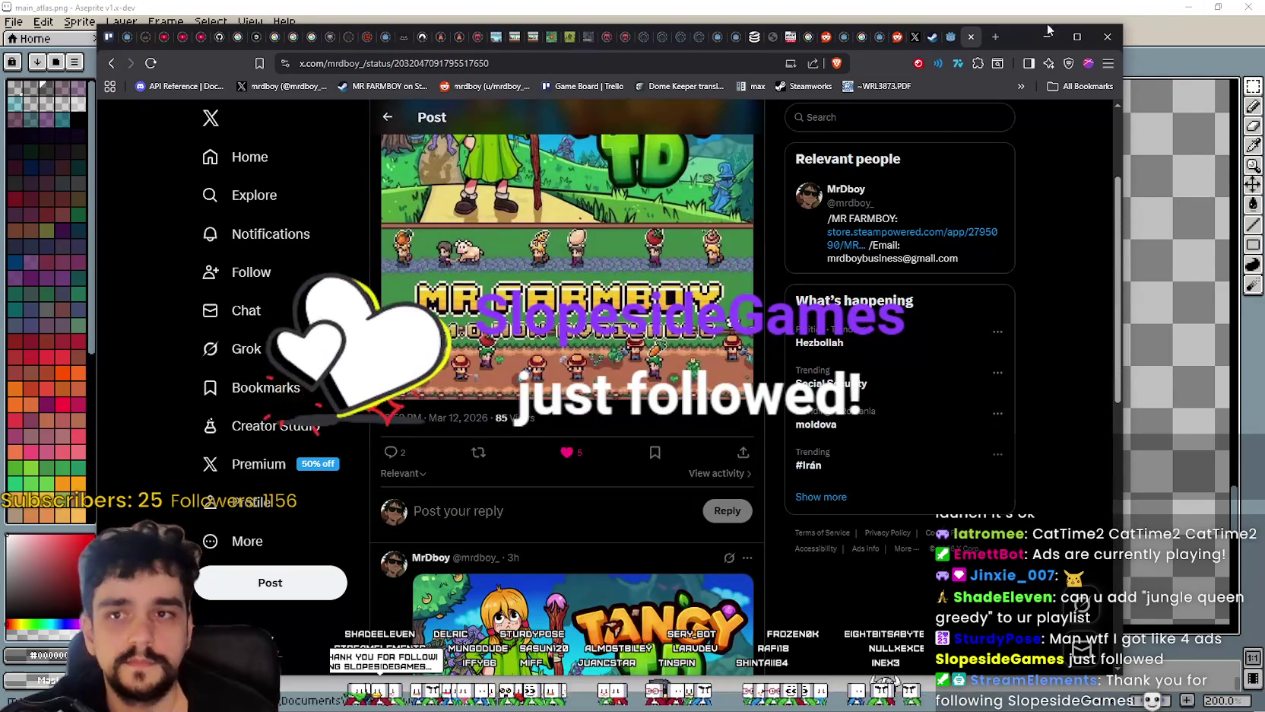
{"action": "left_click", "coordinate": [1047, 37]}
{"action": "left_click", "coordinate": [34, 38]}
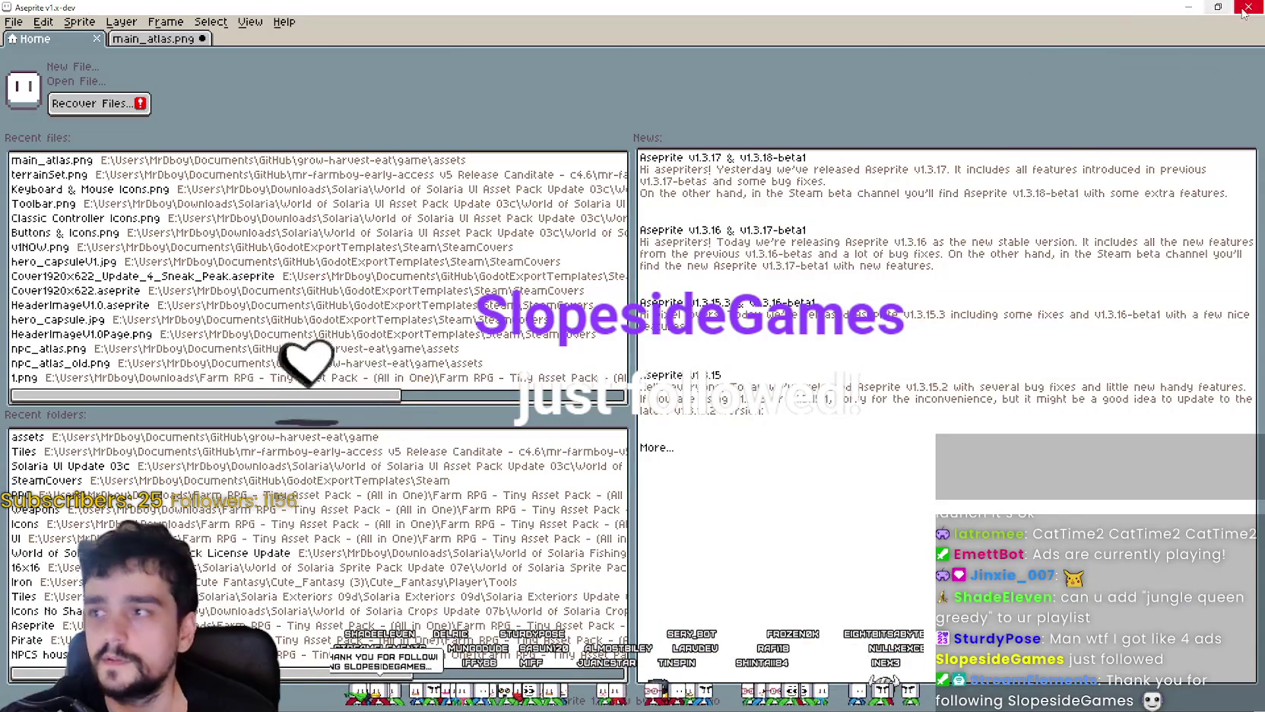
- Return to the main_atlas.png canvas and save it
{"action": "left_click", "coordinate": [207, 43]}
{"action": "scroll", "coordinate": [714, 342], "scroll_direction": "down", "scroll_amount": 1}
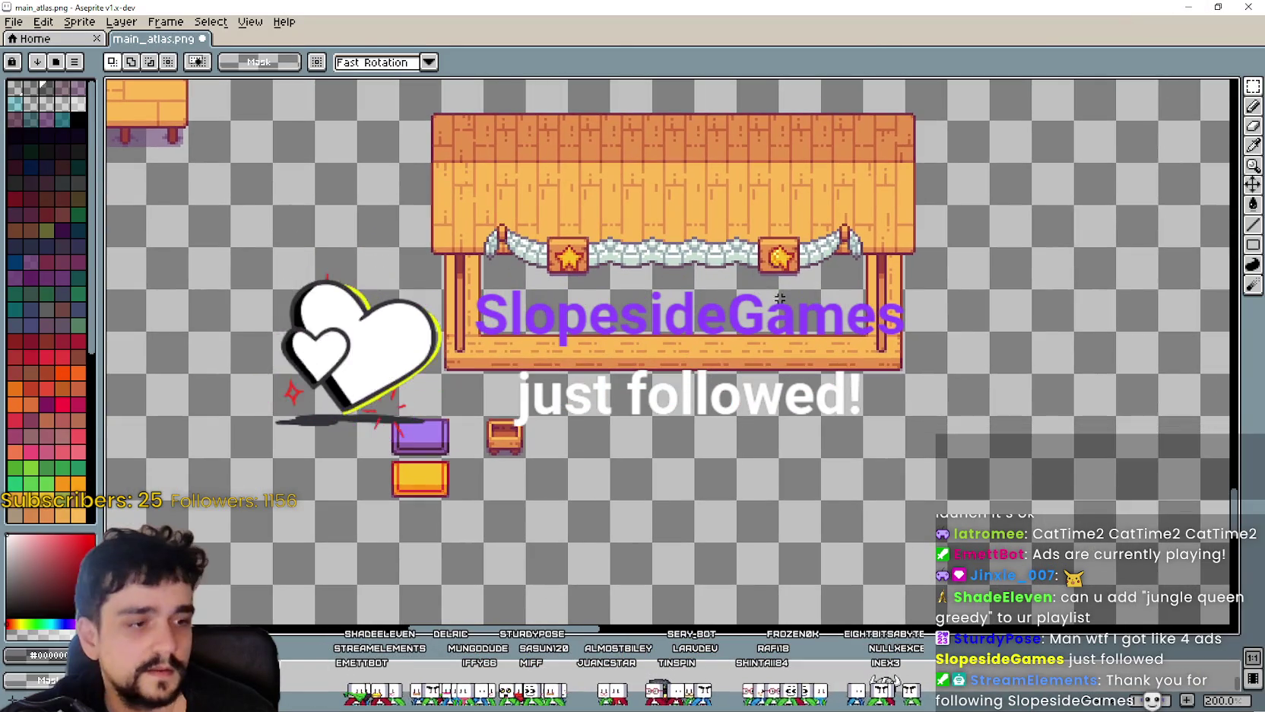
{"action": "scroll", "coordinate": [714, 342], "scroll_direction": "up", "scroll_amount": 1}
{"action": "key", "text": "ctrl+s"}
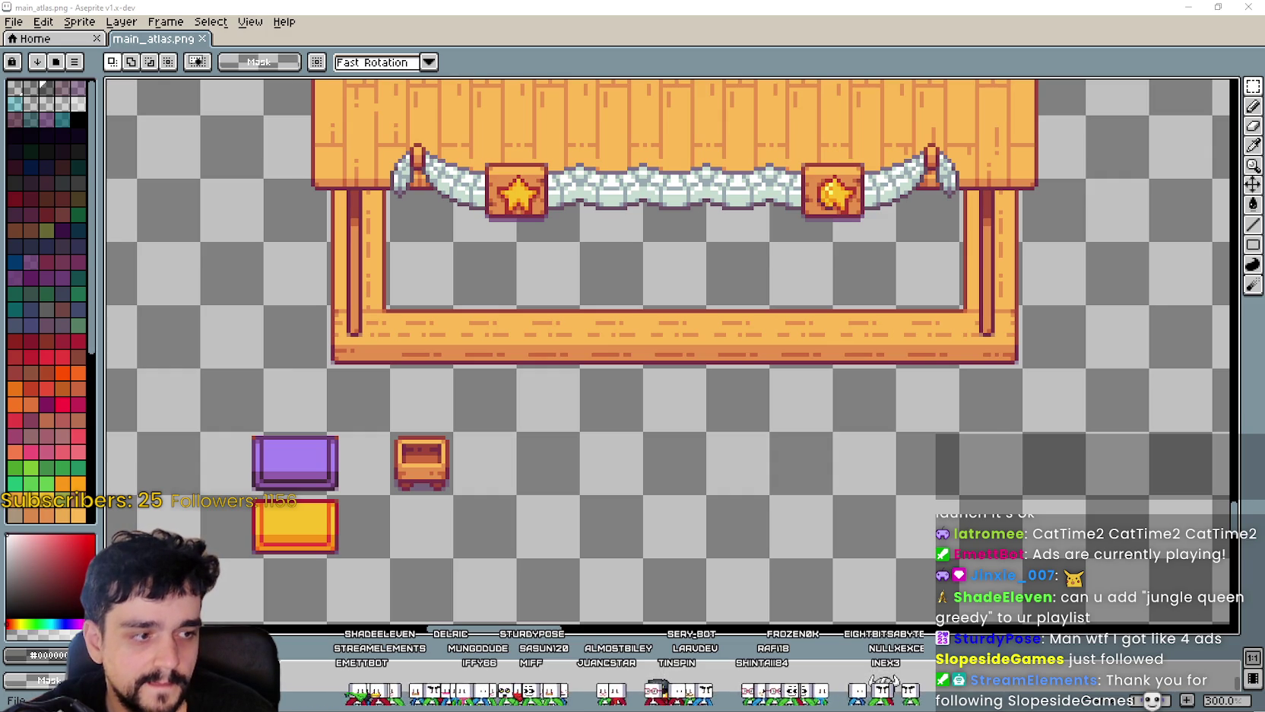
- Select the star sign cell in Market Signs.png, then move that window aside for main_atlas.png
{"action": "key", "text": "alt+Tab"}
{"action": "scroll", "coordinate": [649, 353], "scroll_direction": "down", "scroll_amount": 2}
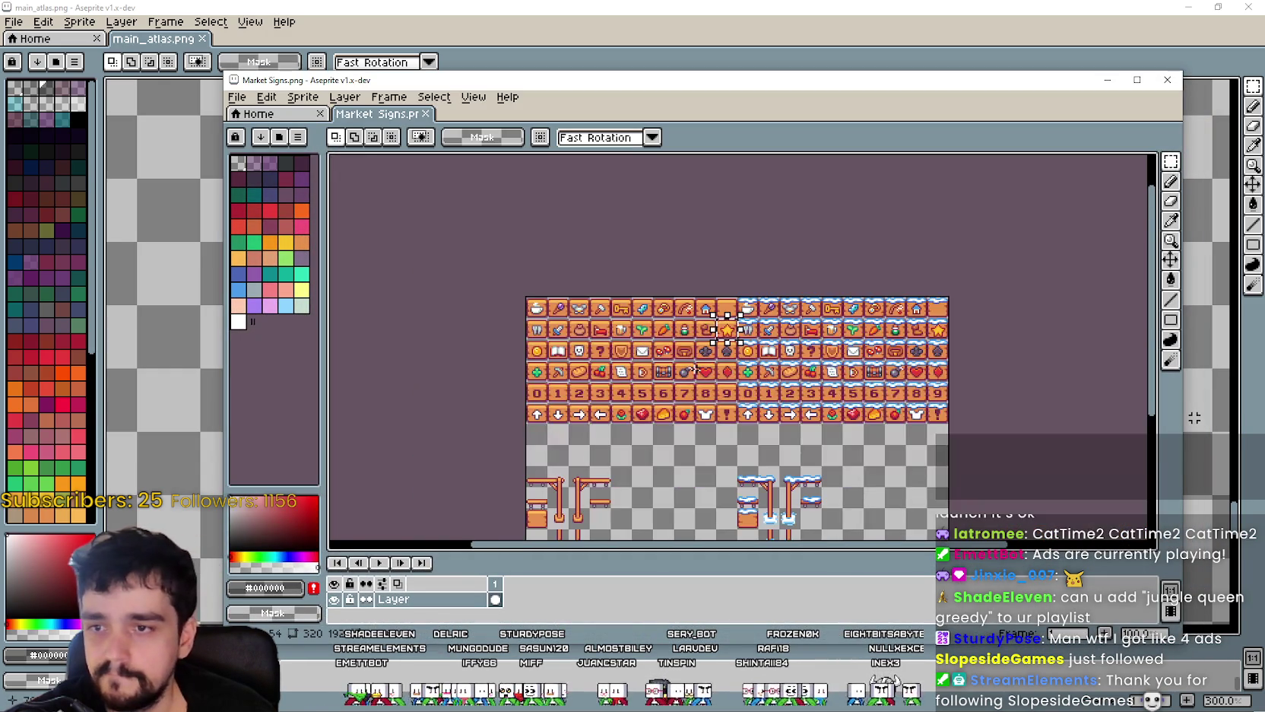
{"action": "scroll", "coordinate": [692, 370], "scroll_direction": "up", "scroll_amount": 3}
{"action": "left_click", "coordinate": [774, 309]}
{"action": "left_click_drag", "start_coordinate": [745, 80], "coordinate": [752, 390]}
{"action": "left_click", "coordinate": [756, 249]}
{"action": "scroll", "coordinate": [757, 249], "scroll_direction": "up", "scroll_amount": 2}
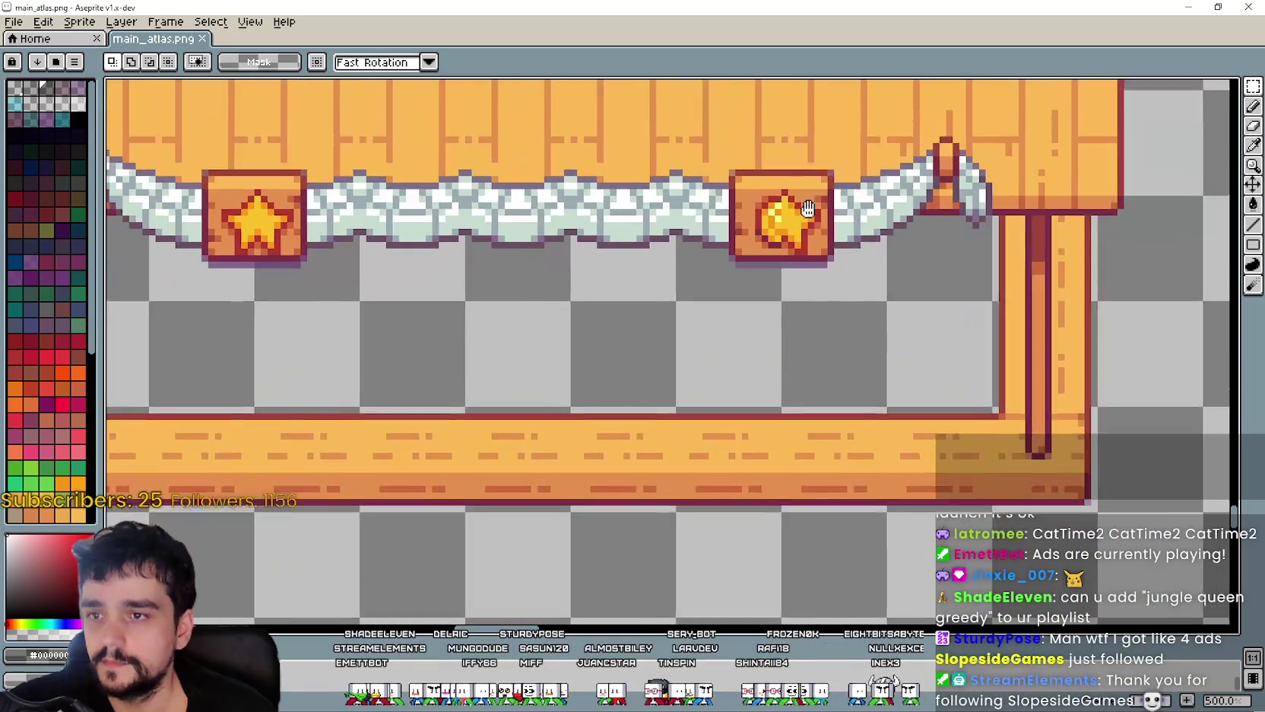
{"action": "scroll", "coordinate": [753, 294], "scroll_direction": "up", "scroll_amount": 1}
- Cut the right star sign and paste it into the garland gap
{"action": "left_click_drag", "start_coordinate": [710, 301], "coordinate": [829, 190]}
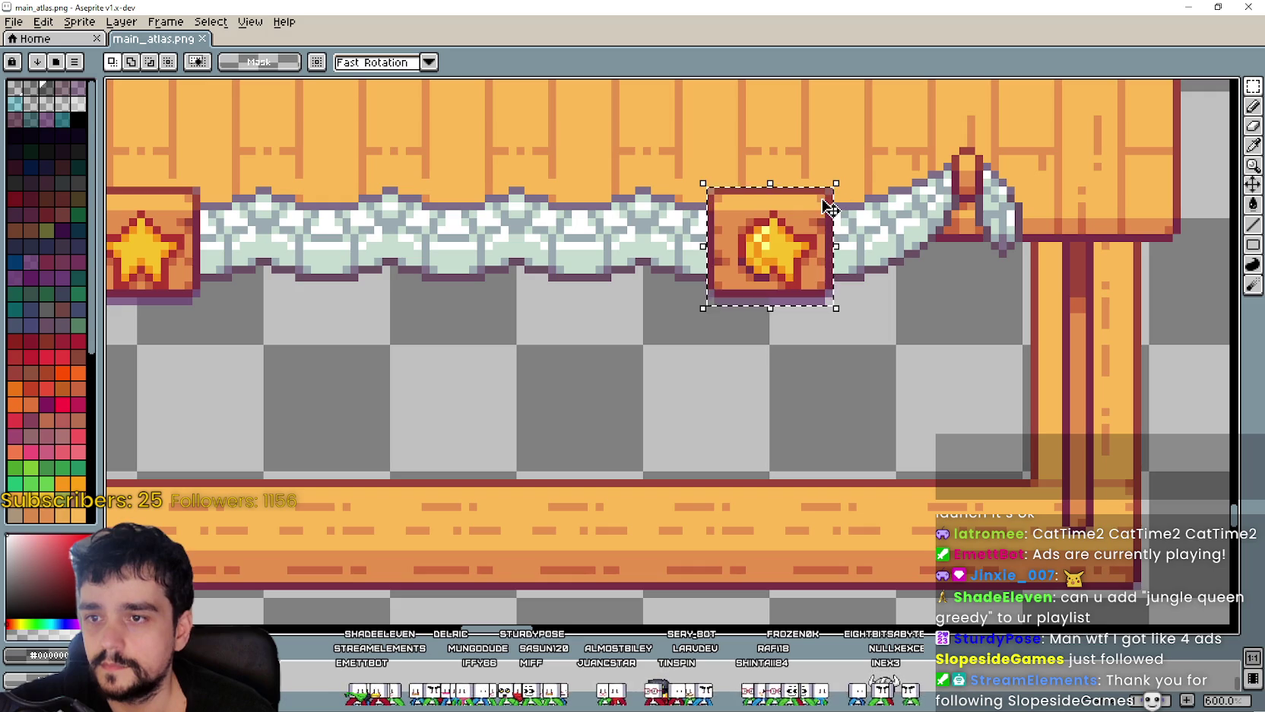
{"action": "key", "text": "ctrl+x"}
{"action": "key", "text": "ctrl+v"}
{"action": "mouse_move", "coordinate": [682, 343]}
{"action": "left_mouse_down"}
{"action": "mouse_move", "coordinate": [777, 303]}
{"action": "mouse_move", "coordinate": [782, 220]}
{"action": "left_mouse_up"}
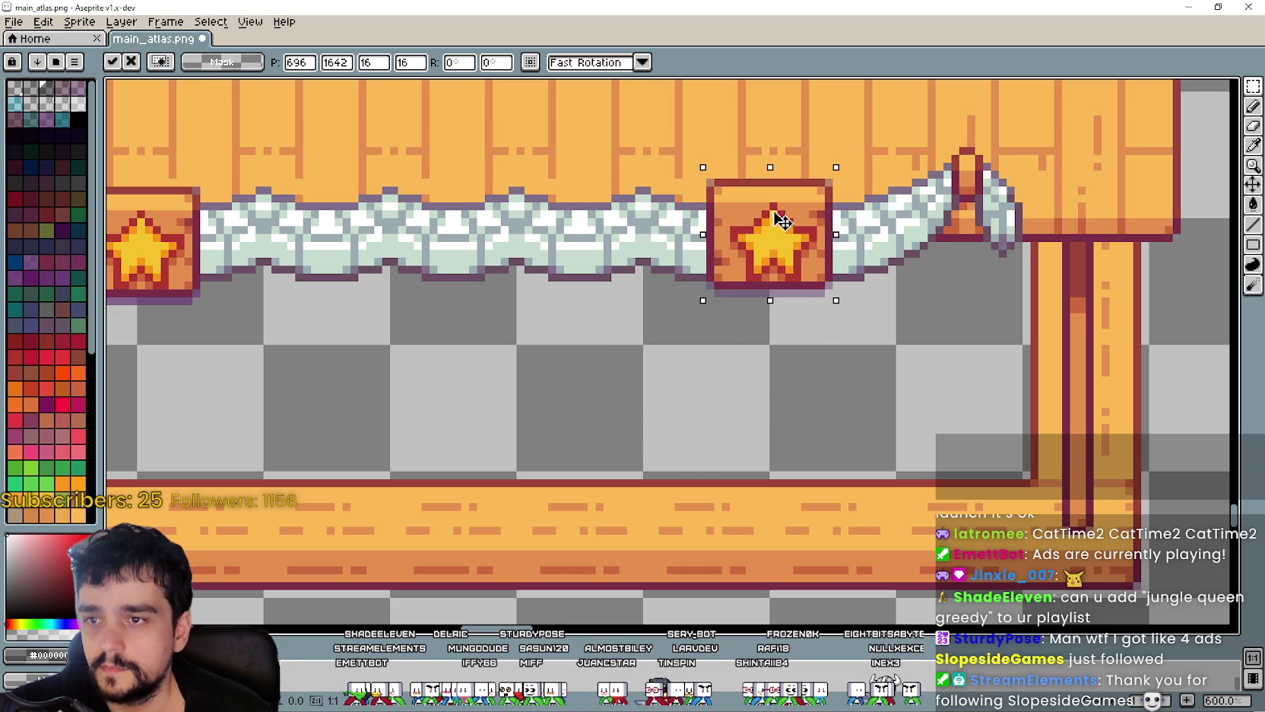
{"action": "scroll", "coordinate": [776, 258], "scroll_direction": "down", "scroll_amount": 1}
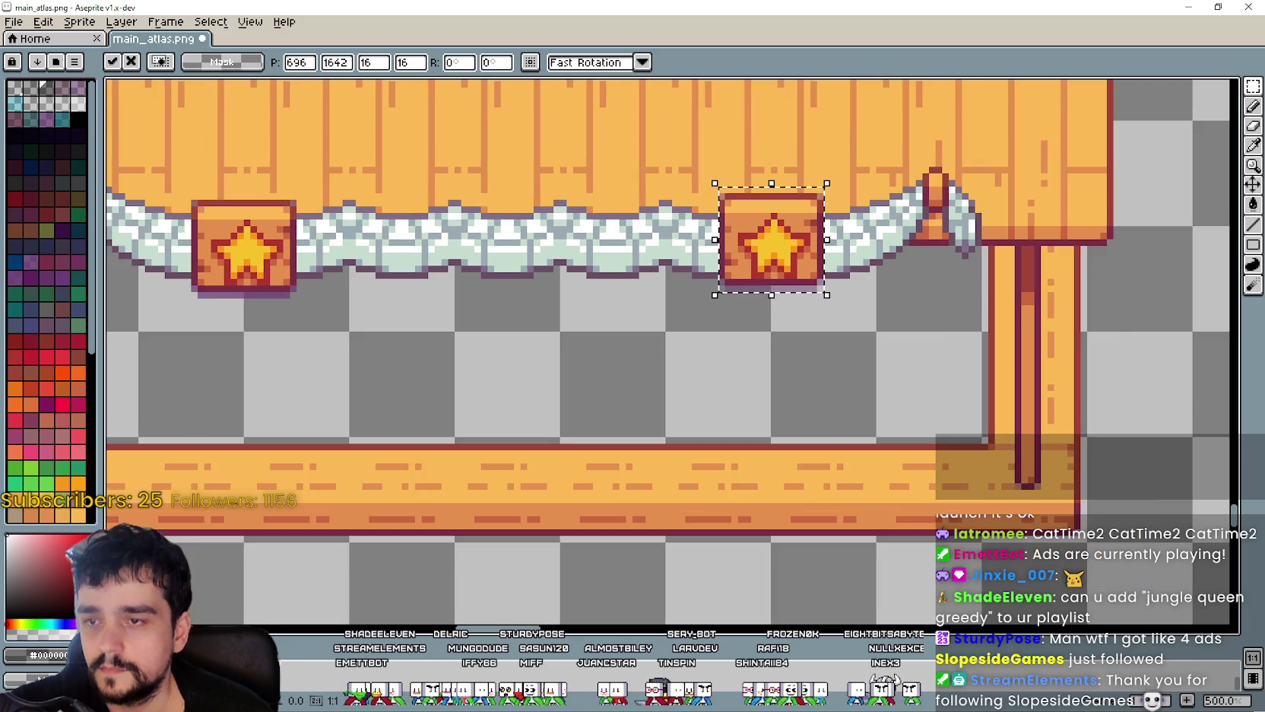
{"action": "scroll", "coordinate": [556, 342], "scroll_direction": "down", "scroll_amount": 1}
{"action": "left_click", "coordinate": [556, 342]}
- Undo the extra star paste and clear the selection
{"action": "left_click_drag", "start_coordinate": [556, 343], "coordinate": [723, 316]}
{"action": "left_click_drag", "start_coordinate": [609, 124], "coordinate": [1071, 212]}
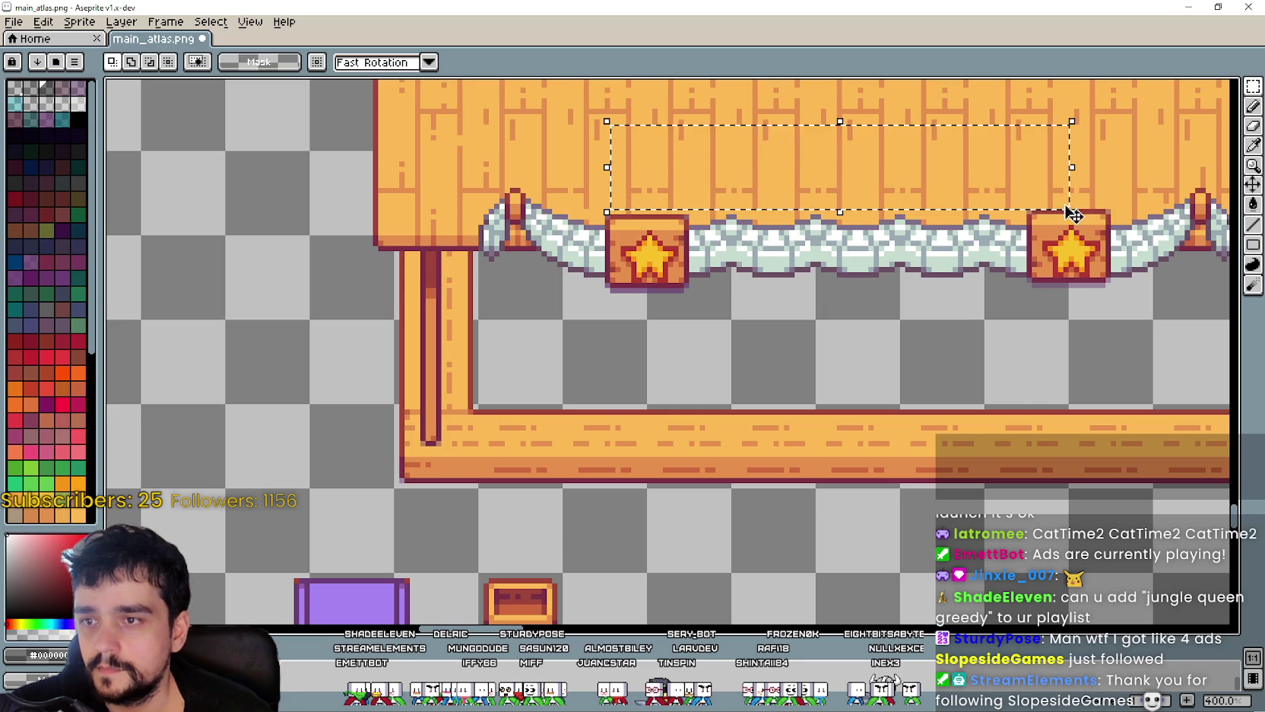
{"action": "key", "text": "ctrl+z"}
{"action": "key", "text": "ctrl+z"}
{"action": "key", "text": "ctrl+z"}
{"action": "scroll", "coordinate": [845, 286], "scroll_direction": "up", "scroll_amount": 2}
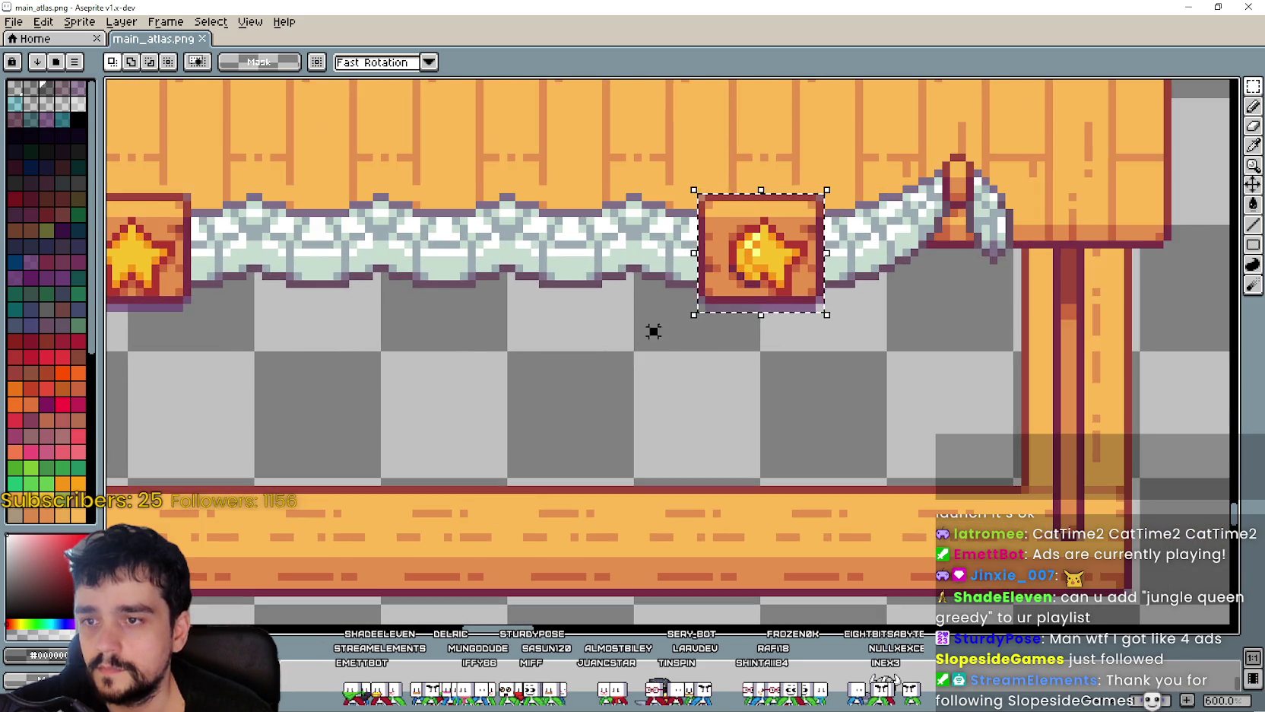
{"action": "left_click", "coordinate": [693, 203]}
- Cut and re-place the right star box into the banner's gap, then switch to Market Signs.png
{"action": "left_click_drag", "start_coordinate": [703, 203], "coordinate": [824, 305]}
{"action": "key", "text": "ctrl+x"}
{"action": "key", "text": "ctrl+v"}
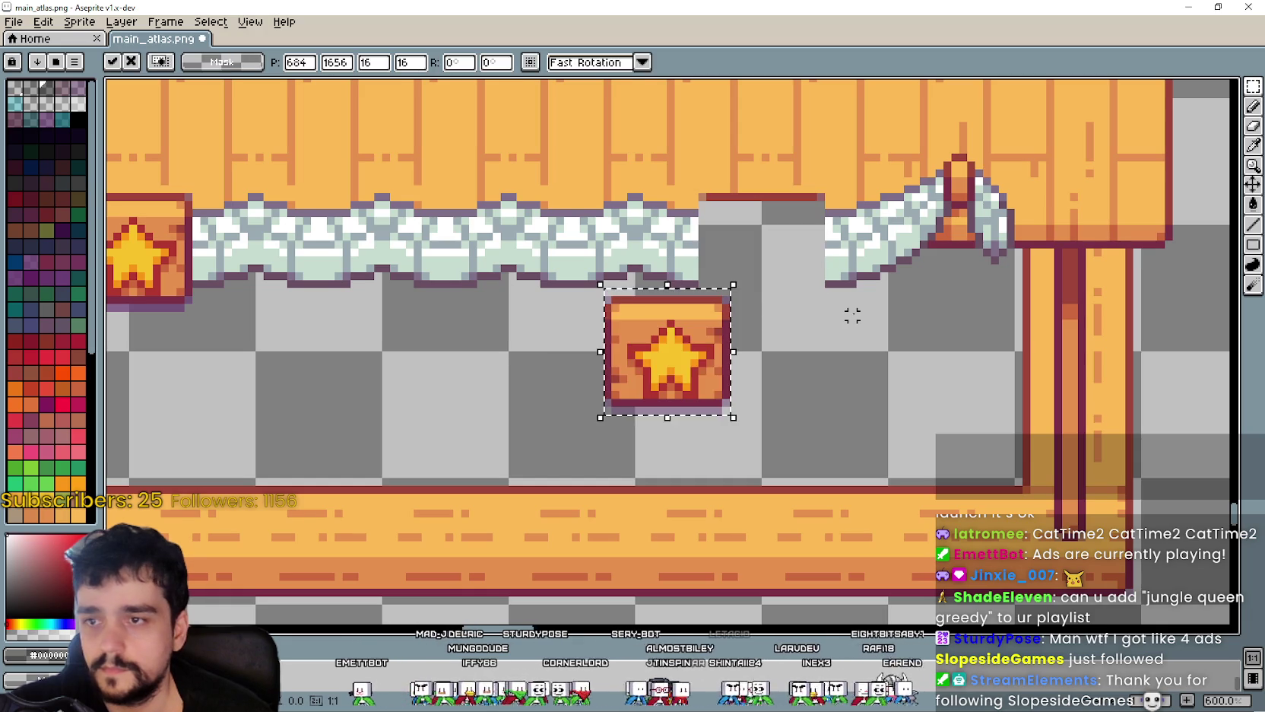
{"action": "left_click_drag", "start_coordinate": [707, 339], "coordinate": [762, 260]}
{"action": "left_click", "coordinate": [542, 351]}
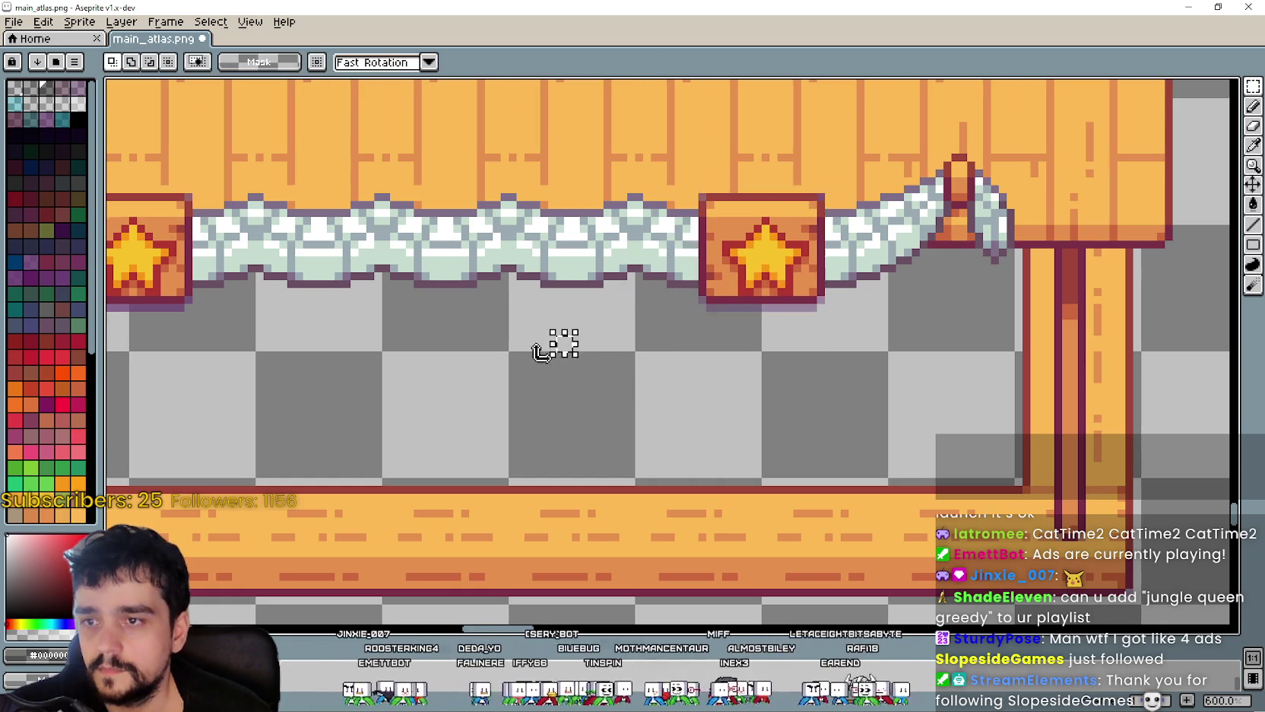
{"action": "scroll", "coordinate": [542, 351], "scroll_direction": "down", "scroll_amount": 3}
{"action": "key", "text": "alt+Tab"}
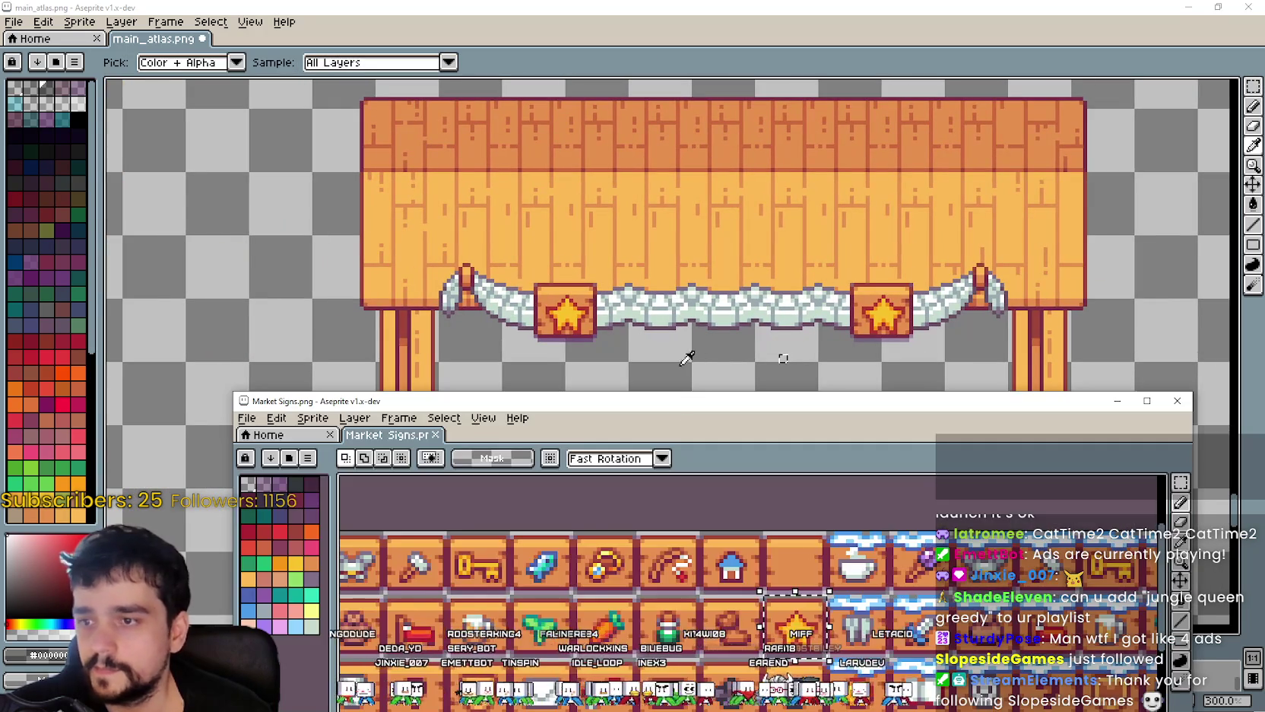
- Browse the Market Signs sheet to the row of down-arrow signs
{"action": "mouse_move", "coordinate": [828, 627]}
{"action": "left_mouse_down"}
{"action": "mouse_move", "coordinate": [852, 537]}
{"action": "mouse_move", "coordinate": [915, 557]}
{"action": "mouse_move", "coordinate": [936, 582]}
{"action": "left_mouse_up"}
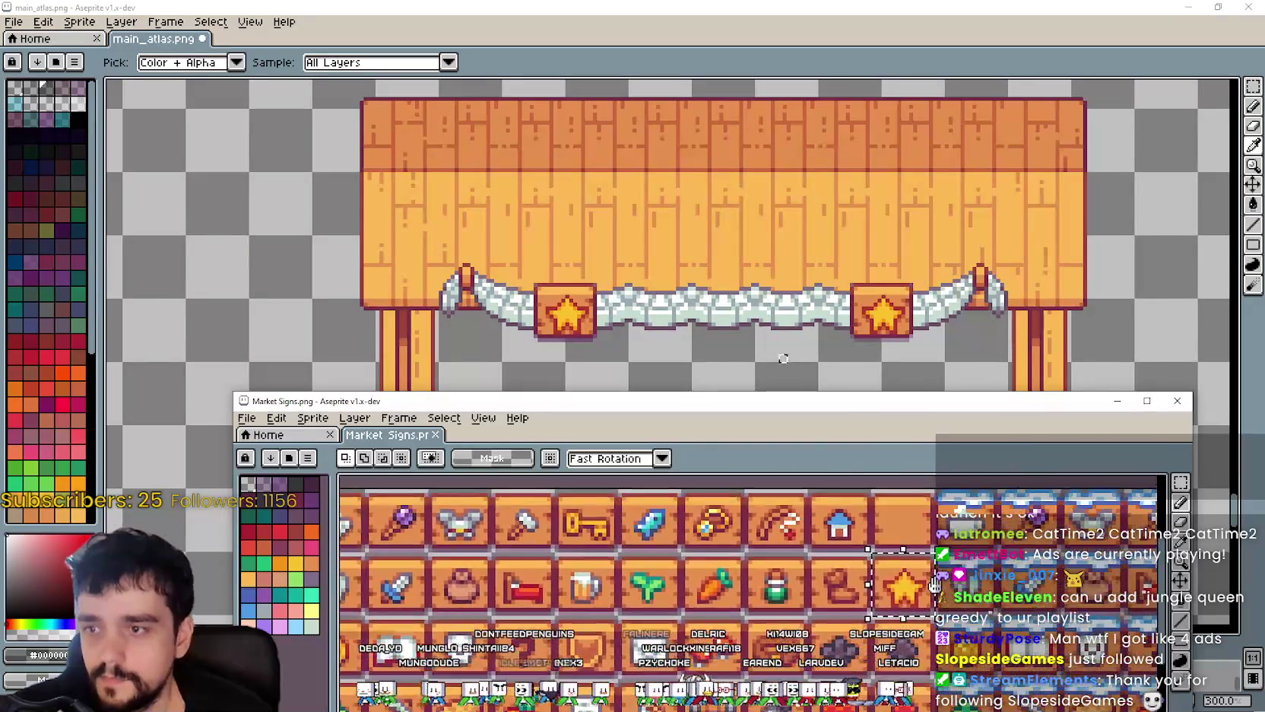
{"action": "mouse_move", "coordinate": [976, 629]}
{"action": "left_mouse_down"}
{"action": "mouse_move", "coordinate": [813, 589]}
{"action": "mouse_move", "coordinate": [762, 626]}
{"action": "mouse_move", "coordinate": [958, 546]}
{"action": "left_mouse_up"}
{"action": "mouse_move", "coordinate": [639, 606]}
{"action": "left_mouse_down"}
{"action": "mouse_move", "coordinate": [795, 663]}
{"action": "mouse_move", "coordinate": [774, 691]}
{"action": "mouse_move", "coordinate": [753, 647]}
{"action": "mouse_move", "coordinate": [715, 639]}
{"action": "left_mouse_up"}
{"action": "mouse_move", "coordinate": [698, 640]}
{"action": "left_mouse_down"}
{"action": "mouse_move", "coordinate": [684, 604]}
{"action": "mouse_move", "coordinate": [782, 483]}
{"action": "mouse_move", "coordinate": [832, 483]}
{"action": "mouse_move", "coordinate": [797, 624]}
{"action": "mouse_move", "coordinate": [818, 590]}
{"action": "left_mouse_up"}
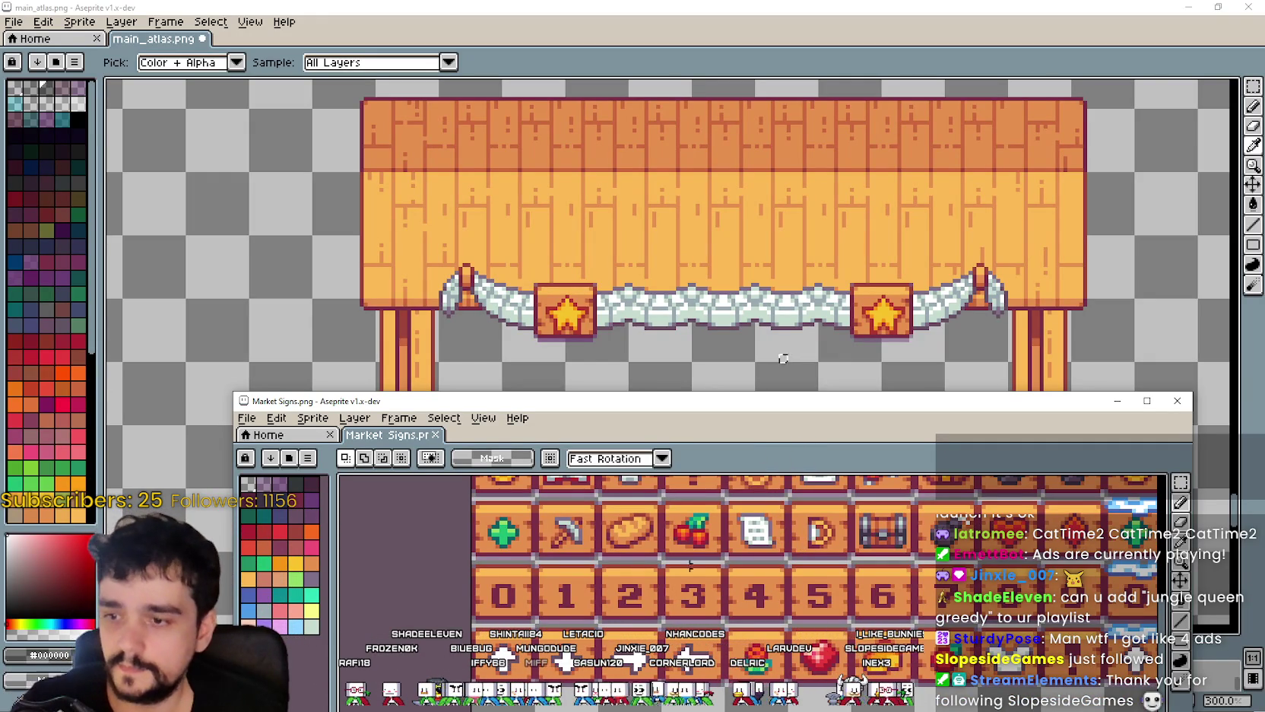
{"action": "left_click_drag", "start_coordinate": [606, 645], "coordinate": [620, 592]}
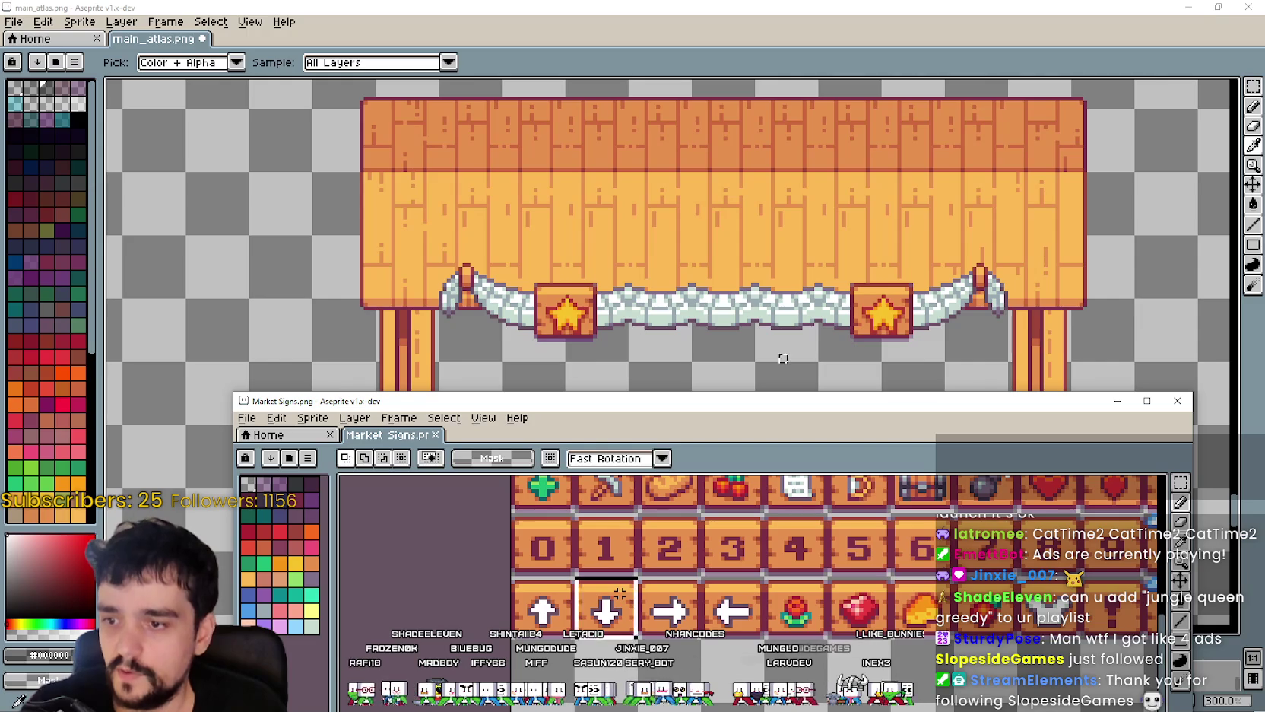
{"action": "scroll", "coordinate": [509, 262], "scroll_direction": "up", "scroll_amount": 1}
- Centre the booth in main_atlas.png, glancing back at the Market Signs sheet
{"action": "left_click", "coordinate": [881, 324]}
{"action": "scroll", "coordinate": [881, 325], "scroll_direction": "down", "scroll_amount": 1}
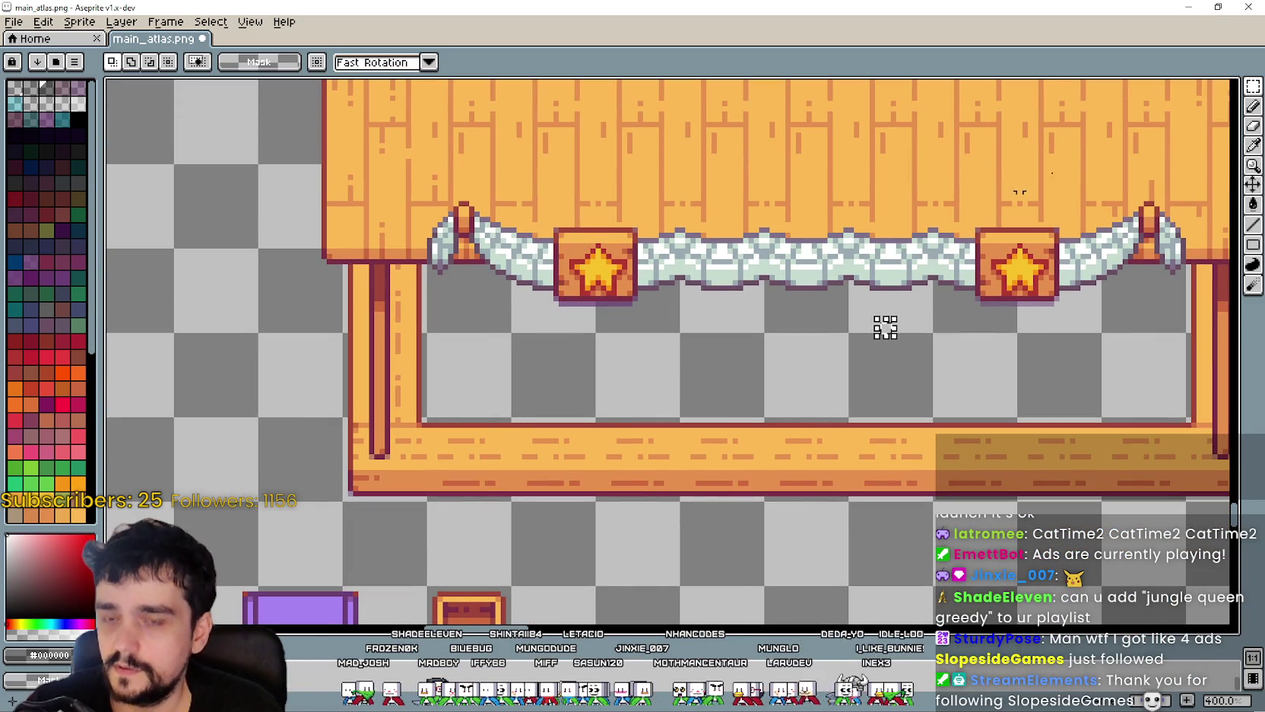
{"action": "left_click_drag", "start_coordinate": [884, 322], "coordinate": [840, 325]}
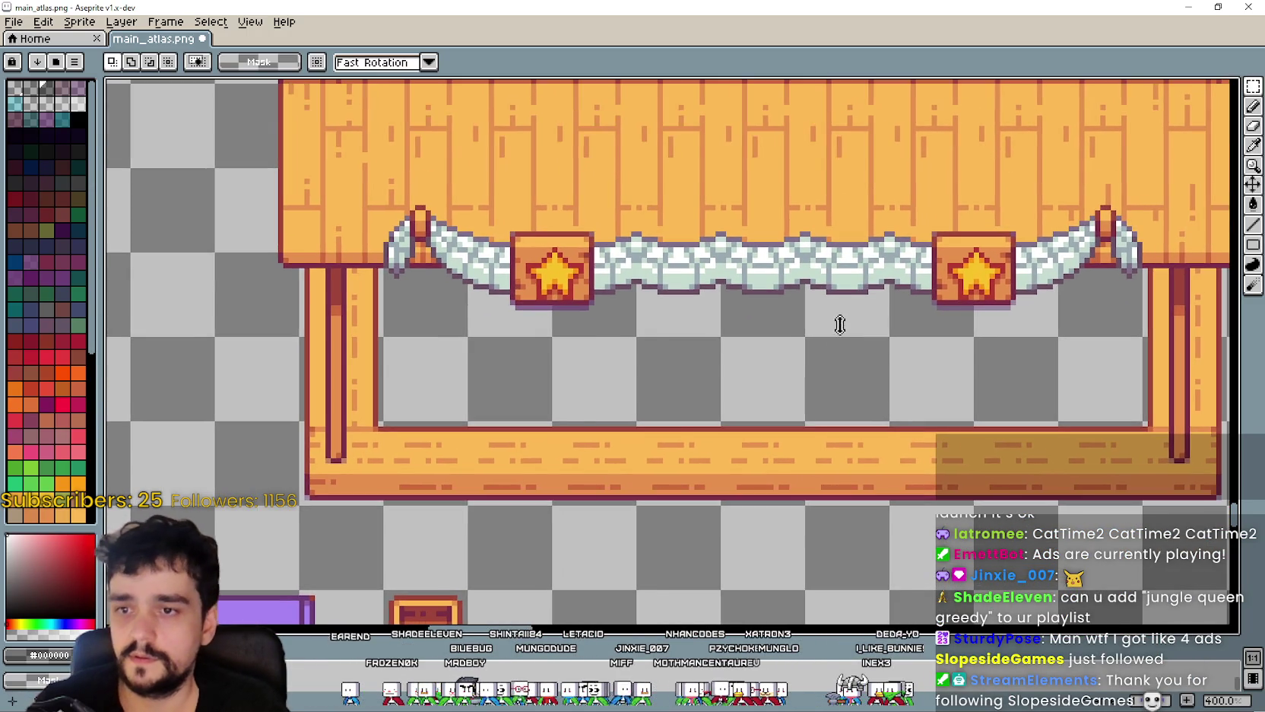
{"action": "scroll", "coordinate": [840, 325], "scroll_direction": "down", "scroll_amount": 1}
{"action": "key", "text": "alt+Tab"}
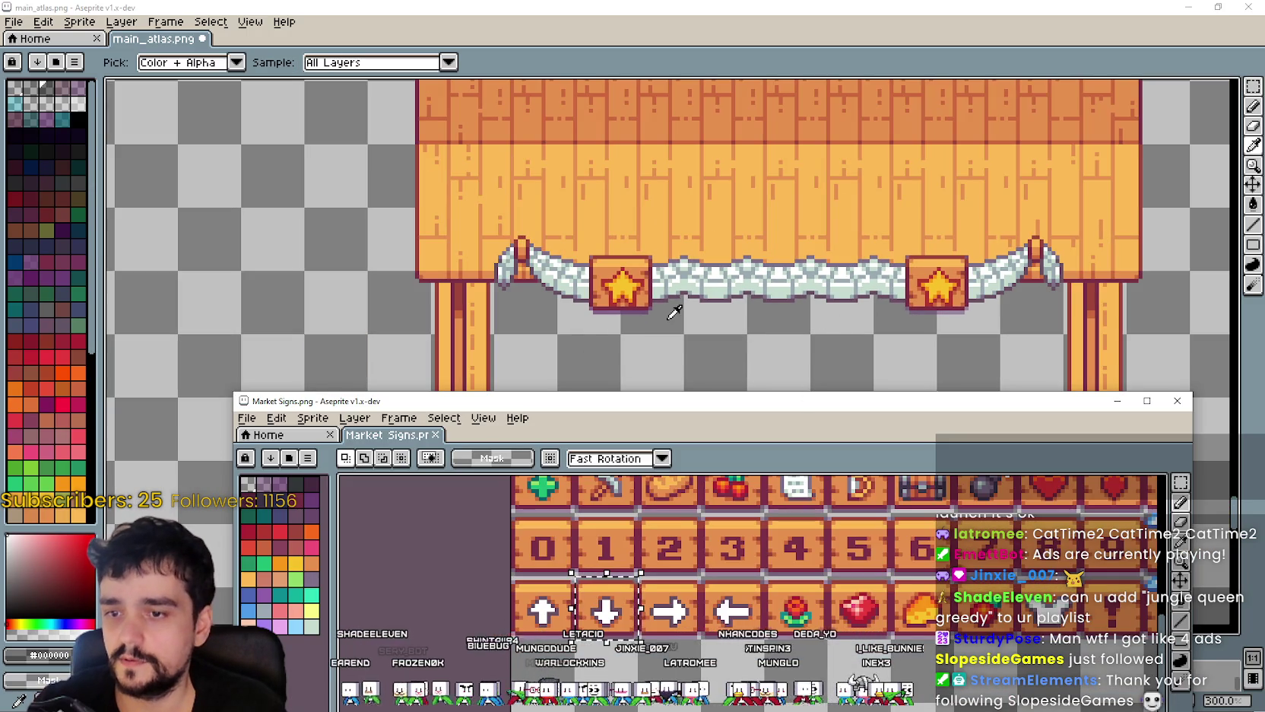
{"action": "left_click", "coordinate": [674, 312]}
{"action": "scroll", "coordinate": [590, 233], "scroll_direction": "up", "scroll_amount": 1}
{"action": "scroll", "coordinate": [590, 234], "scroll_direction": "down", "scroll_amount": 1}
{"action": "scroll", "coordinate": [590, 233], "scroll_direction": "up", "scroll_amount": 1}
- Replace the left banner star with the copied down-arrow sign and save main_atlas.png
{"action": "mouse_move", "coordinate": [590, 233]}
{"action": "left_mouse_down"}
{"action": "mouse_move", "coordinate": [673, 306]}
{"action": "mouse_move", "coordinate": [629, 236]}
{"action": "left_mouse_up"}
{"action": "key", "text": "Delete"}
{"action": "key", "text": "ctrl+v"}
{"action": "scroll", "coordinate": [658, 298], "scroll_direction": "up", "scroll_amount": 1}
{"action": "scroll", "coordinate": [667, 276], "scroll_direction": "down", "scroll_amount": 1}
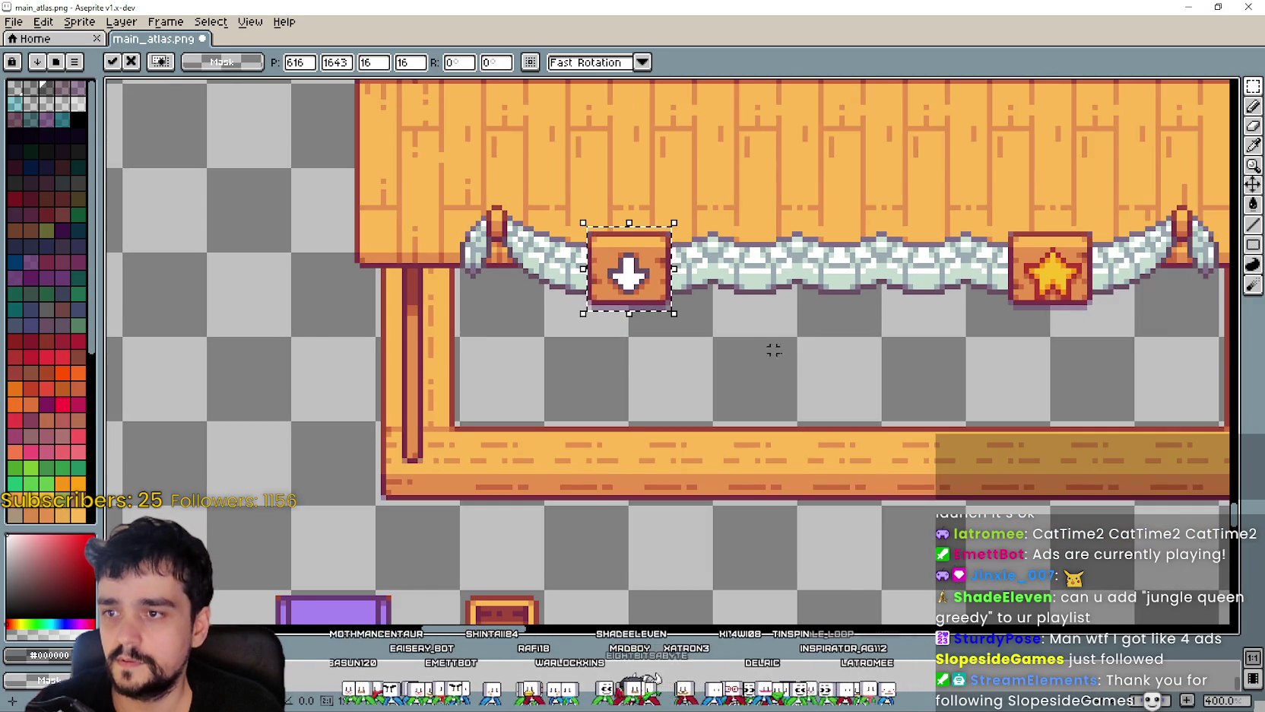
{"action": "left_click", "coordinate": [773, 349]}
{"action": "scroll", "coordinate": [805, 340], "scroll_direction": "down", "scroll_amount": 1}
{"action": "scroll", "coordinate": [694, 245], "scroll_direction": "up", "scroll_amount": 2}
{"action": "scroll", "coordinate": [844, 333], "scroll_direction": "down", "scroll_amount": 2}
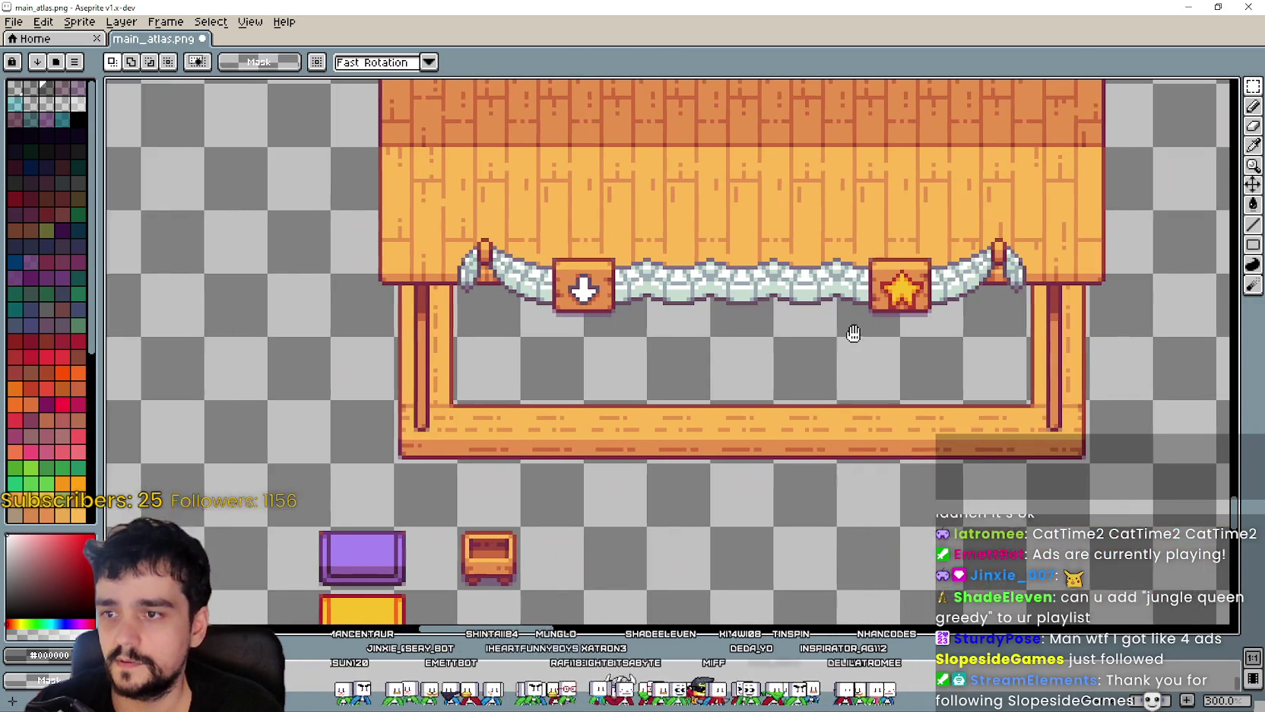
{"action": "key", "text": "ctrl+s"}
- View the whole booth and browse further down the Market Signs sheet
{"action": "scroll", "coordinate": [823, 334], "scroll_direction": "down", "scroll_amount": 1}
{"action": "left_click_drag", "start_coordinate": [1099, 328], "coordinate": [901, 354]}
{"action": "key", "text": "alt+Tab"}
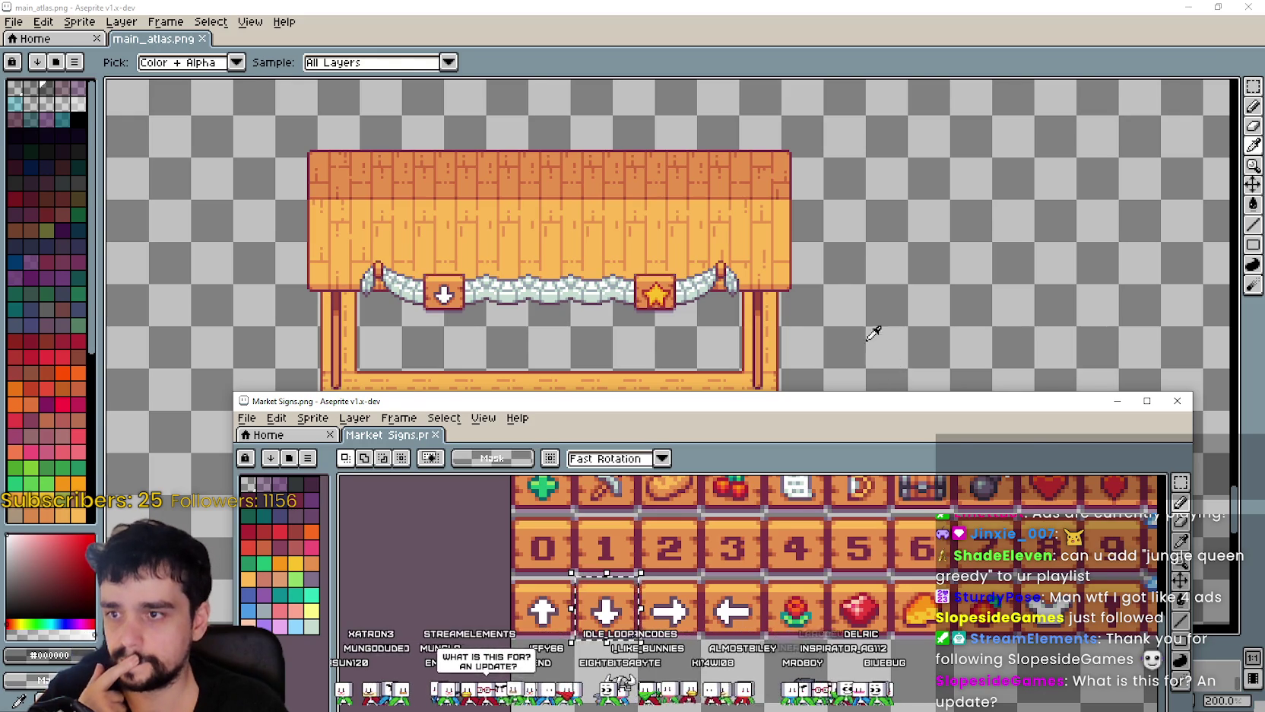
{"action": "key", "text": "alt+Tab"}
{"action": "key", "text": "alt+Tab"}
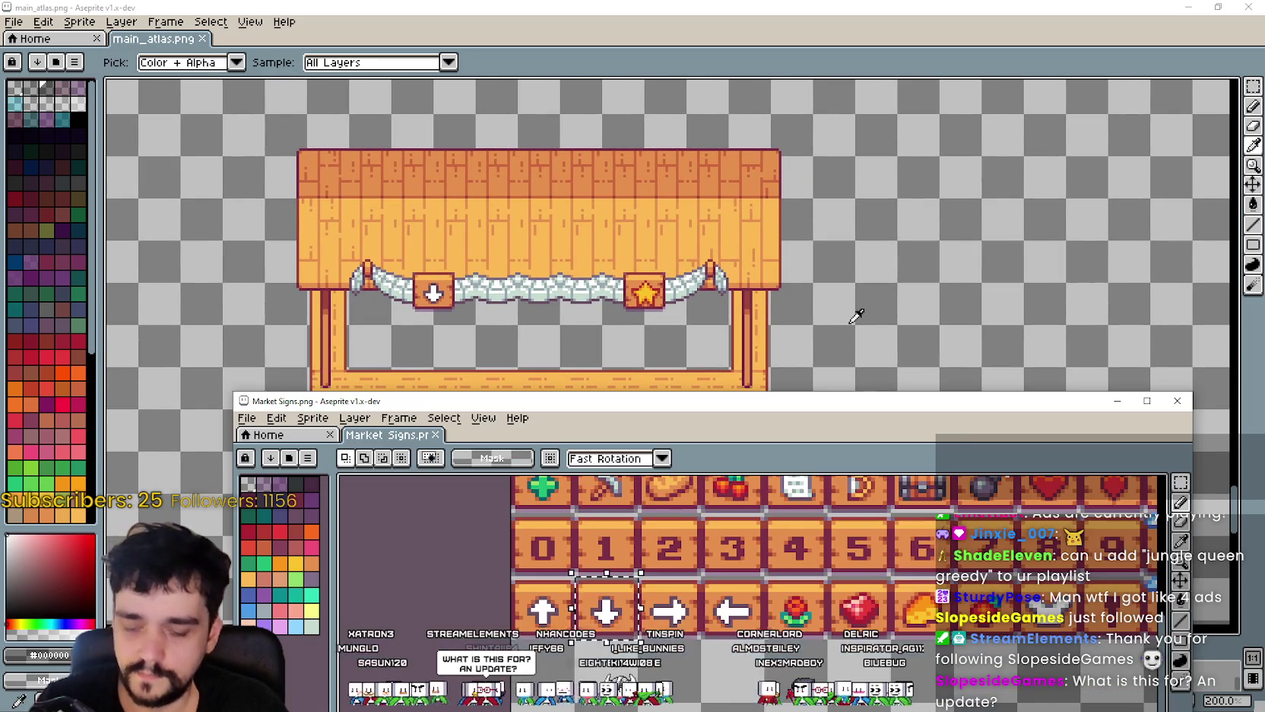
{"action": "left_click_drag", "start_coordinate": [790, 490], "coordinate": [769, 593]}
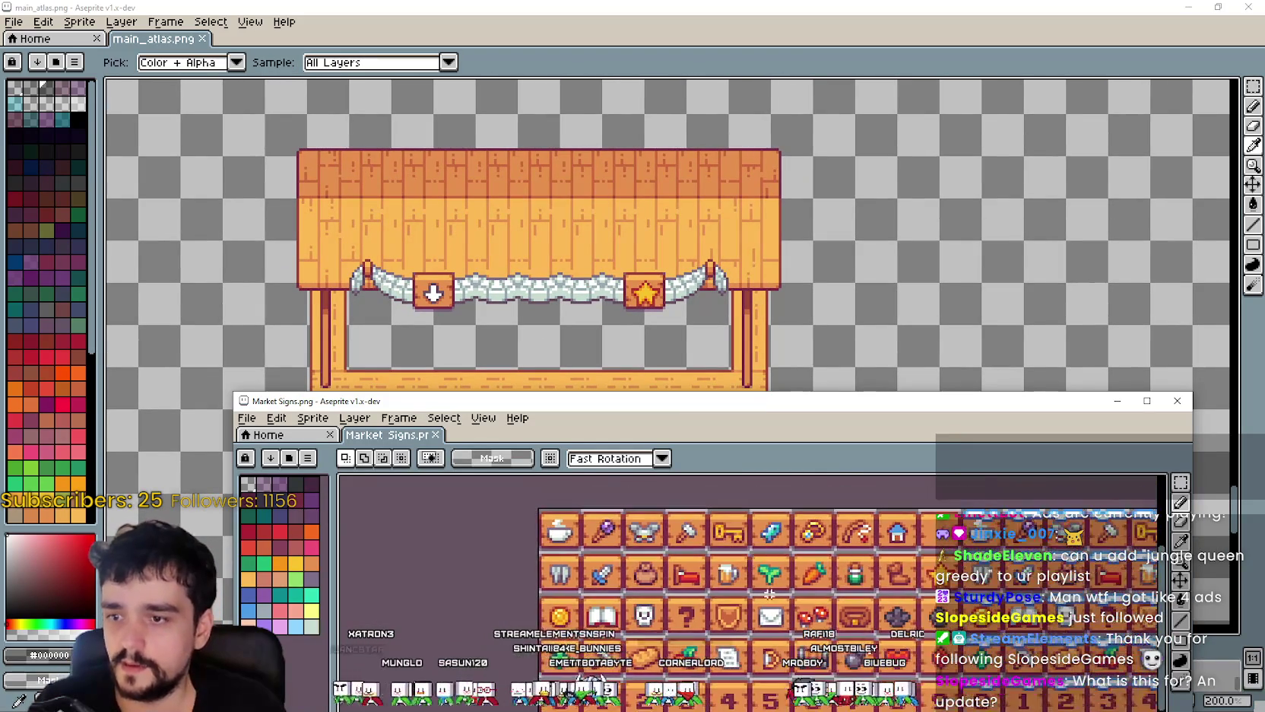
{"action": "key", "text": "alt+Tab"}
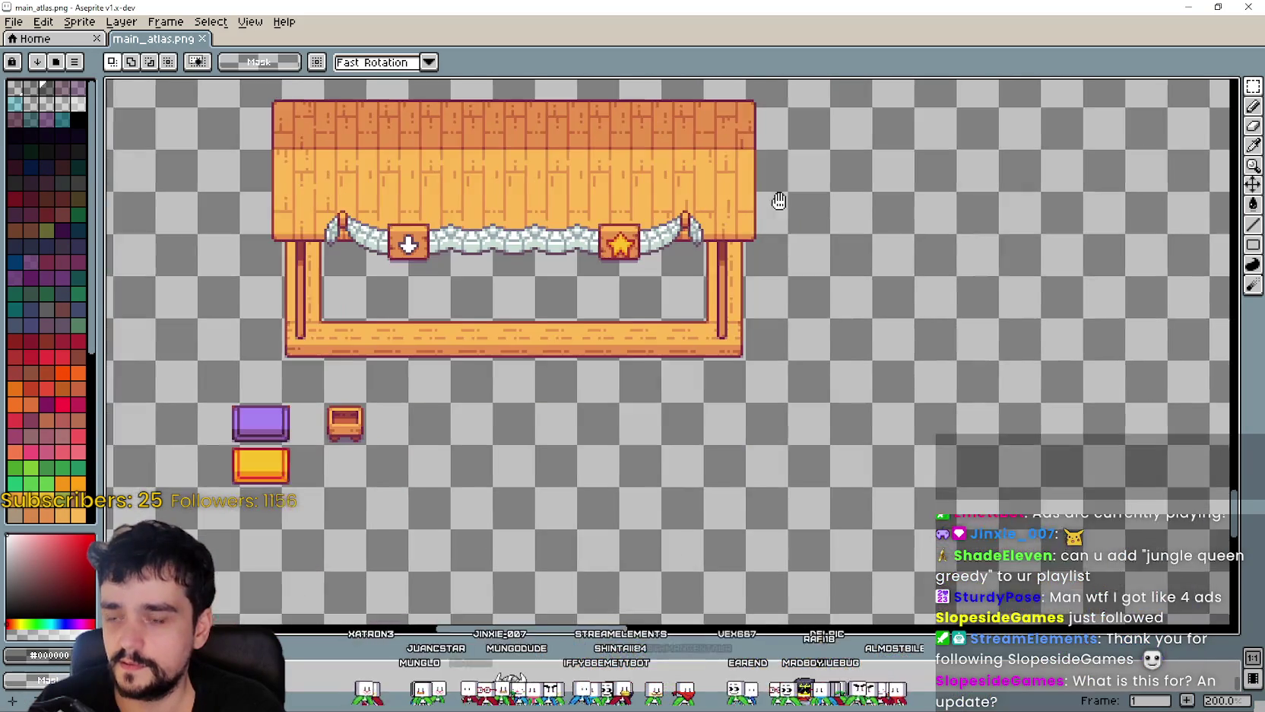
- Select the small orange crate and try it inside the stall's counter
{"action": "left_click_drag", "start_coordinate": [299, 388], "coordinate": [347, 434]}
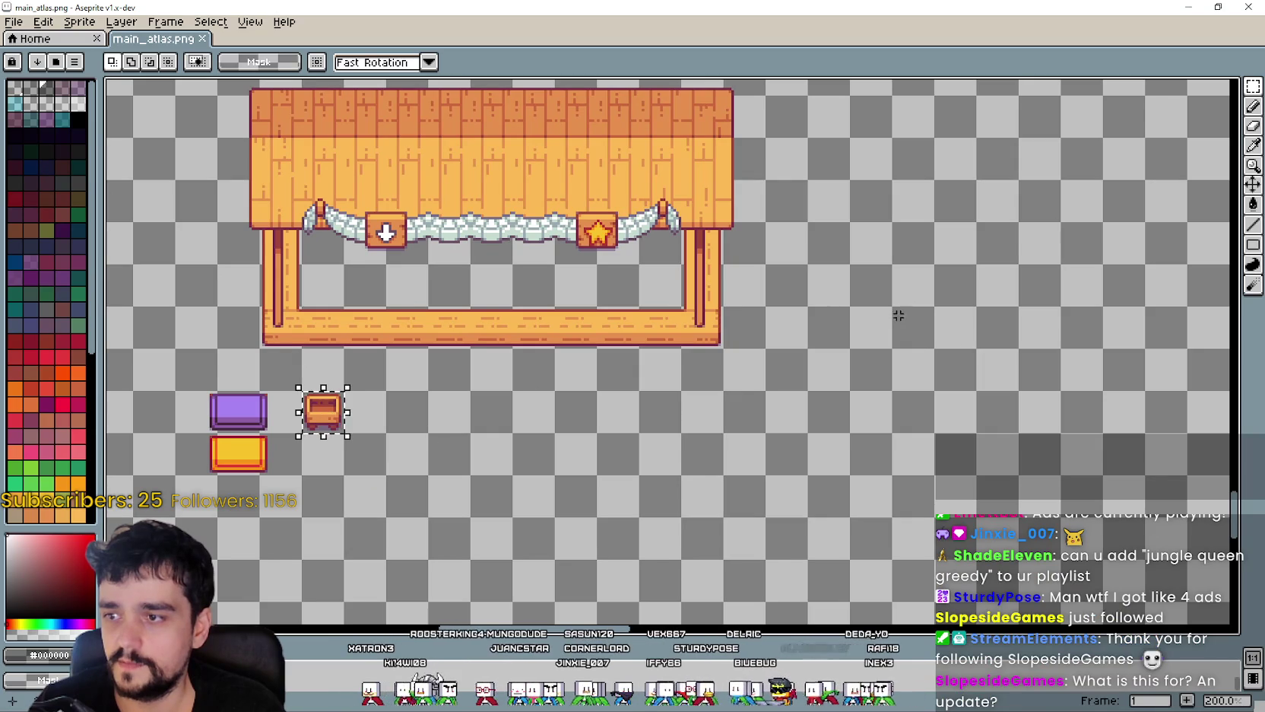
{"action": "scroll", "coordinate": [768, 343], "scroll_direction": "up", "scroll_amount": 2}
{"action": "scroll", "coordinate": [768, 342], "scroll_direction": "right", "scroll_amount": 2}
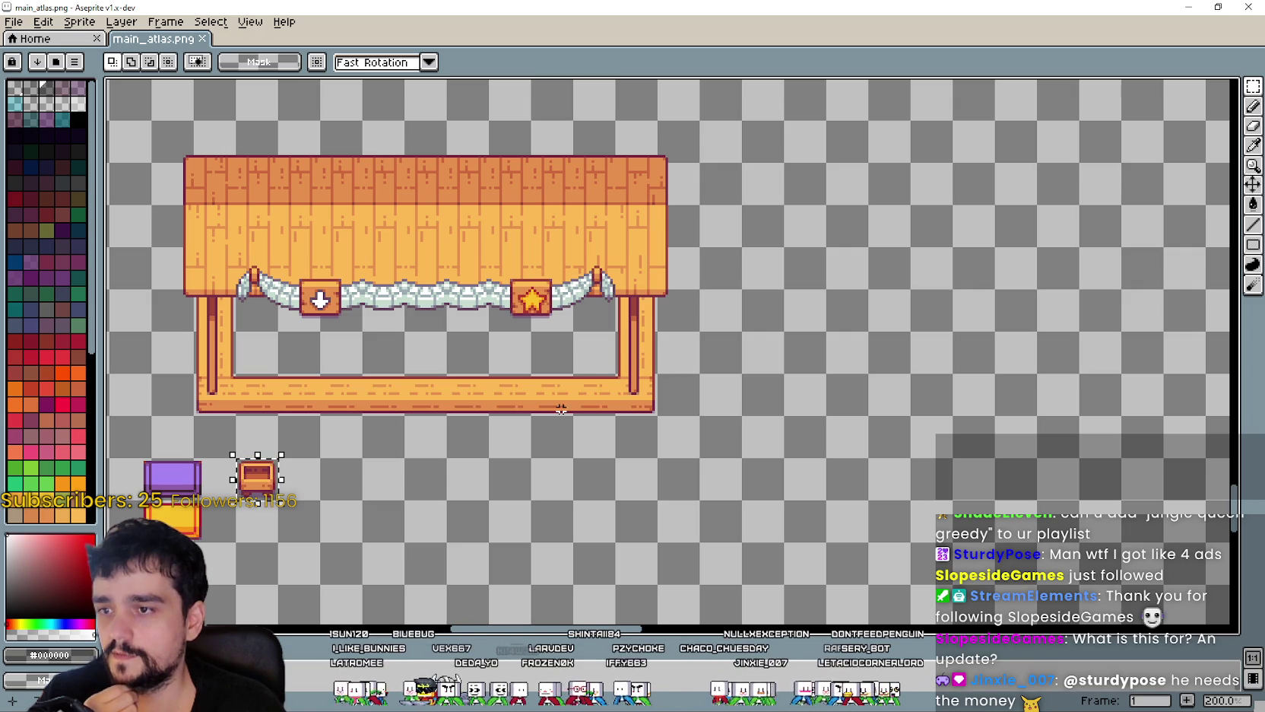
{"action": "left_click_drag", "start_coordinate": [669, 417], "coordinate": [890, 386]}
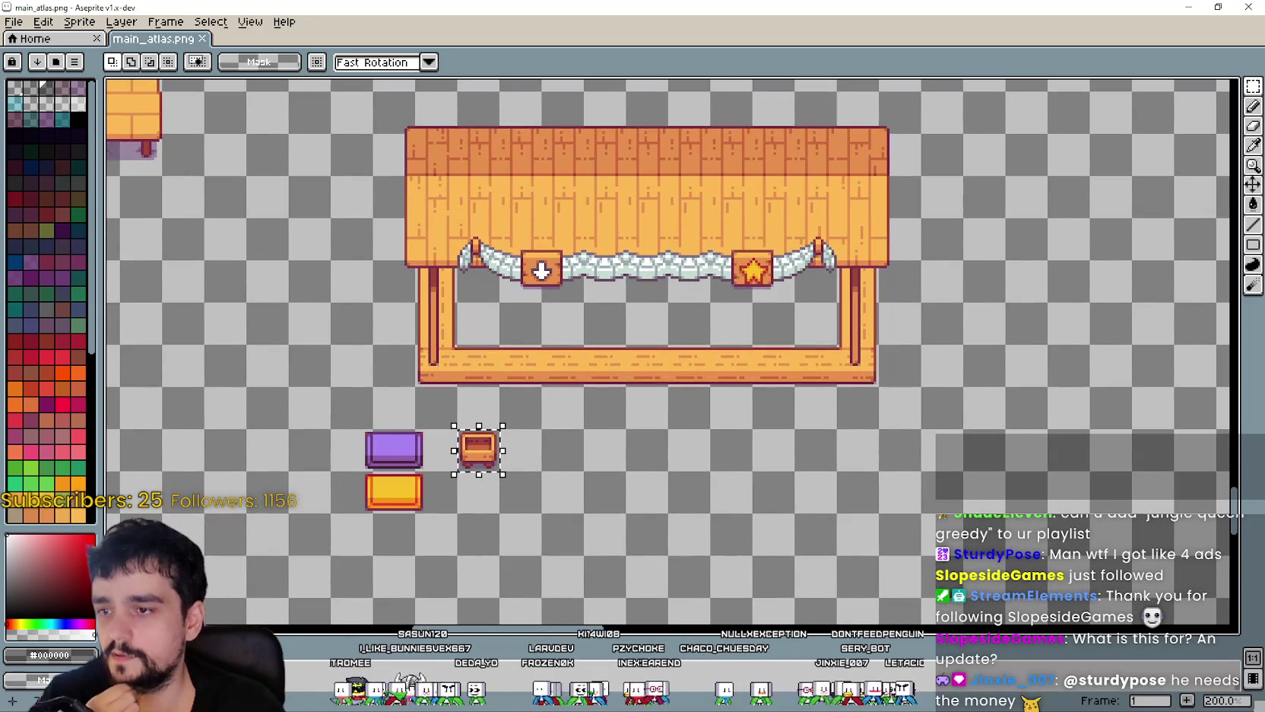
{"action": "mouse_move", "coordinate": [458, 348]}
{"action": "left_mouse_down"}
{"action": "mouse_move", "coordinate": [541, 384]}
{"action": "mouse_move", "coordinate": [537, 359]}
{"action": "mouse_move", "coordinate": [886, 374]}
{"action": "mouse_move", "coordinate": [871, 367]}
{"action": "mouse_move", "coordinate": [930, 365]}
{"action": "mouse_move", "coordinate": [937, 317]}
{"action": "left_mouse_up"}
{"action": "left_click", "coordinate": [871, 366]}
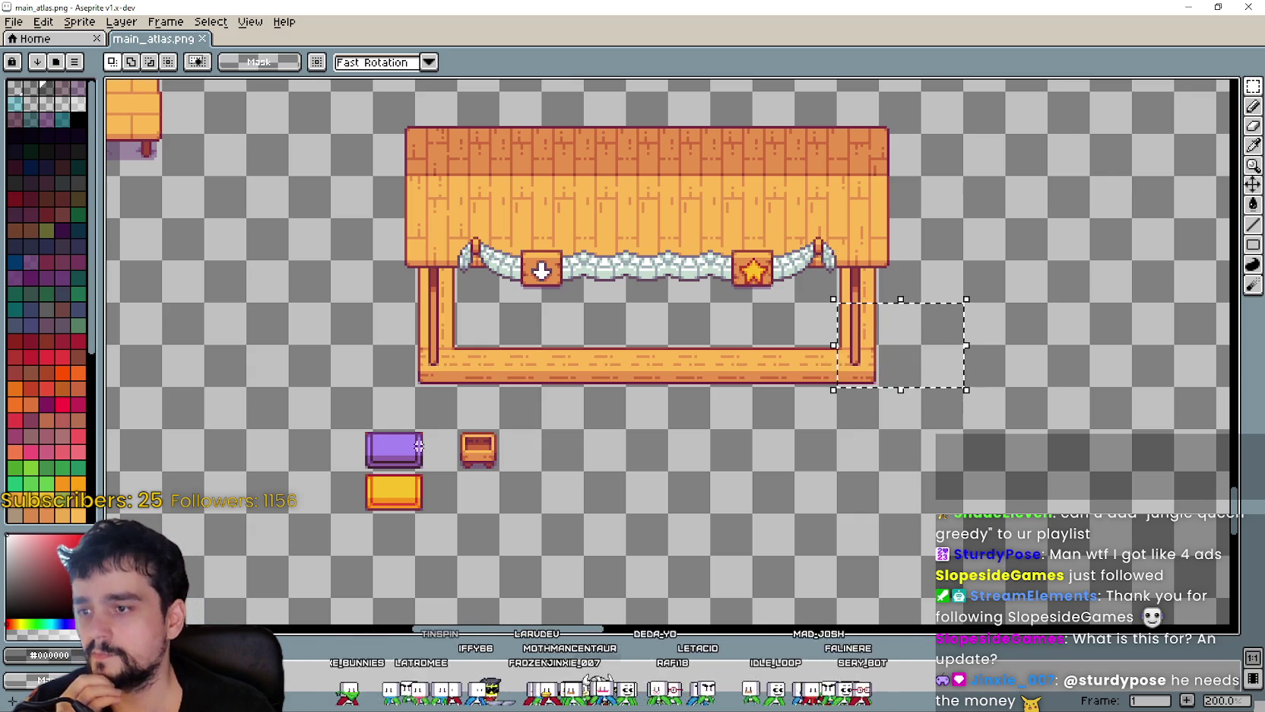
{"action": "mouse_move", "coordinate": [461, 431]}
{"action": "left_mouse_down"}
{"action": "mouse_move", "coordinate": [495, 466]}
{"action": "mouse_move", "coordinate": [819, 372]}
{"action": "left_mouse_up"}
{"action": "scroll", "coordinate": [819, 373], "scroll_direction": "up", "scroll_amount": 2}
{"action": "scroll", "coordinate": [821, 374], "scroll_direction": "up", "scroll_amount": 2}
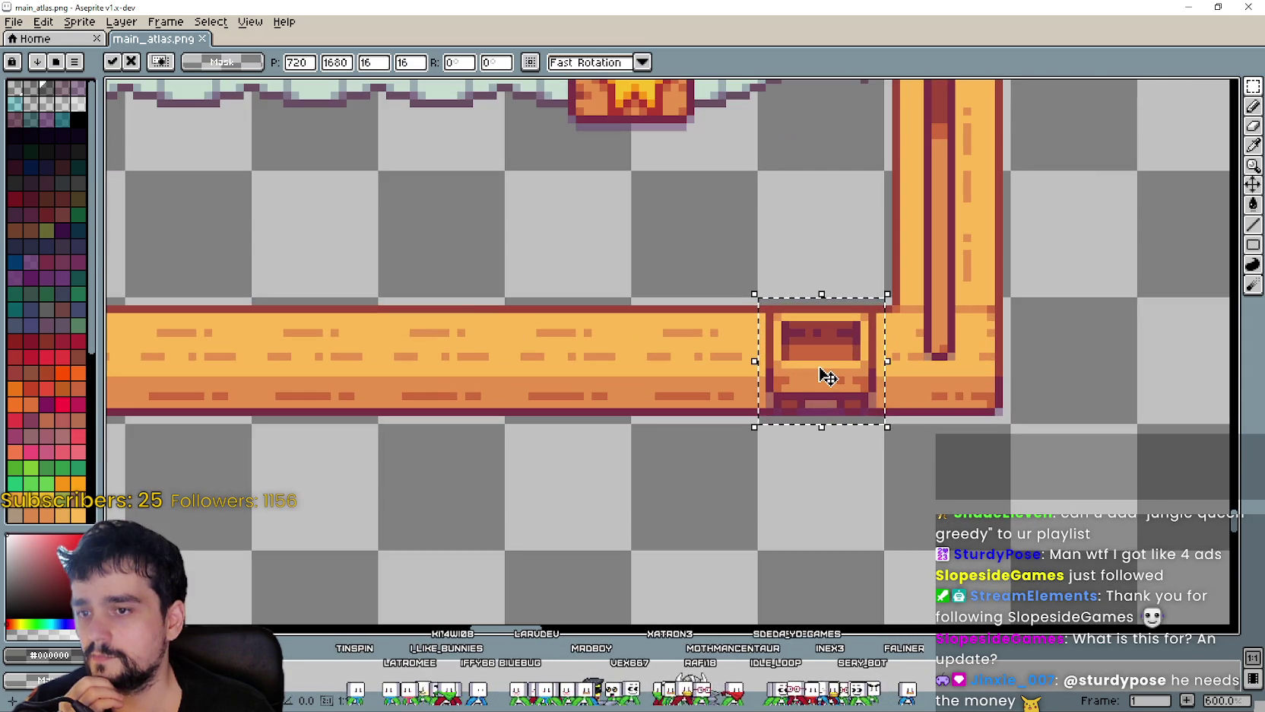
{"action": "scroll", "coordinate": [822, 369], "scroll_direction": "down", "scroll_amount": 3}
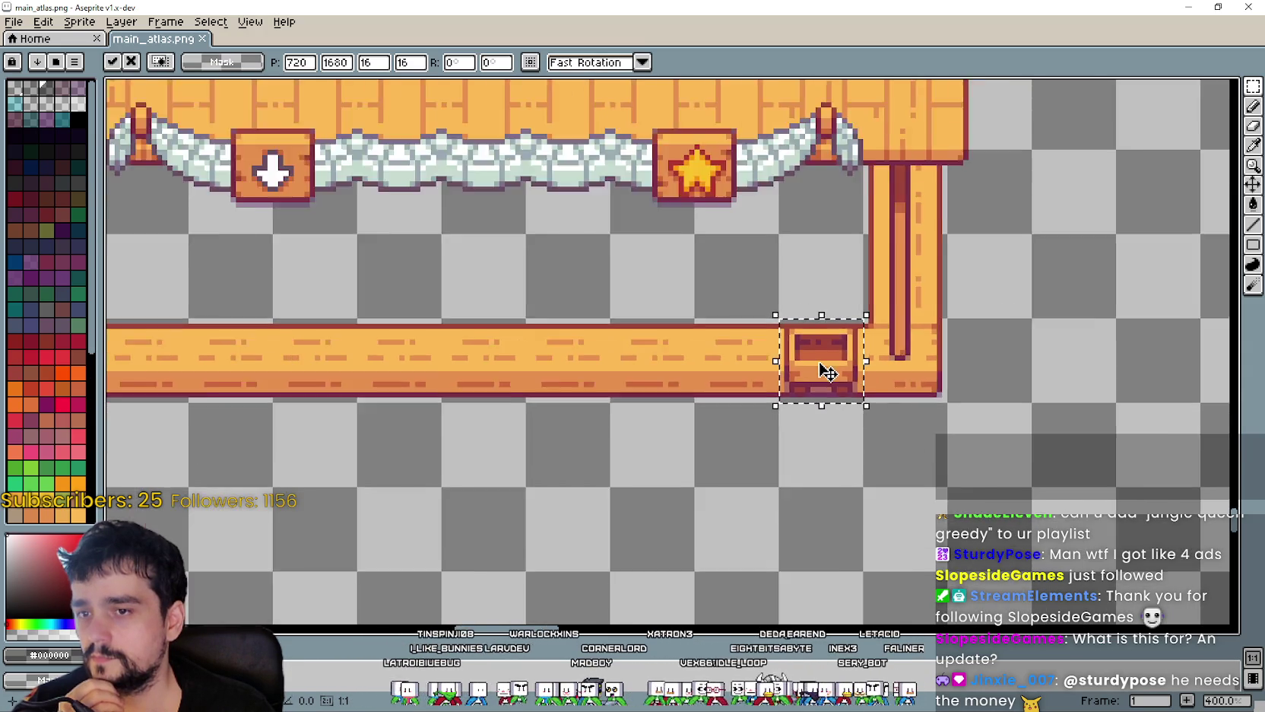
- Move the crate below the counter beside the purple tile and commit it
{"action": "left_click_drag", "start_coordinate": [820, 368], "coordinate": [953, 369]}
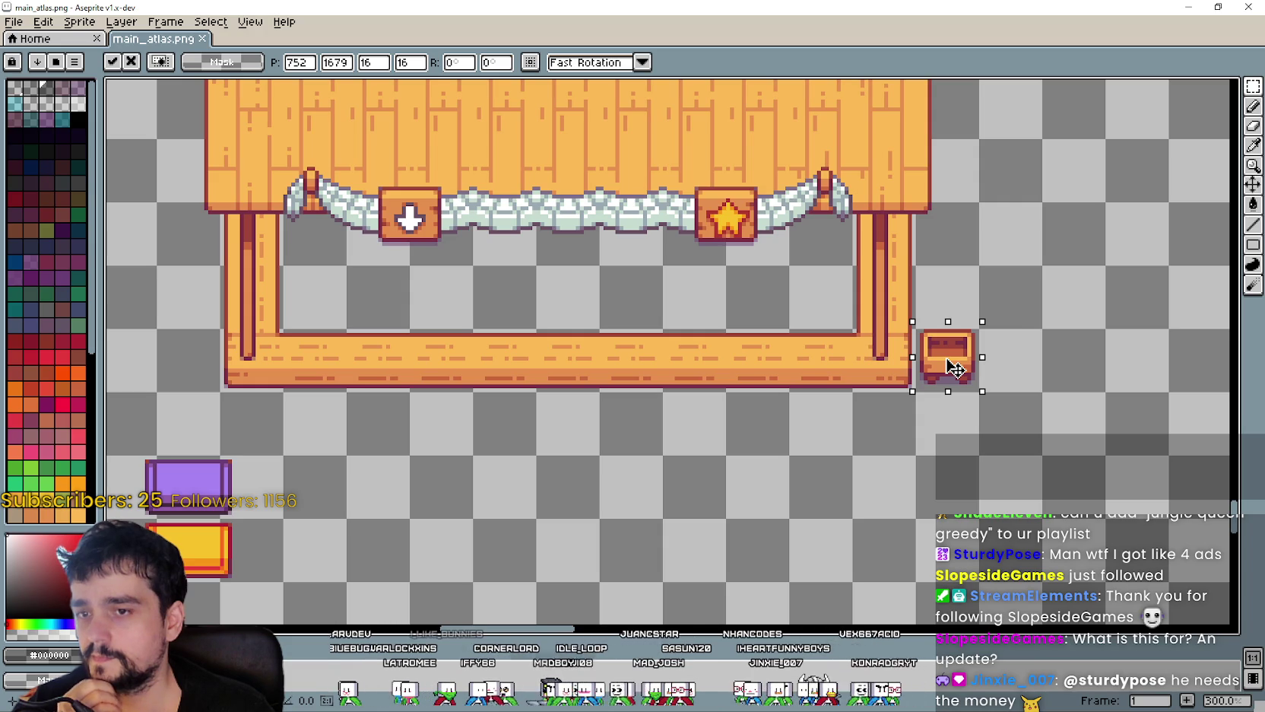
{"action": "mouse_move", "coordinate": [949, 361]}
{"action": "left_mouse_down"}
{"action": "mouse_move", "coordinate": [884, 398]}
{"action": "mouse_move", "coordinate": [447, 498]}
{"action": "left_mouse_up"}
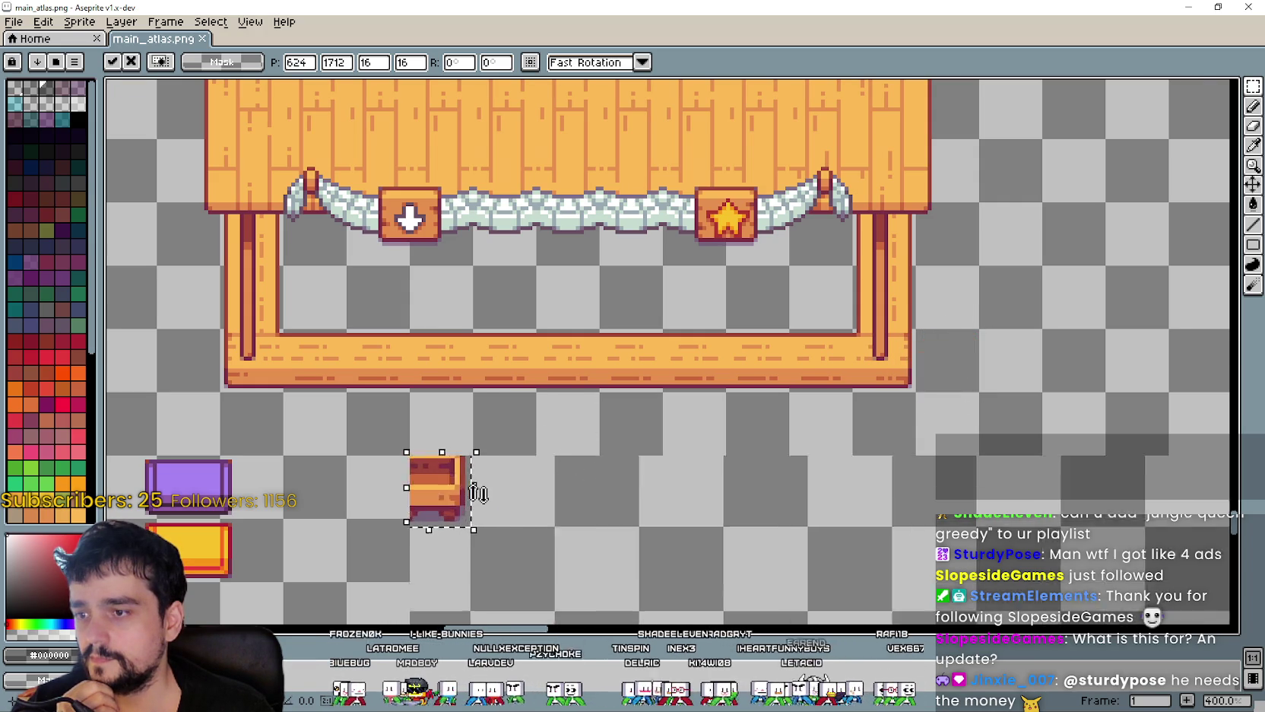
{"action": "scroll", "coordinate": [479, 490], "scroll_direction": "up", "scroll_amount": 3}
{"action": "scroll", "coordinate": [689, 447], "scroll_direction": "down", "scroll_amount": 5}
{"action": "key", "text": "ctrl+d"}
{"action": "scroll", "coordinate": [689, 447], "scroll_direction": "down", "scroll_amount": 1}
{"action": "scroll", "coordinate": [763, 447], "scroll_direction": "up", "scroll_amount": 1}
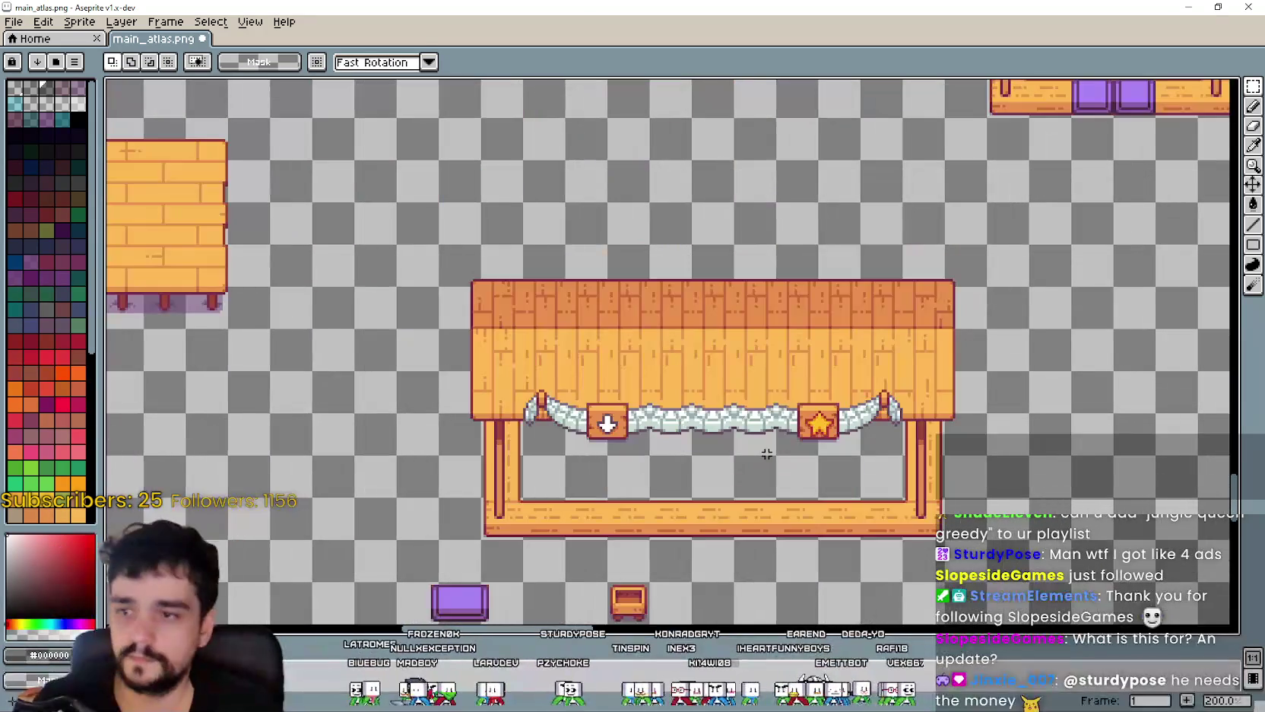
- Save main_atlas.png with the moved crate and switch to the MR FARMBOY v1.0 X post
{"action": "key", "text": "ctrl+s"}
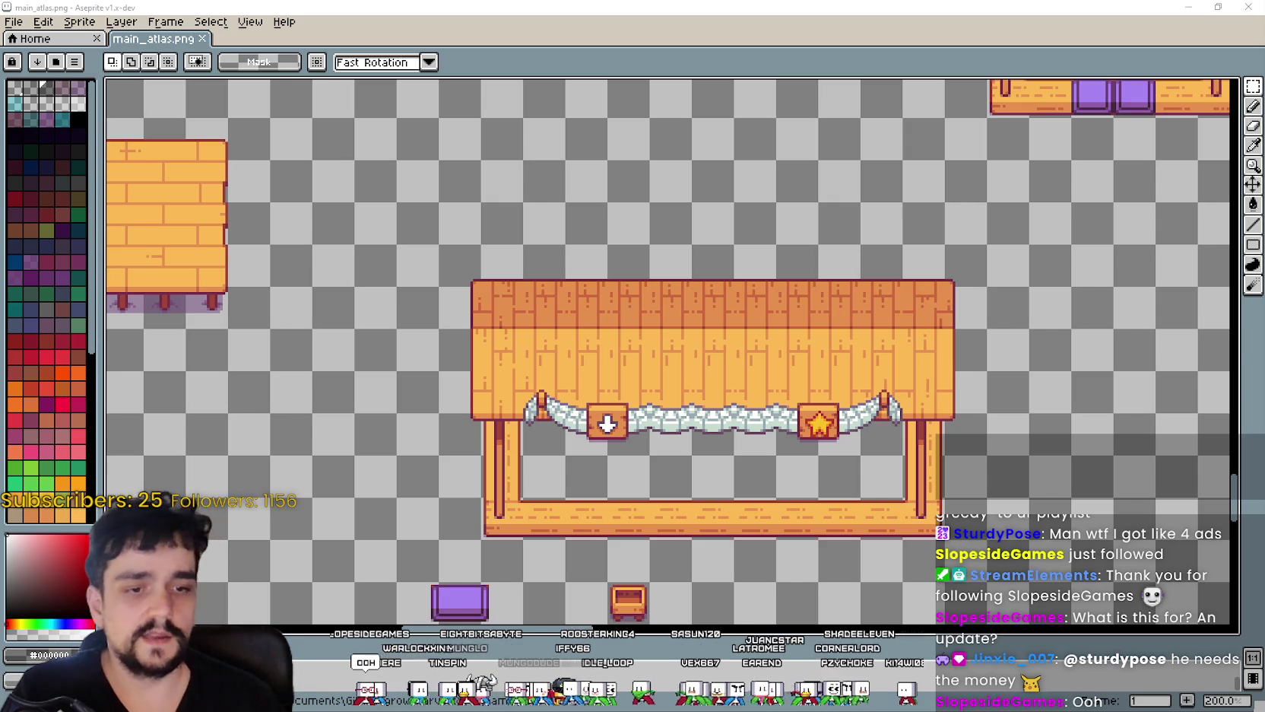
{"action": "key", "text": "alt+Tab"}
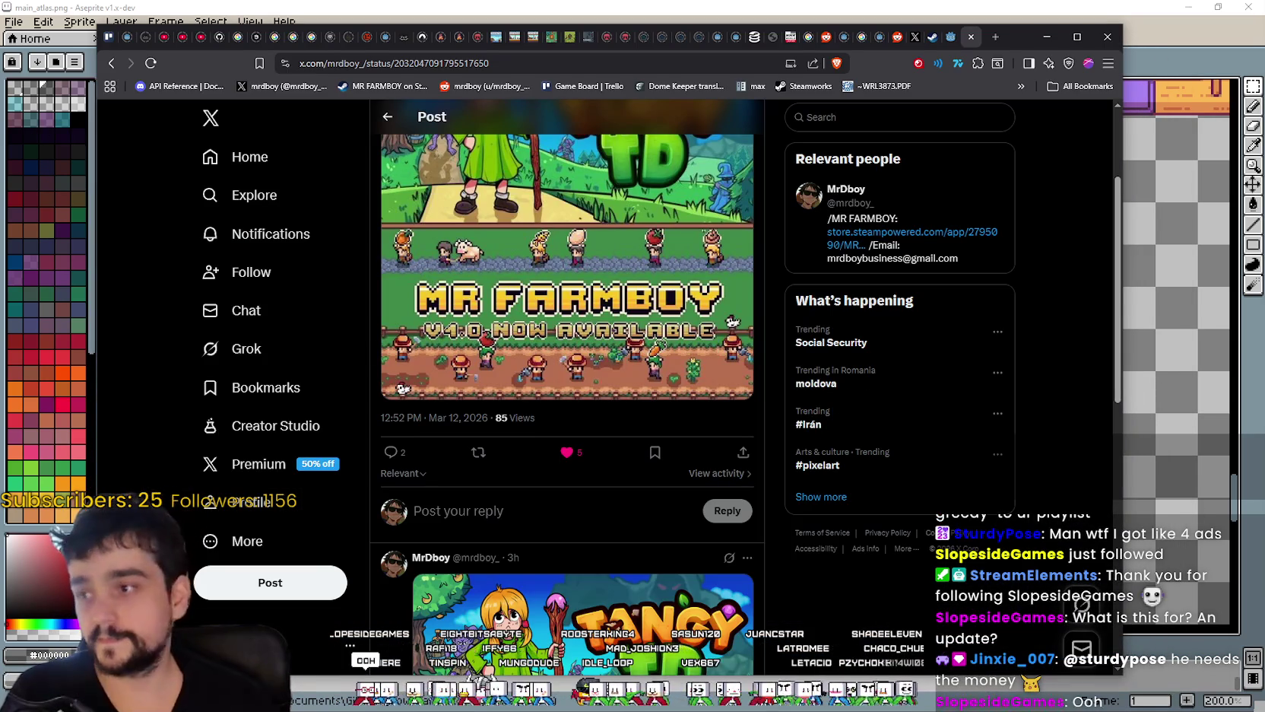
{"action": "scroll", "coordinate": [584, 291], "scroll_direction": "down", "scroll_amount": 5}
{"action": "scroll", "coordinate": [584, 290], "scroll_direction": "up", "scroll_amount": 5}
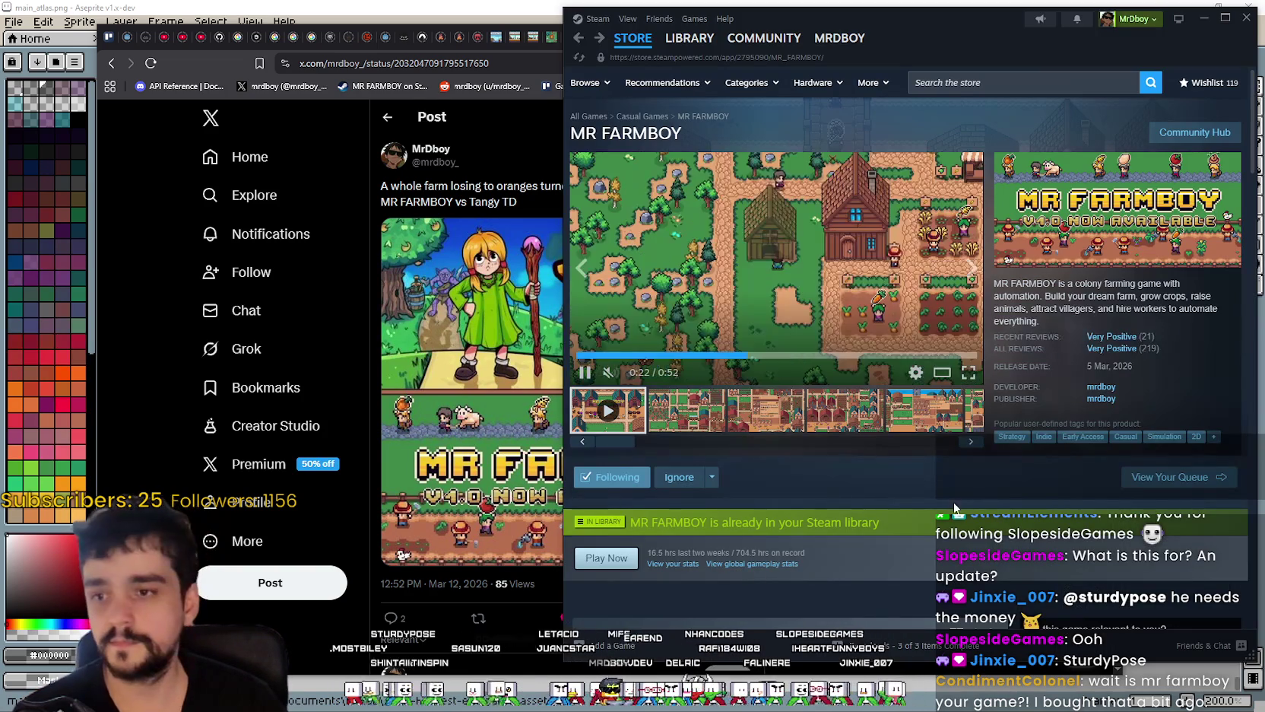
- Copy the MR FARMBOY store page URL, view its third screenshot, then minimize Steam
{"action": "right_click", "coordinate": [951, 493]}
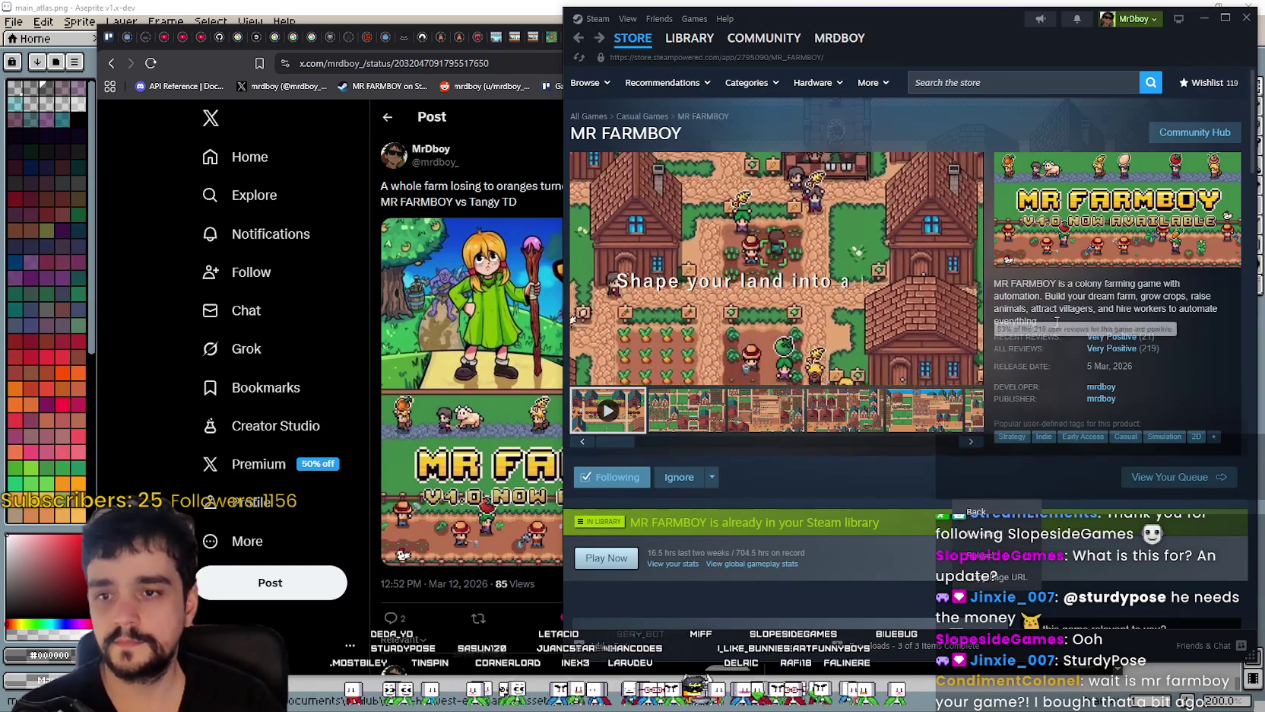
{"action": "left_click", "coordinate": [1021, 580]}
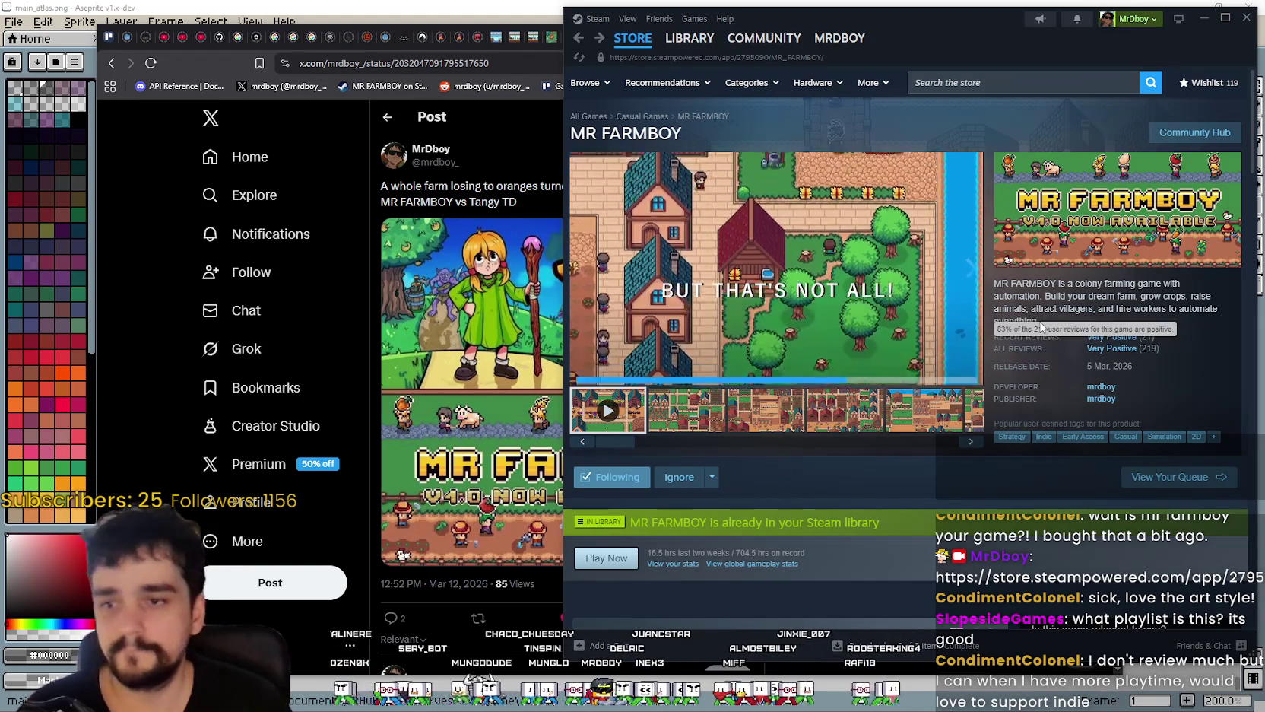
{"action": "right_click", "coordinate": [1040, 389]}
{"action": "left_click", "coordinate": [1083, 367]}
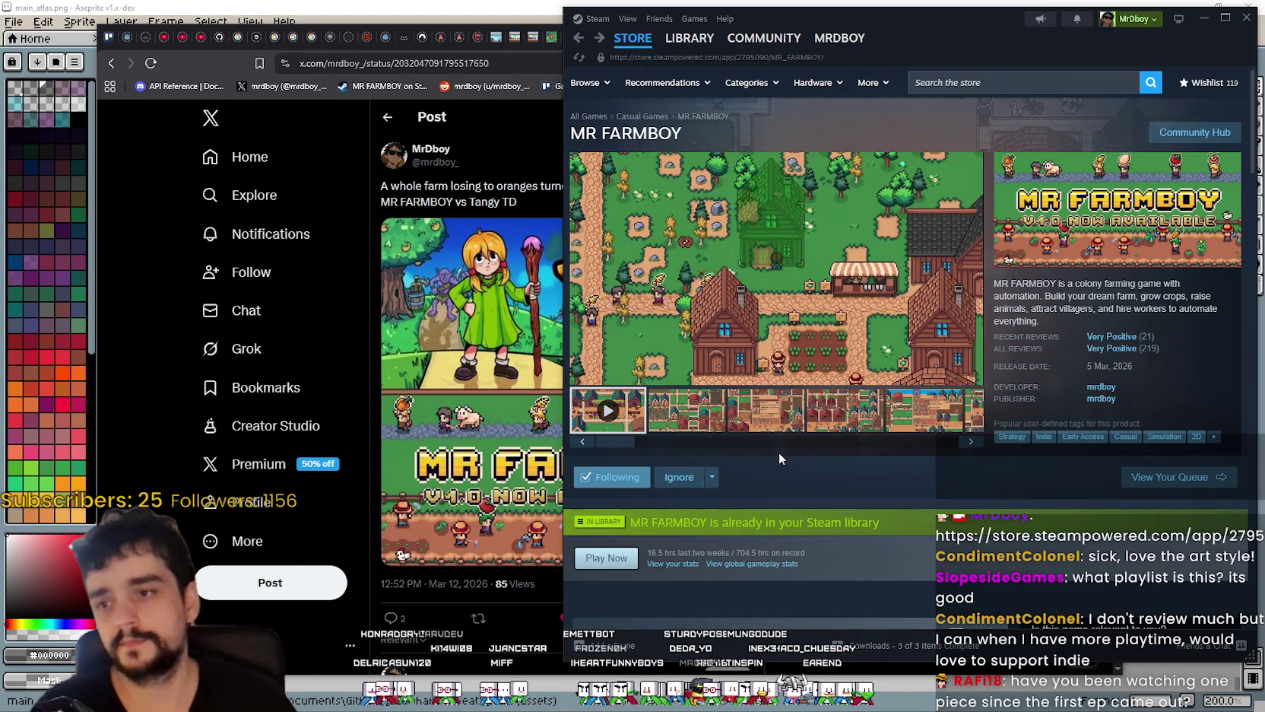
{"action": "left_click", "coordinate": [794, 407]}
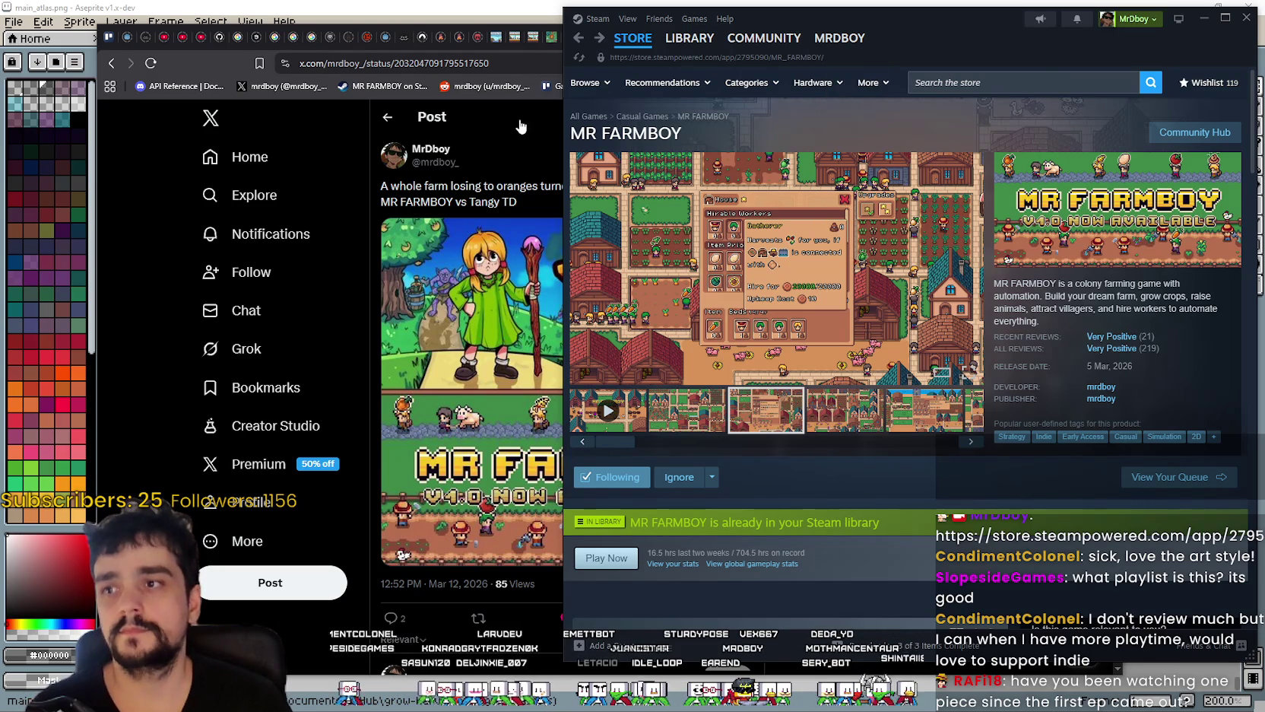
{"action": "left_click", "coordinate": [1202, 19]}
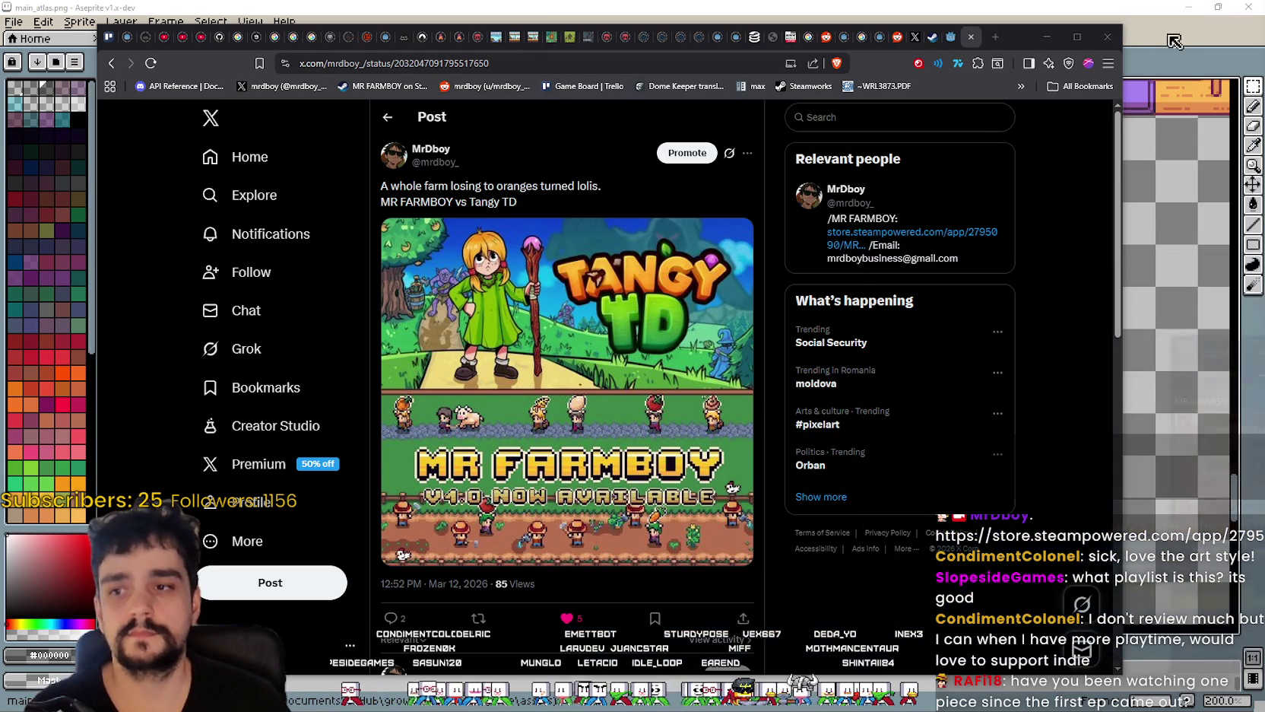
- Minimize Brave to bring main_atlas.png's rearranged stall sprites back in Aseprite
{"action": "left_click", "coordinate": [1041, 37]}
{"action": "scroll", "coordinate": [900, 515], "scroll_direction": "down", "scroll_amount": 2}
{"action": "scroll", "coordinate": [900, 515], "scroll_direction": "down", "scroll_amount": 2}
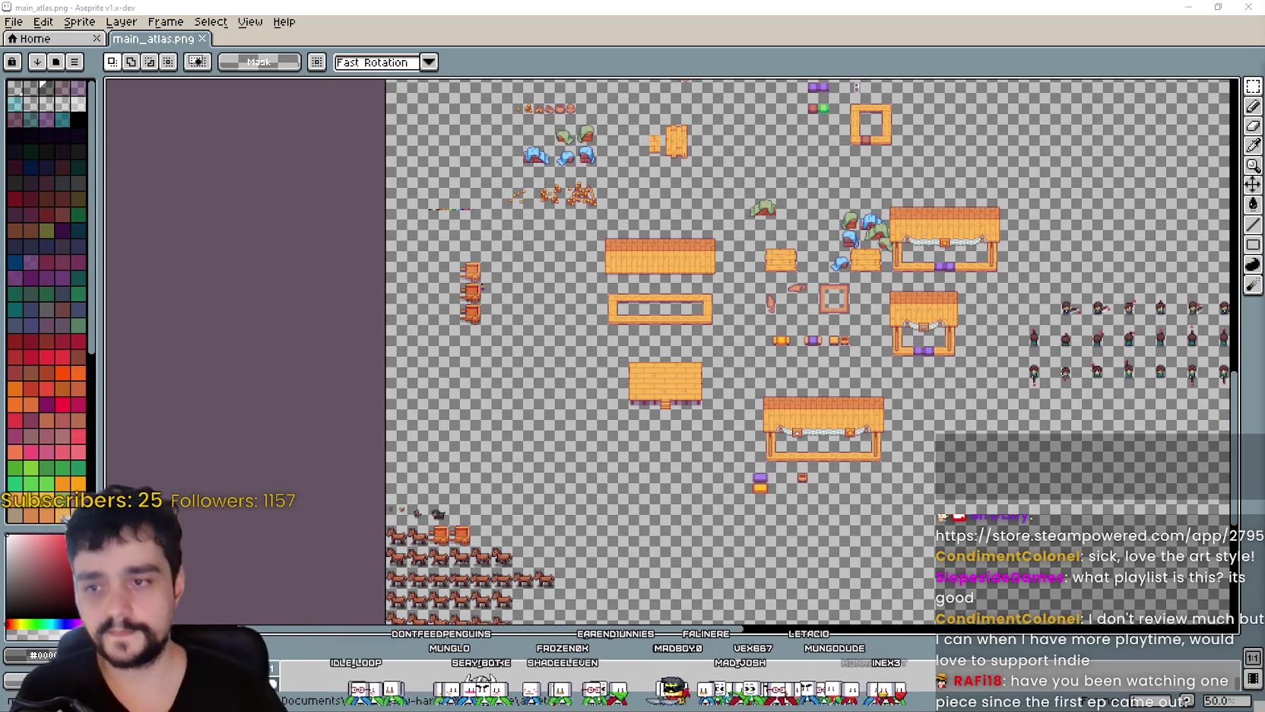
{"action": "scroll", "coordinate": [828, 399], "scroll_direction": "up", "scroll_amount": 2}
{"action": "scroll", "coordinate": [657, 318], "scroll_direction": "down", "scroll_amount": 1}
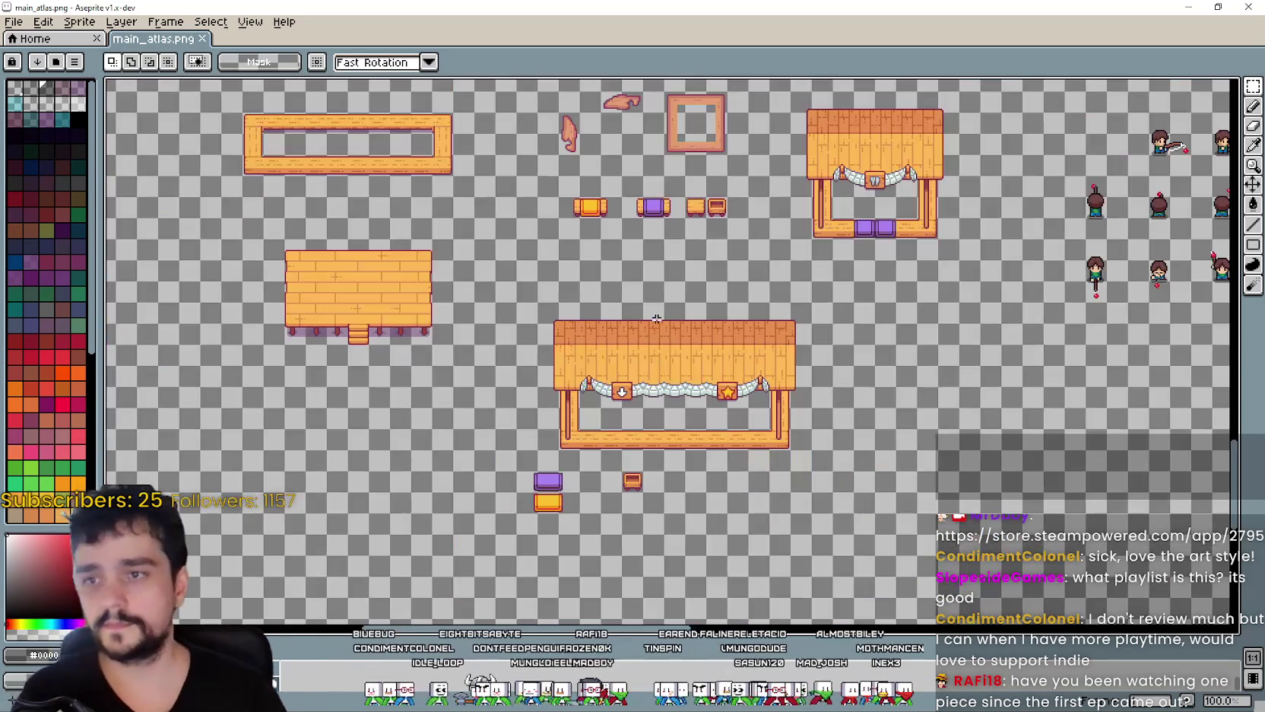
{"action": "scroll", "coordinate": [660, 242], "scroll_direction": "down", "scroll_amount": 2}
{"action": "scroll", "coordinate": [661, 243], "scroll_direction": "up", "scroll_amount": 4}
{"action": "scroll", "coordinate": [751, 295], "scroll_direction": "down", "scroll_amount": 1}
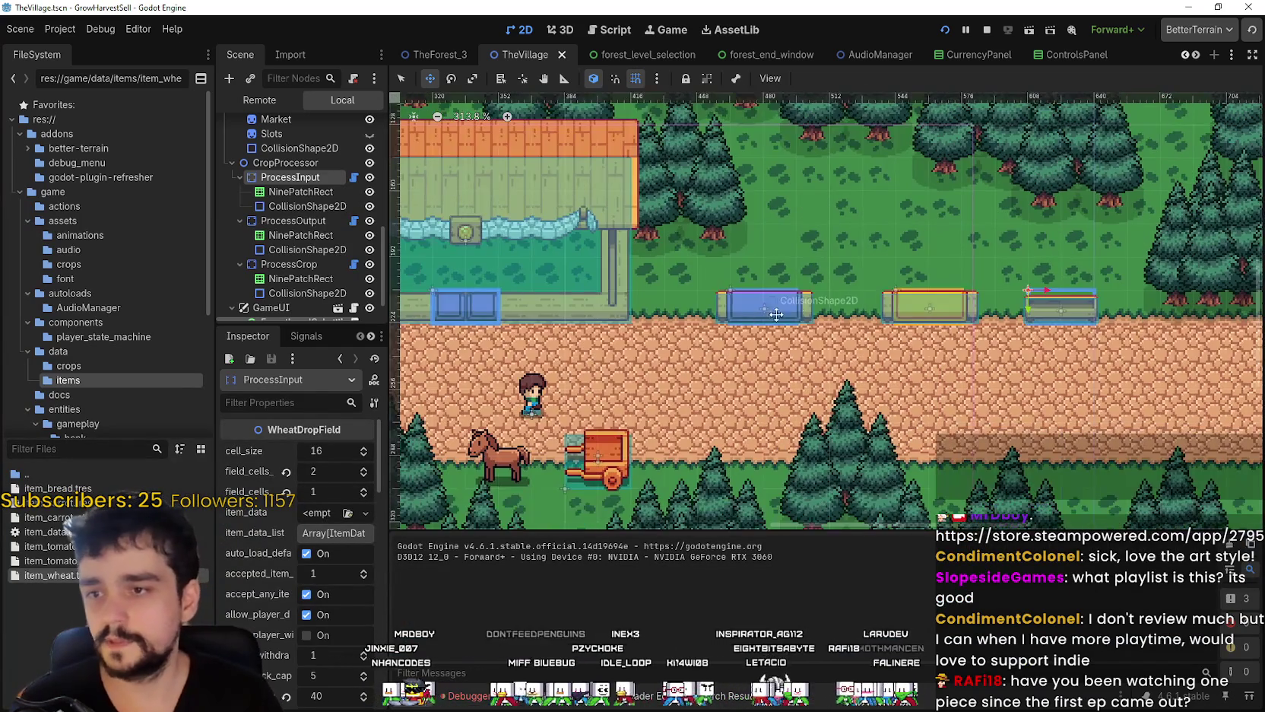
{"action": "scroll", "coordinate": [777, 314], "scroll_direction": "down", "scroll_amount": 1}
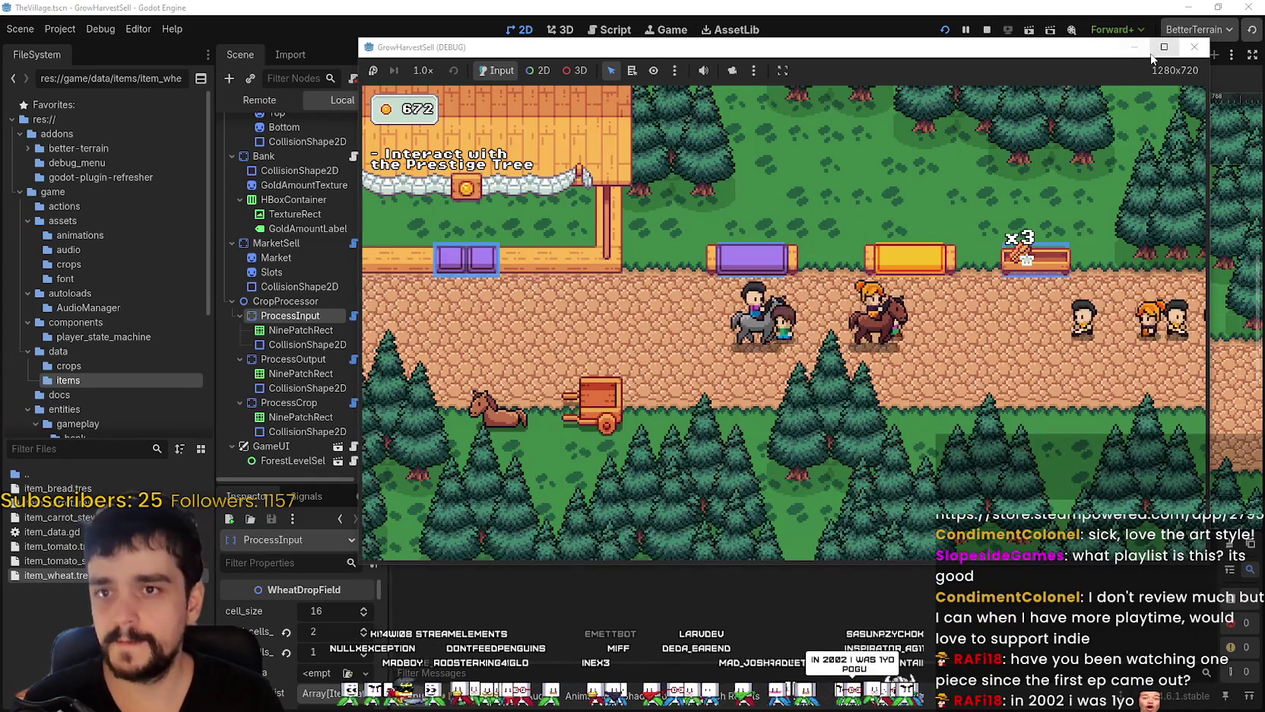
{"action": "left_click", "coordinate": [1163, 47]}
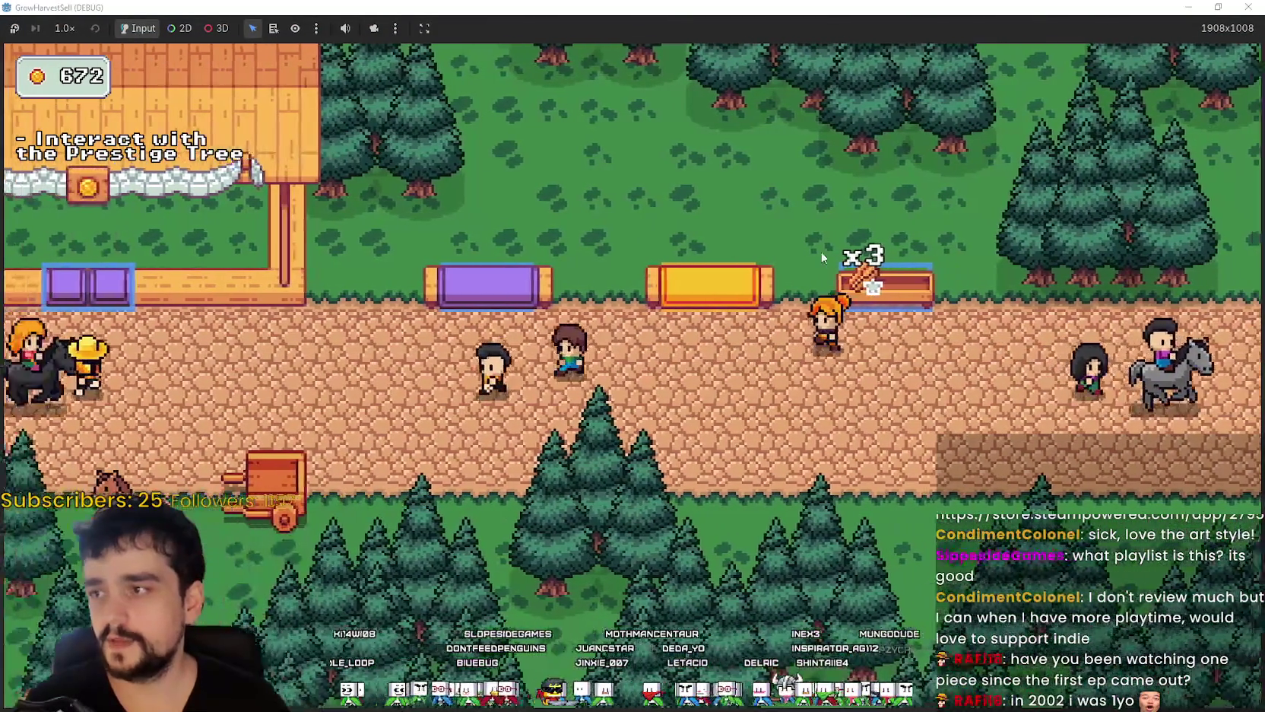
{"action": "key", "text": "alt+Tab"}
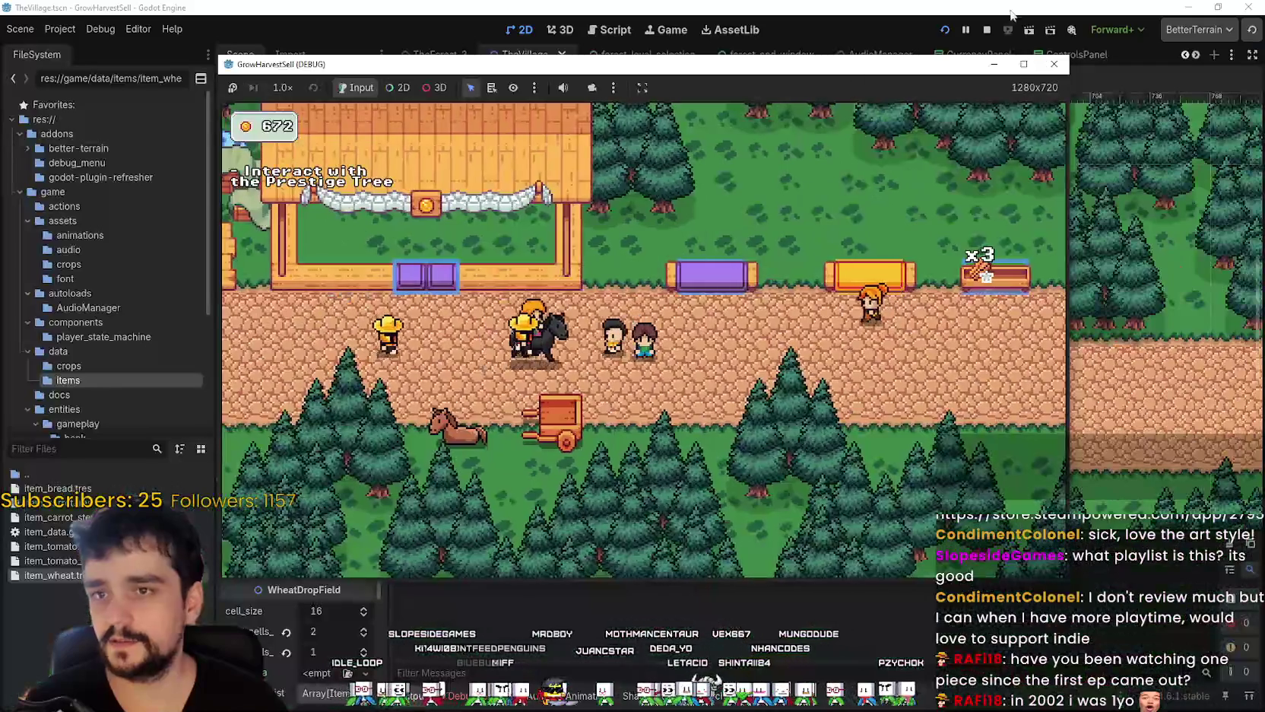
{"action": "key", "text": "F8"}
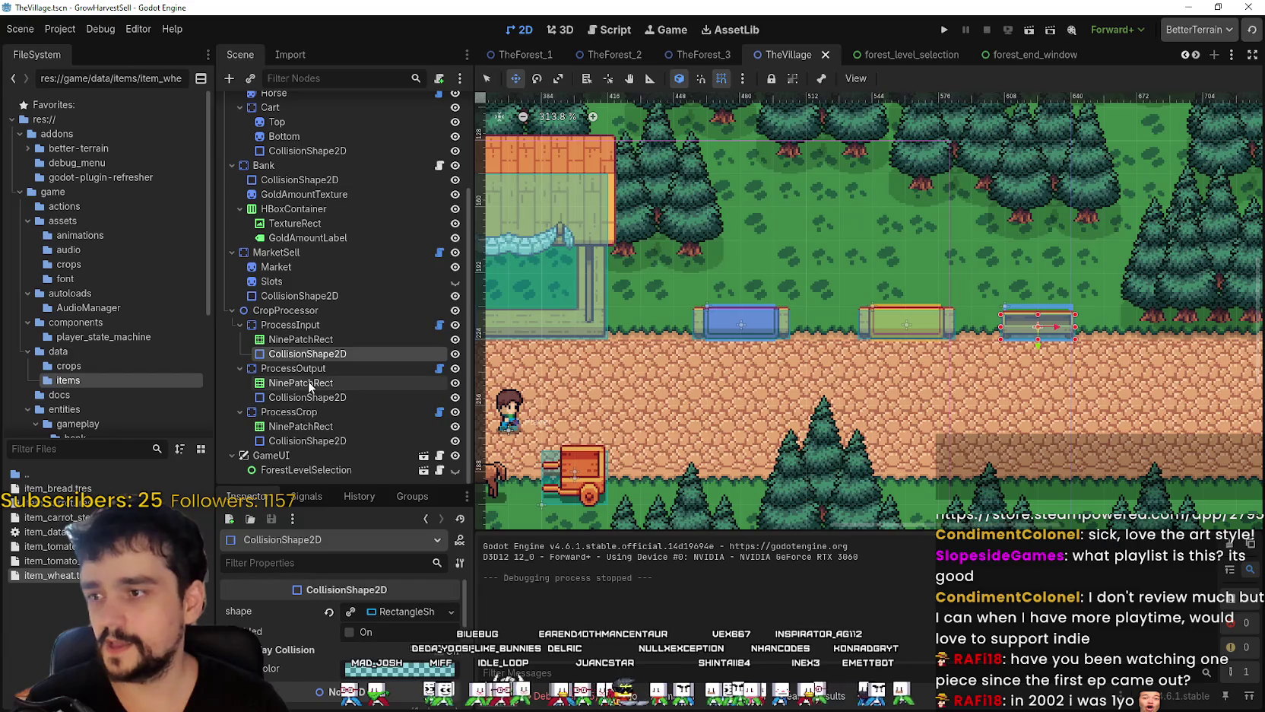
- Inspect the ProcessOutput, ProcessCrop and ProcessInput slot and collision nodes
{"action": "left_click", "coordinate": [301, 383]}
{"action": "scroll", "coordinate": [821, 336], "scroll_direction": "down", "scroll_amount": 2}
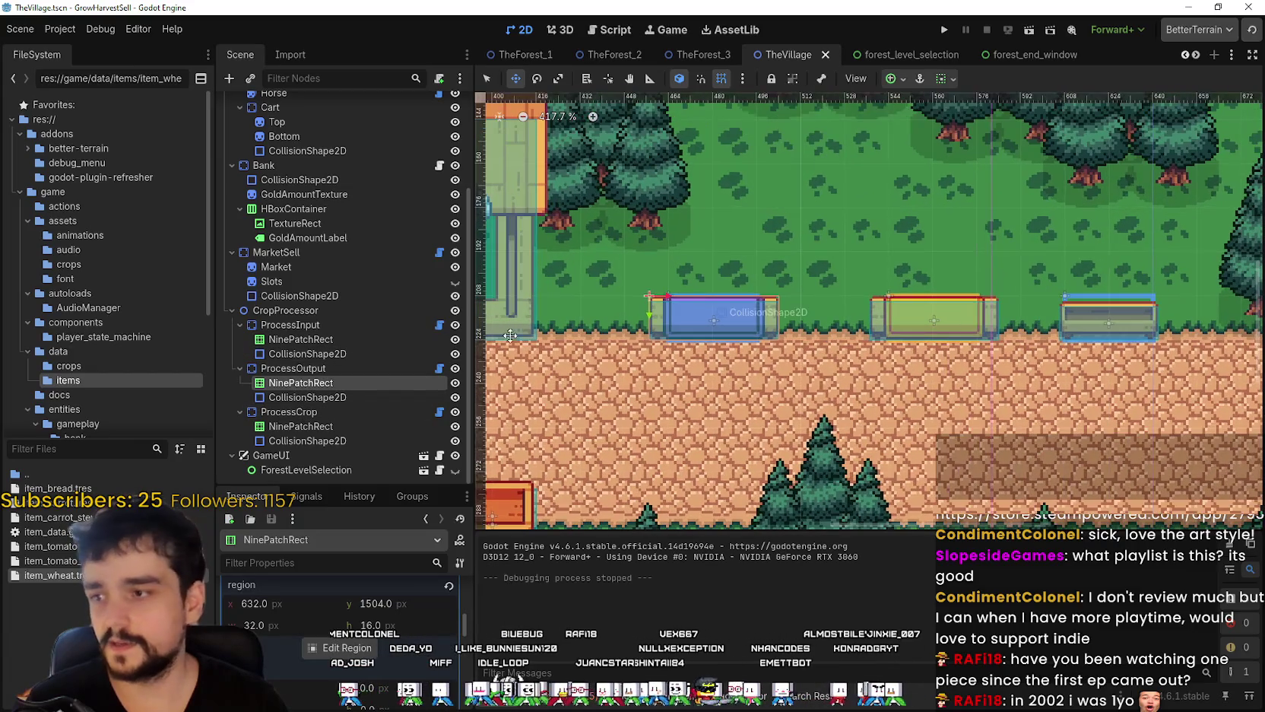
{"action": "scroll", "coordinate": [896, 370], "scroll_direction": "up", "scroll_amount": 2}
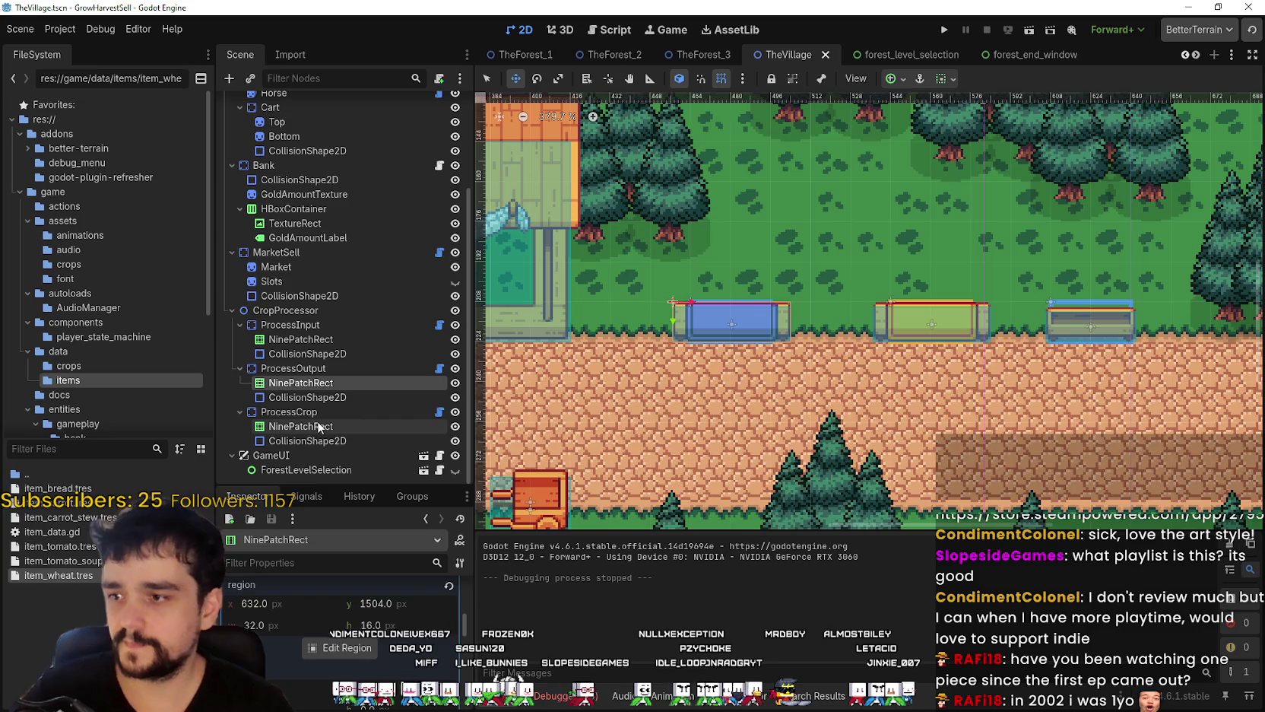
{"action": "left_click", "coordinate": [330, 442]}
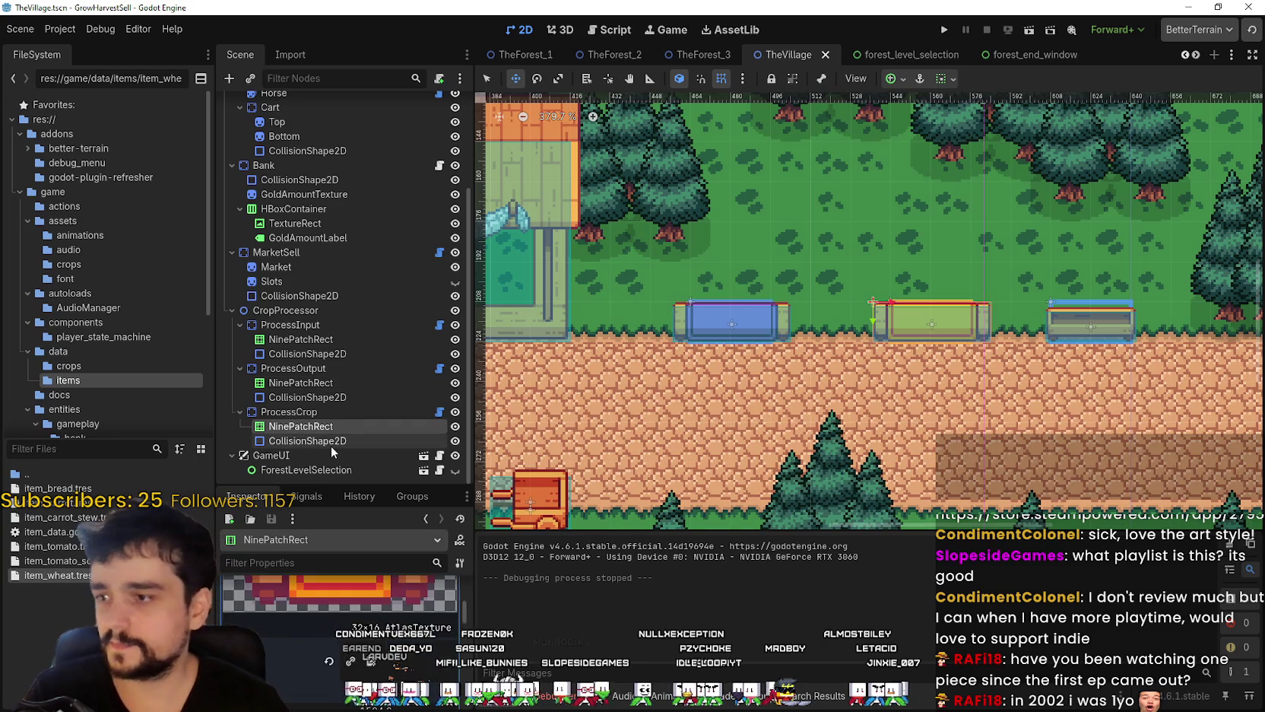
{"action": "left_click", "coordinate": [297, 412]}
{"action": "left_click", "coordinate": [311, 382]}
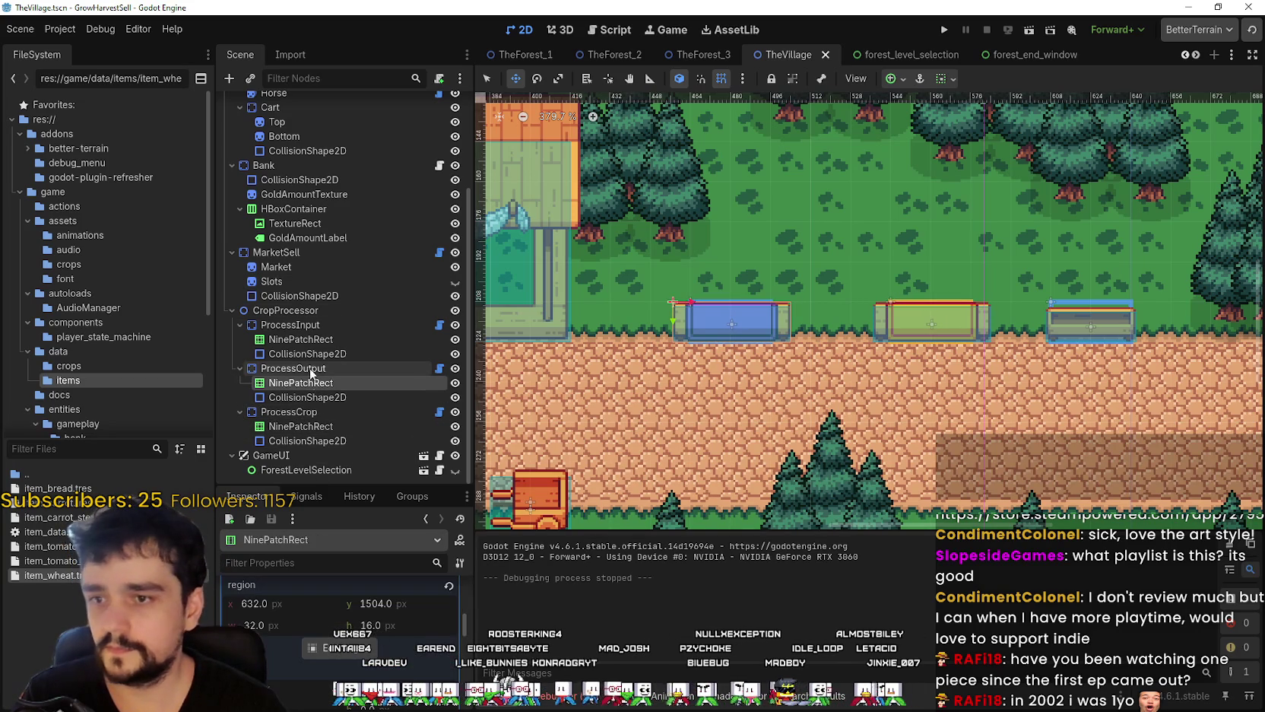
{"action": "left_click", "coordinate": [320, 352]}
{"action": "left_click", "coordinate": [324, 325]}
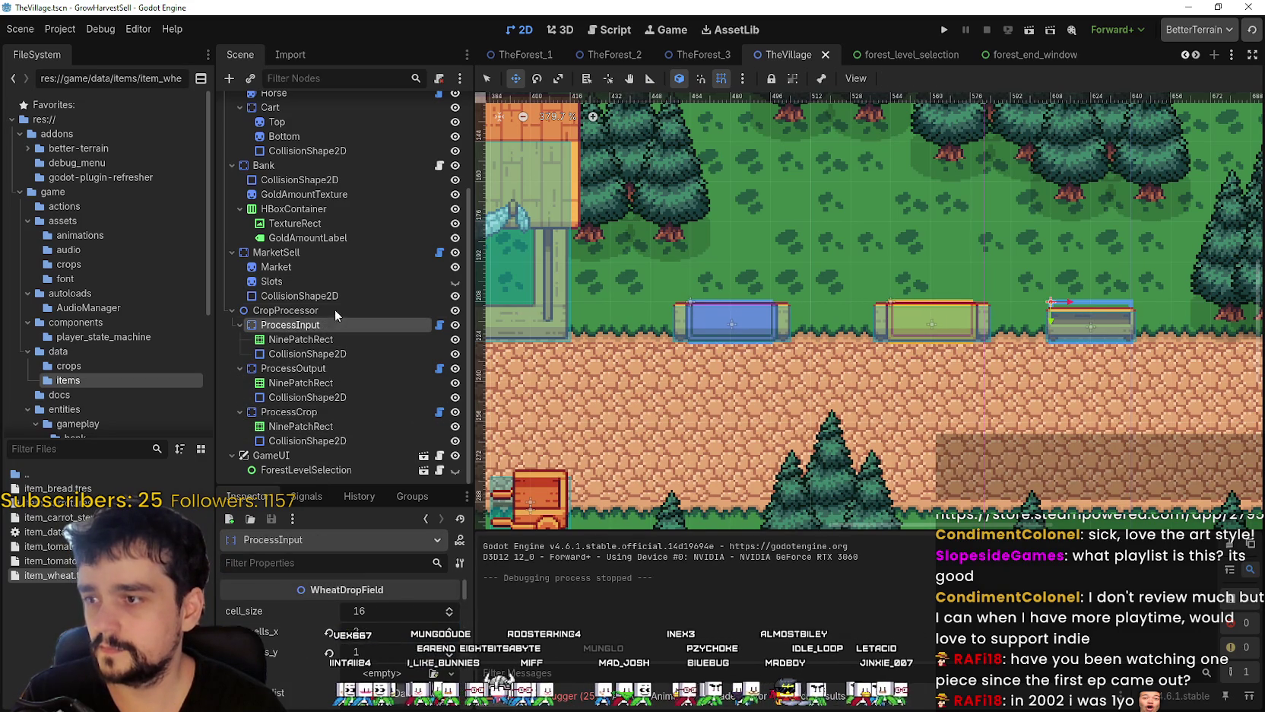
- Select CropProcessor and bring up its node context menu
{"action": "left_click", "coordinate": [334, 308]}
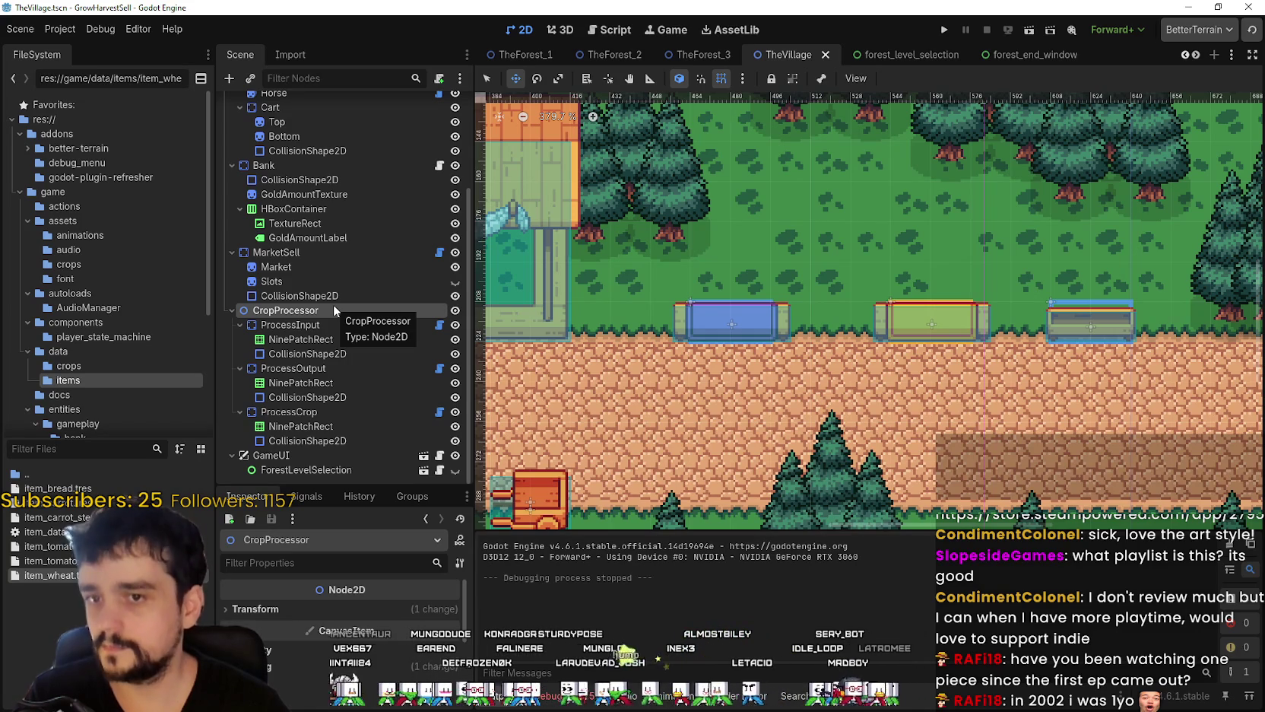
{"action": "right_click", "coordinate": [333, 304]}
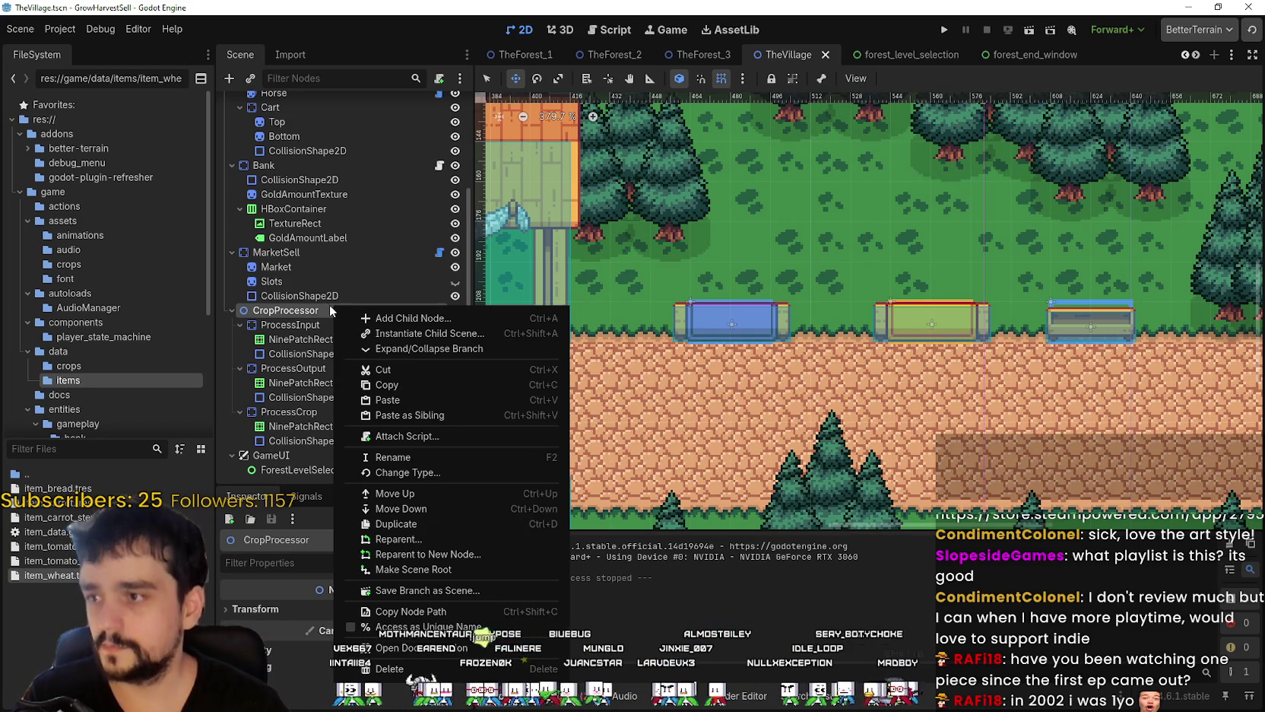
{"action": "left_click", "coordinate": [312, 314]}
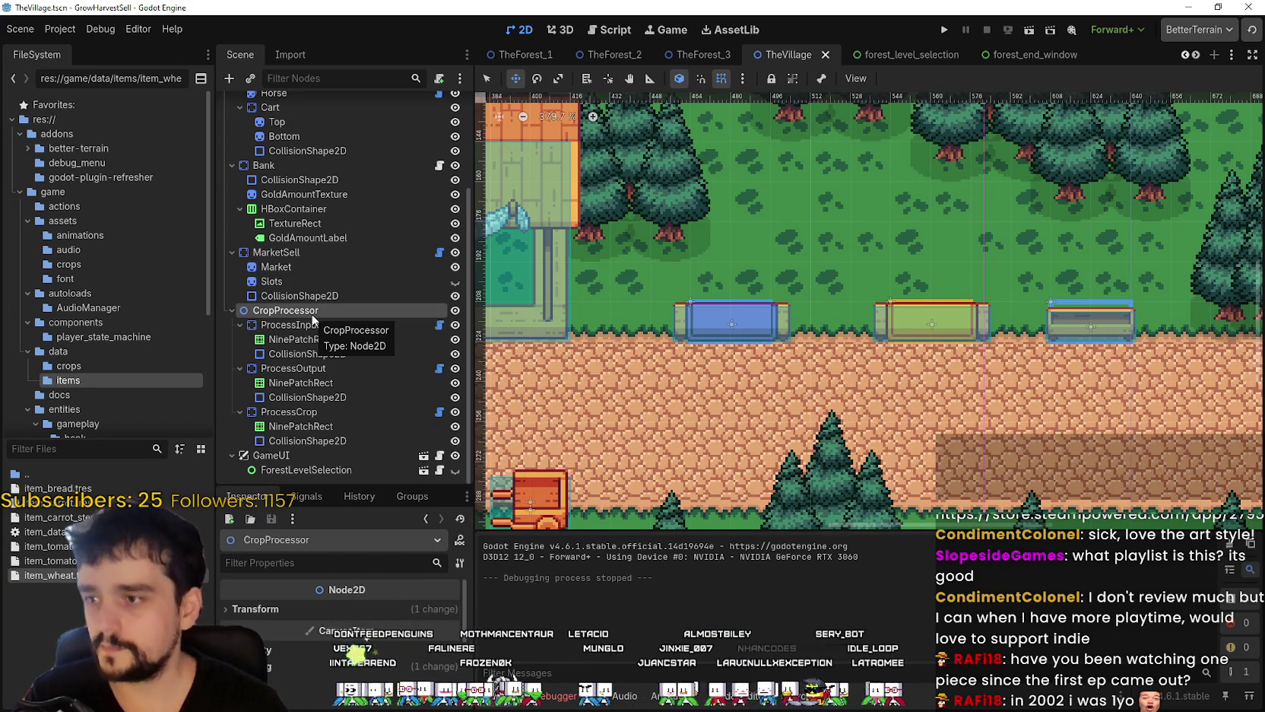
{"action": "right_click", "coordinate": [312, 313]}
- Add a Sprite2D as CropProcessor's first child
{"action": "left_click", "coordinate": [370, 327]}
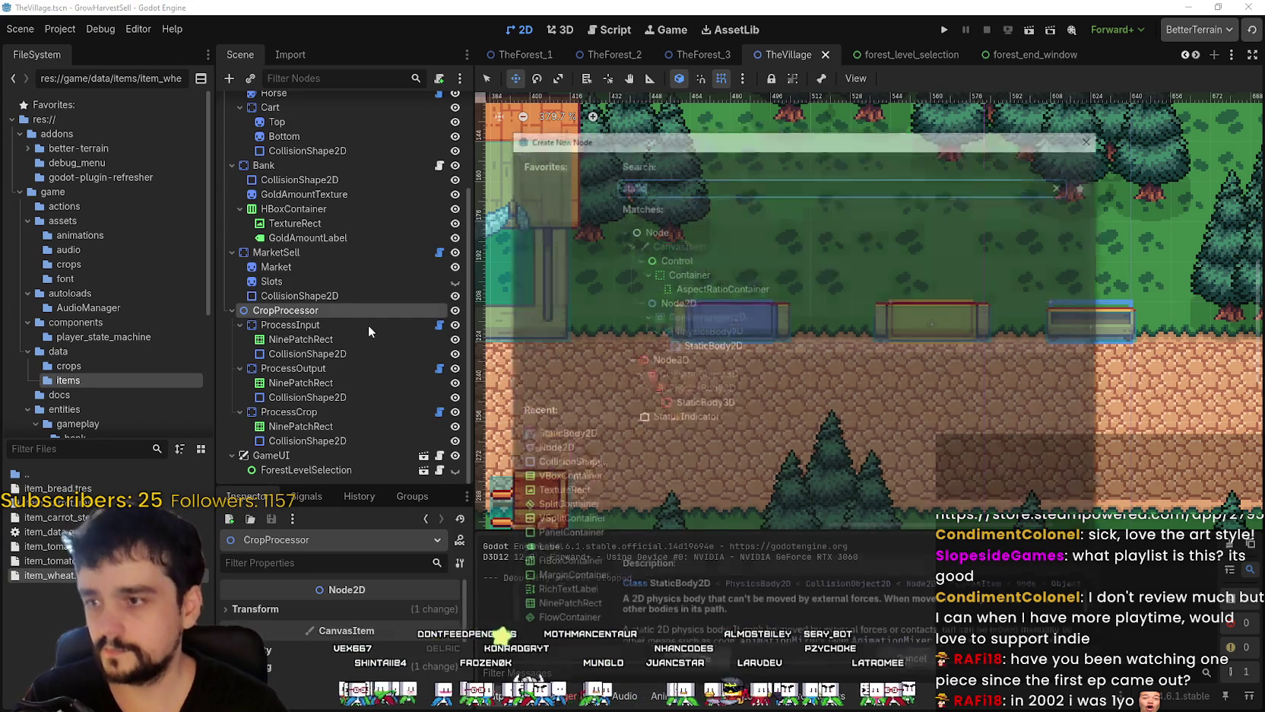
{"action": "type", "text": "sprite2"}
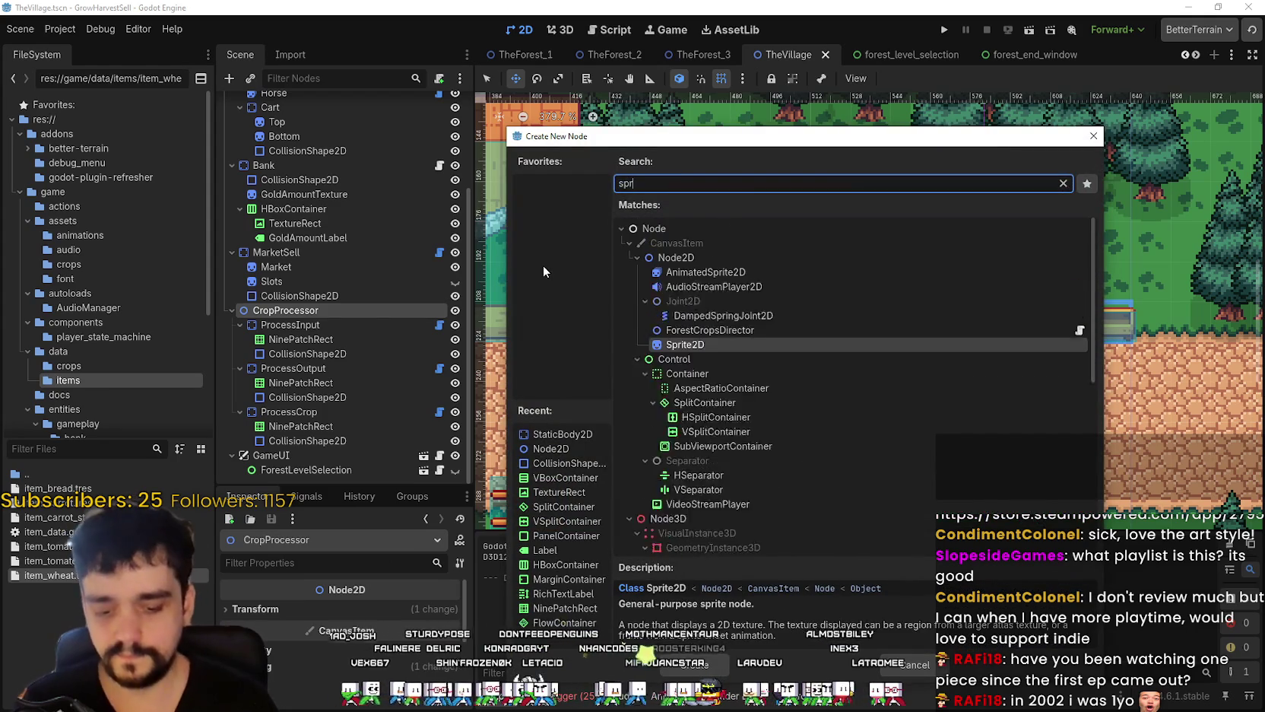
{"action": "key", "text": "Return"}
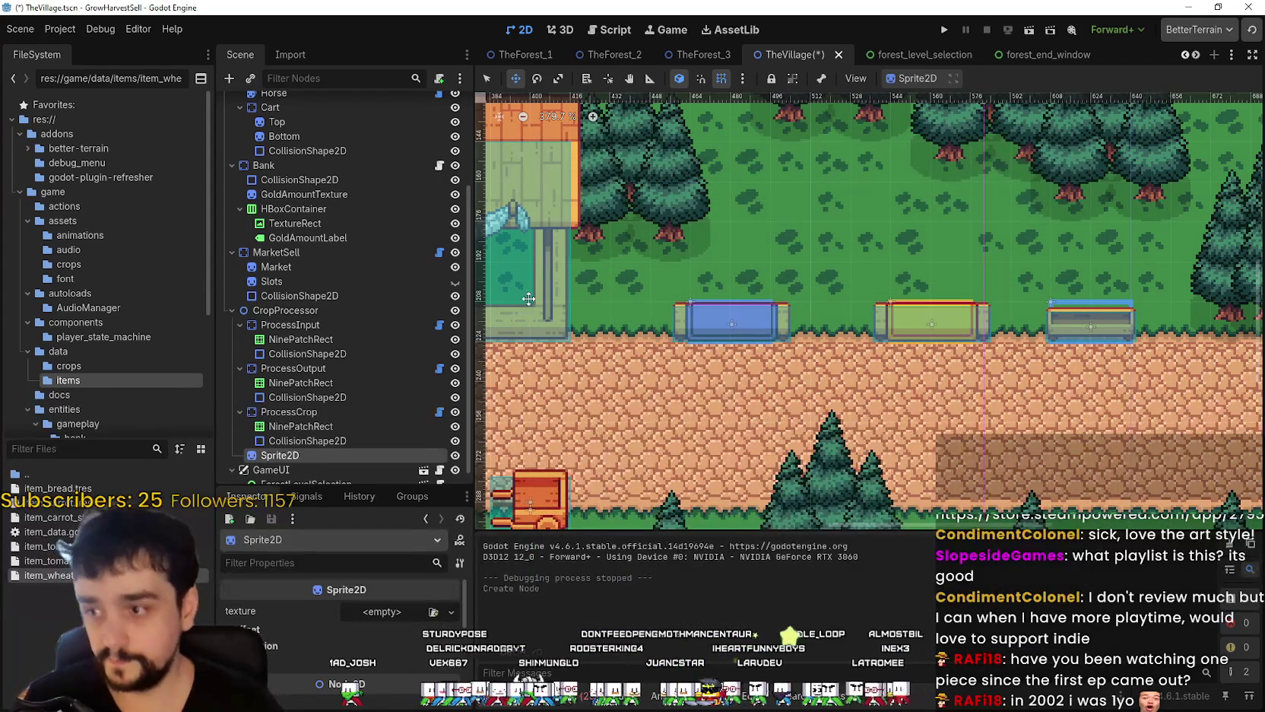
{"action": "mouse_move", "coordinate": [307, 458]}
{"action": "left_mouse_down"}
{"action": "mouse_move", "coordinate": [332, 390]}
{"action": "mouse_move", "coordinate": [324, 320]}
{"action": "left_mouse_up"}
- Rename the new Sprite2D node to 'CropProcessor'
{"action": "scroll", "coordinate": [562, 324], "scroll_direction": "up", "scroll_amount": 3}
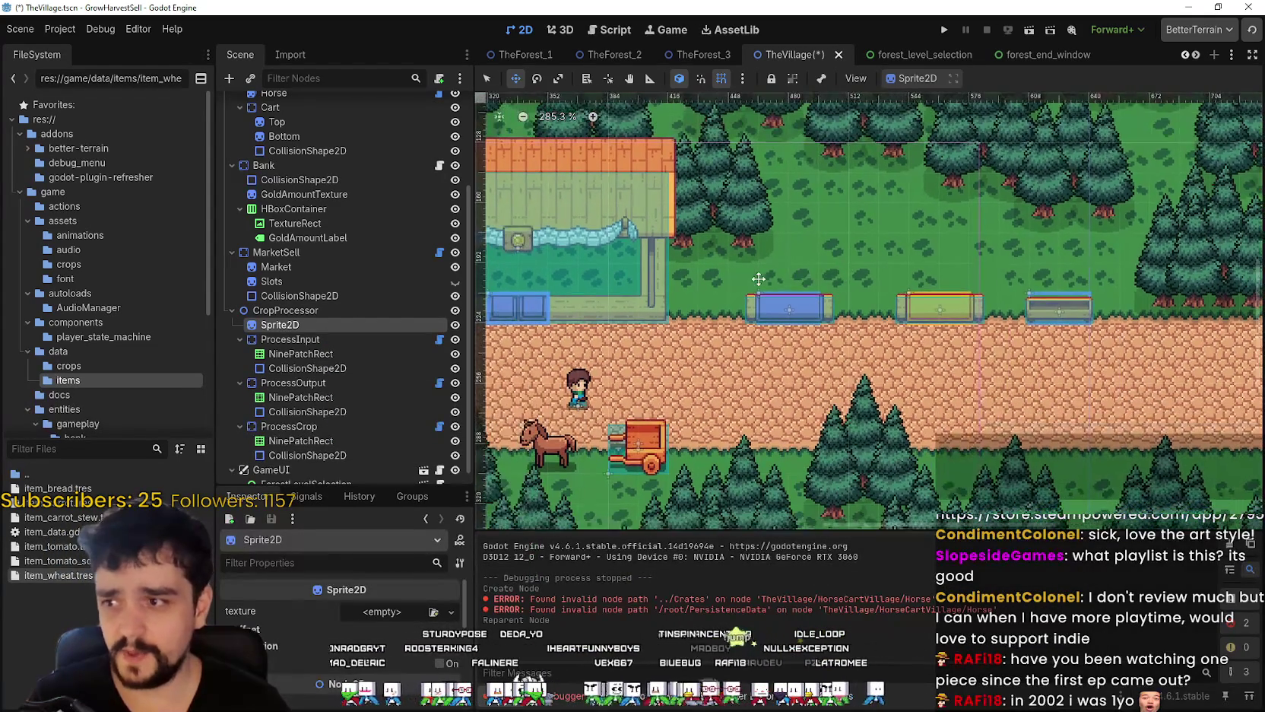
{"action": "double_click", "coordinate": [343, 323]}
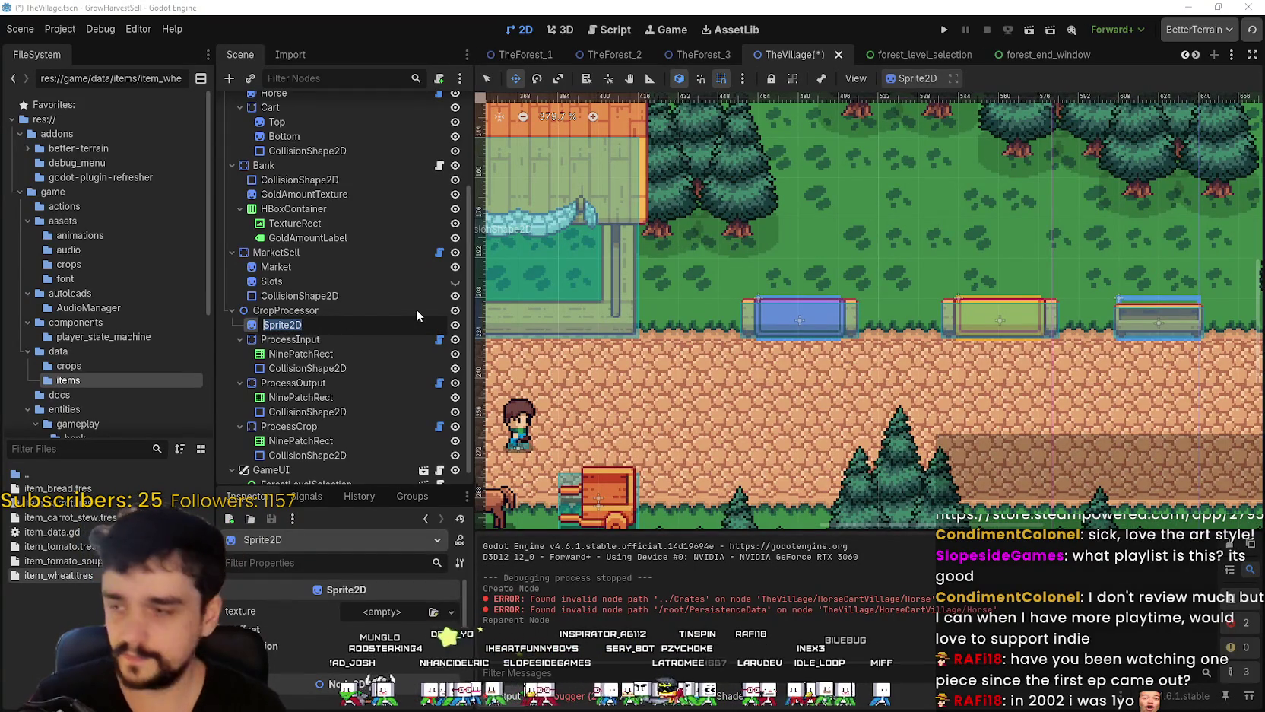
{"action": "key", "text": "BackSpace"}
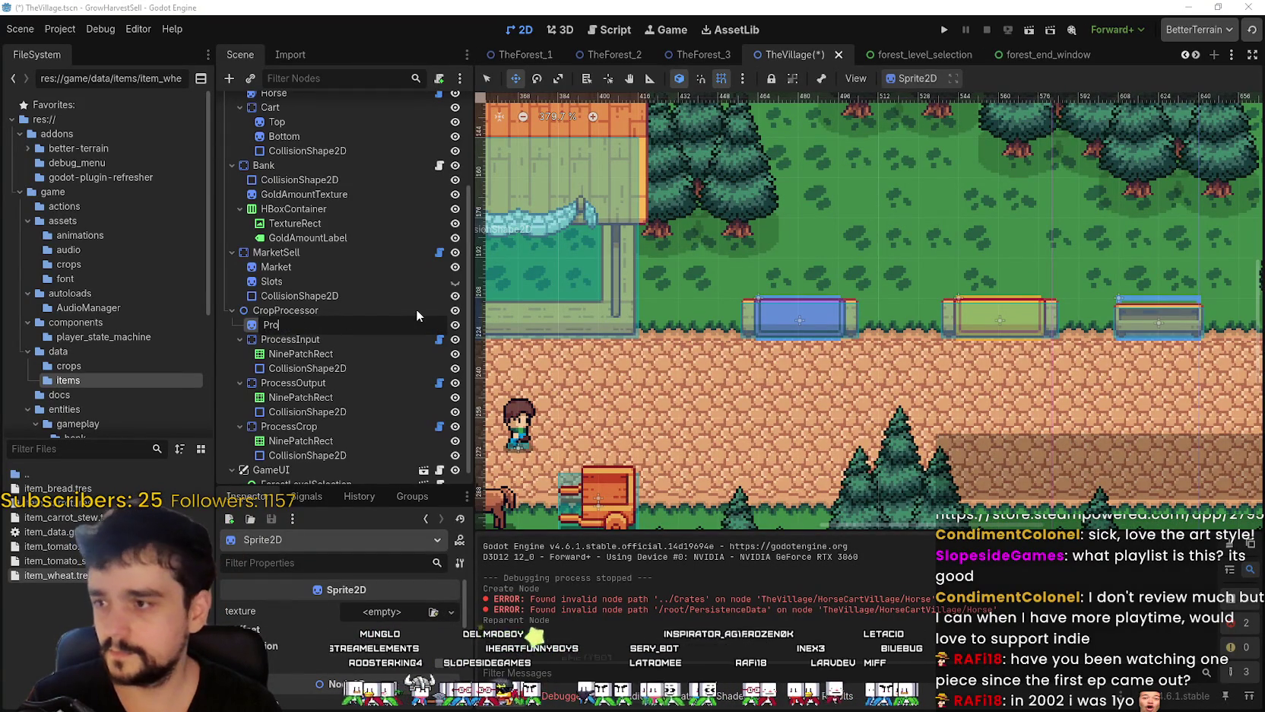
{"action": "type", "text": "CropPor"}
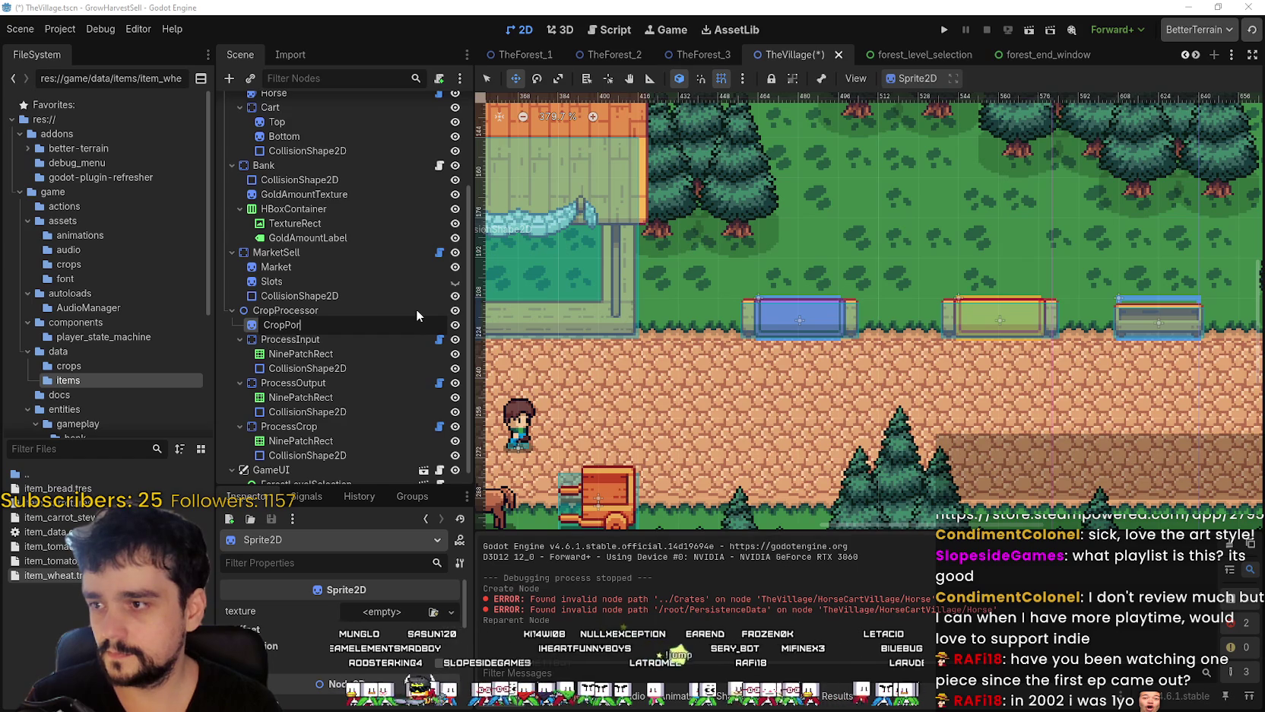
{"action": "key", "text": "BackSpace"}
{"action": "key", "text": "BackSpace"}
{"action": "type", "text": "rocessor"}
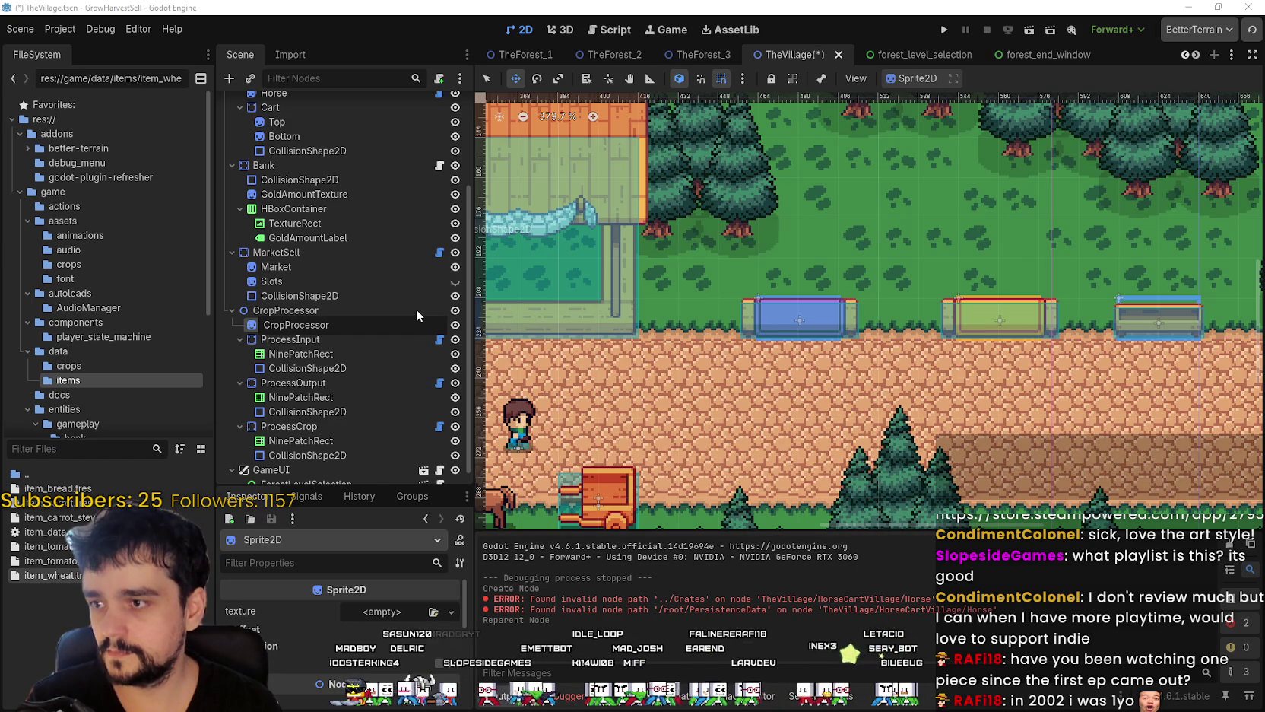
{"action": "key", "text": "Return"}
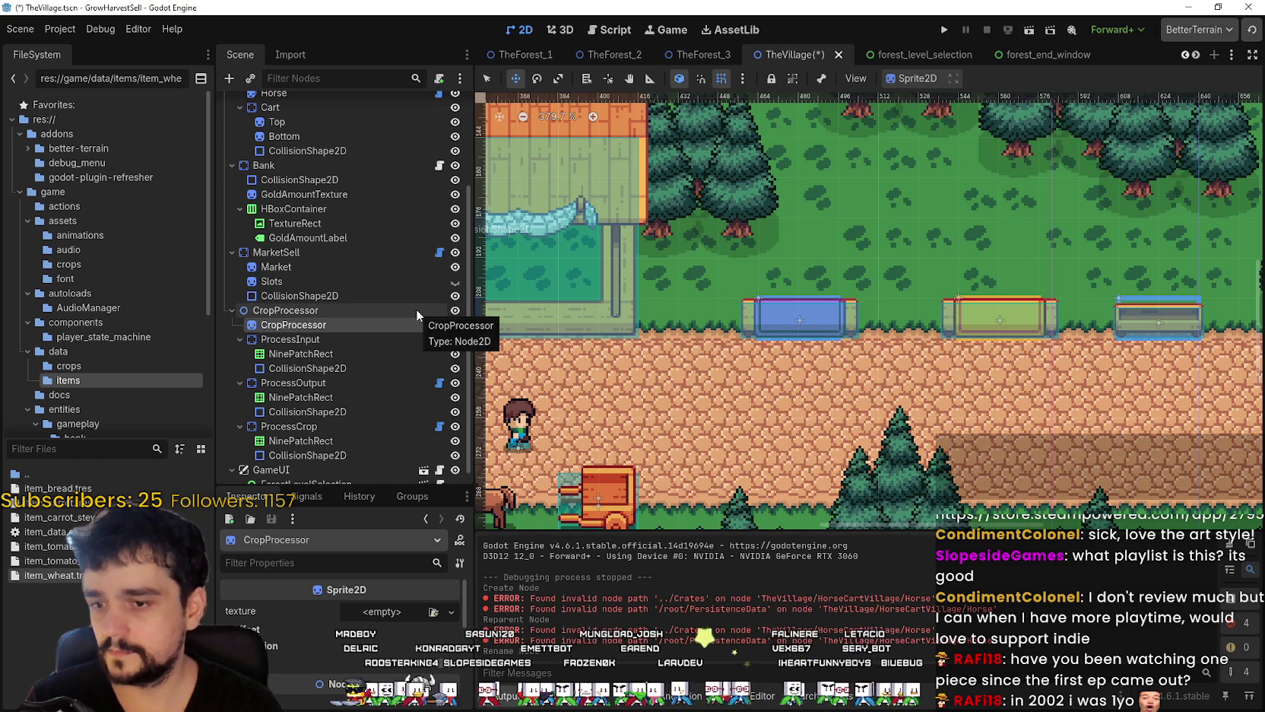
- Give the sprite a new AtlasTexture and open Quick Load to pick its atlas image
{"action": "left_click", "coordinate": [377, 613]}
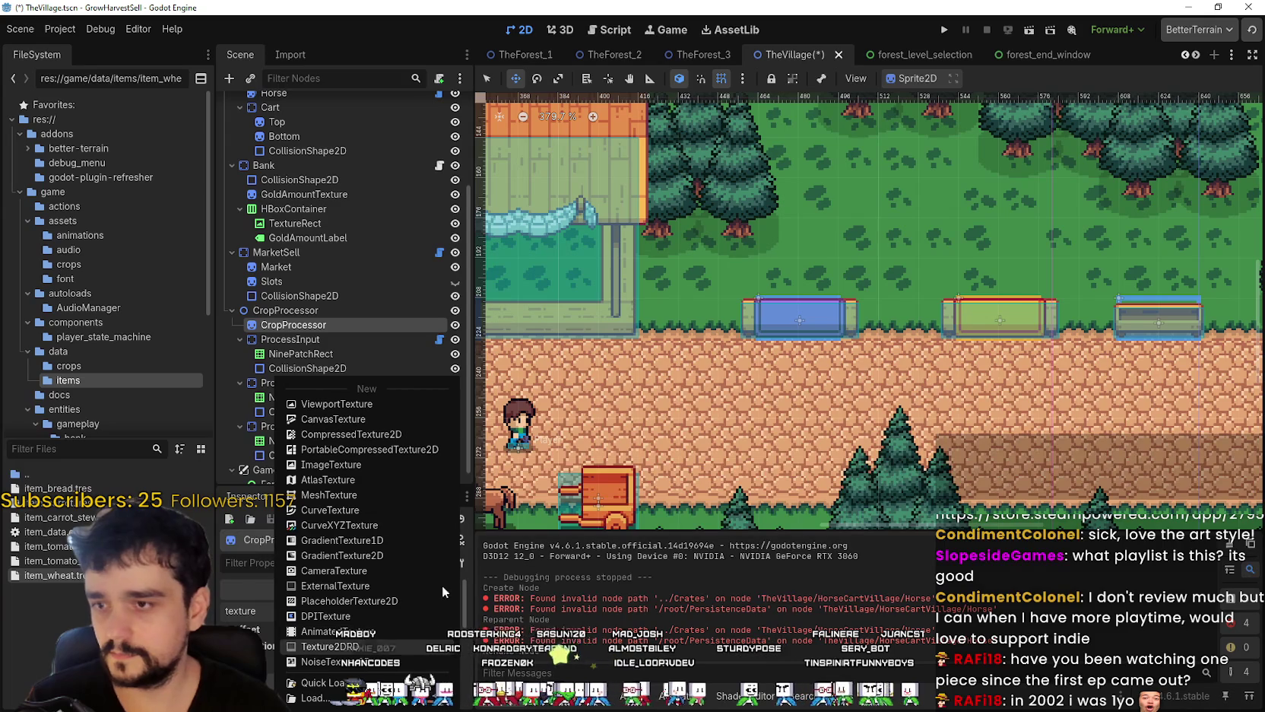
{"action": "left_click", "coordinate": [328, 480]}
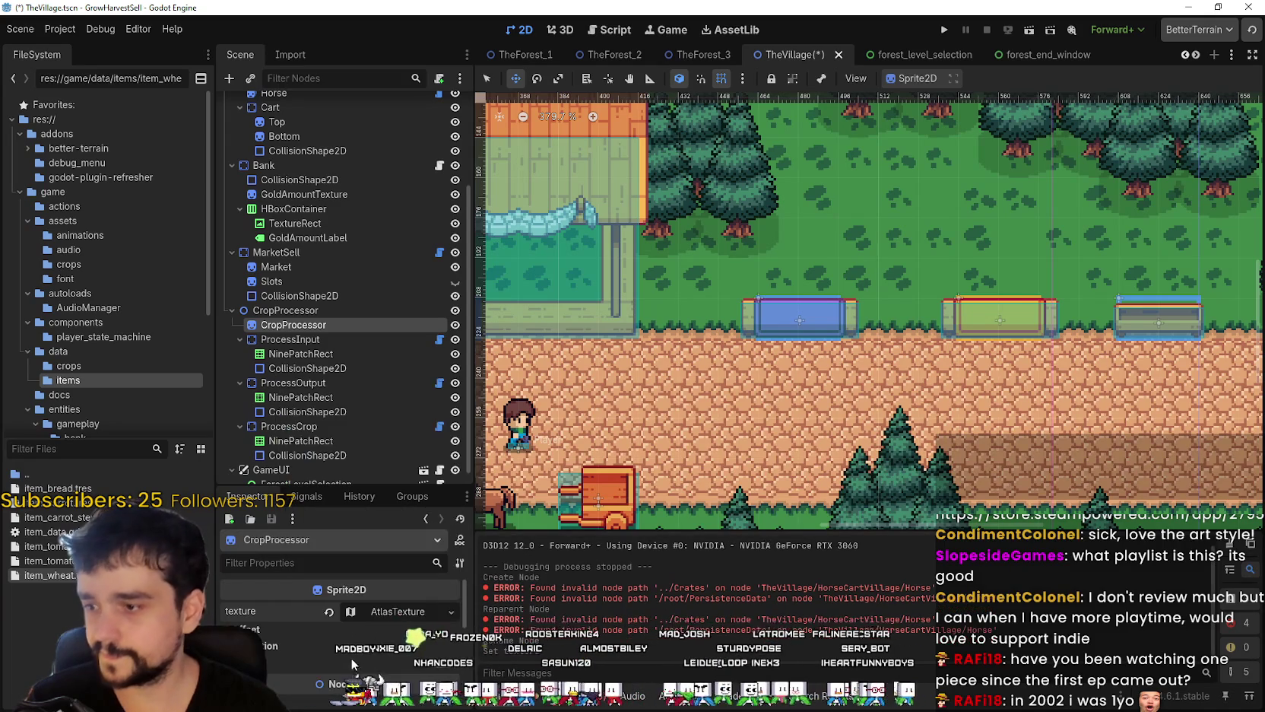
{"action": "left_click", "coordinate": [451, 612]}
{"action": "left_click", "coordinate": [312, 682]}
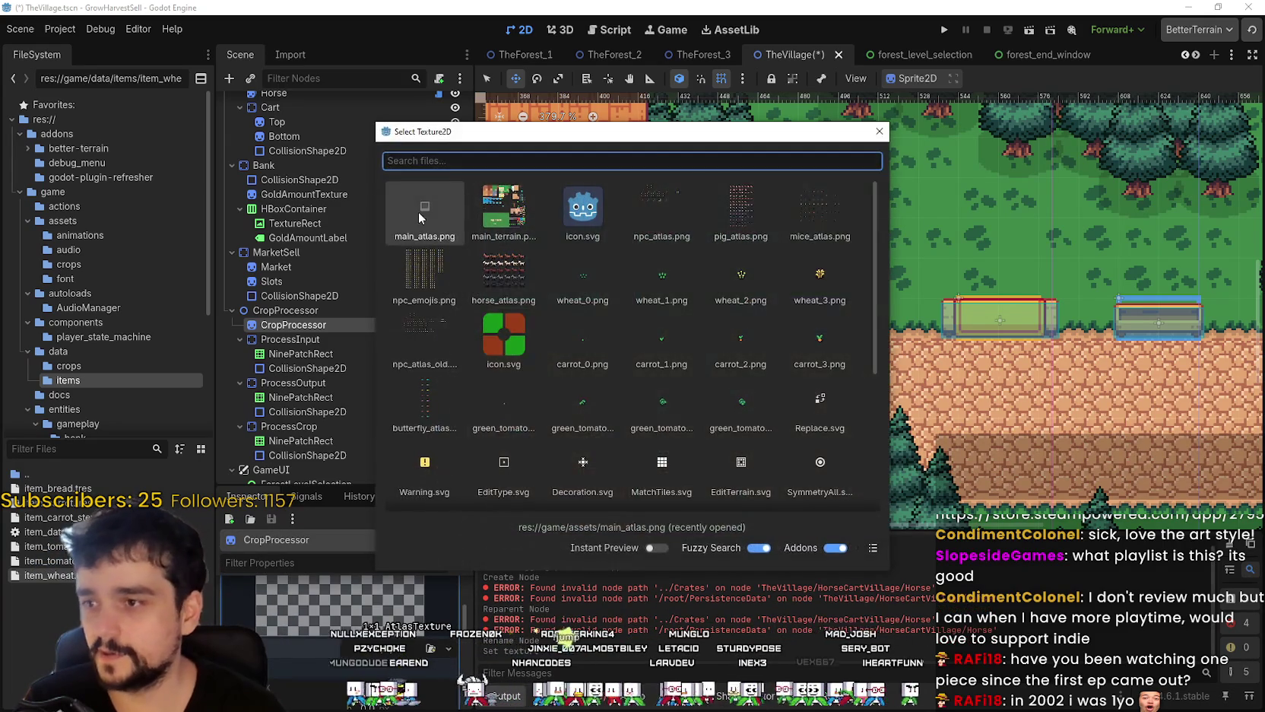
- Assign main_atlas.png as the CropProcessor's atlas texture
{"action": "double_click", "coordinate": [418, 211]}
{"action": "left_click", "coordinate": [340, 601]}
{"action": "left_click", "coordinate": [338, 664]}
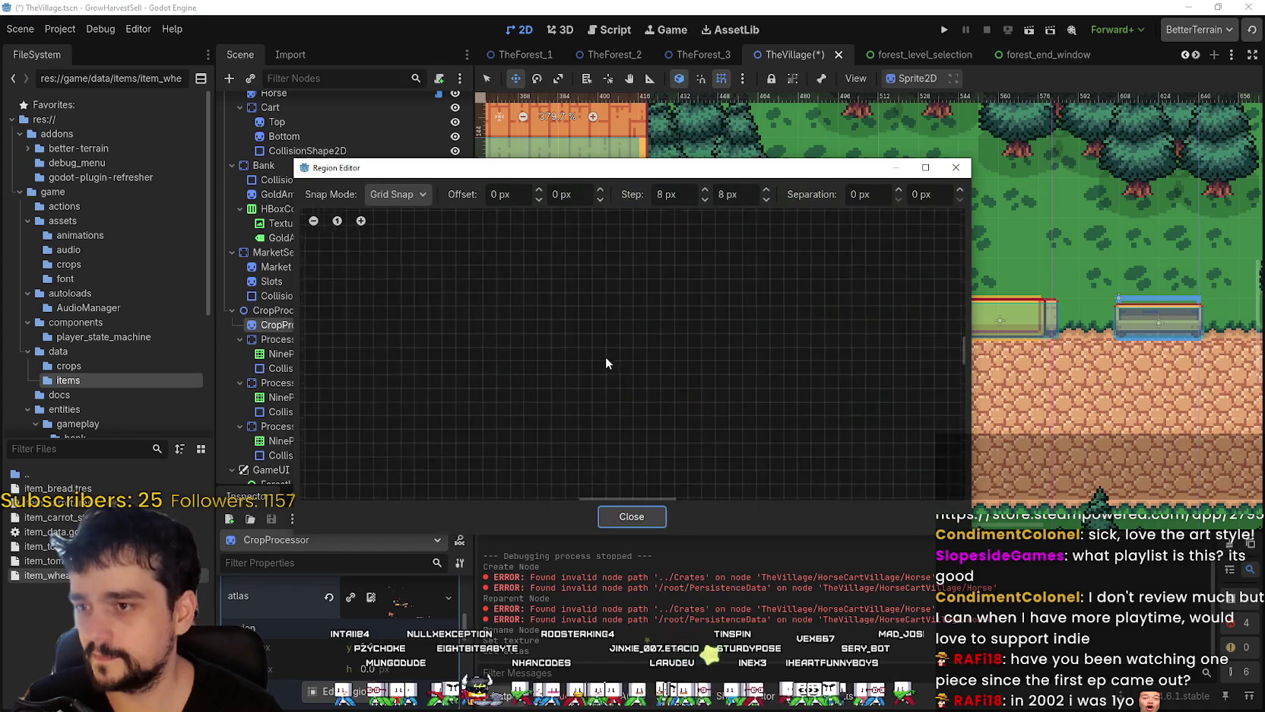
- Crop the atlas region to a snapped rectangle around the market stall sprite
{"action": "scroll", "coordinate": [590, 371], "scroll_direction": "down", "scroll_amount": 5}
{"action": "scroll", "coordinate": [596, 334], "scroll_direction": "up", "scroll_amount": 4}
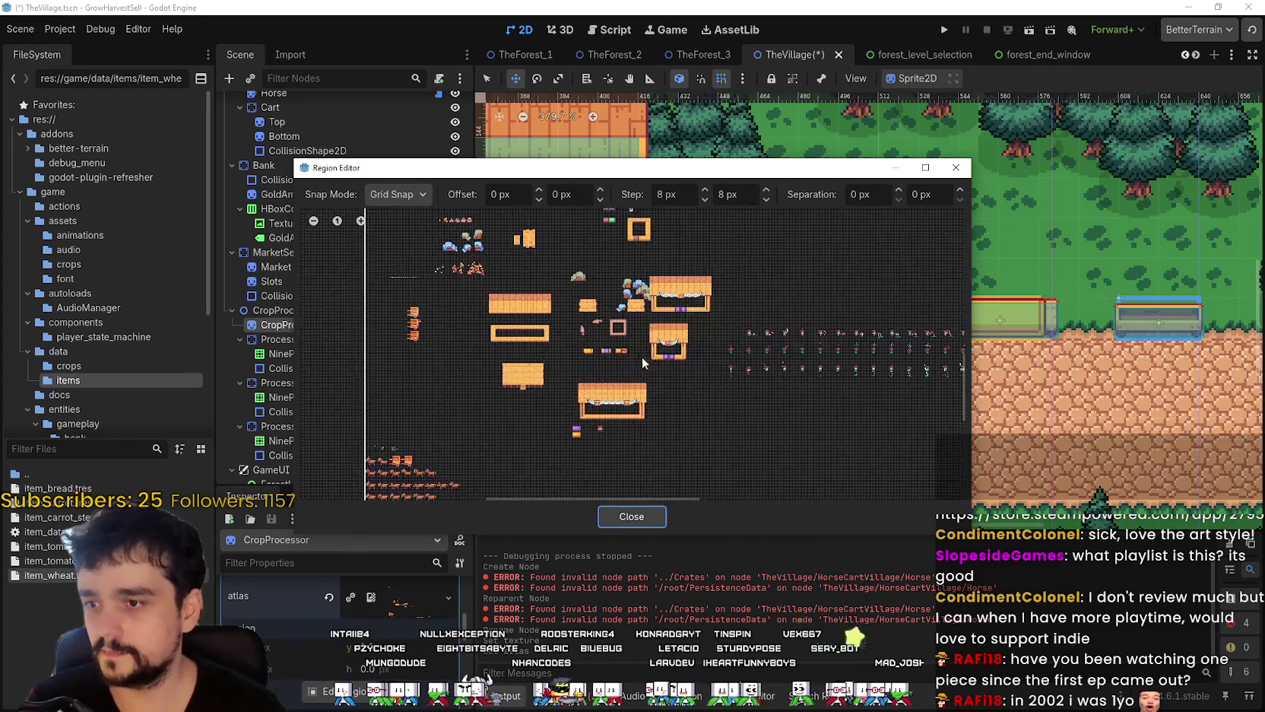
{"action": "scroll", "coordinate": [578, 457], "scroll_direction": "up", "scroll_amount": 5}
{"action": "mouse_move", "coordinate": [533, 424]}
{"action": "left_mouse_down"}
{"action": "mouse_move", "coordinate": [912, 258]}
{"action": "mouse_move", "coordinate": [868, 257]}
{"action": "left_mouse_up"}
{"action": "mouse_move", "coordinate": [806, 171]}
{"action": "left_mouse_down"}
{"action": "mouse_move", "coordinate": [930, 531]}
{"action": "mouse_move", "coordinate": [969, 264]}
{"action": "mouse_move", "coordinate": [916, 495]}
{"action": "left_mouse_up"}
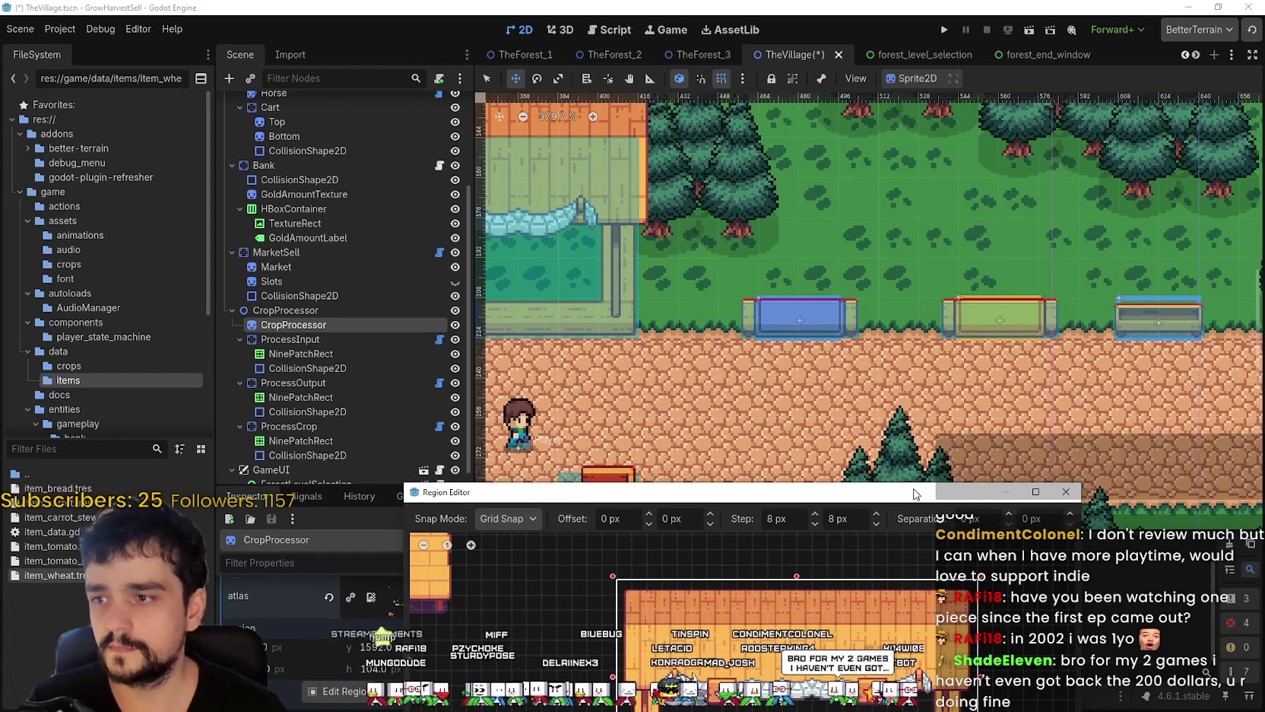
{"action": "mouse_move", "coordinate": [915, 495]}
{"action": "left_mouse_down"}
{"action": "mouse_move", "coordinate": [912, 589]}
{"action": "mouse_move", "coordinate": [895, 157]}
{"action": "left_mouse_up"}
{"action": "left_click", "coordinate": [723, 504]}
{"action": "scroll", "coordinate": [615, 253], "scroll_direction": "down", "scroll_amount": 8}
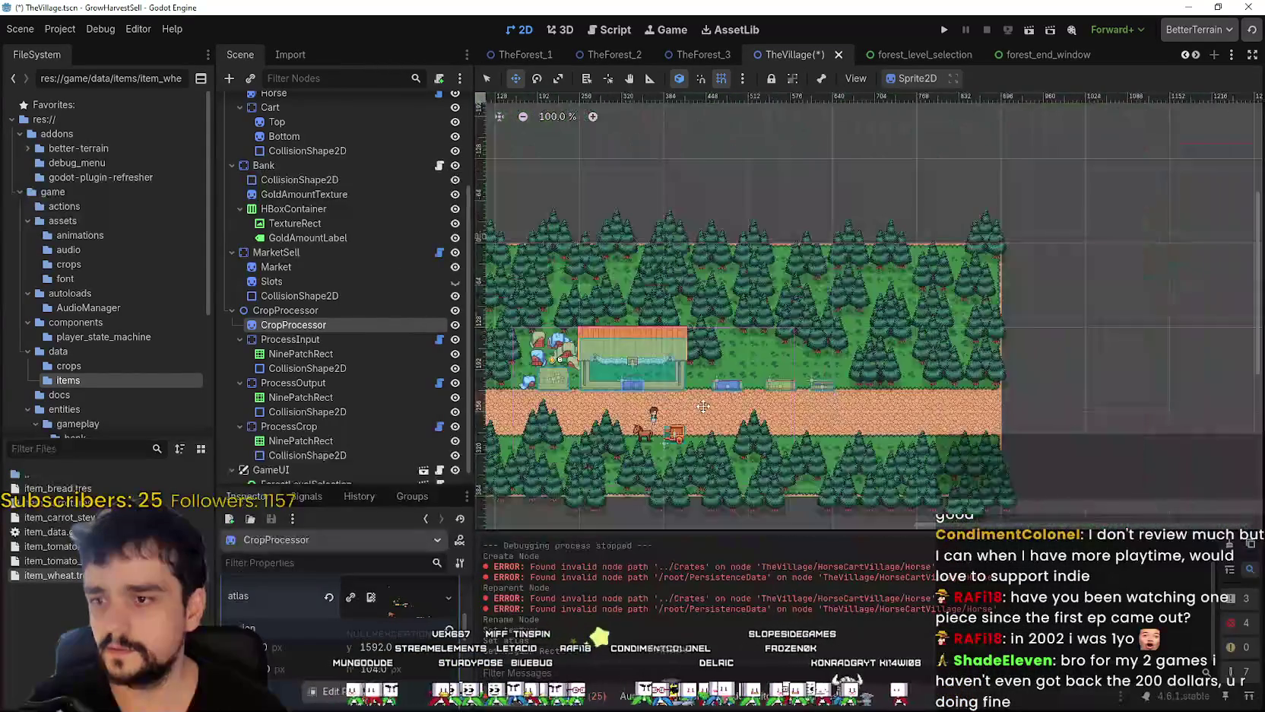
- Drag the CropProcessor stall beside the market, then nudge it 16 px down to 512, 175
{"action": "scroll", "coordinate": [615, 253], "scroll_direction": "up", "scroll_amount": 5}
{"action": "mouse_move", "coordinate": [614, 253]}
{"action": "left_mouse_down"}
{"action": "mouse_move", "coordinate": [623, 311]}
{"action": "mouse_move", "coordinate": [971, 420]}
{"action": "left_mouse_up"}
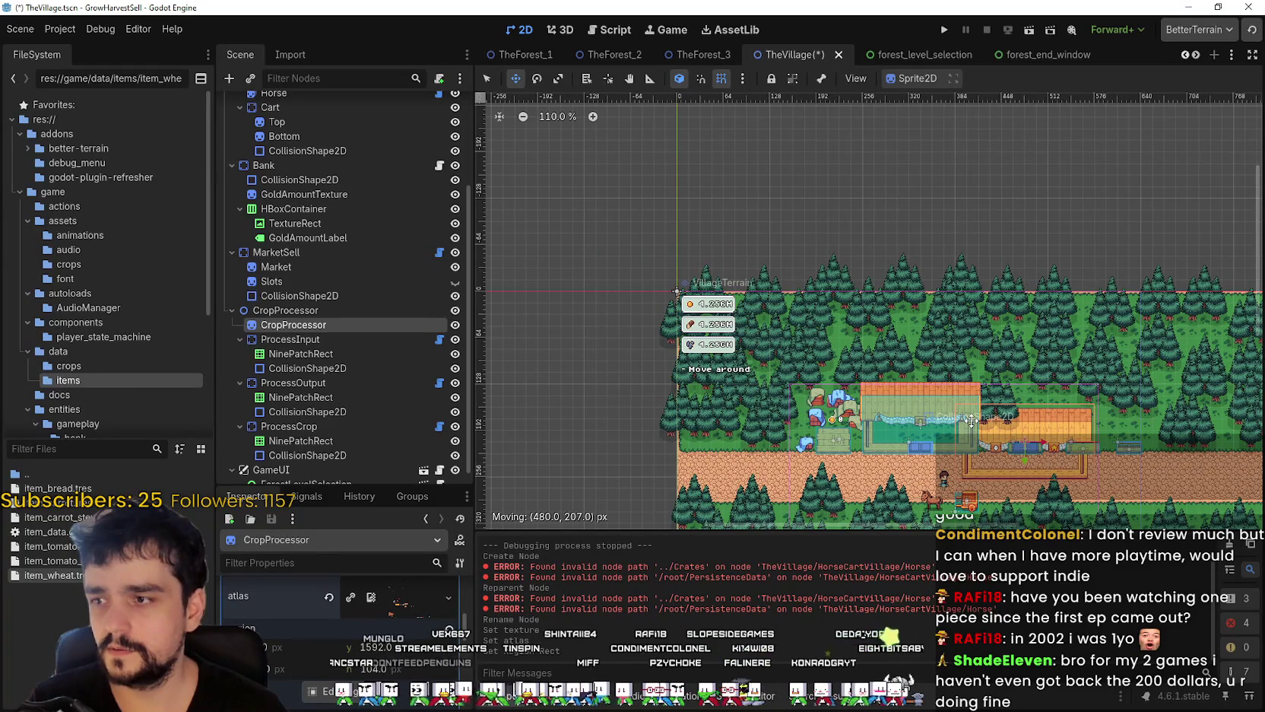
{"action": "scroll", "coordinate": [870, 278], "scroll_direction": "up", "scroll_amount": 8}
{"action": "mouse_move", "coordinate": [870, 278]}
{"action": "left_mouse_down"}
{"action": "mouse_move", "coordinate": [870, 307]}
{"action": "mouse_move", "coordinate": [829, 308]}
{"action": "left_mouse_up"}
{"action": "scroll", "coordinate": [308, 600], "scroll_direction": "down", "scroll_amount": 5}
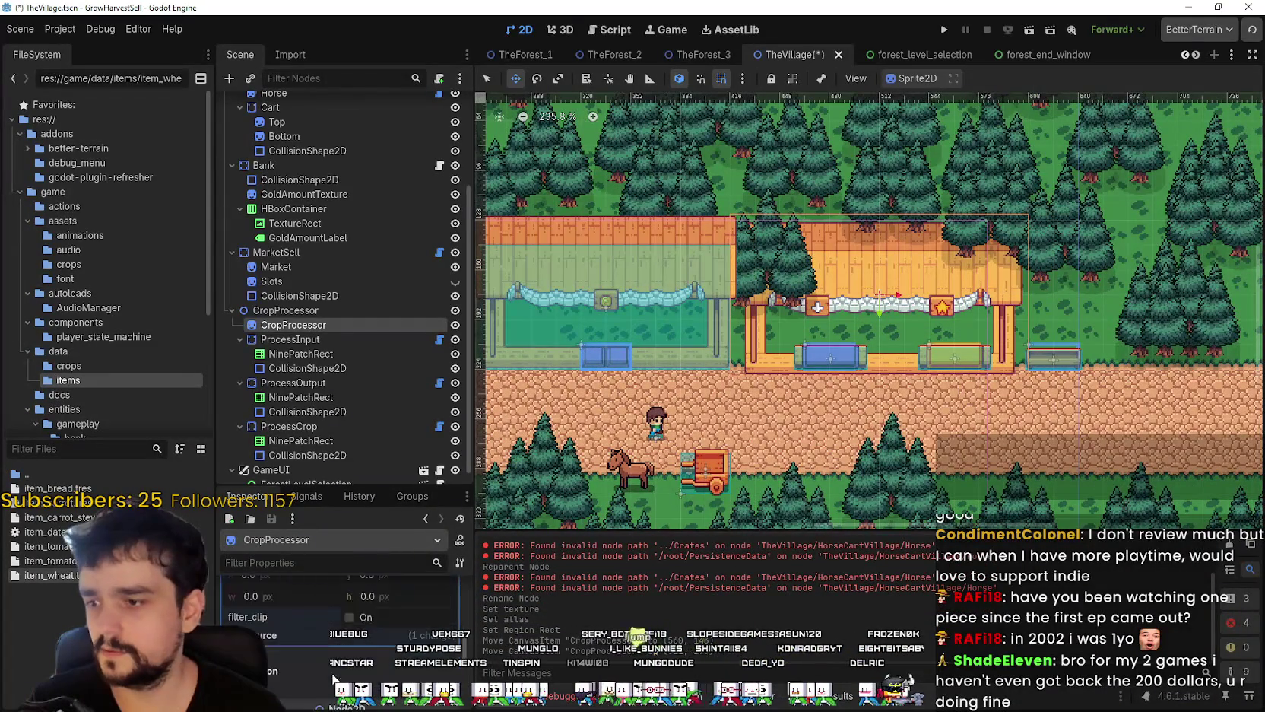
{"action": "left_click", "coordinate": [293, 594]}
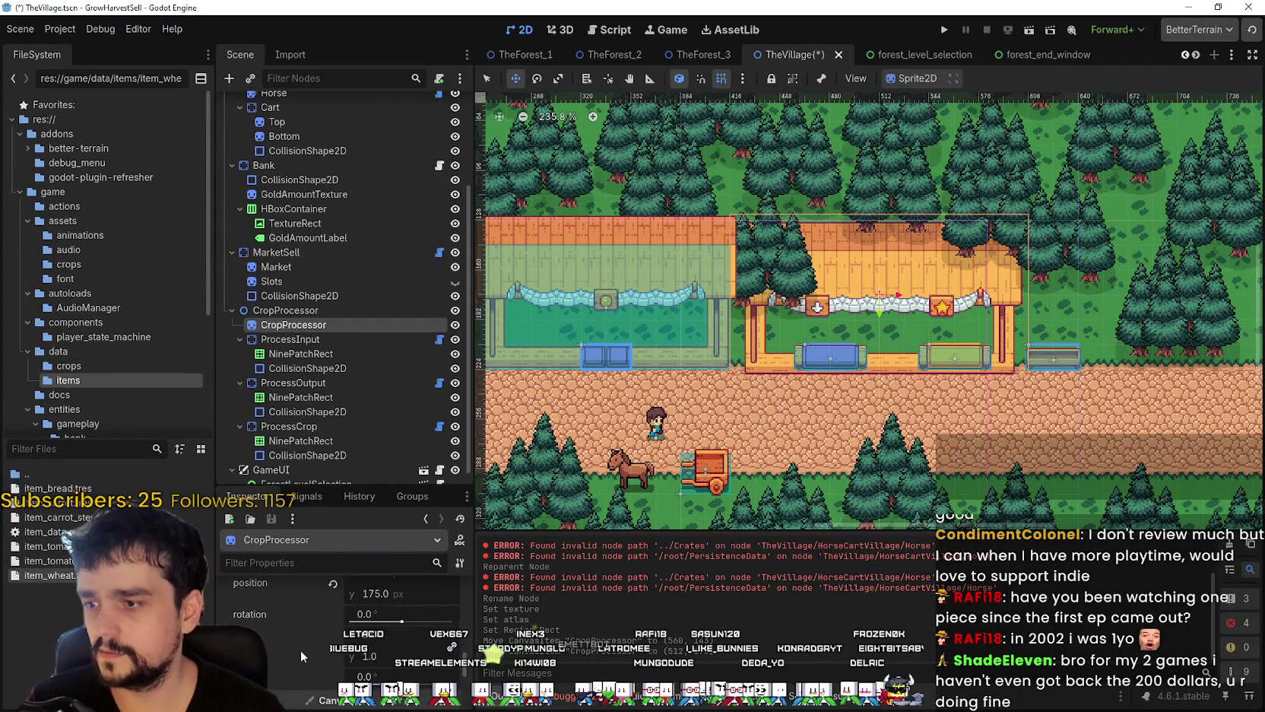
{"action": "scroll", "coordinate": [300, 646], "scroll_direction": "down", "scroll_amount": 5}
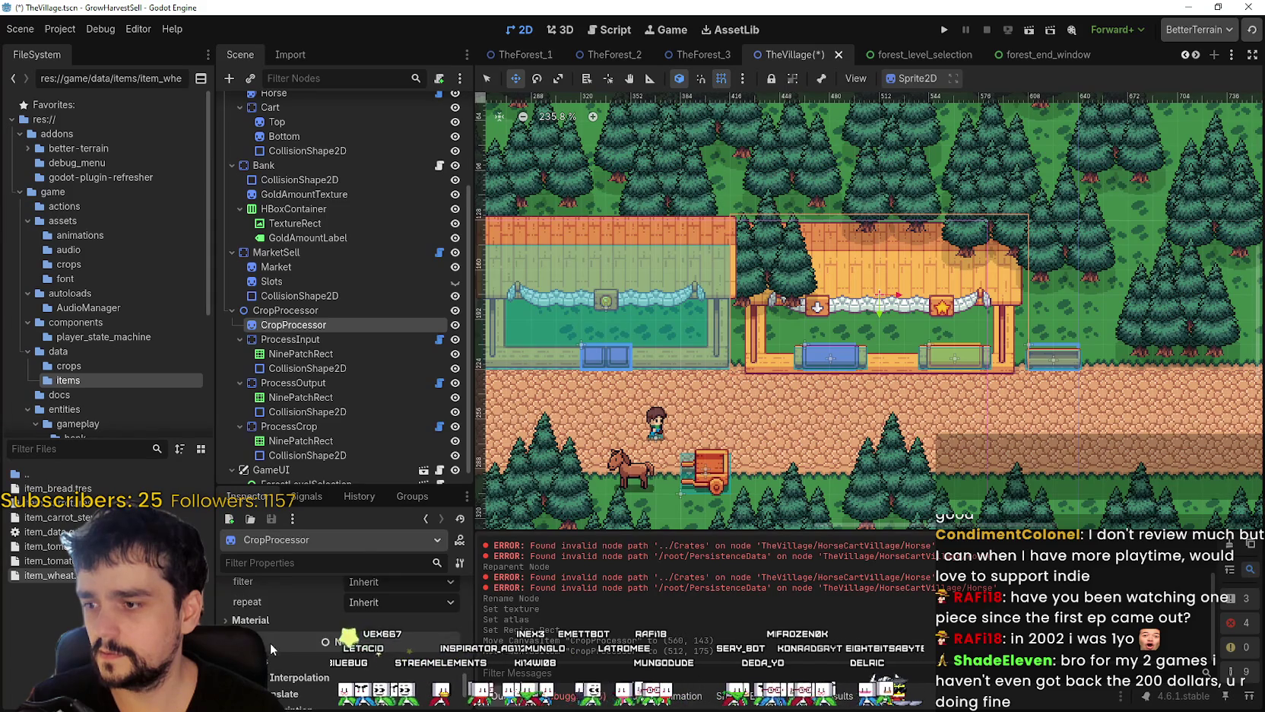
- Enable Y Sort under CanvasItem > Ordering so the stall's roof draws over trees
{"action": "scroll", "coordinate": [281, 631], "scroll_direction": "up", "scroll_amount": 5}
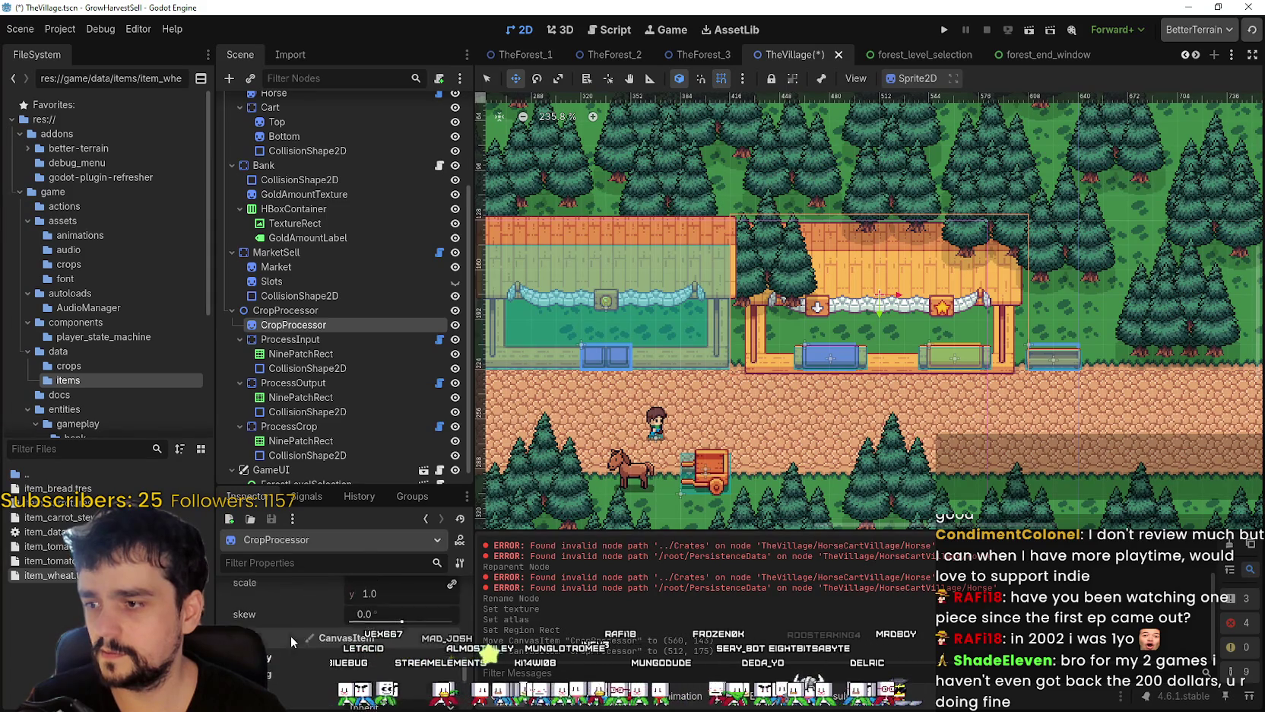
{"action": "scroll", "coordinate": [289, 628], "scroll_direction": "down", "scroll_amount": 3}
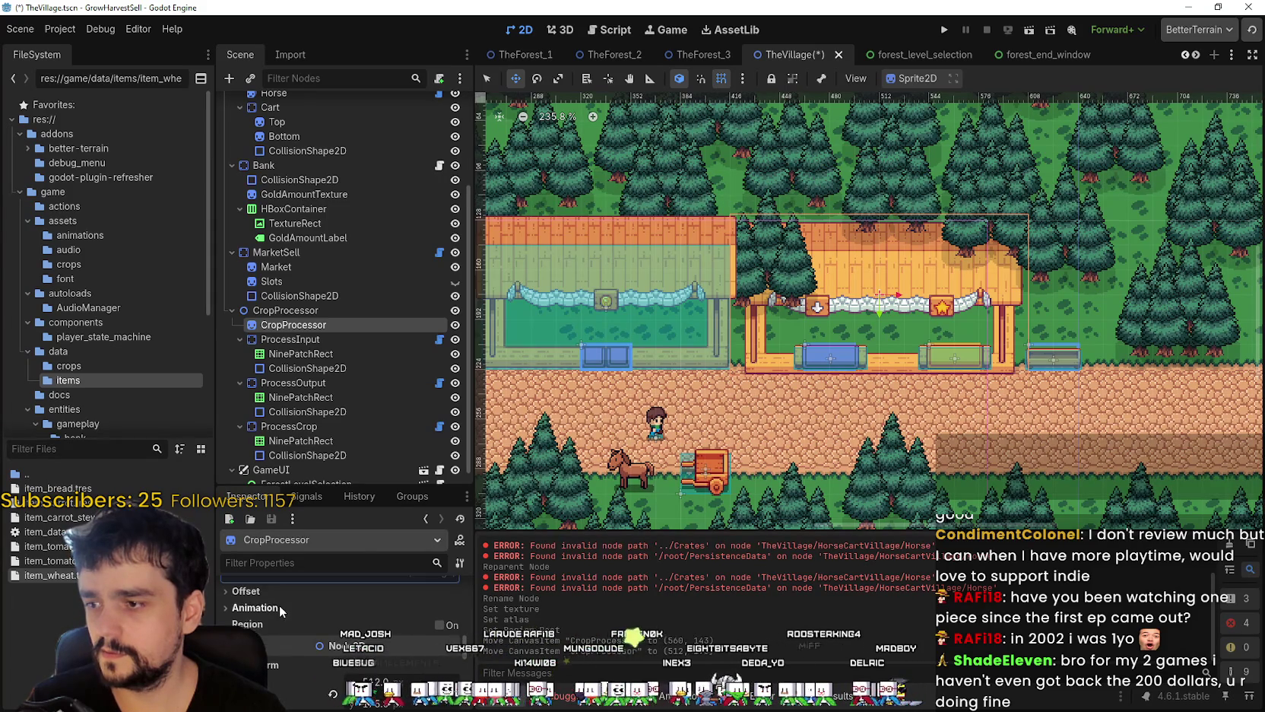
{"action": "scroll", "coordinate": [281, 605], "scroll_direction": "up", "scroll_amount": 3}
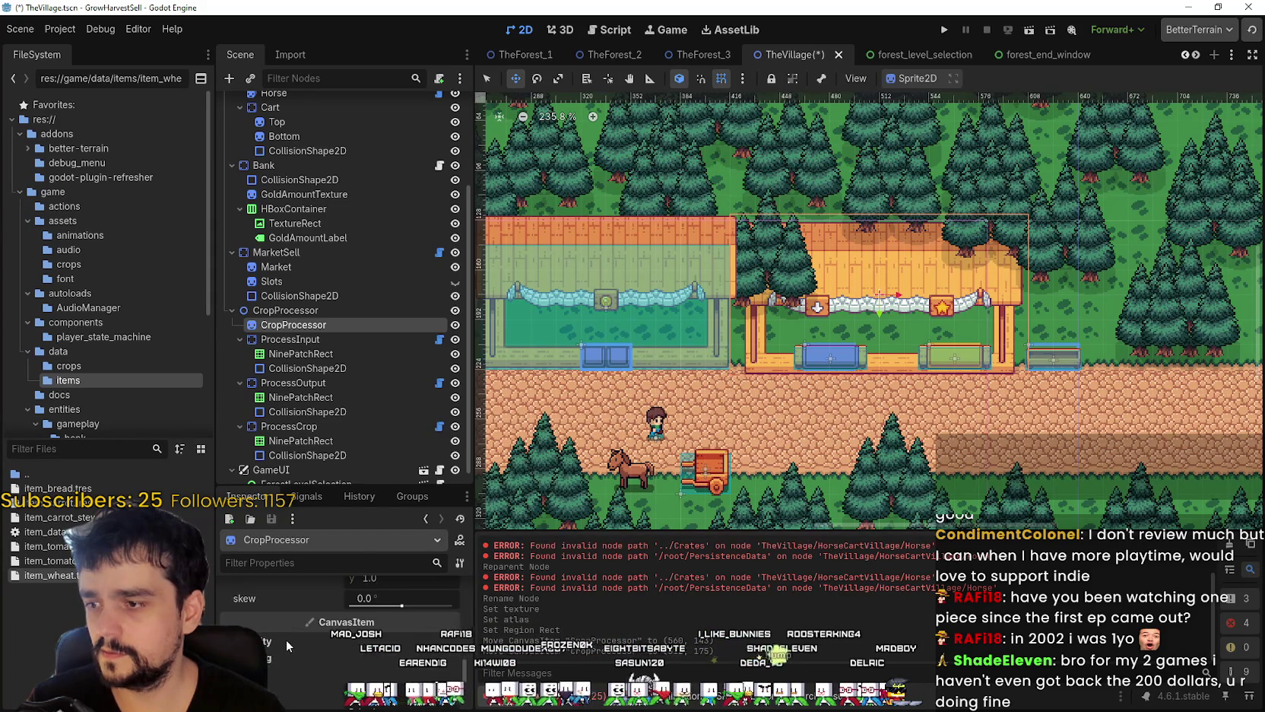
{"action": "left_click", "coordinate": [284, 640]}
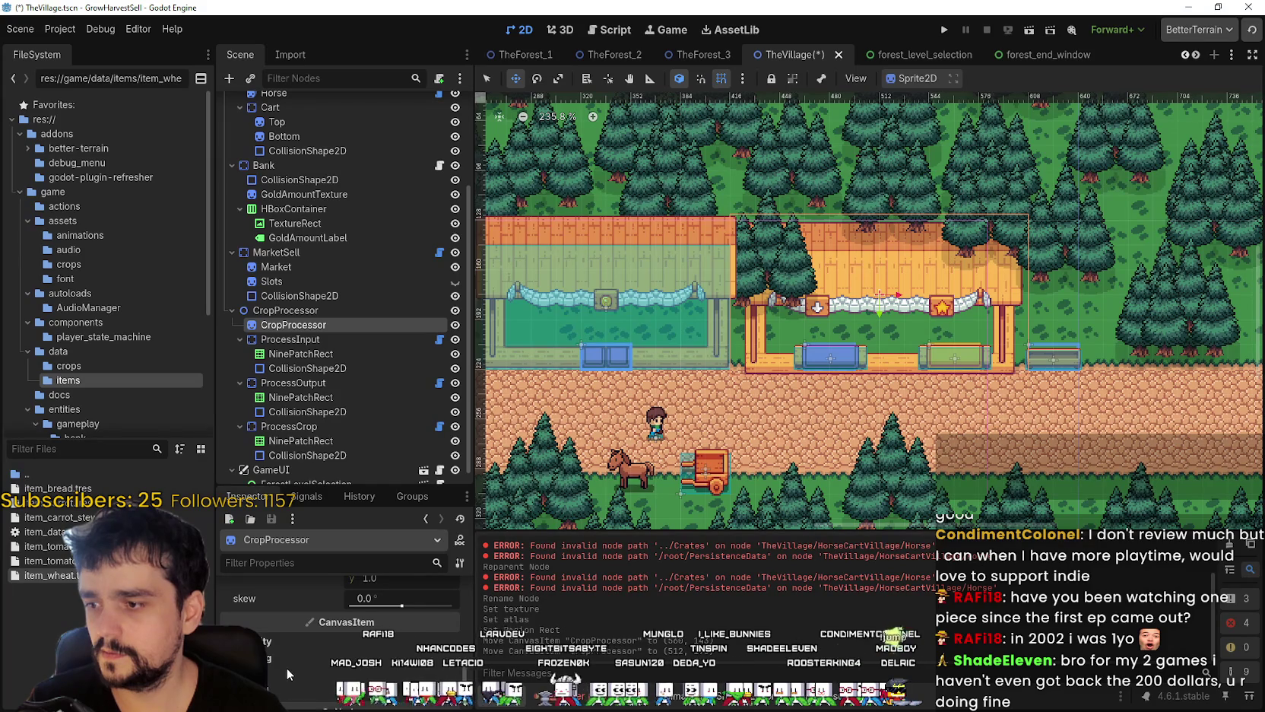
{"action": "scroll", "coordinate": [288, 649], "scroll_direction": "down", "scroll_amount": 2}
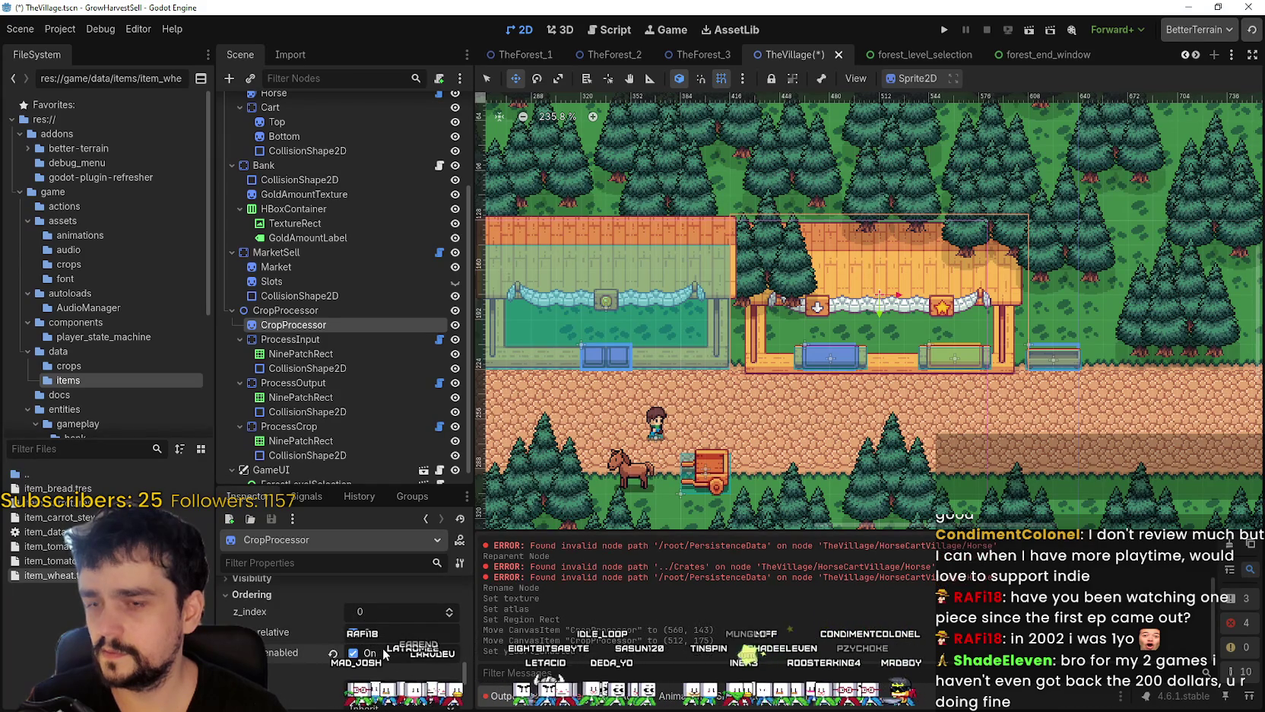
{"action": "left_click", "coordinate": [449, 608]}
- Shift the CropProcessor stall 16 px right in the viewport
{"action": "scroll", "coordinate": [397, 660], "scroll_direction": "up", "scroll_amount": 1}
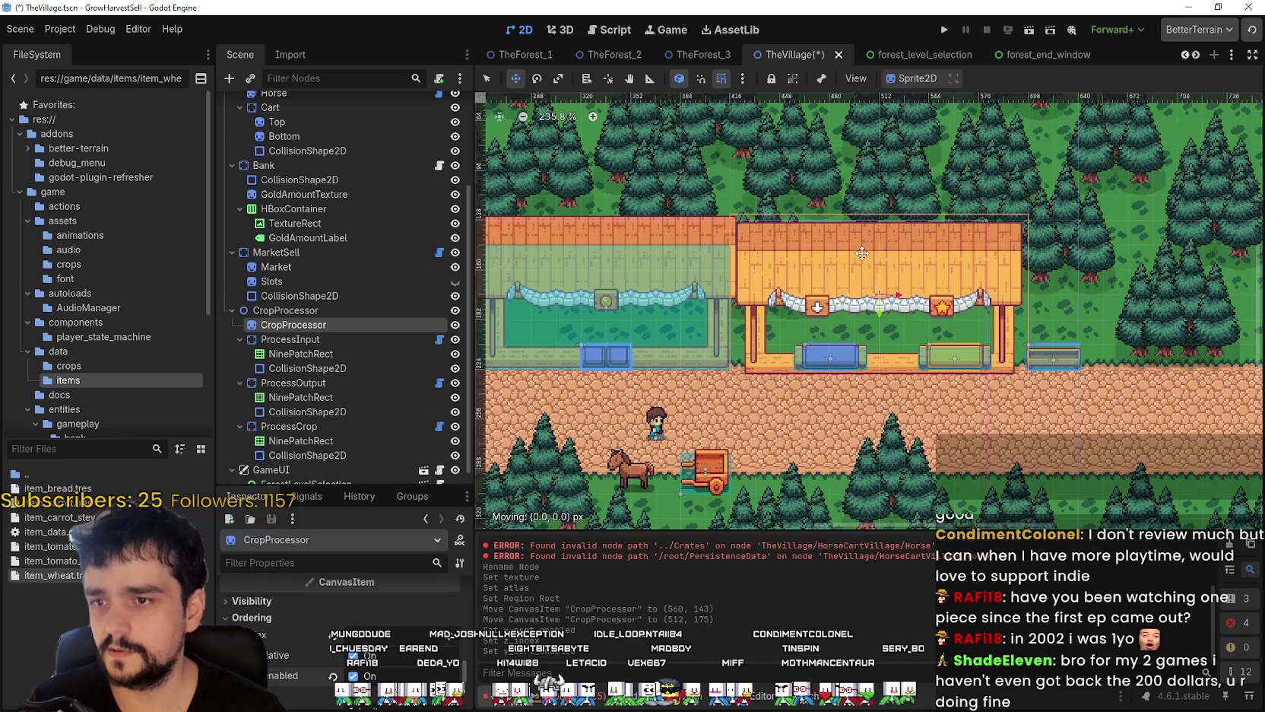
{"action": "scroll", "coordinate": [871, 257], "scroll_direction": "up", "scroll_amount": 3}
{"action": "scroll", "coordinate": [772, 229], "scroll_direction": "up", "scroll_amount": 1}
{"action": "left_click_drag", "start_coordinate": [723, 218], "coordinate": [773, 217]}
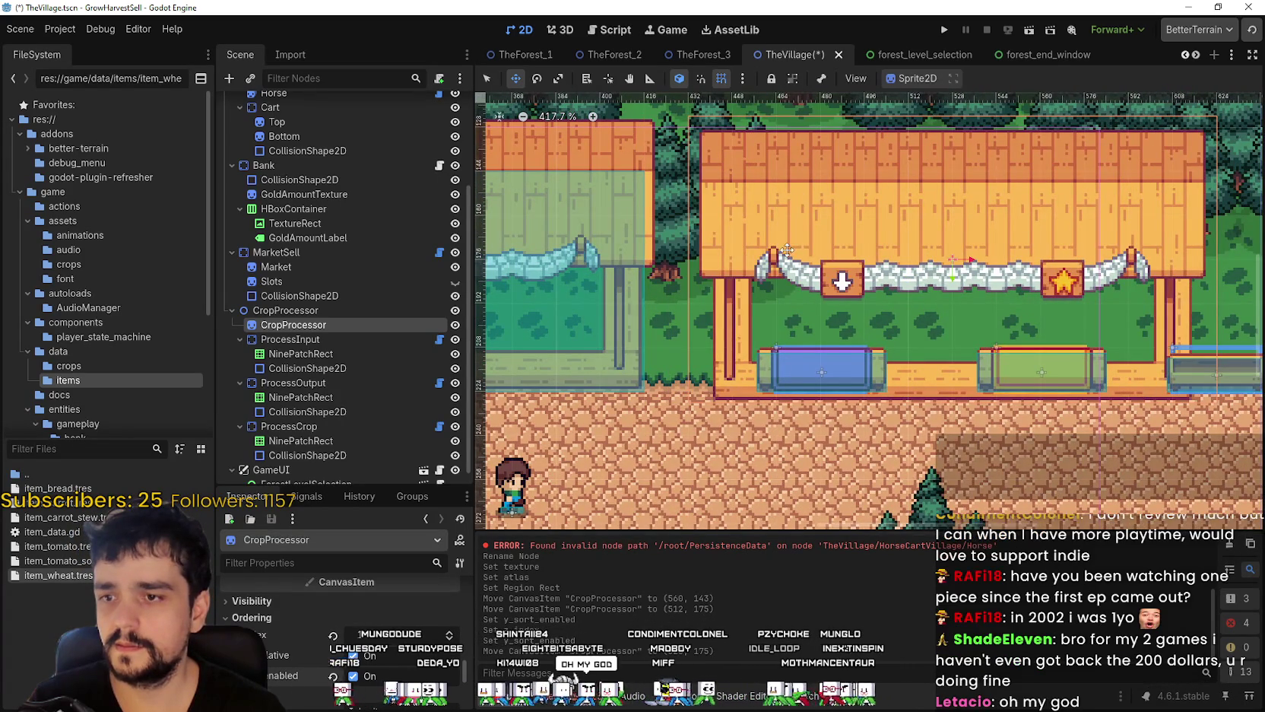
{"action": "scroll", "coordinate": [816, 238], "scroll_direction": "down", "scroll_amount": 2}
{"action": "scroll", "coordinate": [772, 287], "scroll_direction": "up", "scroll_amount": 1}
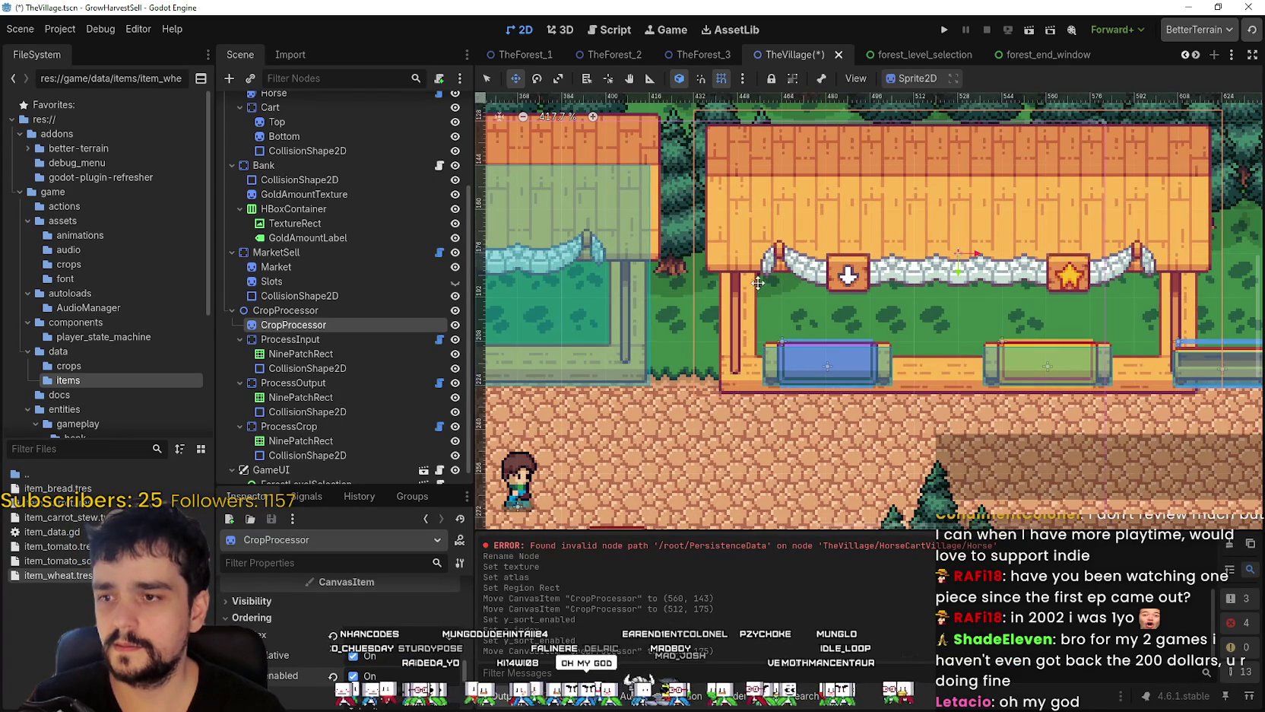
{"action": "scroll", "coordinate": [377, 669], "scroll_direction": "down", "scroll_amount": 10}
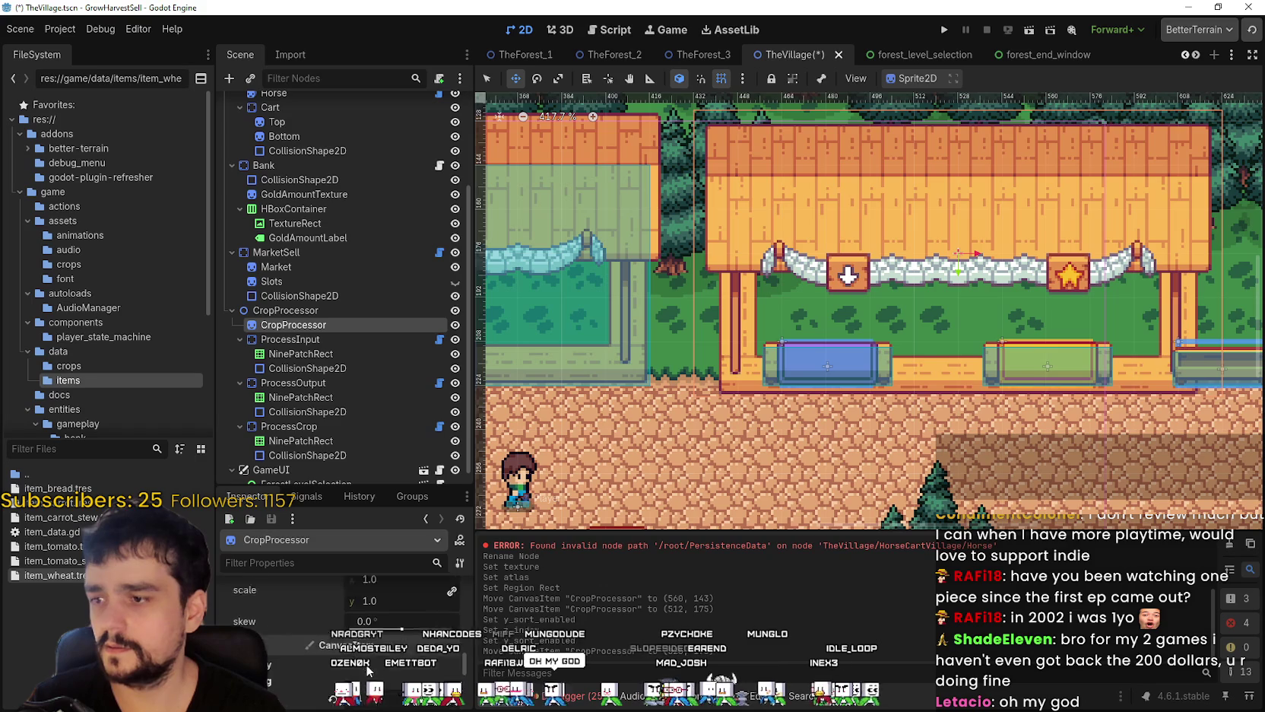
{"action": "scroll", "coordinate": [377, 668], "scroll_direction": "up", "scroll_amount": 2}
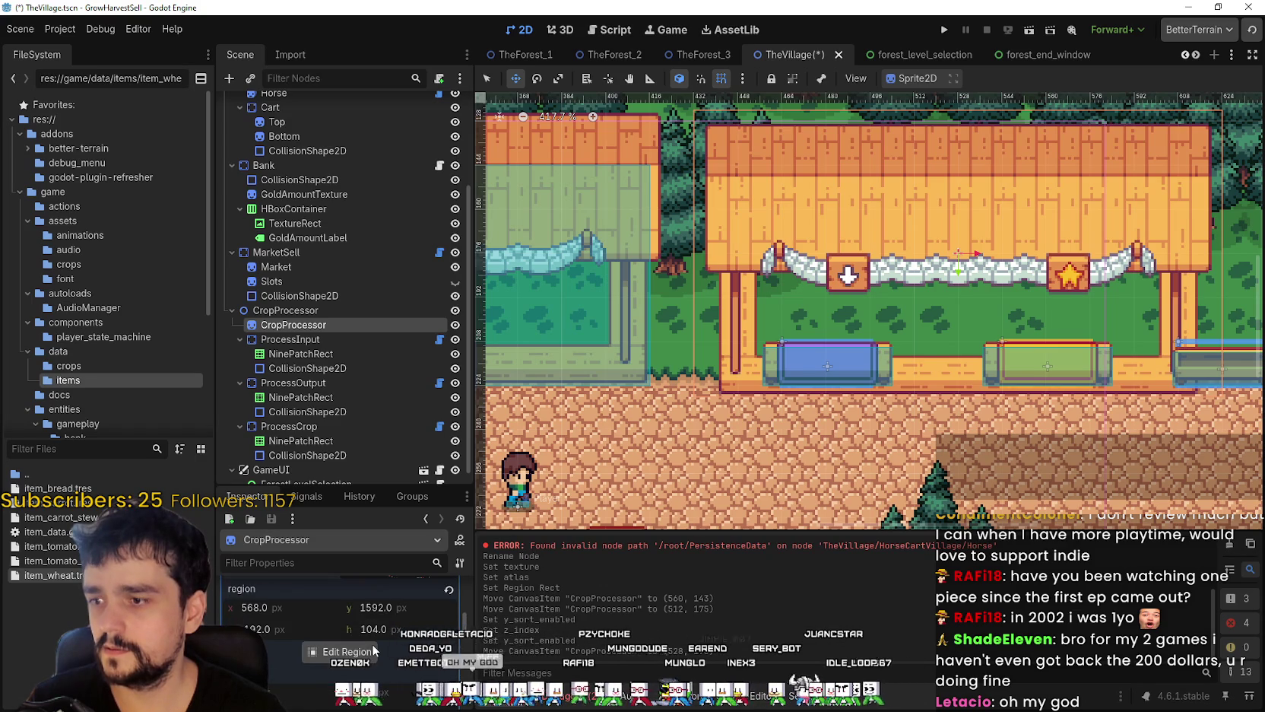
- Measure the stall's full bounds on the atlas image in Aseprite
{"action": "left_click", "coordinate": [344, 651]}
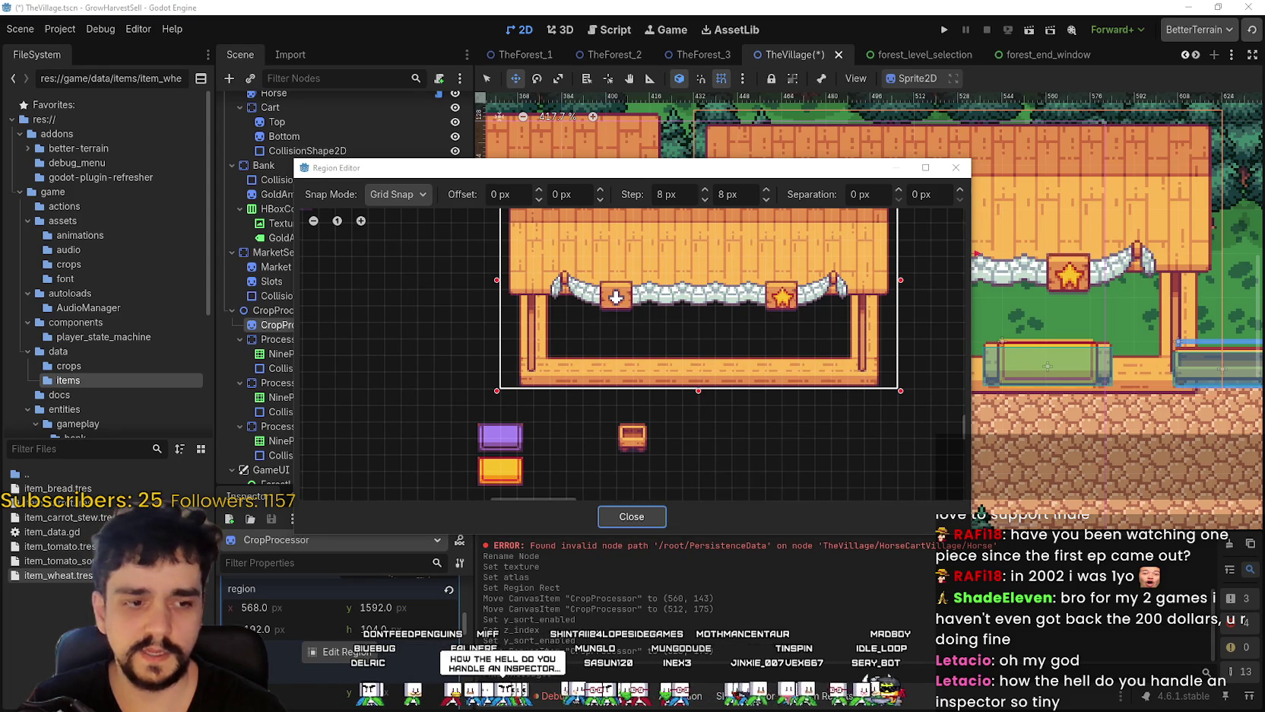
{"action": "key", "text": "alt+Tab"}
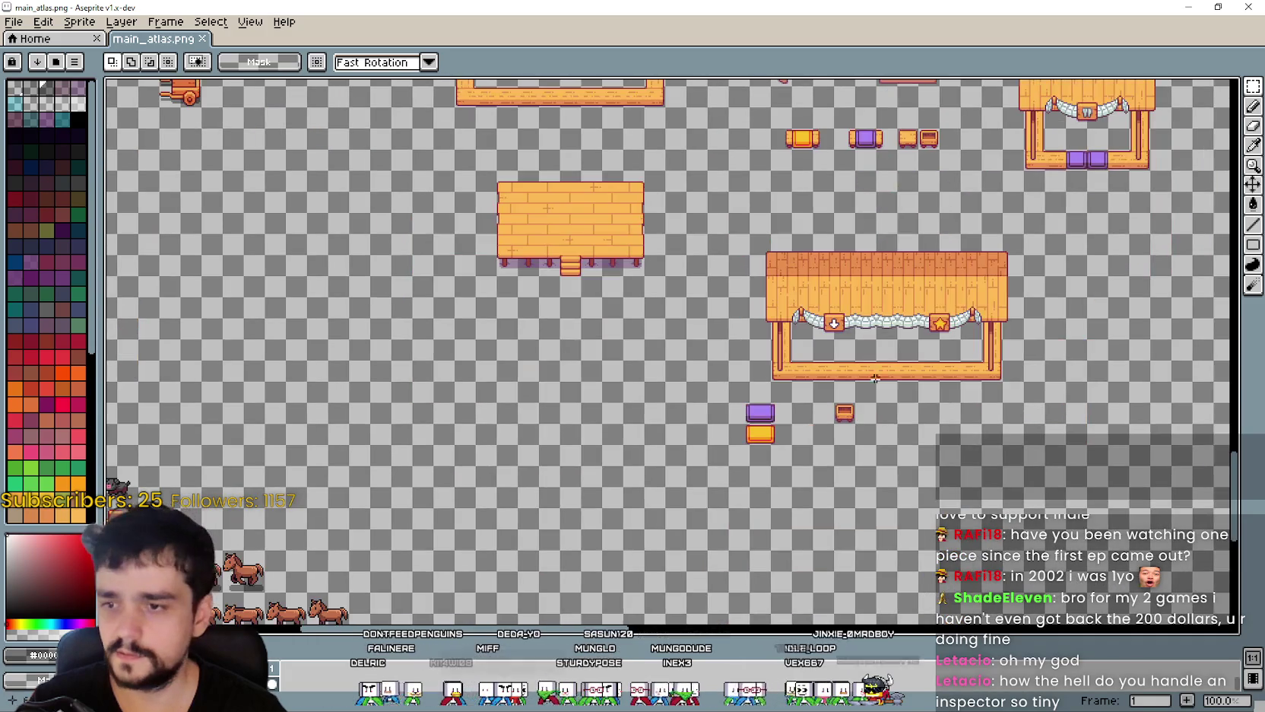
{"action": "scroll", "coordinate": [703, 366], "scroll_direction": "up", "scroll_amount": 2}
{"action": "left_click_drag", "start_coordinate": [642, 354], "coordinate": [603, 451]}
{"action": "left_click_drag", "start_coordinate": [818, 412], "coordinate": [1109, 180]}
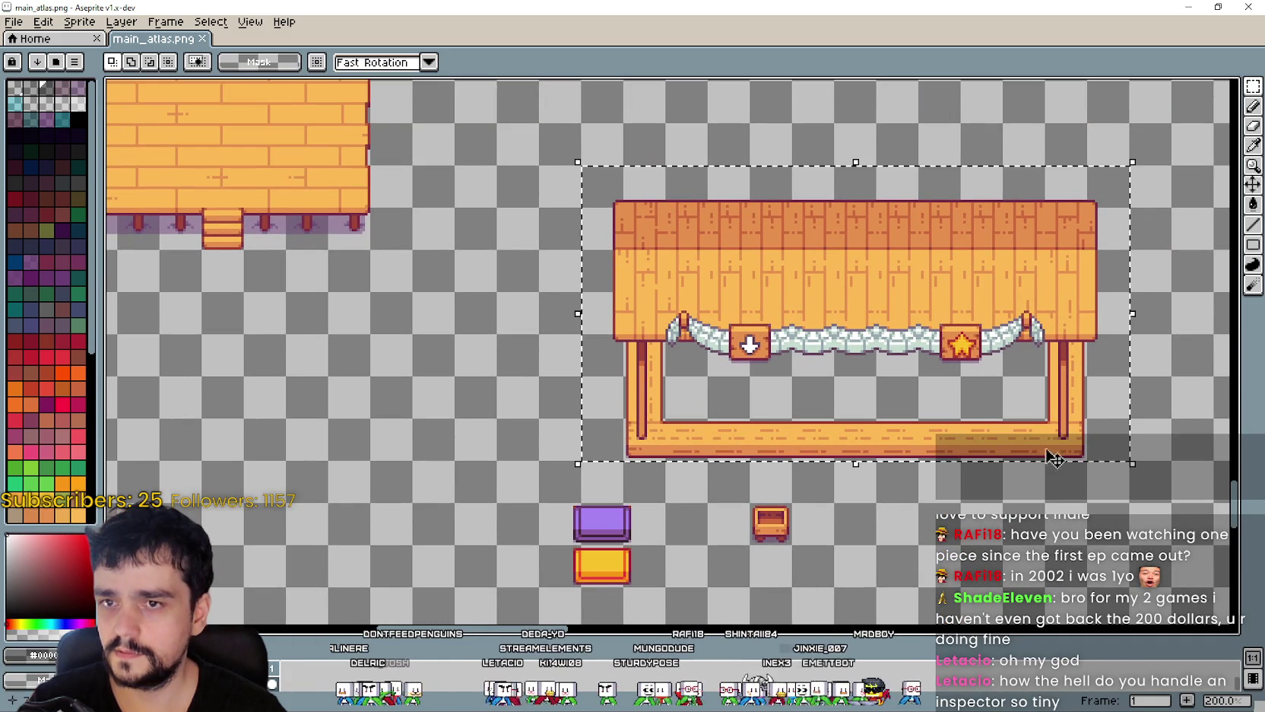
{"action": "left_click", "coordinate": [1189, 7]}
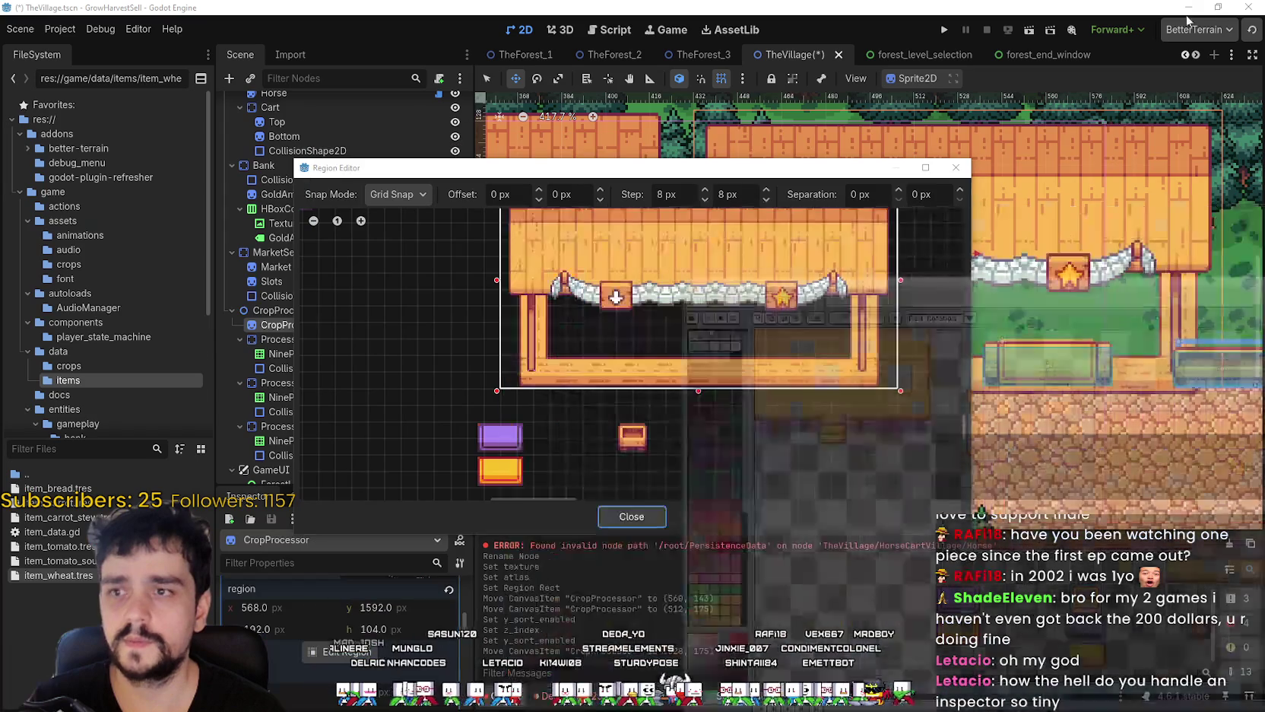
- Extend the region's left, right and top edges by 8 px to 560, 1584, 208 × 112
{"action": "left_click_drag", "start_coordinate": [491, 332], "coordinate": [475, 332]}
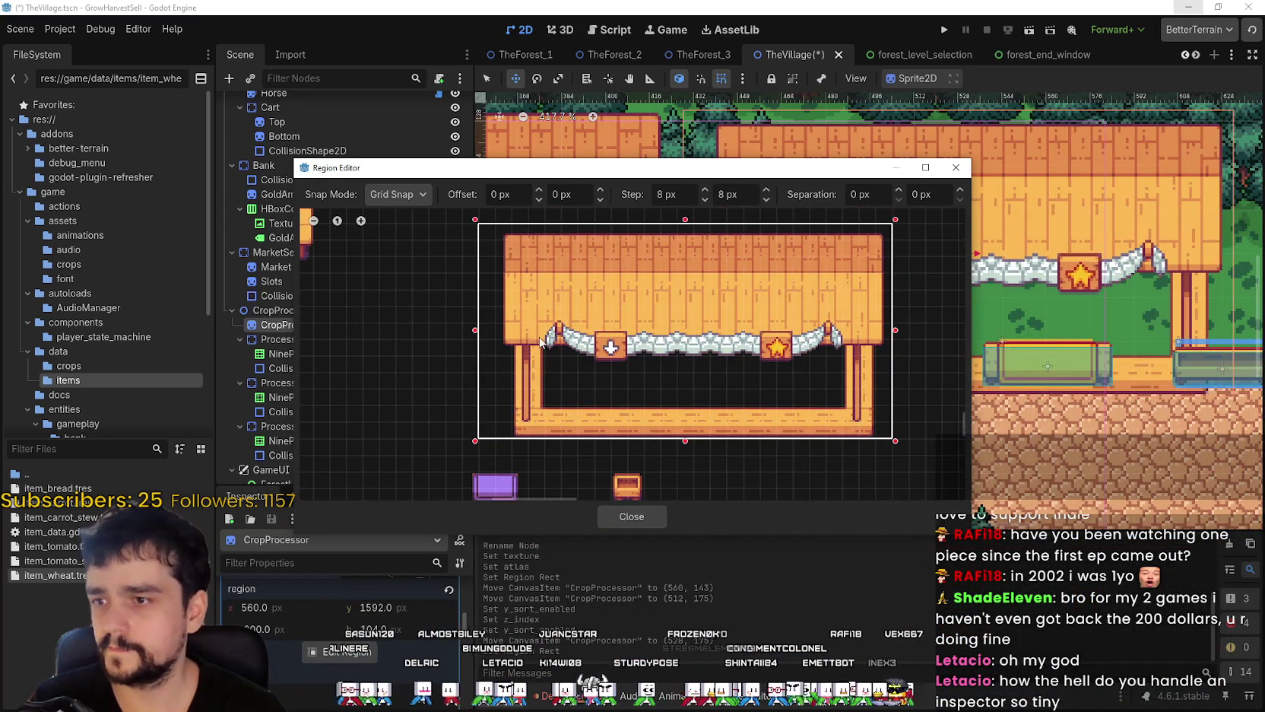
{"action": "left_click_drag", "start_coordinate": [896, 339], "coordinate": [913, 342]}
{"action": "scroll", "coordinate": [701, 333], "scroll_direction": "up", "scroll_amount": 3}
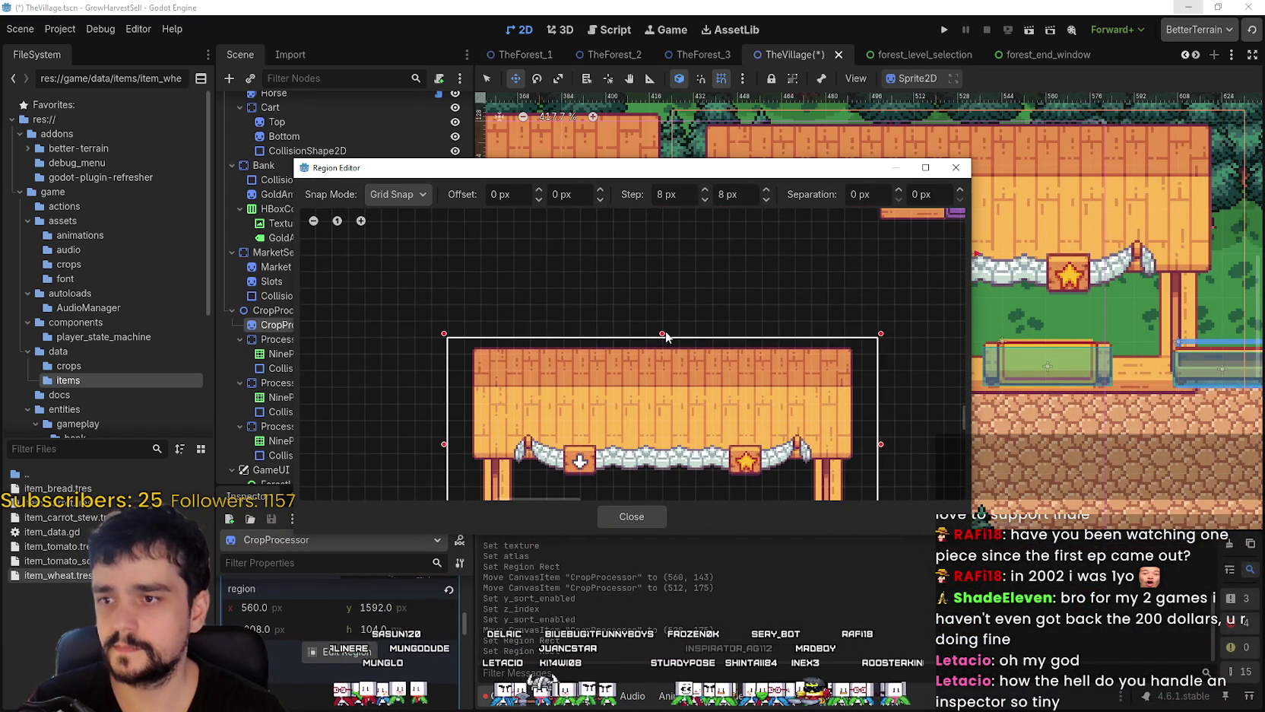
{"action": "left_click_drag", "start_coordinate": [662, 334], "coordinate": [663, 318]}
{"action": "left_click", "coordinate": [648, 516]}
{"action": "scroll", "coordinate": [800, 296], "scroll_direction": "down", "scroll_amount": 3}
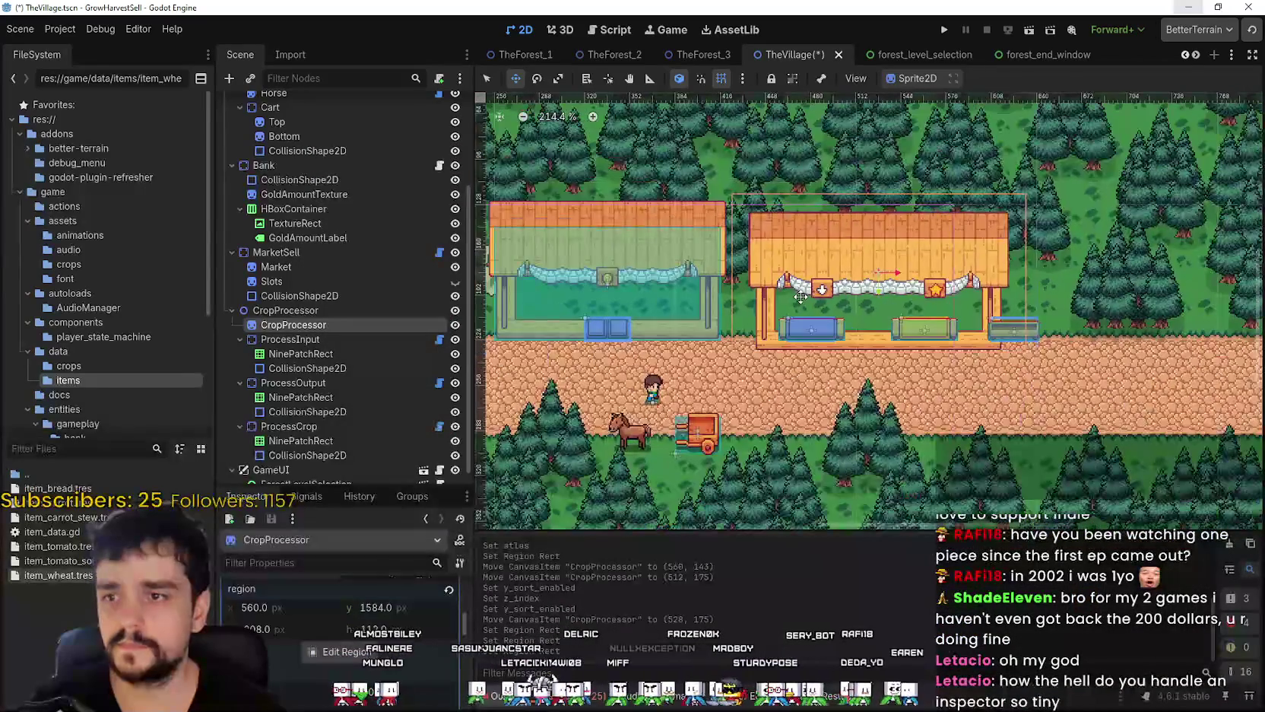
- Move the crop processor stall 16 px right and nudge it up with the arrow key
{"action": "scroll", "coordinate": [796, 289], "scroll_direction": "up", "scroll_amount": 2}
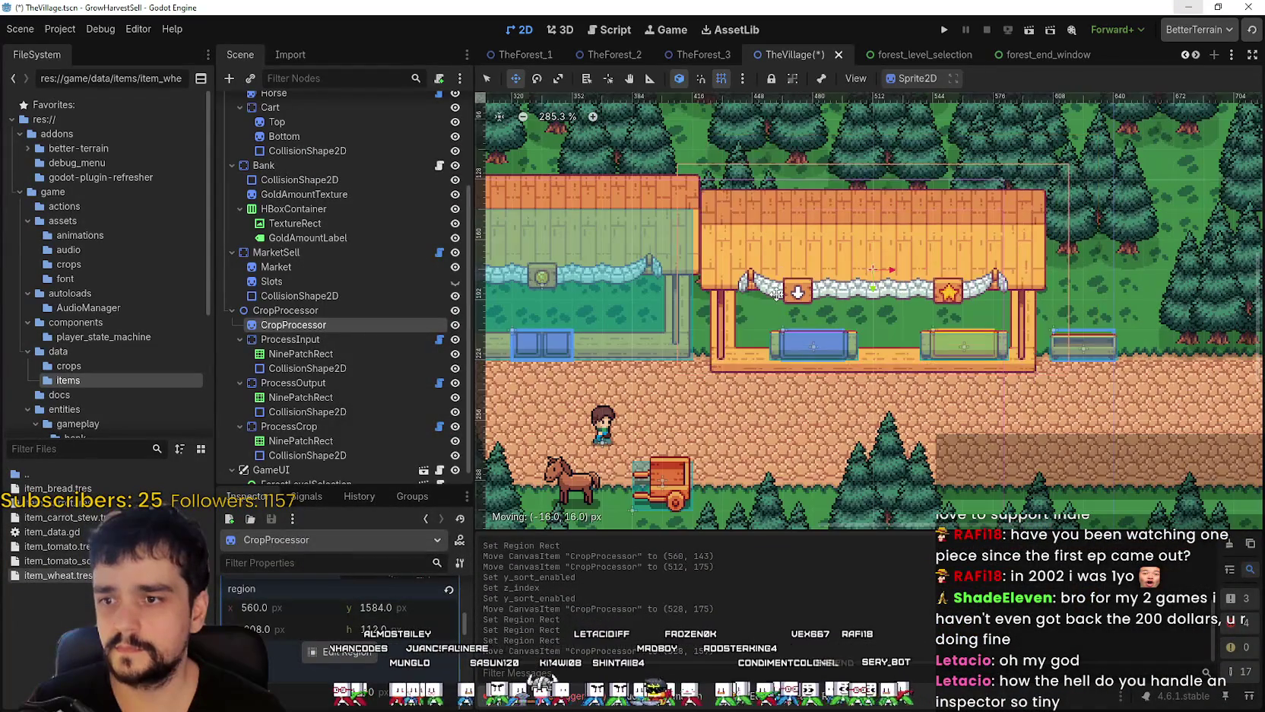
{"action": "scroll", "coordinate": [787, 288], "scroll_direction": "up", "scroll_amount": 1}
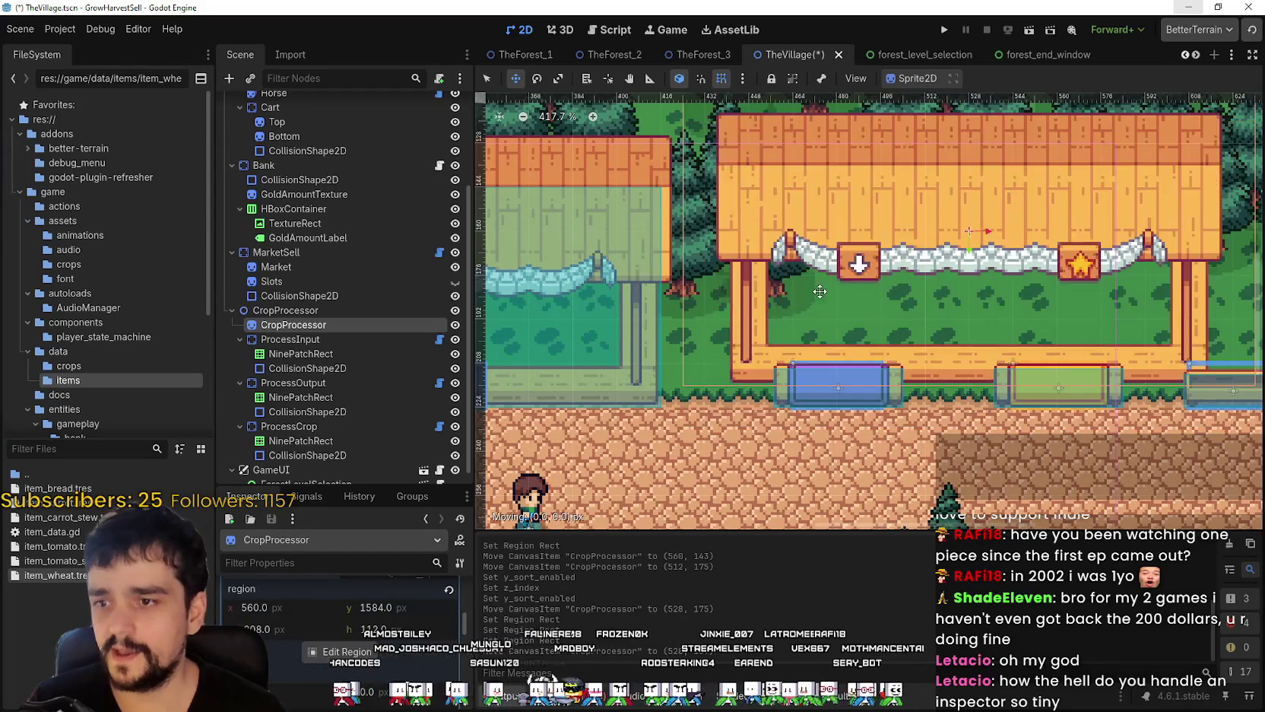
{"action": "scroll", "coordinate": [613, 295], "scroll_direction": "up", "scroll_amount": 1}
{"action": "scroll", "coordinate": [714, 308], "scroll_direction": "up", "scroll_amount": 1}
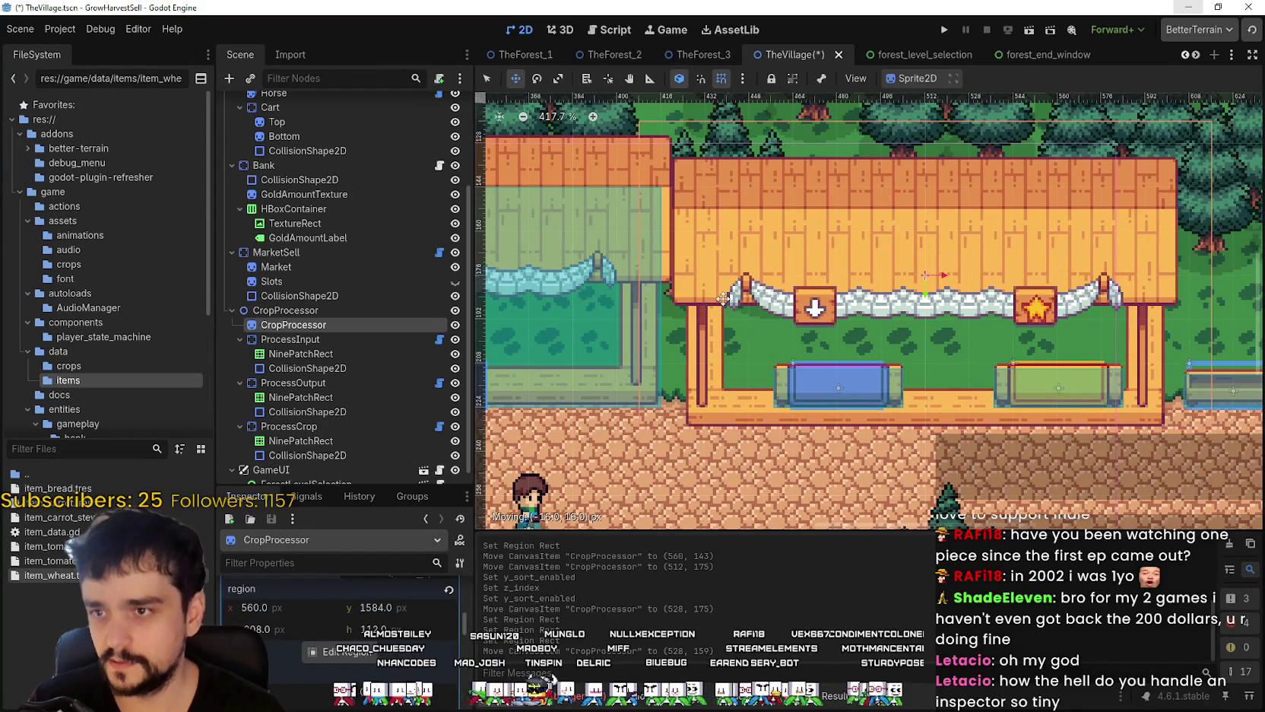
{"action": "left_click_drag", "start_coordinate": [714, 308], "coordinate": [758, 323]}
{"action": "key", "text": "Up"}
{"action": "key", "text": "Up"}
{"action": "key", "text": "Up"}
{"action": "scroll", "coordinate": [776, 308], "scroll_direction": "up", "scroll_amount": 1}
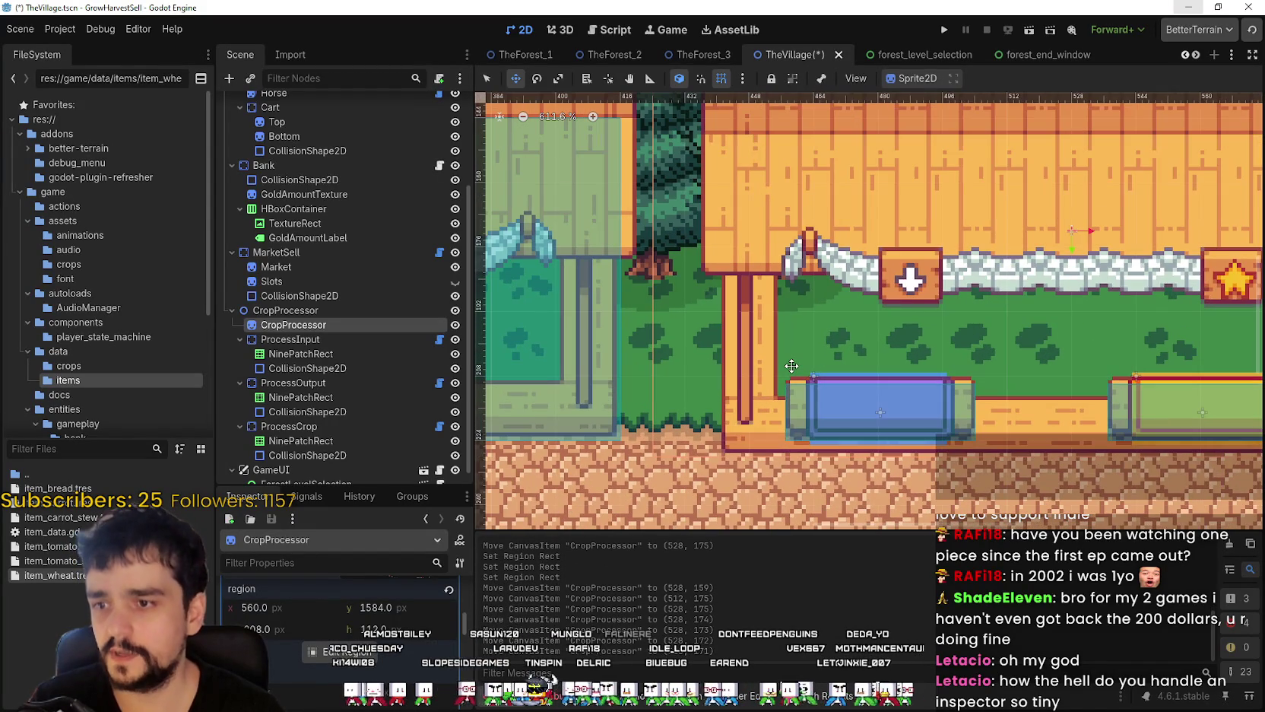
{"action": "key", "text": "Up"}
{"action": "key", "text": "Up"}
{"action": "key", "text": "Up"}
- Raise the stall 8 px, nudge it into line with the market, and save TheVillage
{"action": "scroll", "coordinate": [792, 366], "scroll_direction": "up", "scroll_amount": 2}
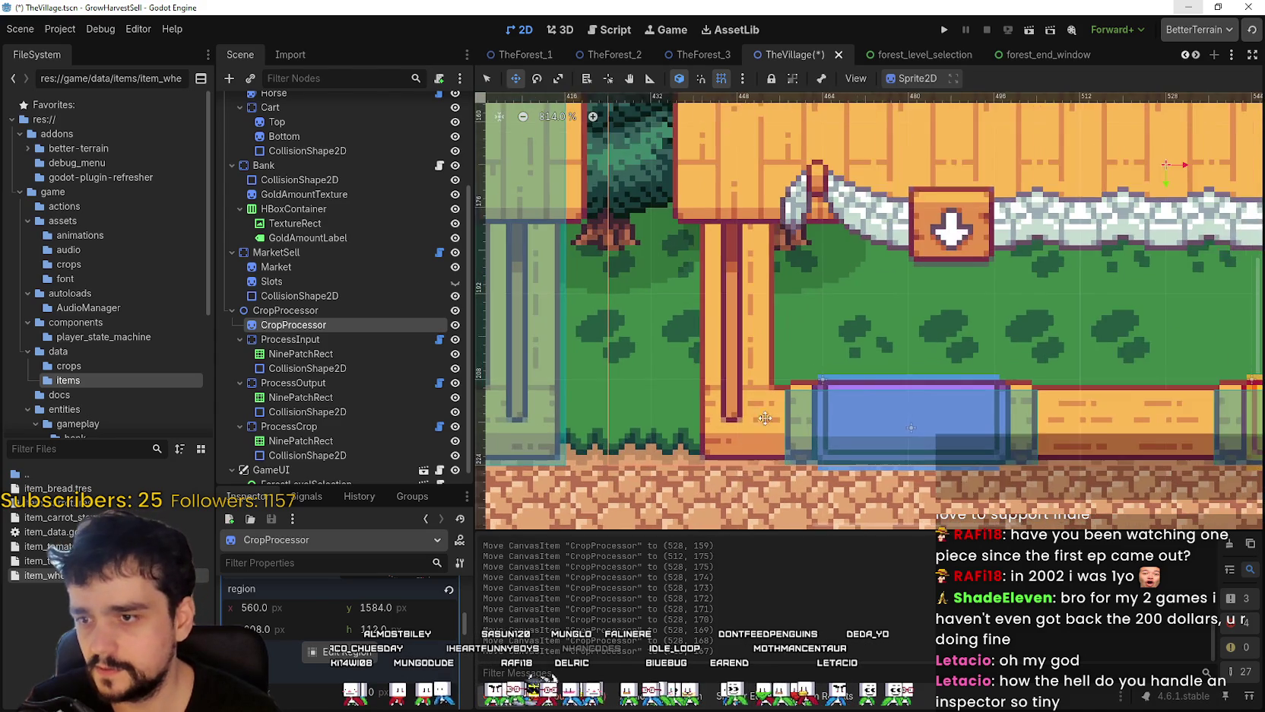
{"action": "scroll", "coordinate": [768, 393], "scroll_direction": "down", "scroll_amount": 2}
{"action": "left_click_drag", "start_coordinate": [768, 392], "coordinate": [817, 348]}
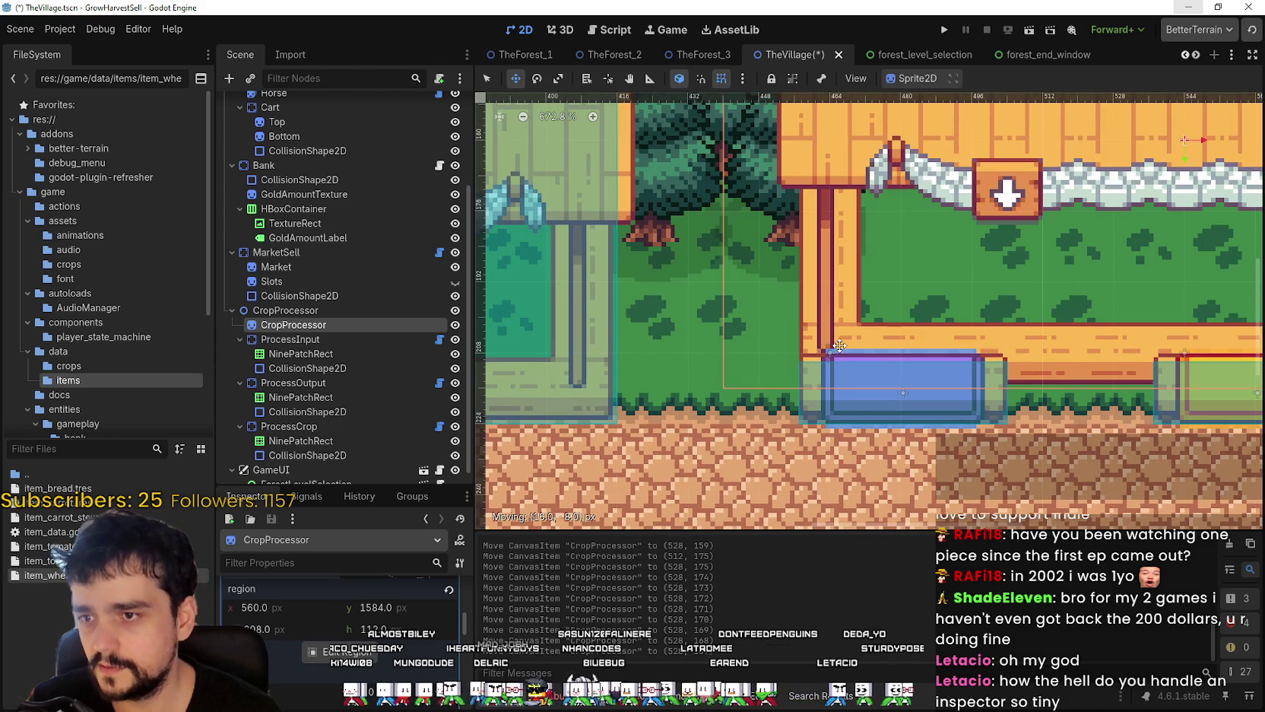
{"action": "key", "text": "Left"}
{"action": "key", "text": "Left"}
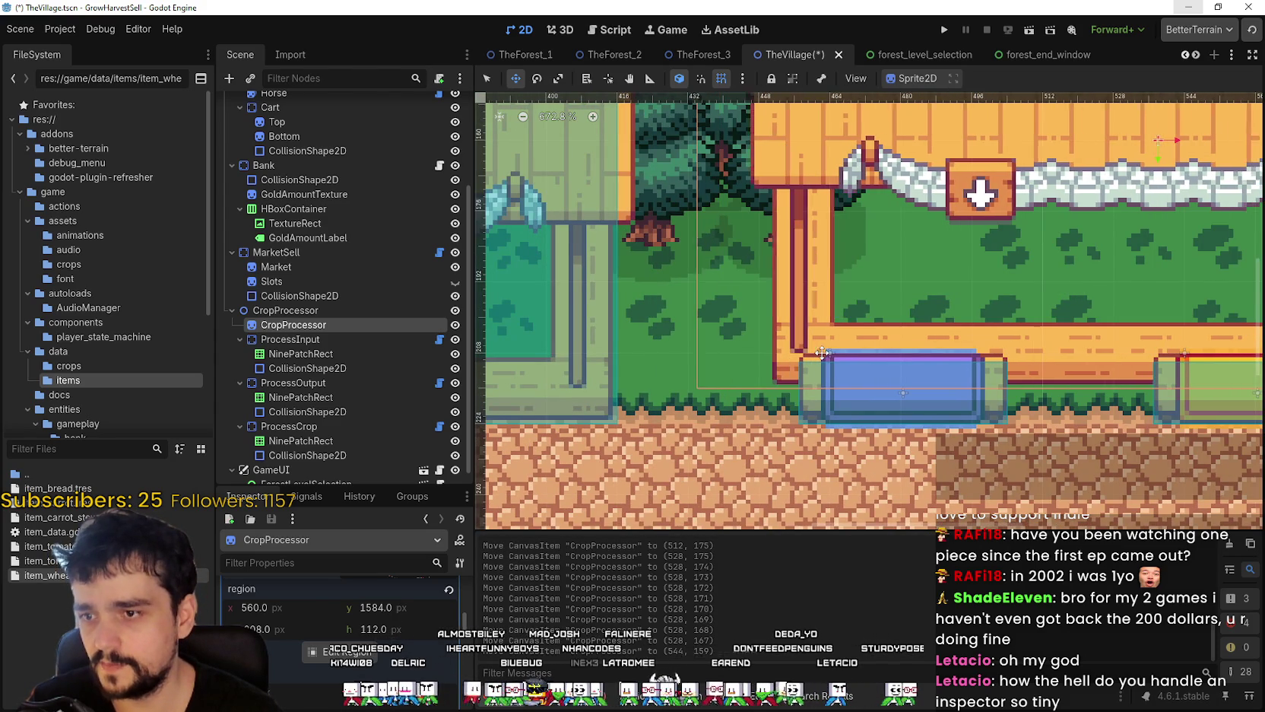
{"action": "key", "text": "Down"}
{"action": "key", "text": "Down"}
{"action": "key", "text": "Down"}
{"action": "key", "text": "Down"}
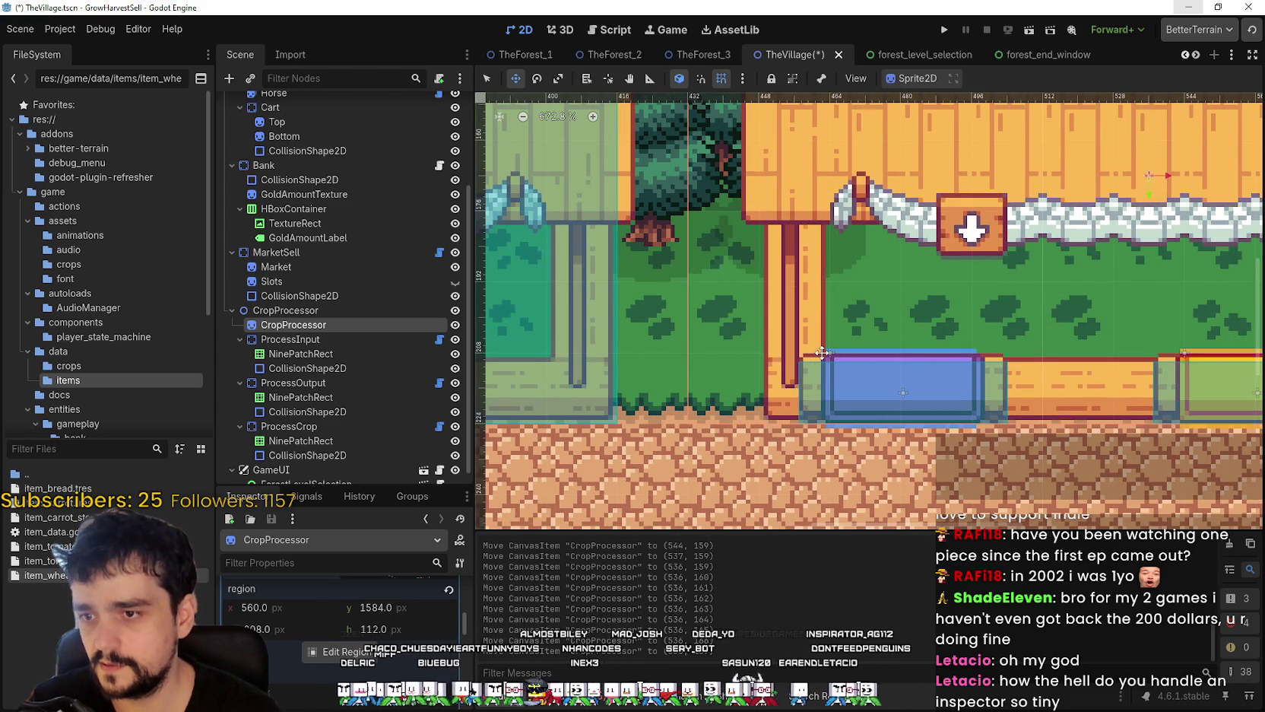
{"action": "scroll", "coordinate": [701, 405], "scroll_direction": "up", "scroll_amount": 4}
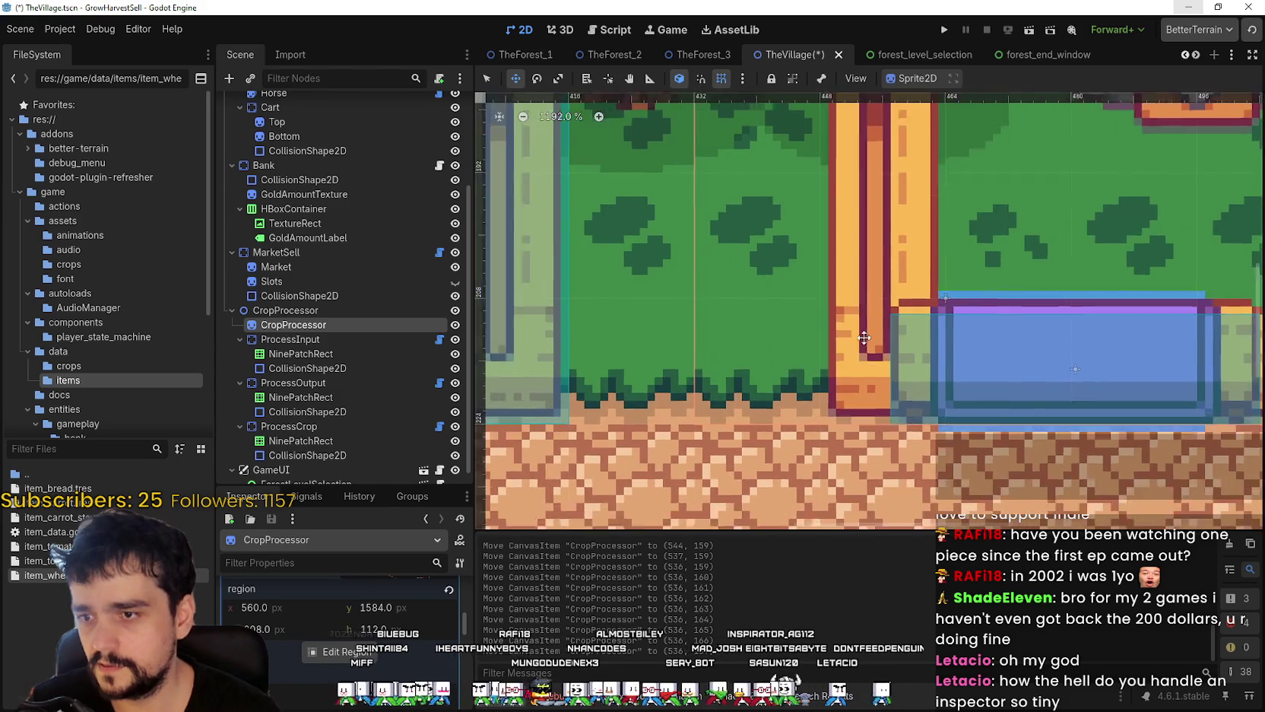
{"action": "scroll", "coordinate": [830, 367], "scroll_direction": "down", "scroll_amount": 9}
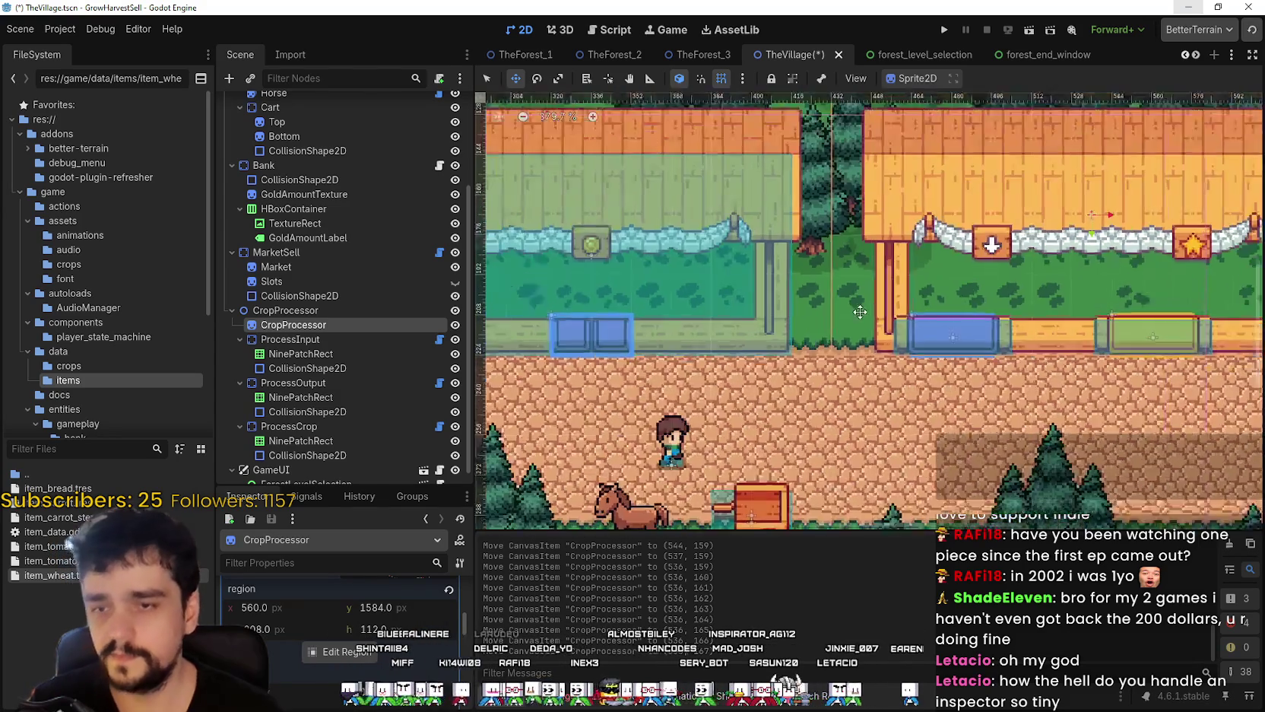
{"action": "scroll", "coordinate": [486, 376], "scroll_direction": "left", "scroll_amount": 3}
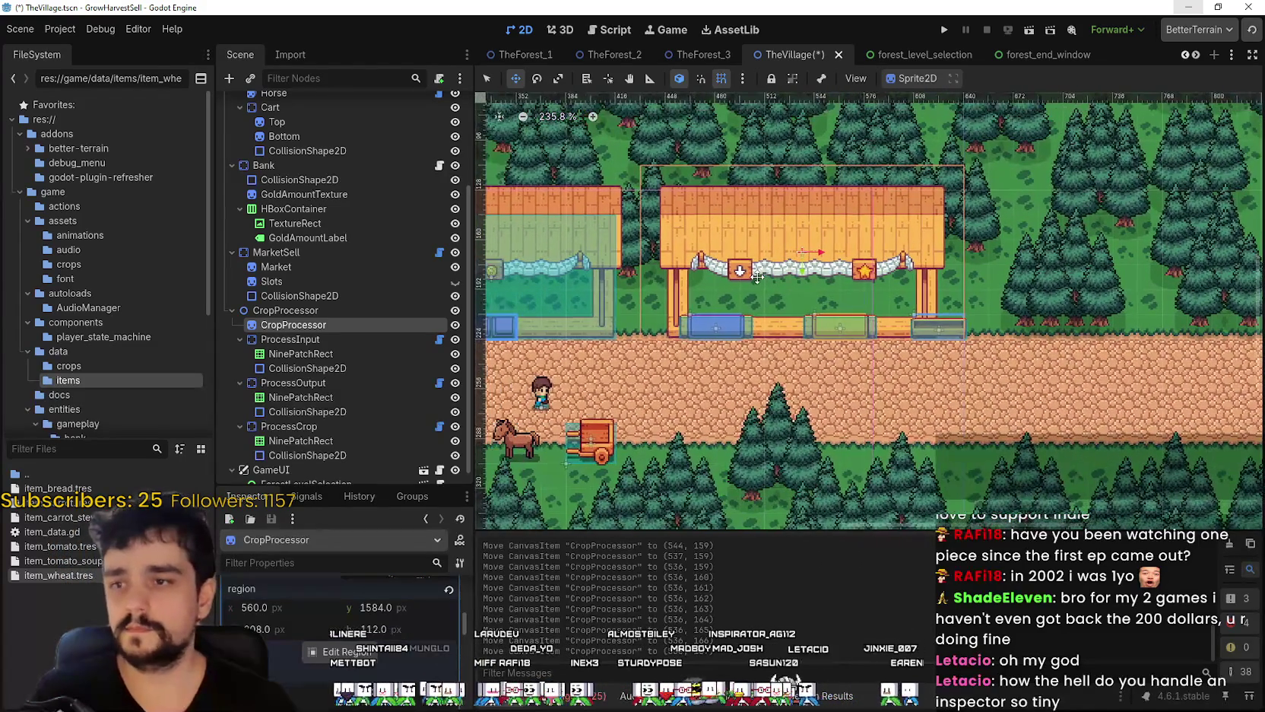
{"action": "key", "text": "ctrl+s"}
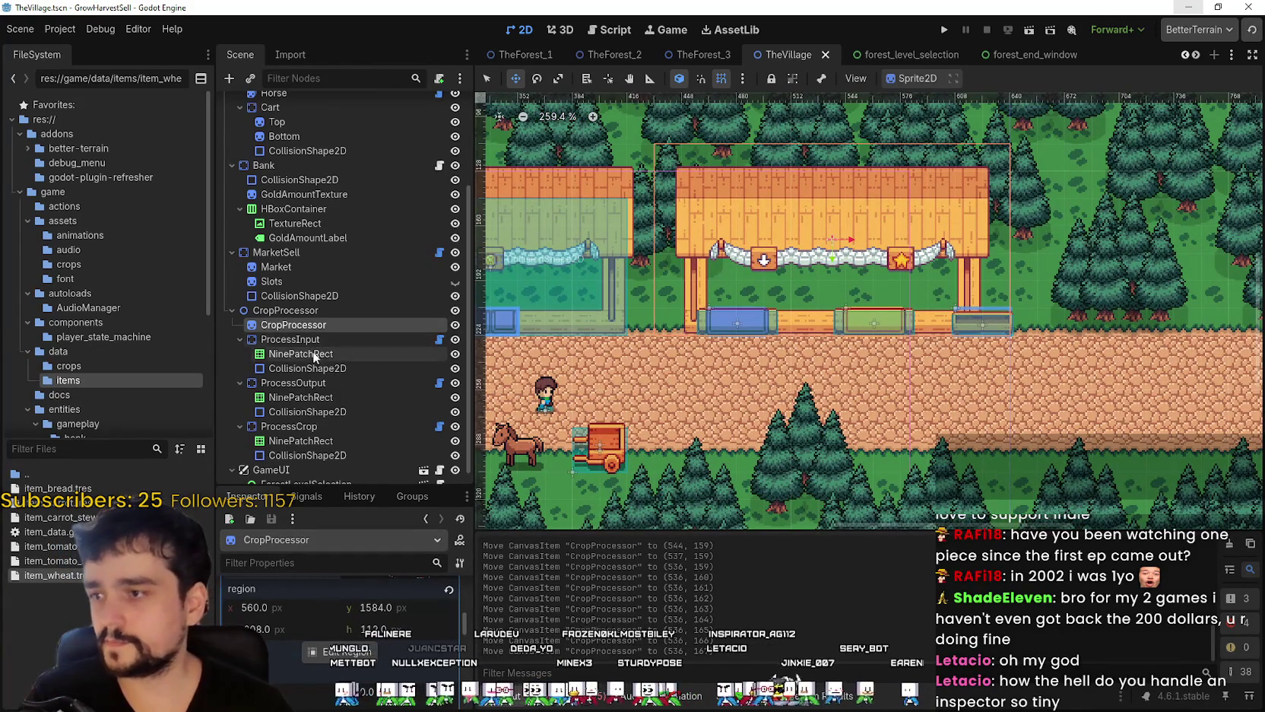
- Move the ProcessInput slot right onto the counter's edge, at 625, 207
{"action": "left_click", "coordinate": [304, 339]}
{"action": "scroll", "coordinate": [736, 333], "scroll_direction": "up", "scroll_amount": 1}
{"action": "scroll", "coordinate": [941, 353], "scroll_direction": "up", "scroll_amount": 3}
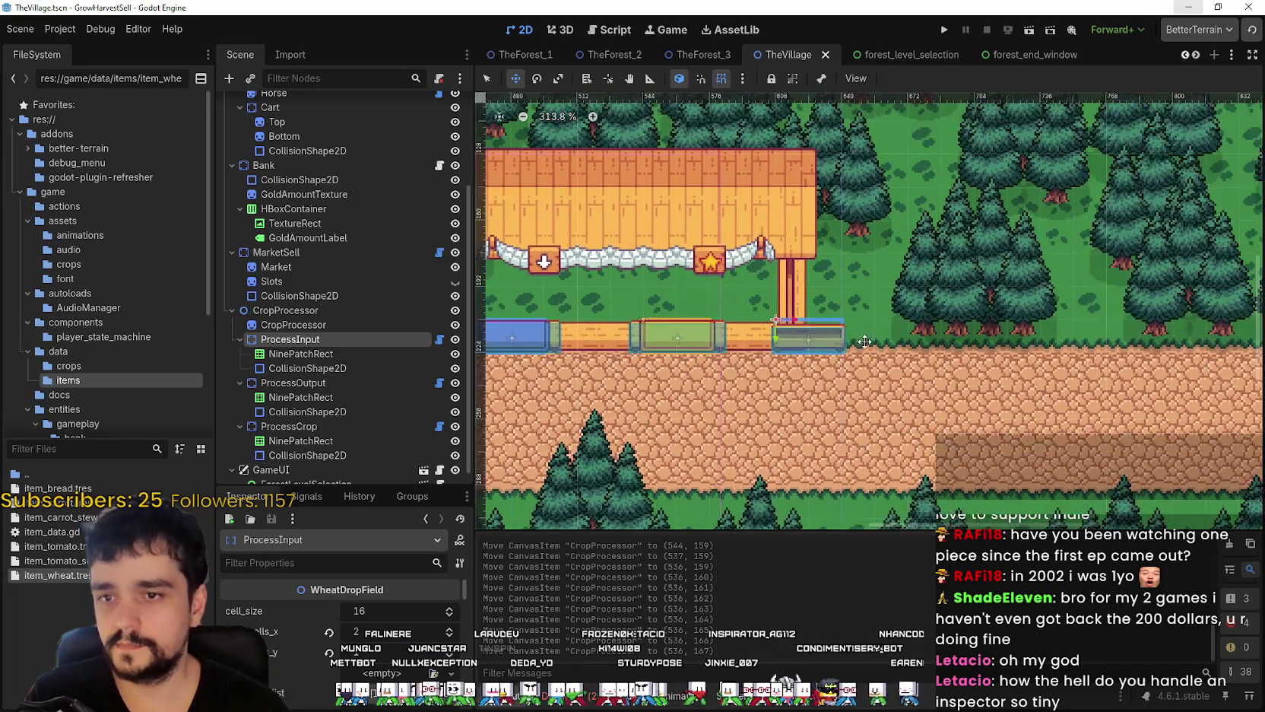
{"action": "mouse_move", "coordinate": [795, 330]}
{"action": "left_mouse_down"}
{"action": "mouse_move", "coordinate": [864, 327]}
{"action": "mouse_move", "coordinate": [801, 324]}
{"action": "left_mouse_up"}
{"action": "scroll", "coordinate": [827, 327], "scroll_direction": "up", "scroll_amount": 3}
{"action": "scroll", "coordinate": [800, 324], "scroll_direction": "up", "scroll_amount": 2}
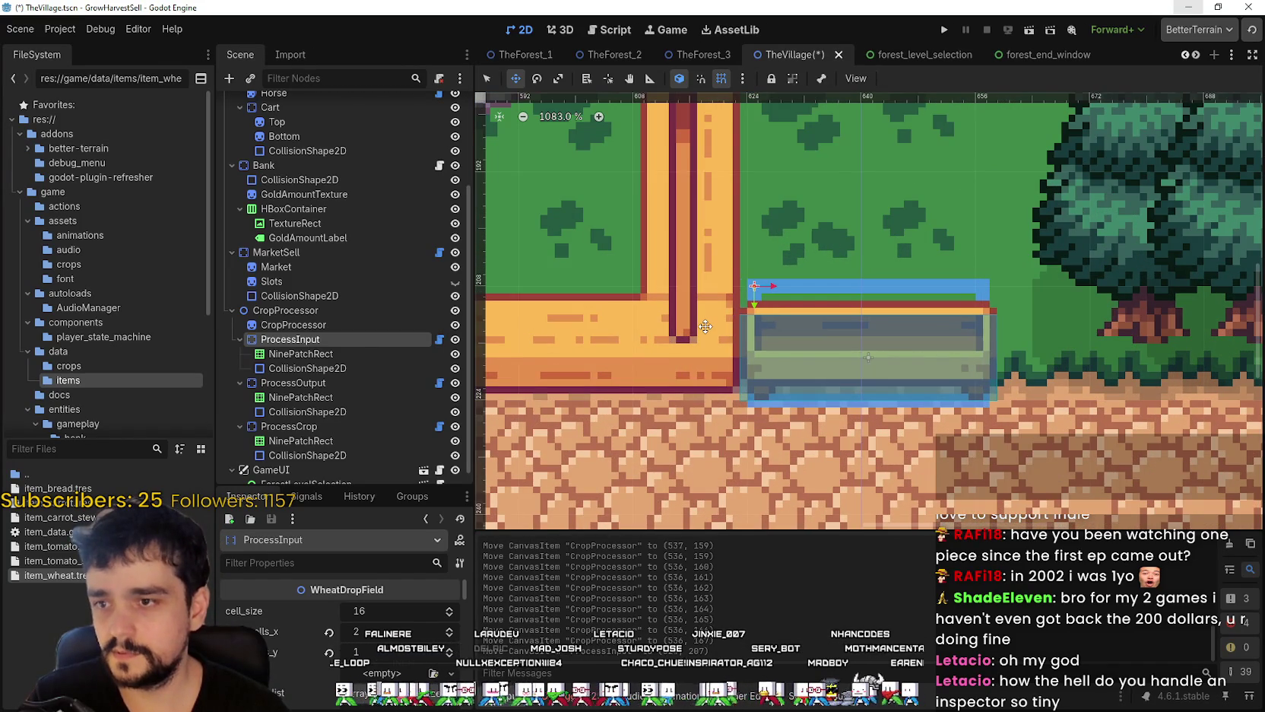
{"action": "key", "text": "Right"}
{"action": "key", "text": "Right"}
{"action": "key", "text": "Right"}
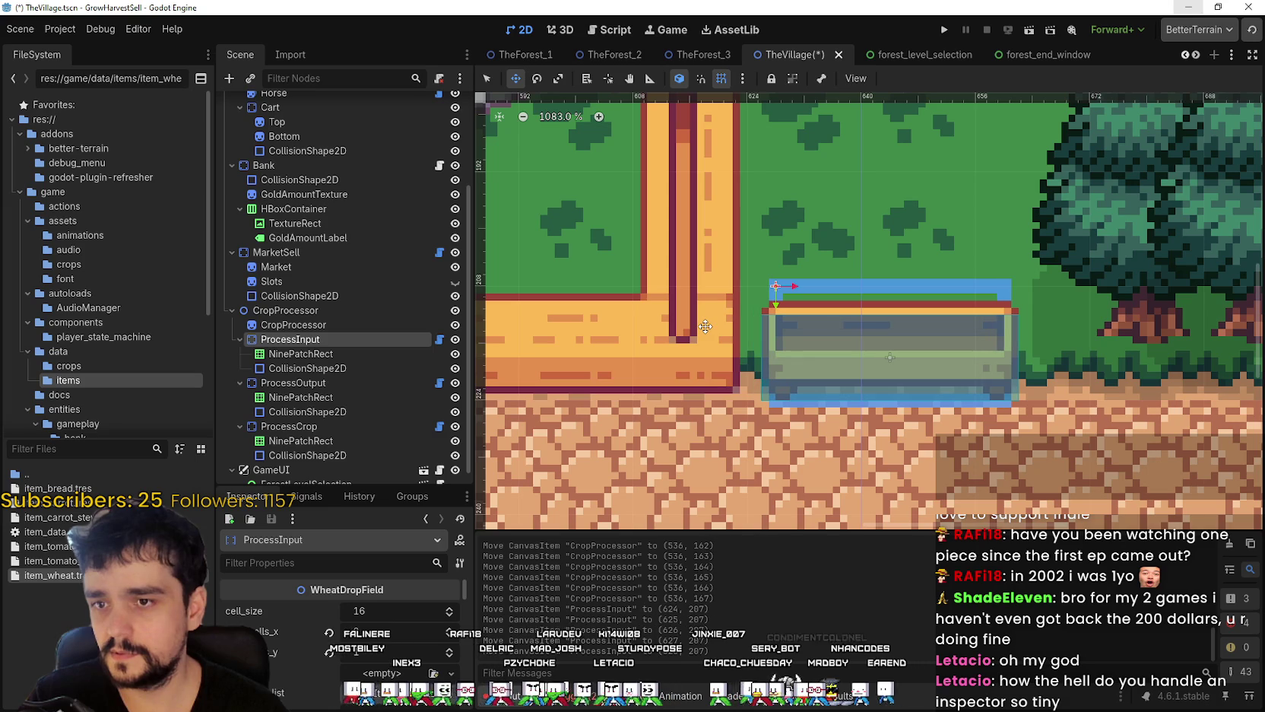
- Select ProcessInput's CollisionShape2D, then ProcessOutput's NinePatchRect
{"action": "left_click", "coordinate": [307, 368]}
{"action": "scroll", "coordinate": [892, 407], "scroll_direction": "down", "scroll_amount": 5}
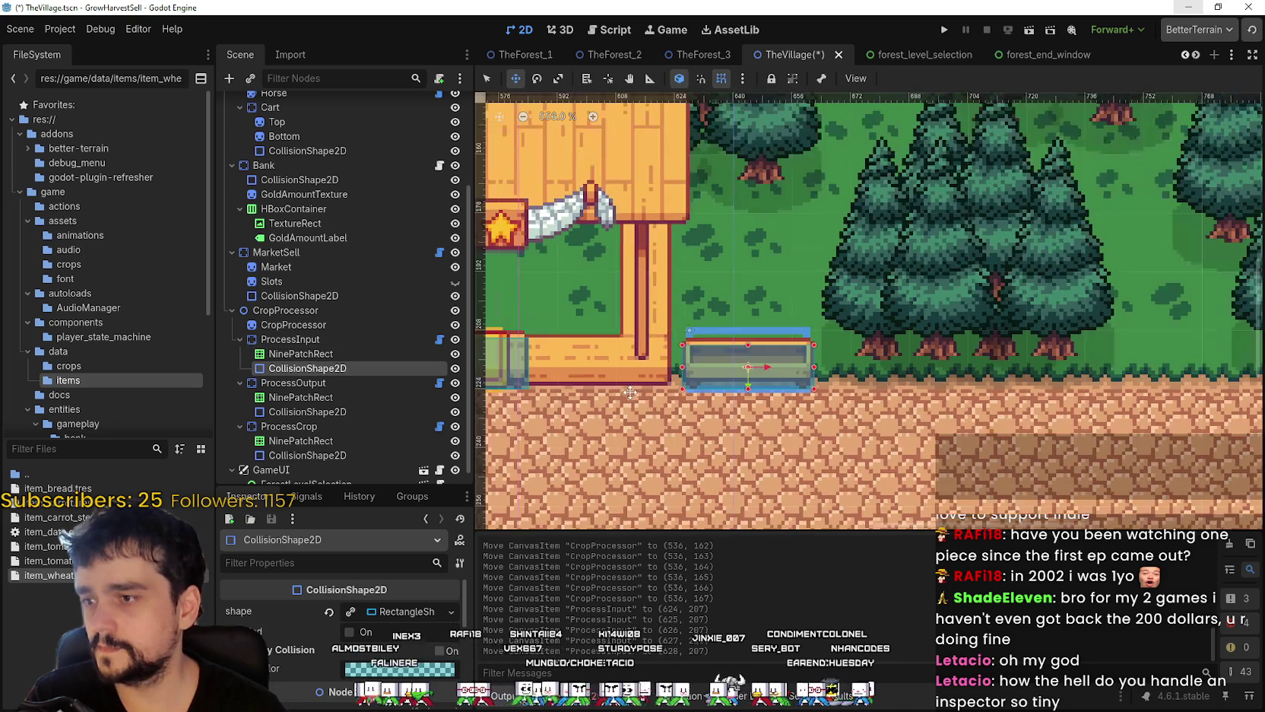
{"action": "scroll", "coordinate": [892, 407], "scroll_direction": "down", "scroll_amount": 4}
{"action": "scroll", "coordinate": [574, 422], "scroll_direction": "up", "scroll_amount": 5}
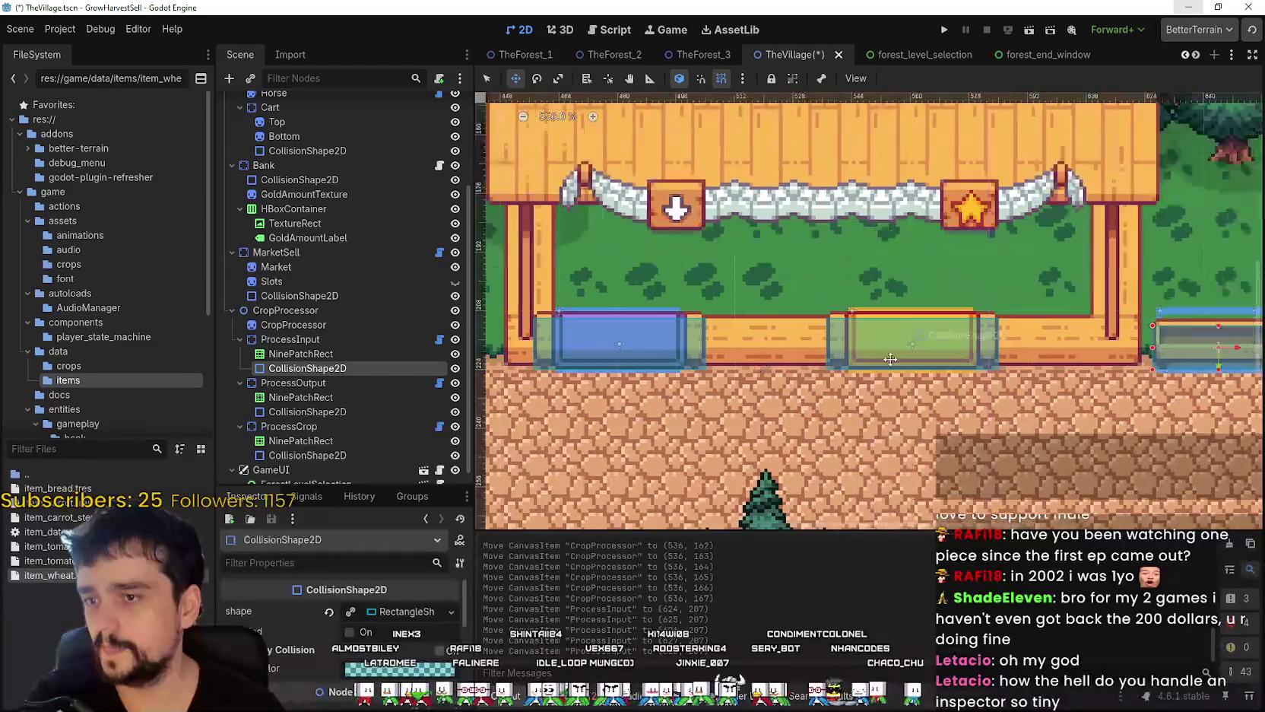
{"action": "left_click", "coordinate": [348, 383]}
{"action": "scroll", "coordinate": [689, 338], "scroll_direction": "up", "scroll_amount": 2}
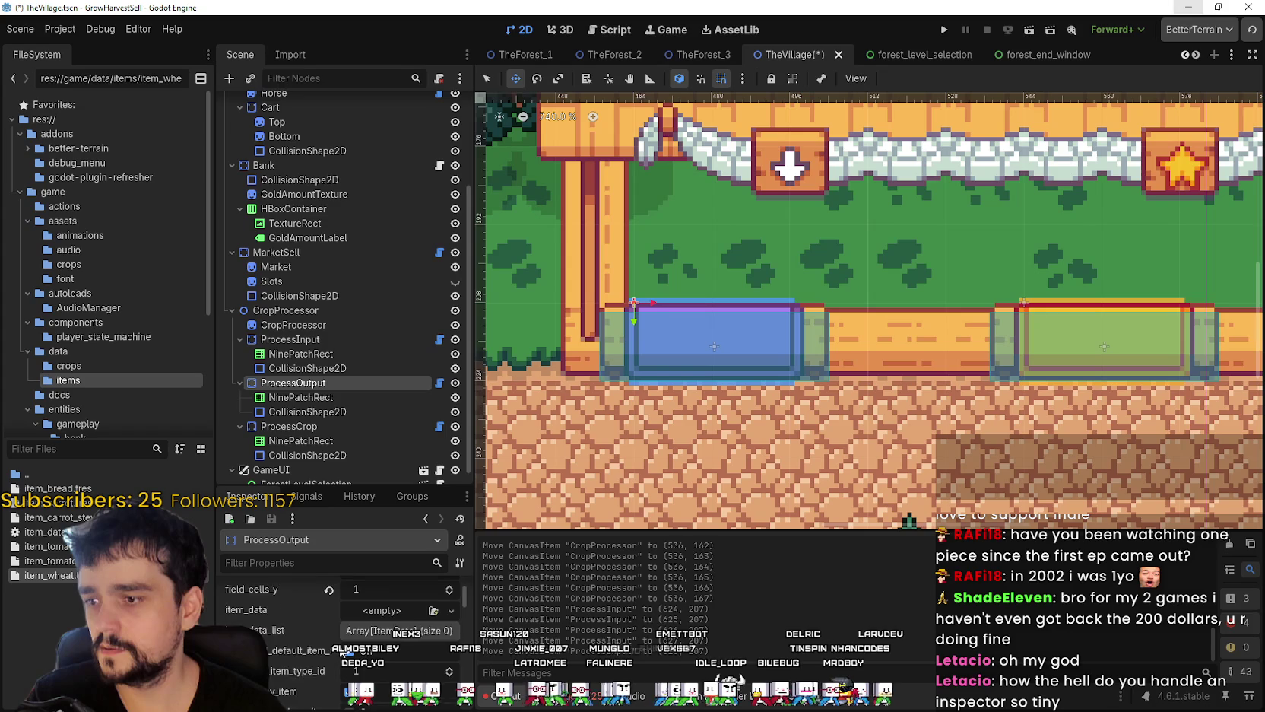
{"action": "left_click", "coordinate": [320, 395]}
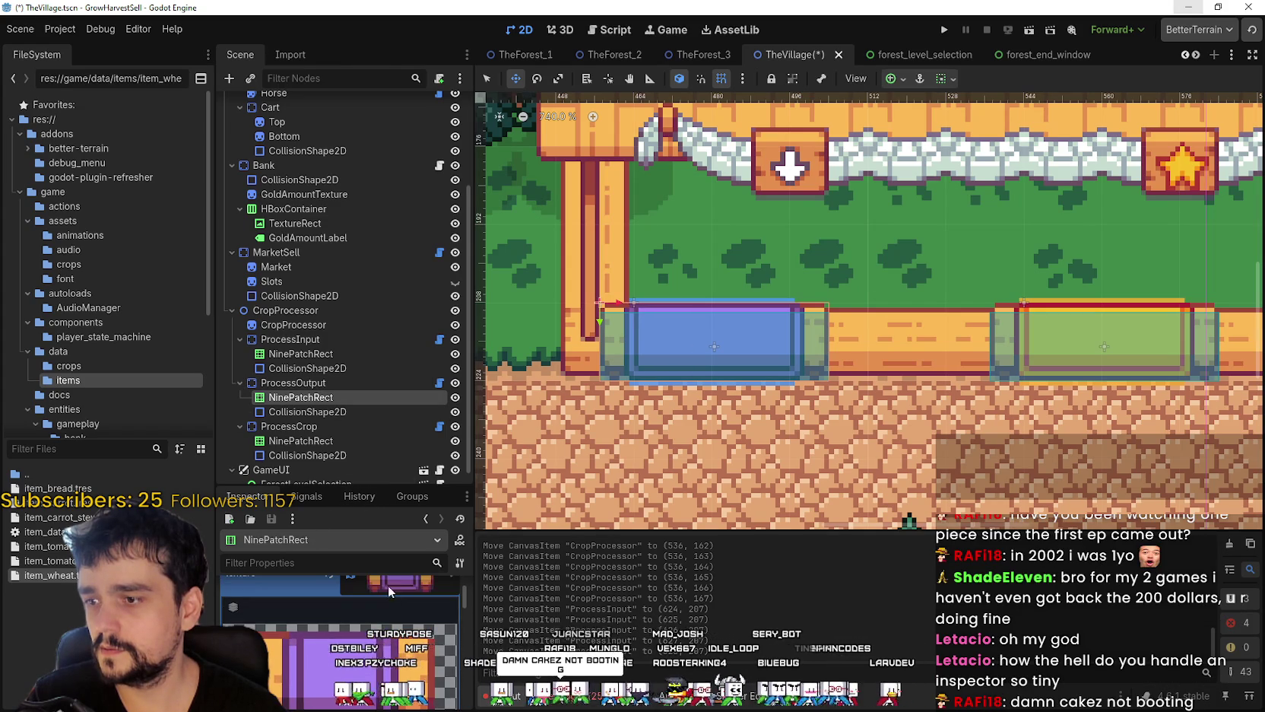
- Pick the purple slot sprite as the nine-patch's texture region
{"action": "scroll", "coordinate": [362, 616], "scroll_direction": "down", "scroll_amount": 5}
{"action": "scroll", "coordinate": [358, 601], "scroll_direction": "down", "scroll_amount": 2}
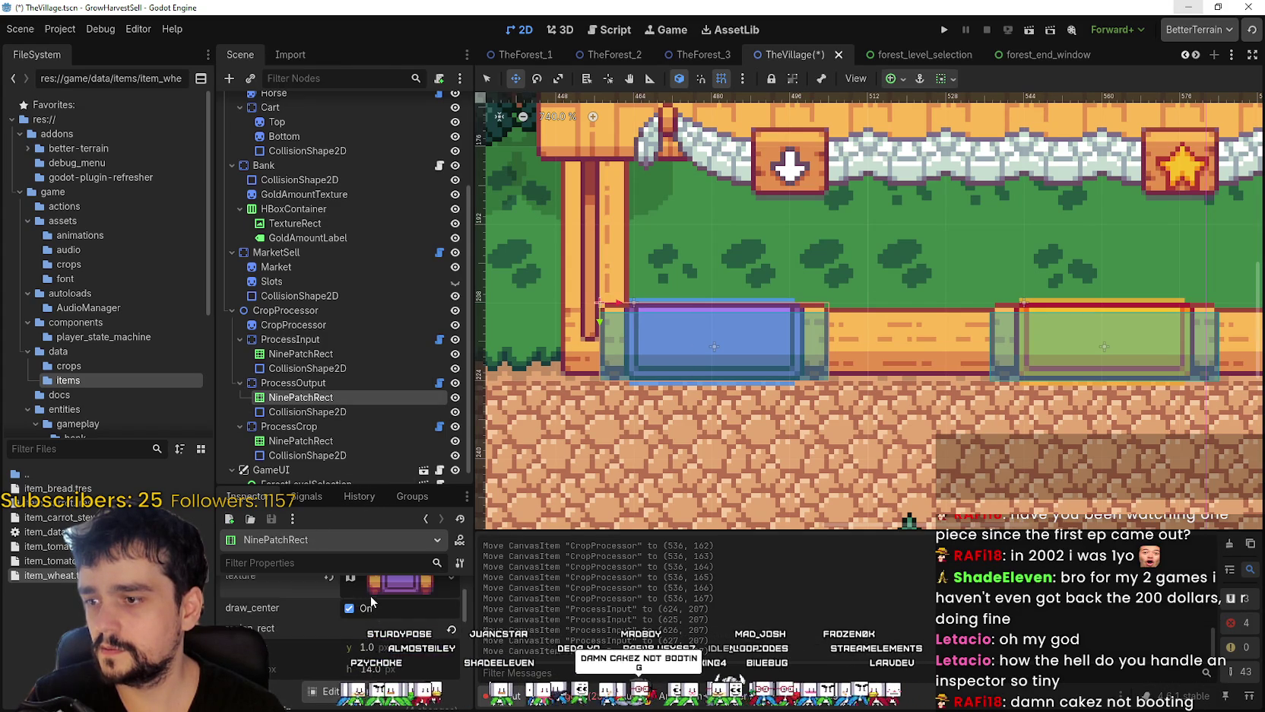
{"action": "left_click", "coordinate": [327, 625]}
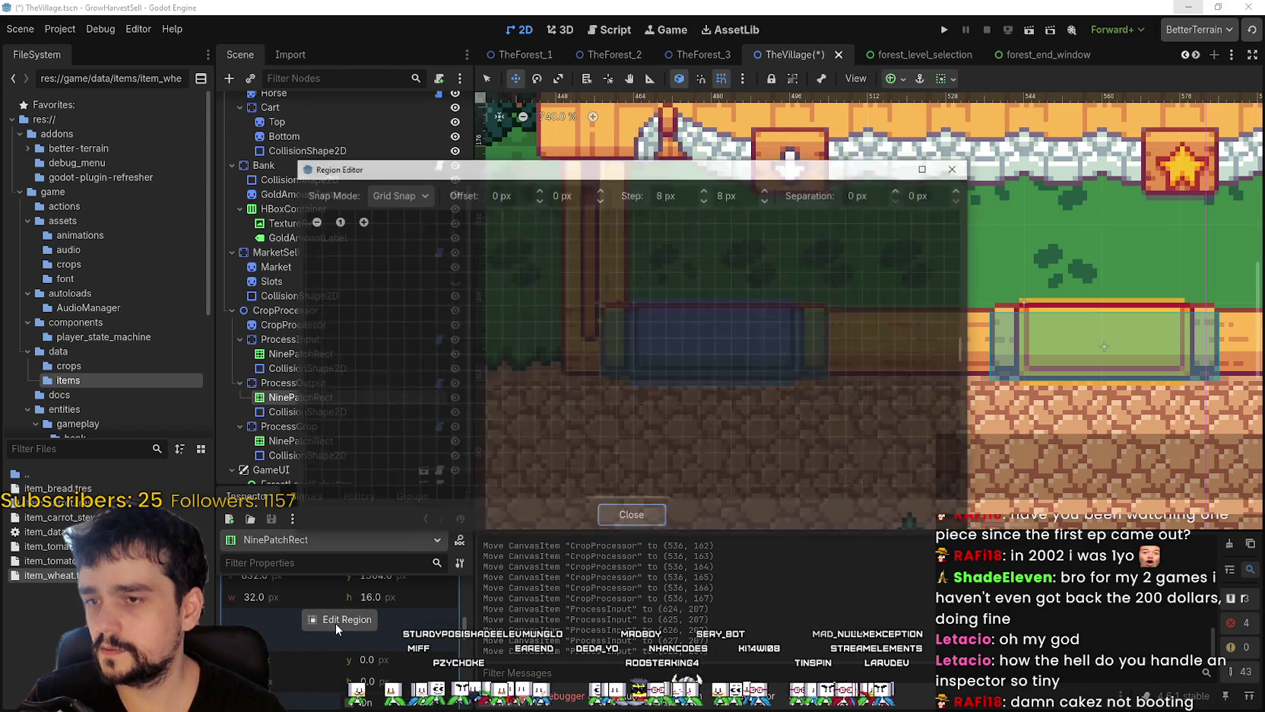
{"action": "scroll", "coordinate": [648, 357], "scroll_direction": "up", "scroll_amount": 8}
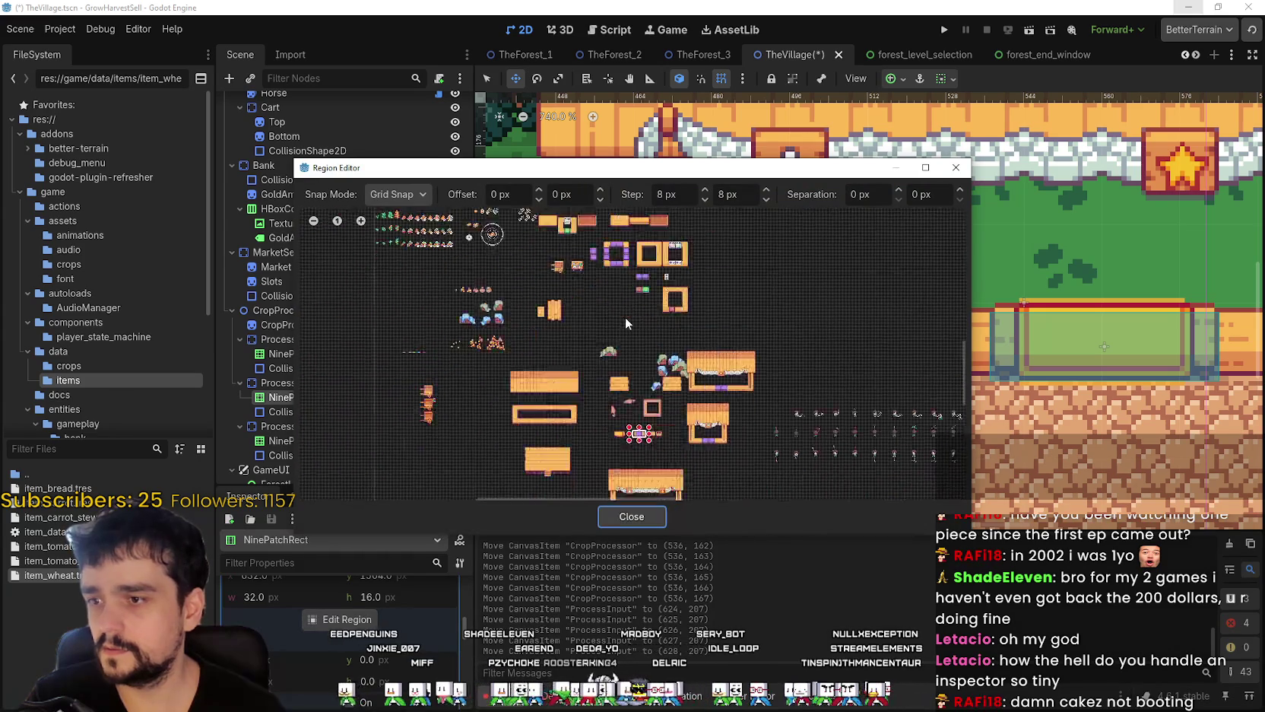
{"action": "scroll", "coordinate": [696, 378], "scroll_direction": "up", "scroll_amount": 5}
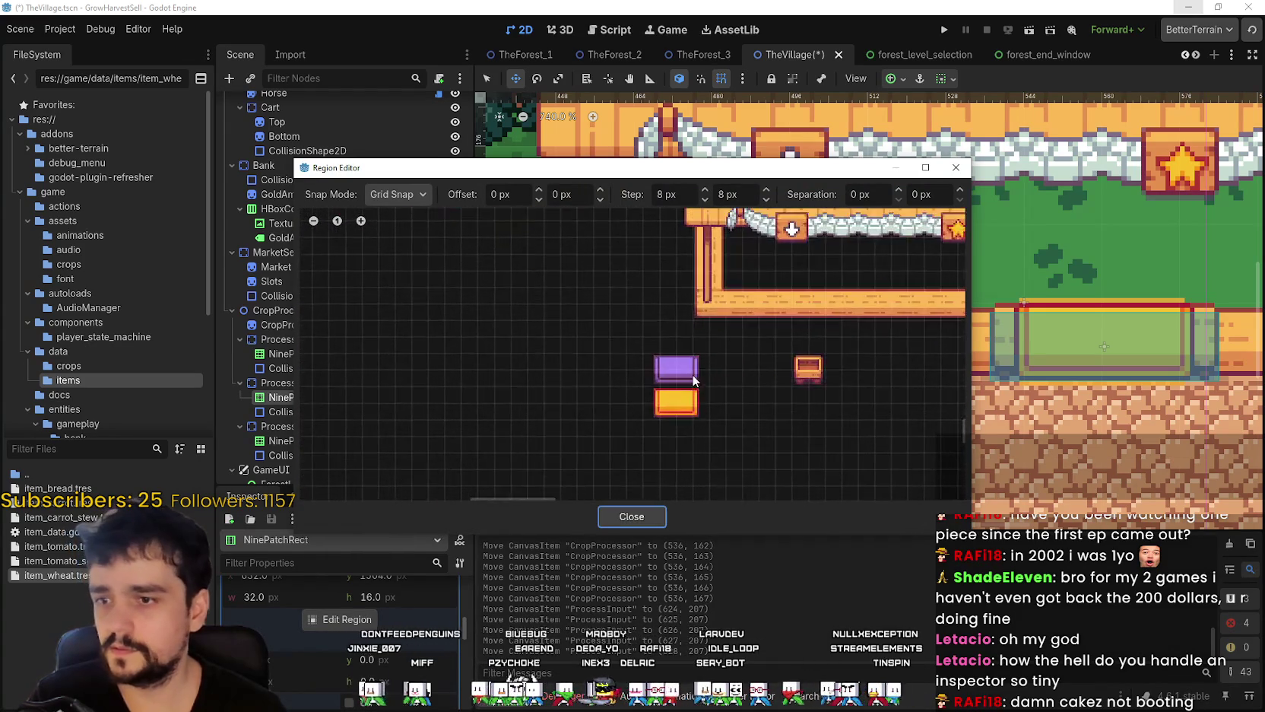
{"action": "left_click_drag", "start_coordinate": [631, 388], "coordinate": [724, 343]}
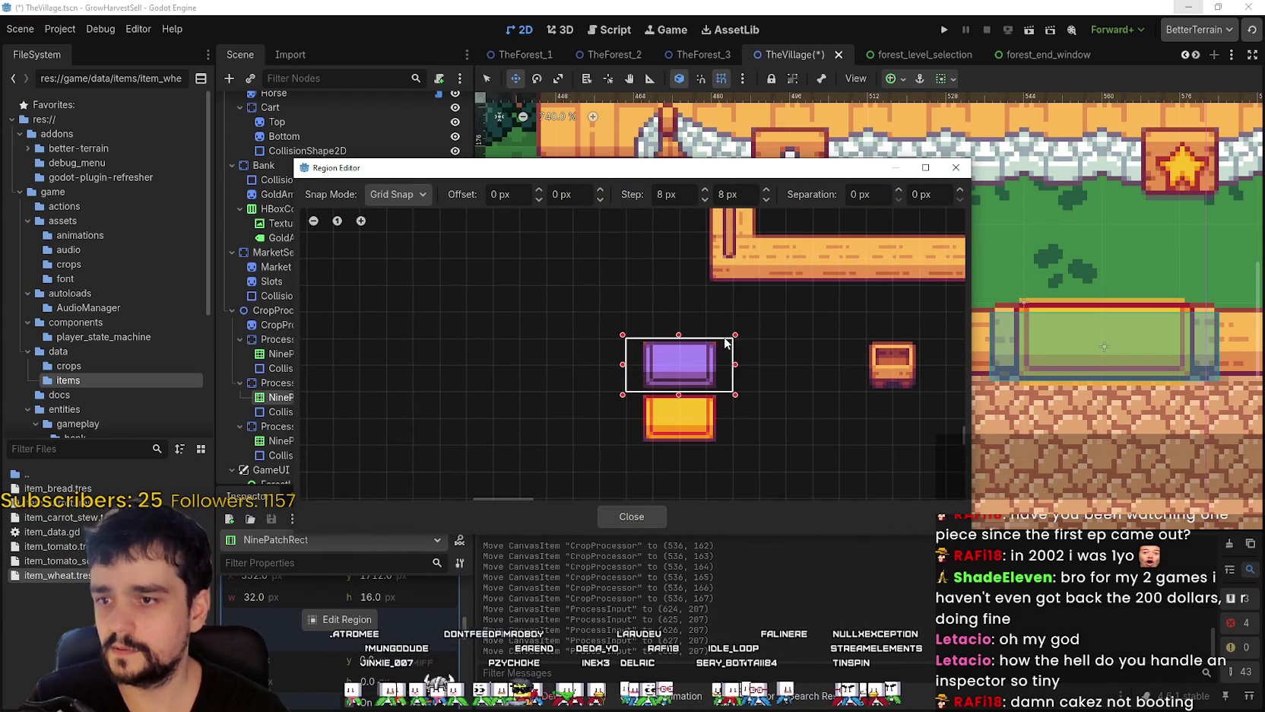
{"action": "left_click", "coordinate": [644, 516]}
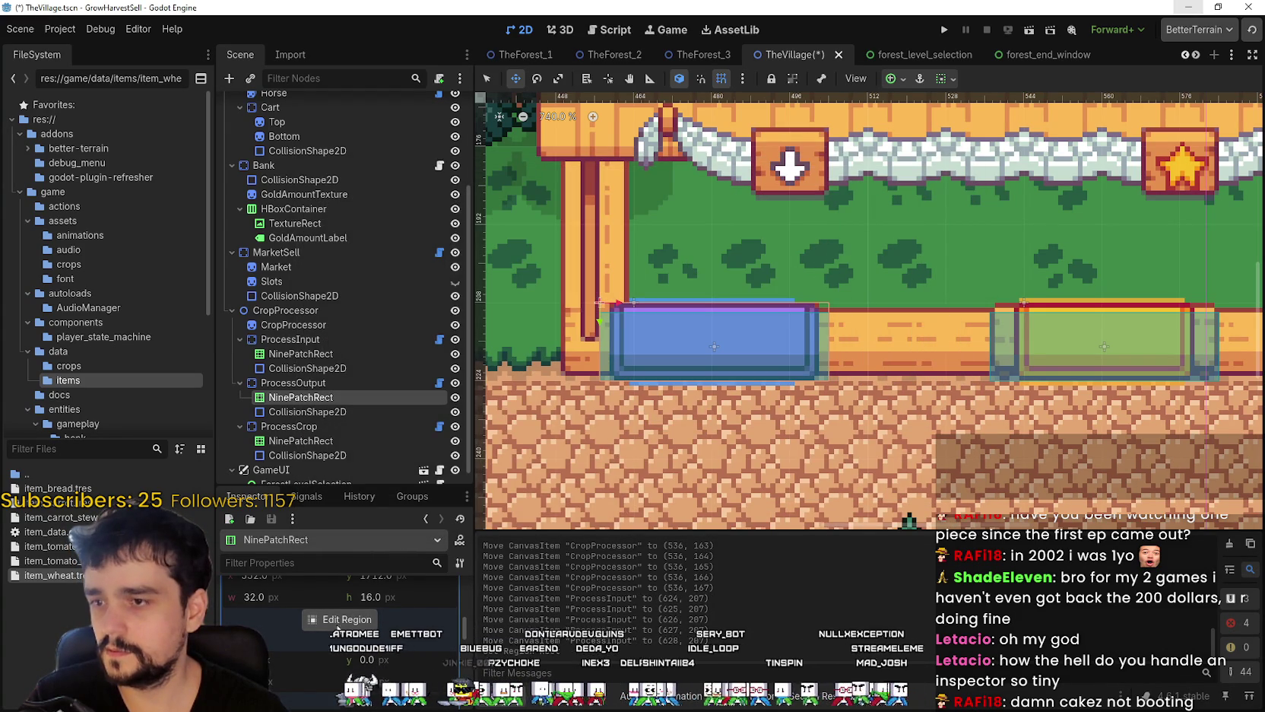
- Reopen the Region Editor on the purple region and switch snapping to single pixels
{"action": "left_click", "coordinate": [339, 625]}
{"action": "left_click", "coordinate": [631, 514]}
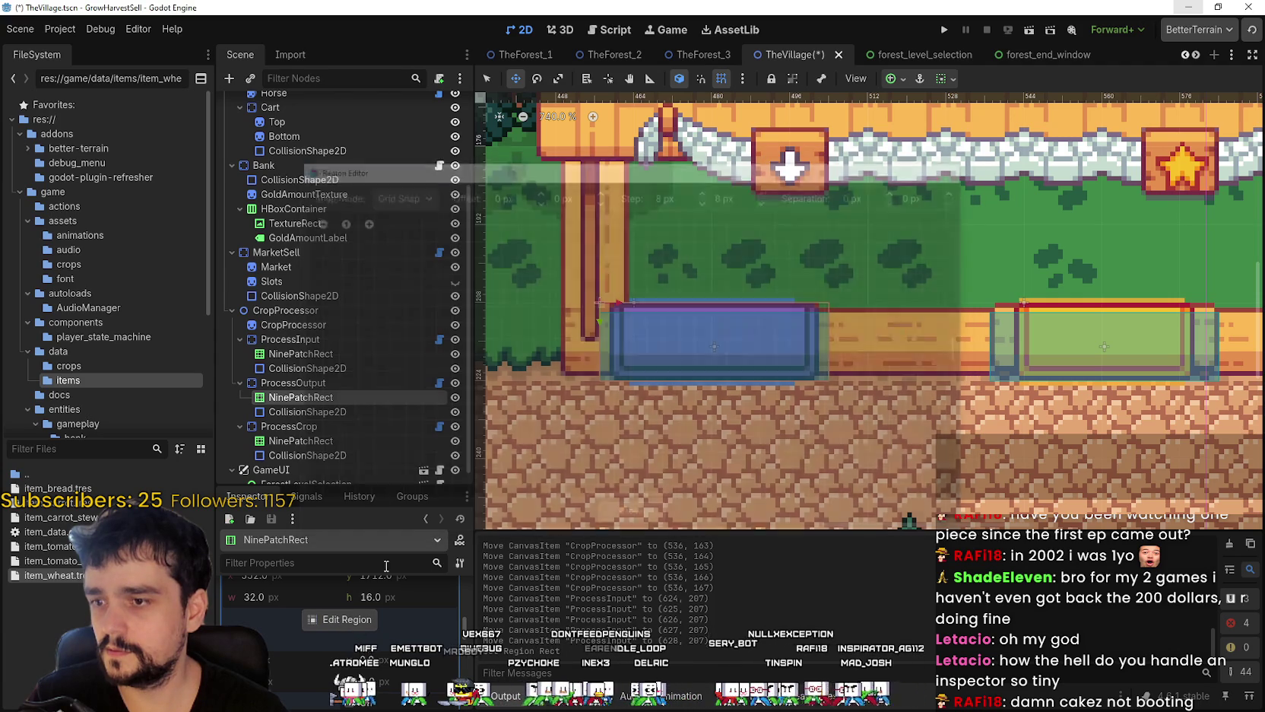
{"action": "left_click", "coordinate": [346, 650]}
{"action": "scroll", "coordinate": [672, 390], "scroll_direction": "down", "scroll_amount": 4}
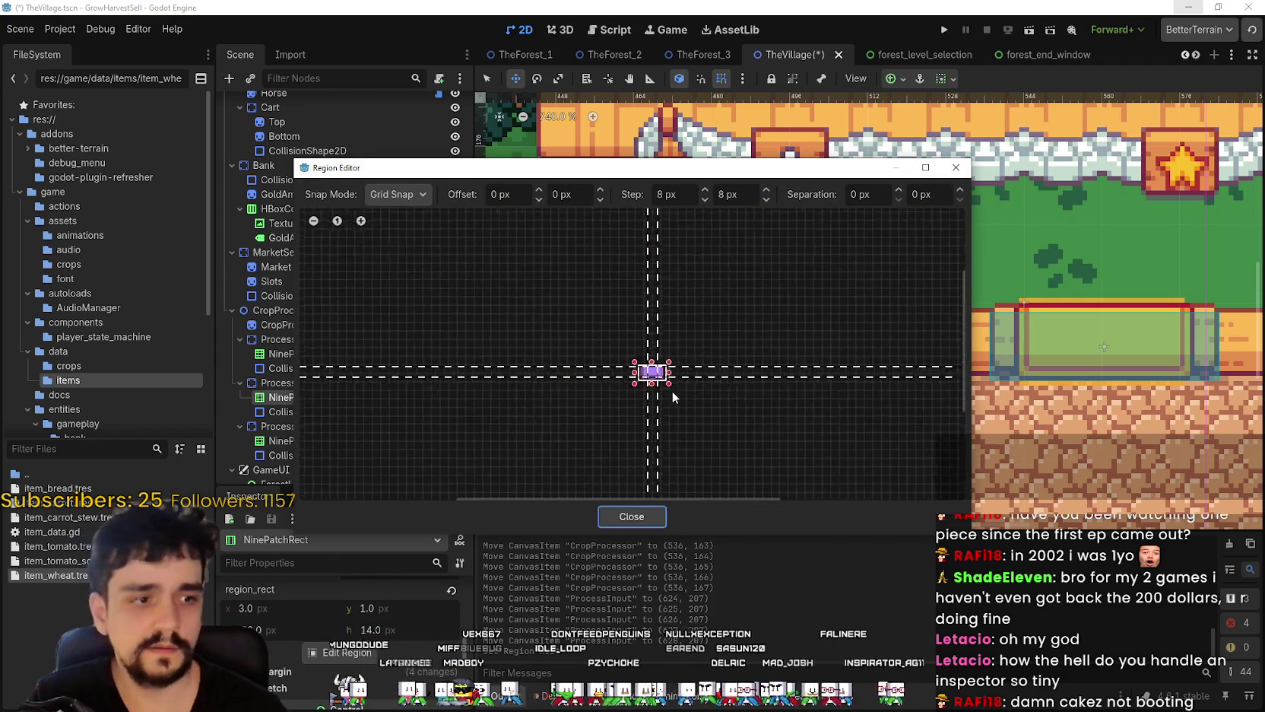
{"action": "left_click_drag", "start_coordinate": [676, 392], "coordinate": [664, 294]}
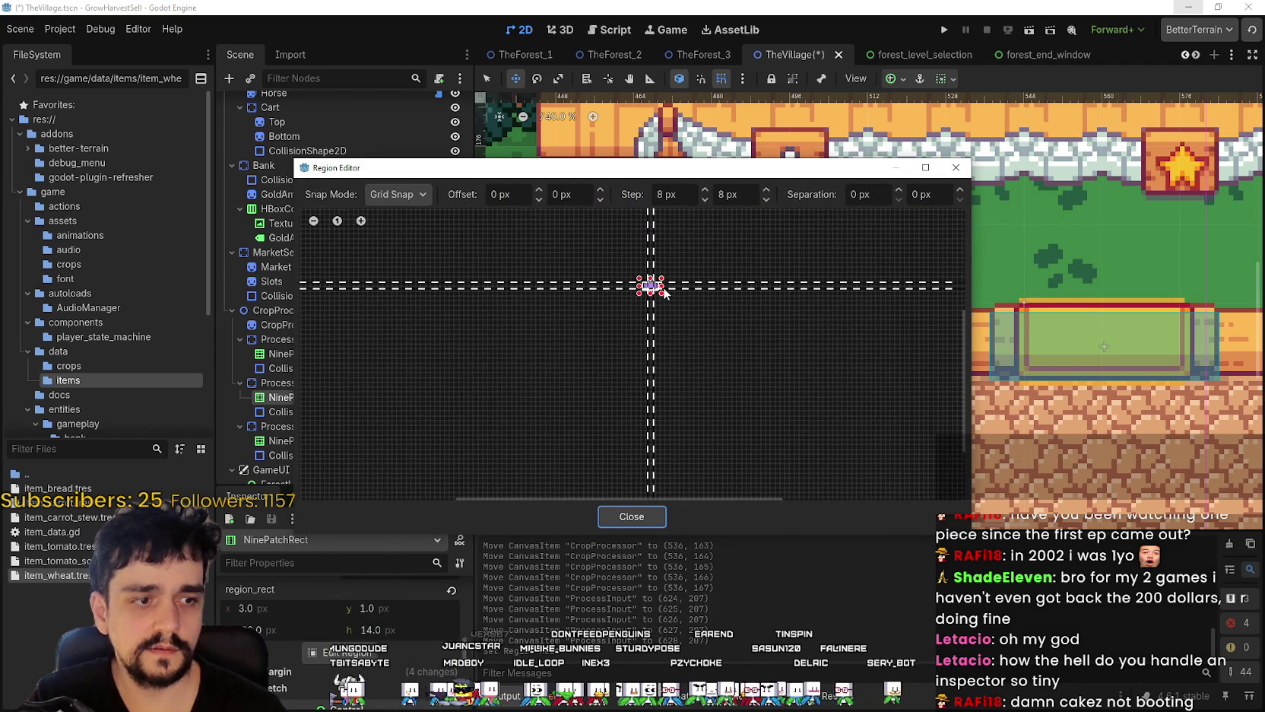
{"action": "scroll", "coordinate": [677, 319], "scroll_direction": "up", "scroll_amount": 2}
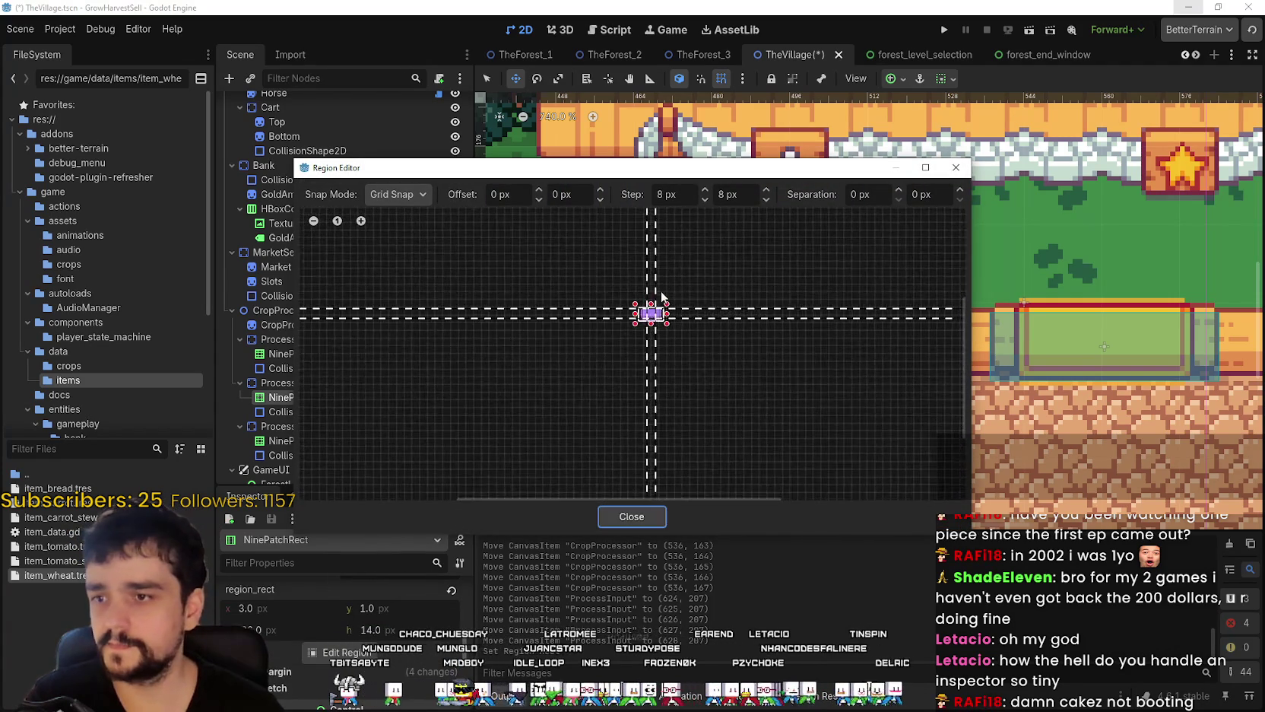
{"action": "scroll", "coordinate": [660, 296], "scroll_direction": "up", "scroll_amount": 5}
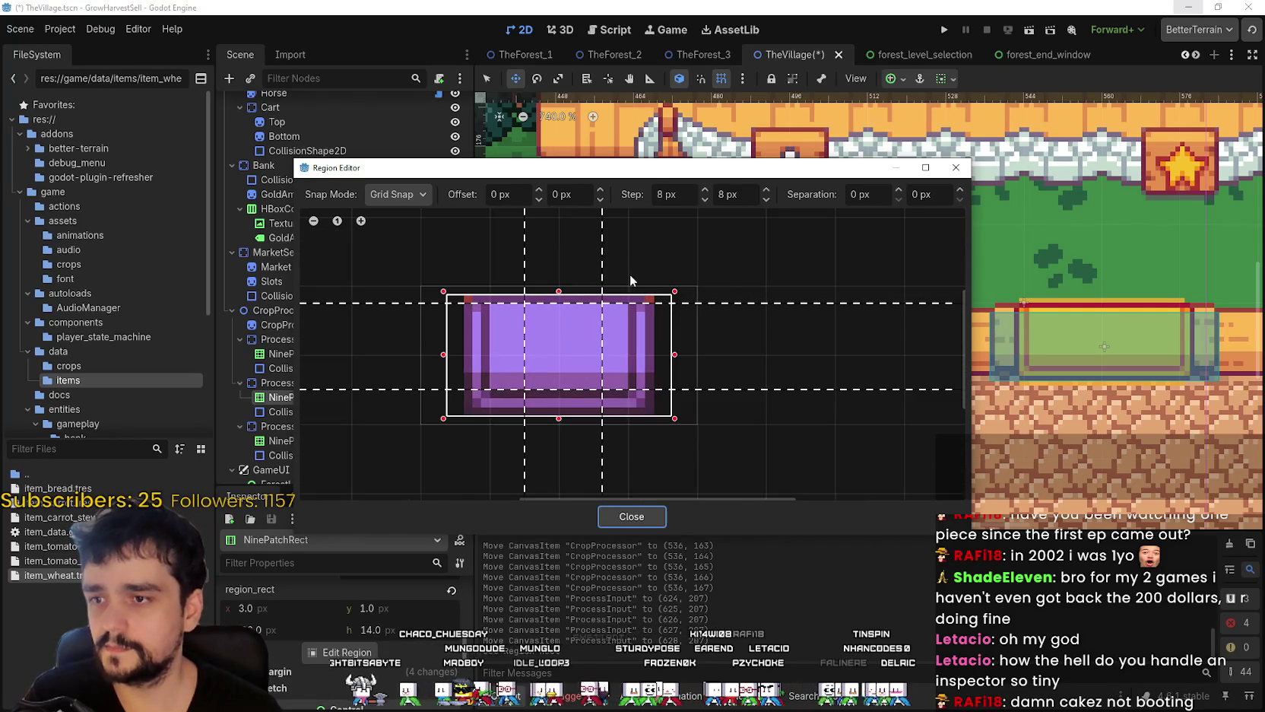
{"action": "left_click", "coordinate": [391, 194]}
{"action": "left_click", "coordinate": [400, 234]}
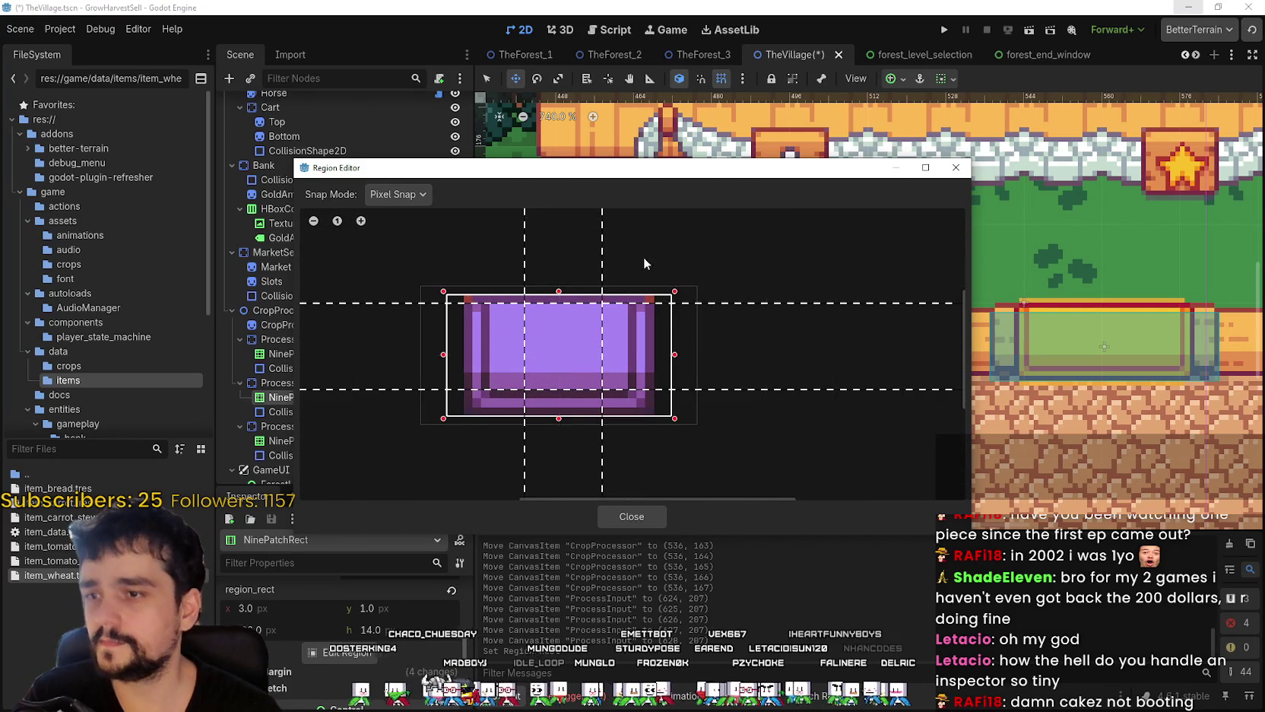
- Trim the slot region's left and right edges by single pixels
{"action": "scroll", "coordinate": [635, 275], "scroll_direction": "up", "scroll_amount": 2}
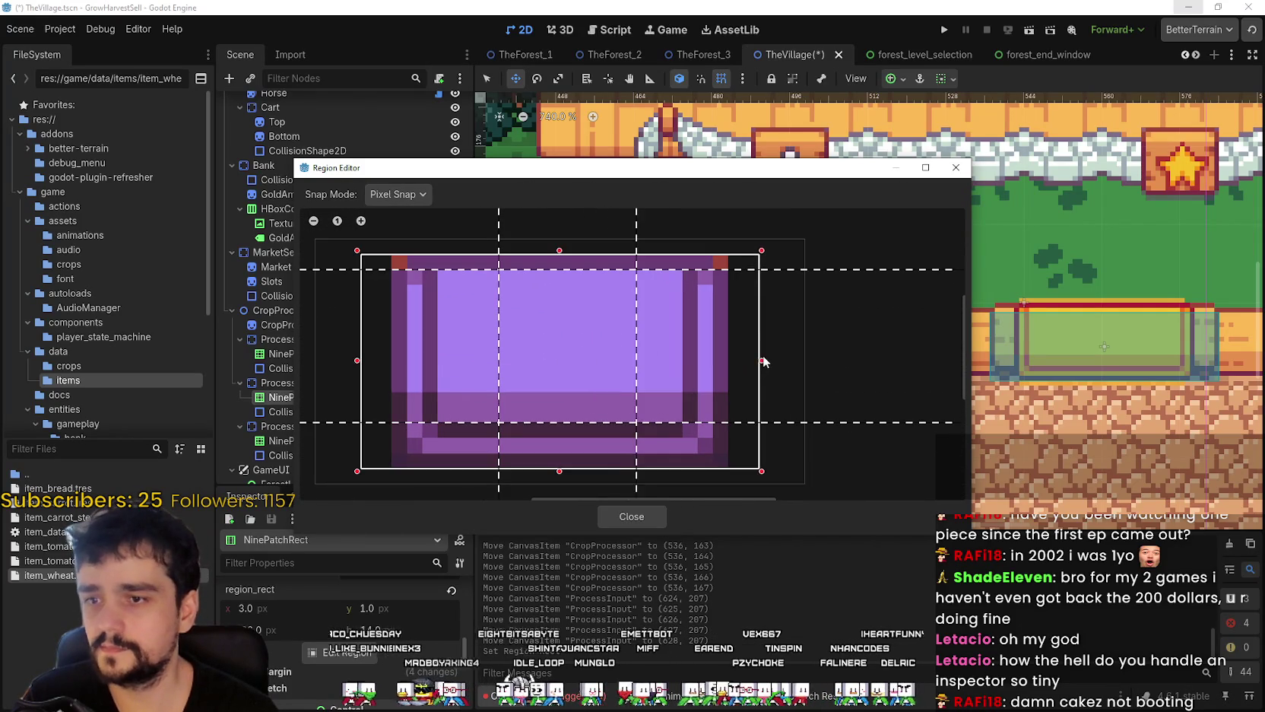
{"action": "left_click_drag", "start_coordinate": [742, 363], "coordinate": [729, 361]}
{"action": "left_click_drag", "start_coordinate": [466, 352], "coordinate": [505, 355]}
{"action": "mouse_move", "coordinate": [653, 173]}
{"action": "left_mouse_down"}
{"action": "mouse_move", "coordinate": [707, 524]}
{"action": "mouse_move", "coordinate": [728, 361]}
{"action": "left_mouse_up"}
- Adjust the left and right patch margins, keeping the region at x 5
{"action": "left_click_drag", "start_coordinate": [707, 419], "coordinate": [616, 426]}
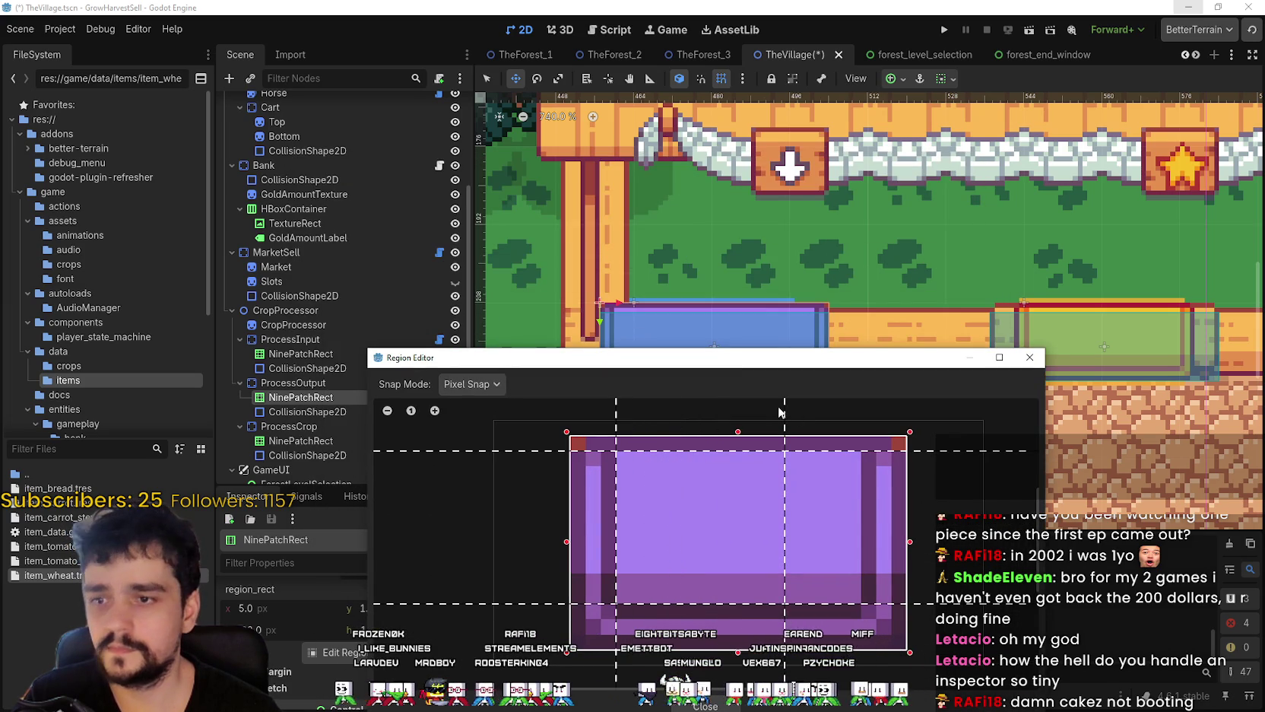
{"action": "left_click_drag", "start_coordinate": [781, 408], "coordinate": [860, 415]}
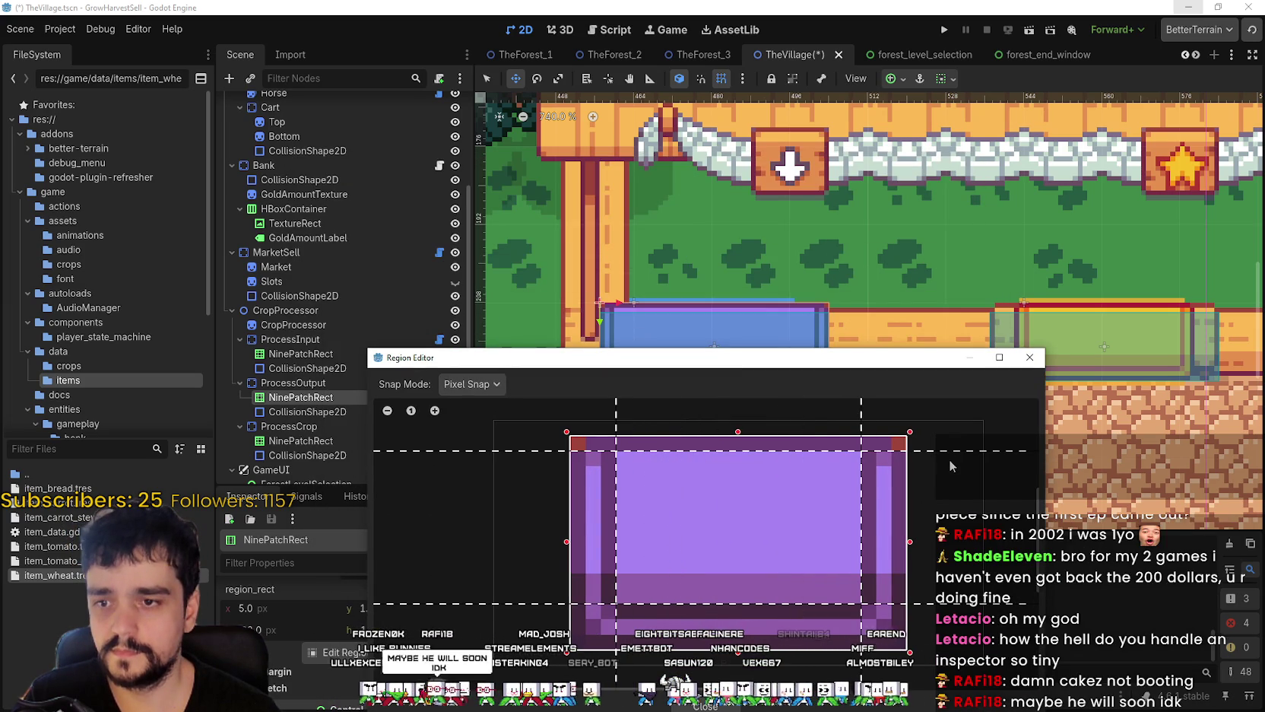
{"action": "left_click_drag", "start_coordinate": [954, 454], "coordinate": [869, 479]}
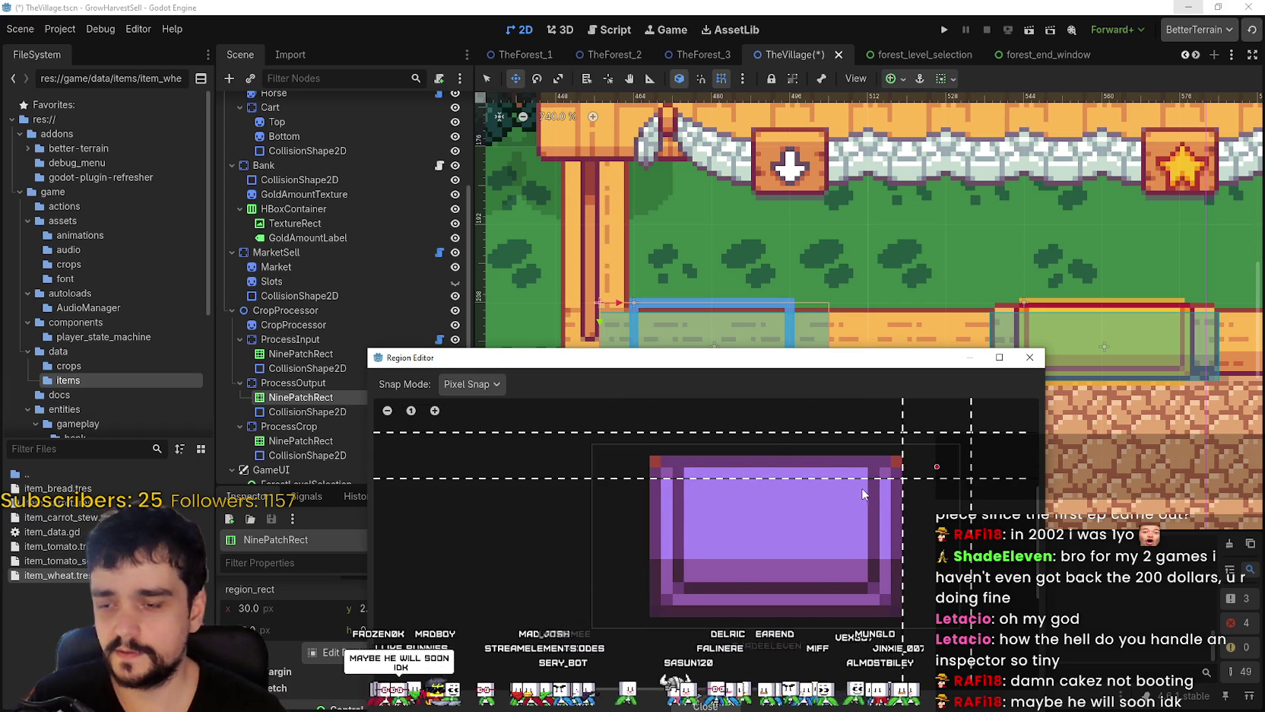
{"action": "key", "text": "ctrl+z"}
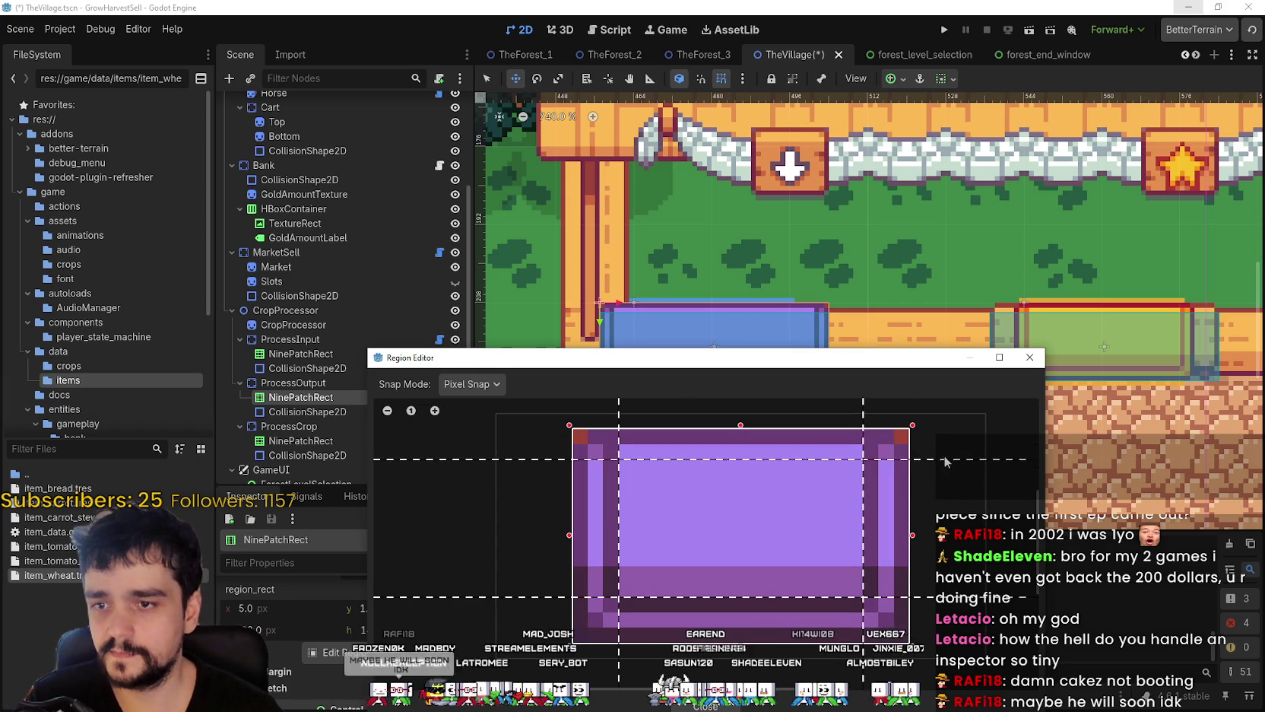
{"action": "scroll", "coordinate": [931, 455], "scroll_direction": "down", "scroll_amount": 1}
{"action": "left_click", "coordinate": [713, 706]}
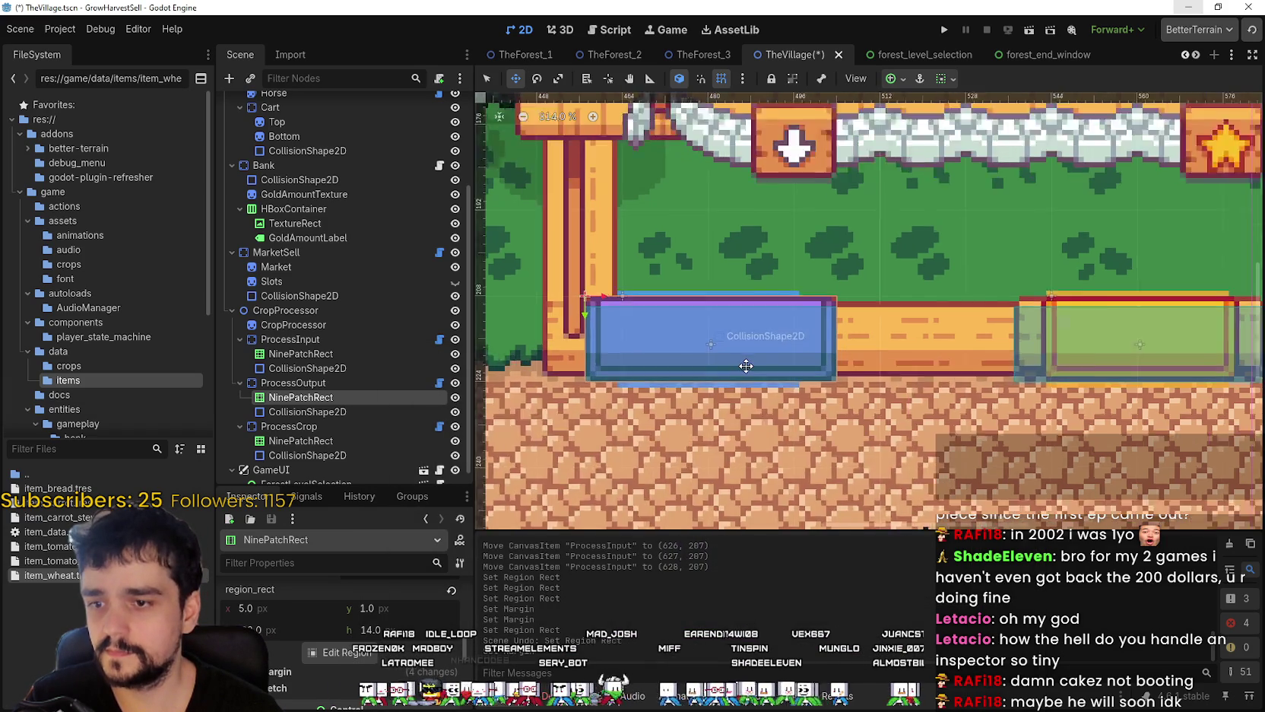
- Slide the purple slot sprite right over the stall in the 2D view
{"action": "scroll", "coordinate": [749, 235], "scroll_direction": "up", "scroll_amount": 3}
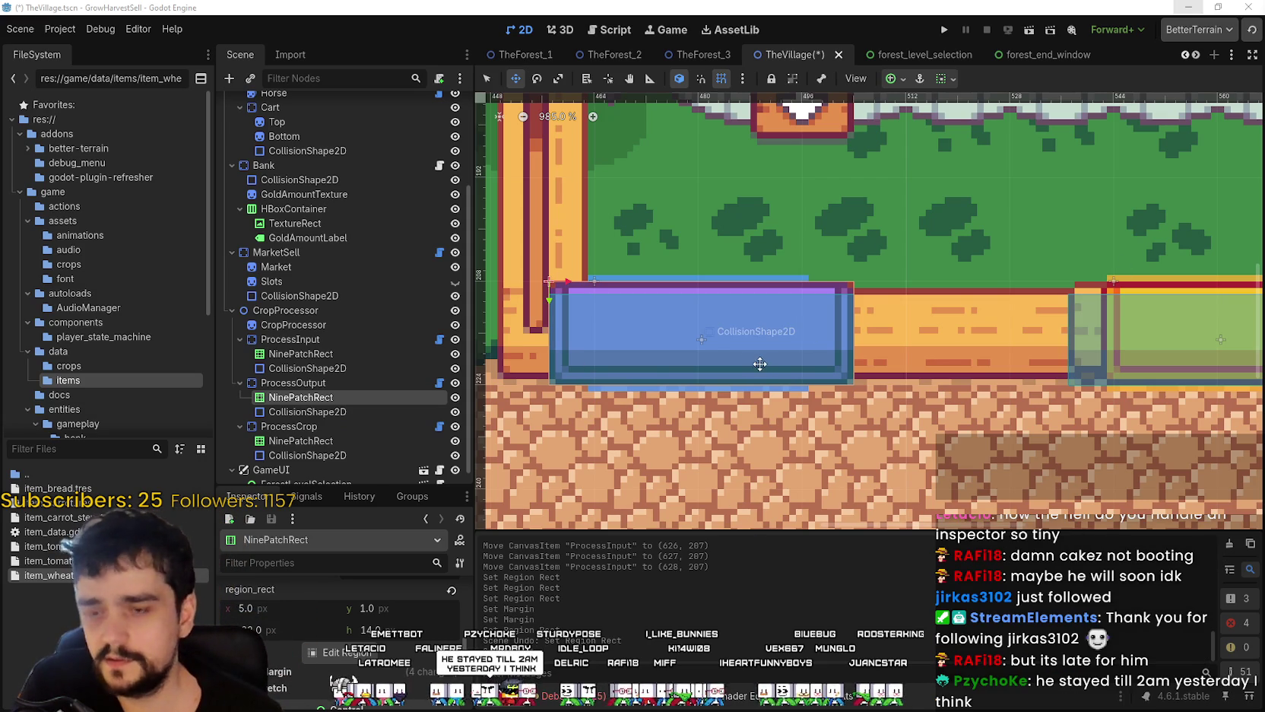
{"action": "mouse_move", "coordinate": [360, 370]}
{"action": "left_mouse_down"}
{"action": "mouse_move", "coordinate": [360, 335]}
{"action": "mouse_move", "coordinate": [362, 356]}
{"action": "left_mouse_up"}
{"action": "scroll", "coordinate": [365, 468], "scroll_direction": "up", "scroll_amount": 3}
{"action": "scroll", "coordinate": [365, 467], "scroll_direction": "down", "scroll_amount": 3}
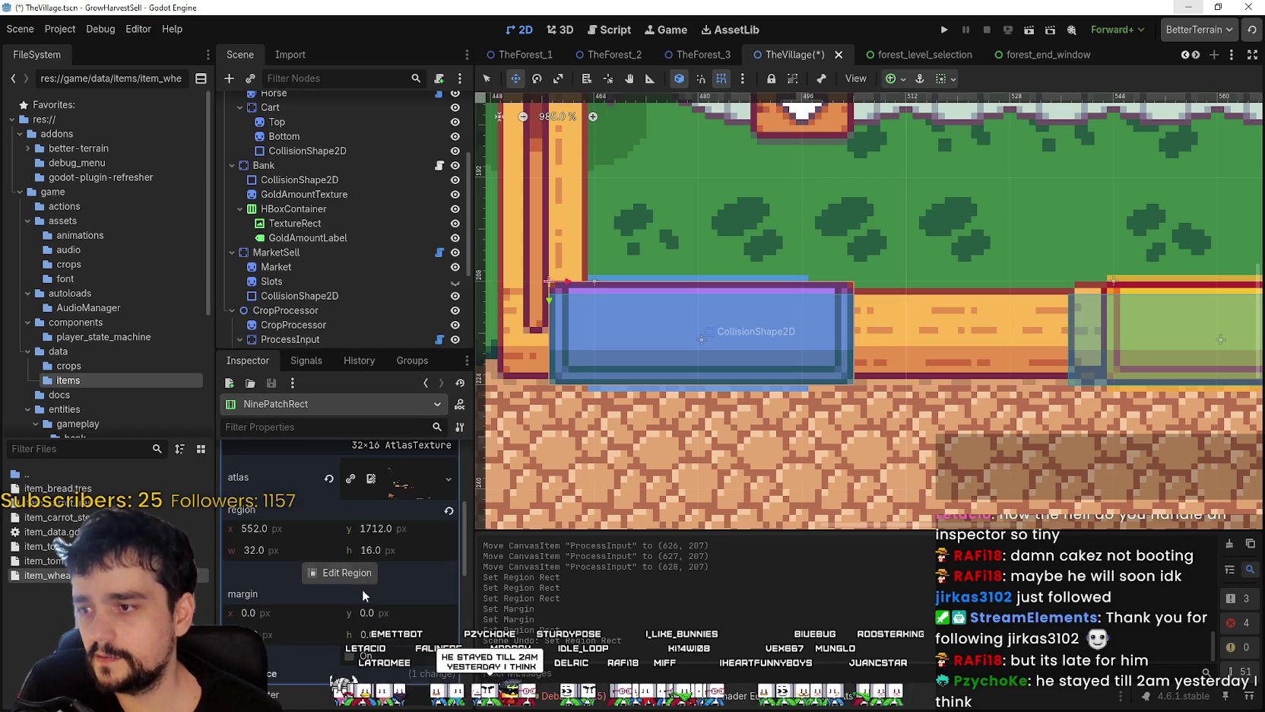
{"action": "scroll", "coordinate": [763, 346], "scroll_direction": "down", "scroll_amount": 1}
{"action": "scroll", "coordinate": [620, 299], "scroll_direction": "up", "scroll_amount": 1}
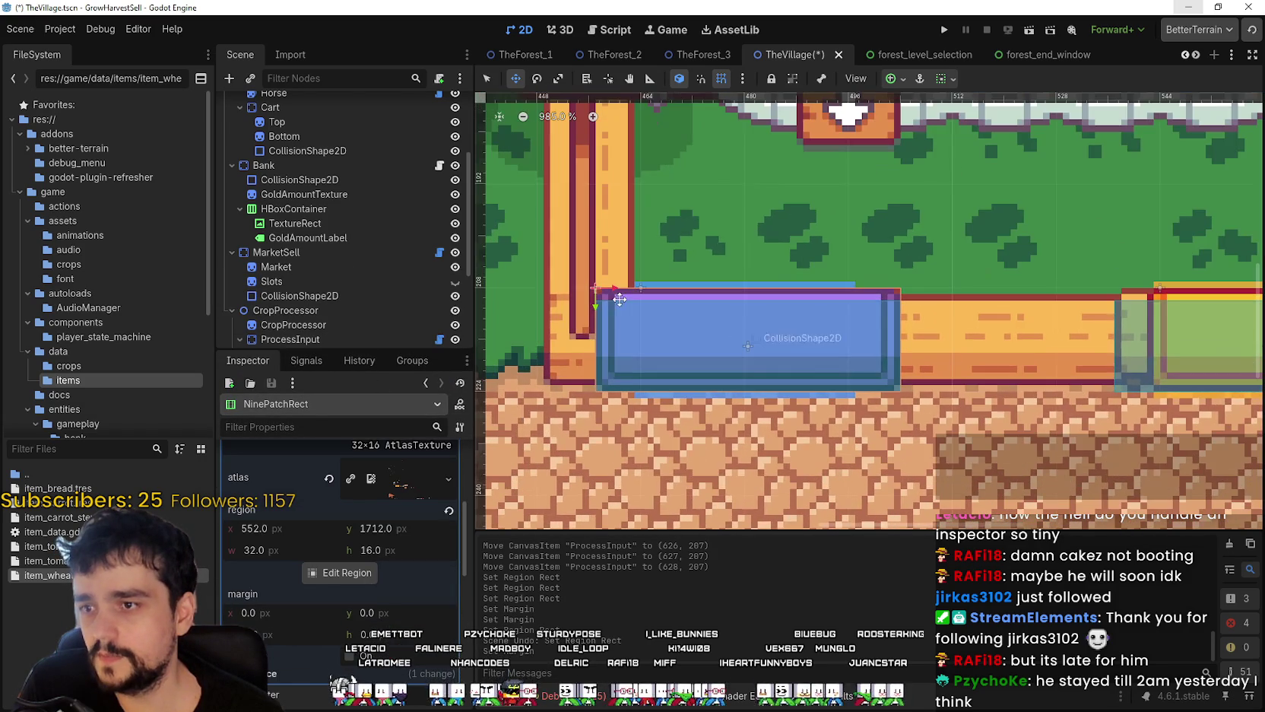
{"action": "left_click_drag", "start_coordinate": [603, 312], "coordinate": [641, 306]}
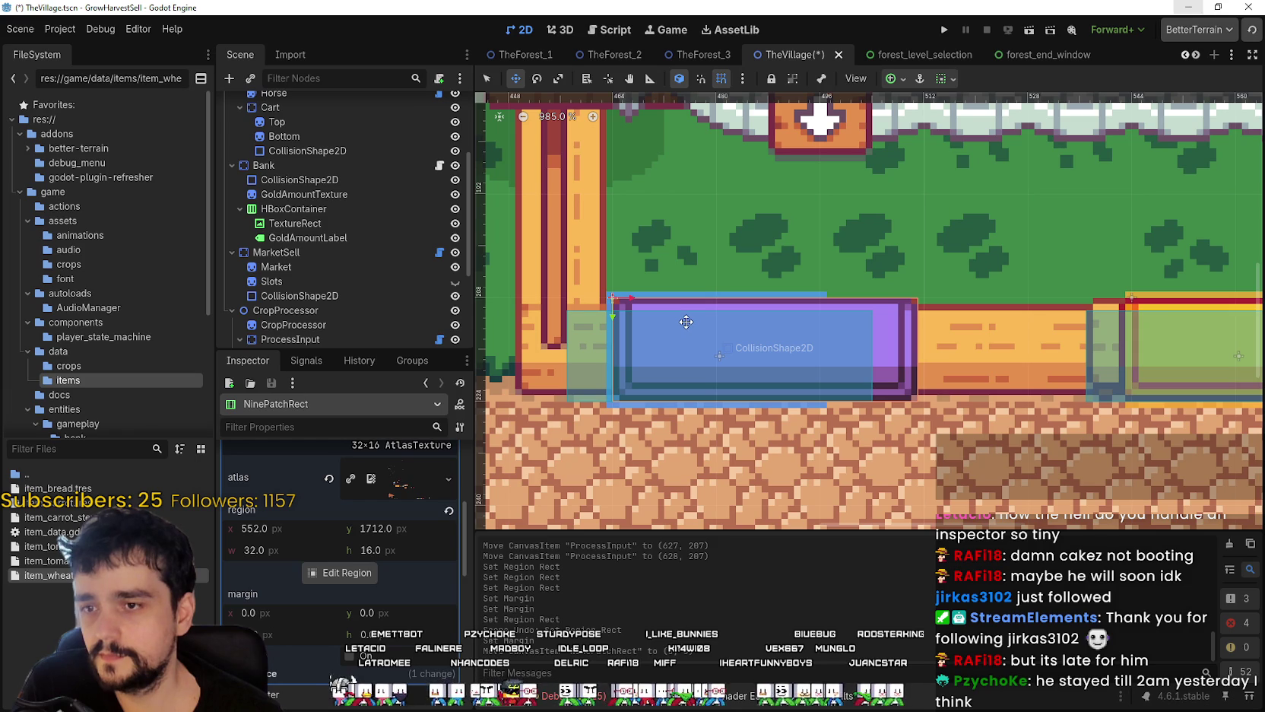
{"action": "scroll", "coordinate": [686, 321], "scroll_direction": "up", "scroll_amount": 1}
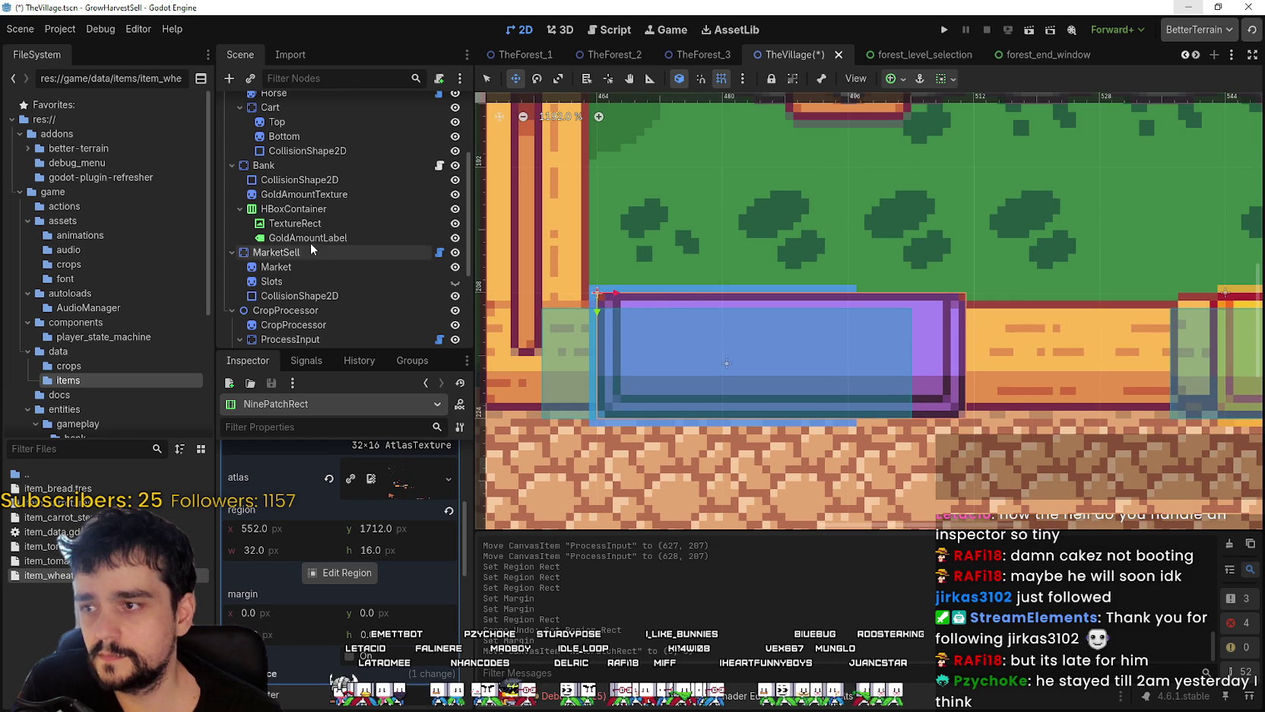
{"action": "scroll", "coordinate": [310, 247], "scroll_direction": "down", "scroll_amount": 4}
{"action": "scroll", "coordinate": [723, 324], "scroll_direction": "up", "scroll_amount": 1}
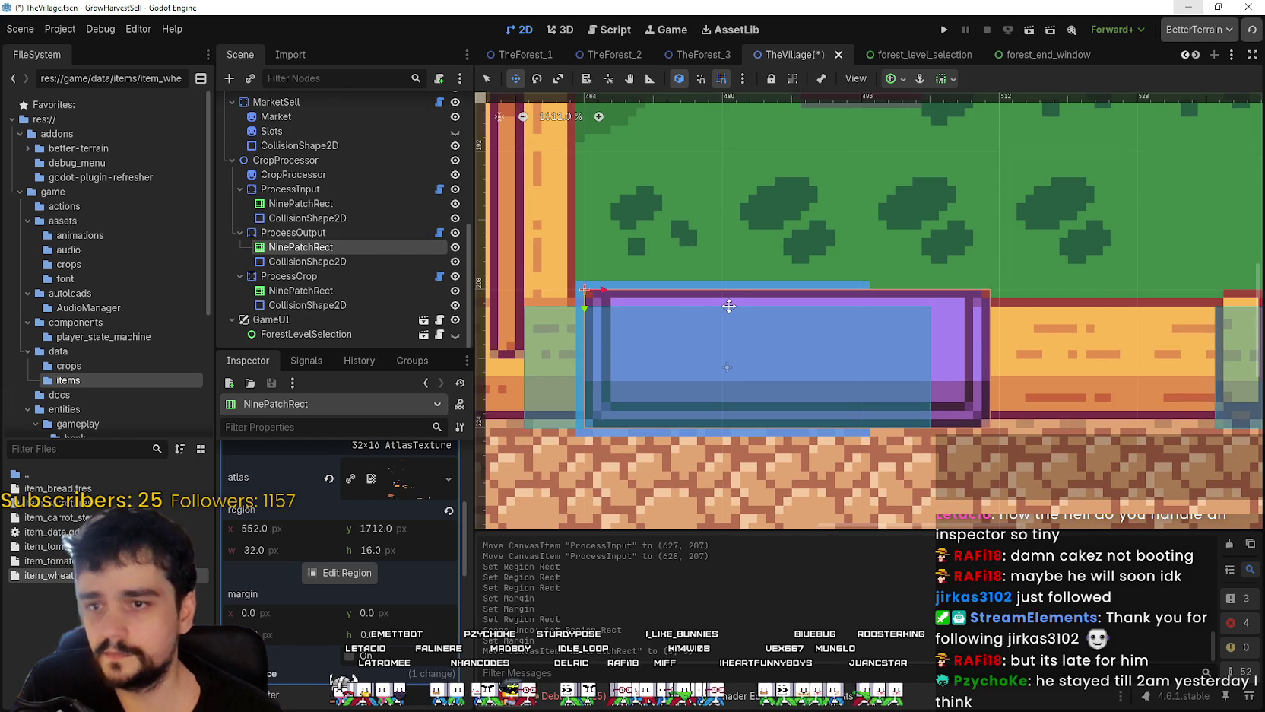
- Fine-tune the slot sprite with left/right nudges, settling at -2, 0
{"action": "key", "text": "Left"}
{"action": "key", "text": "Left"}
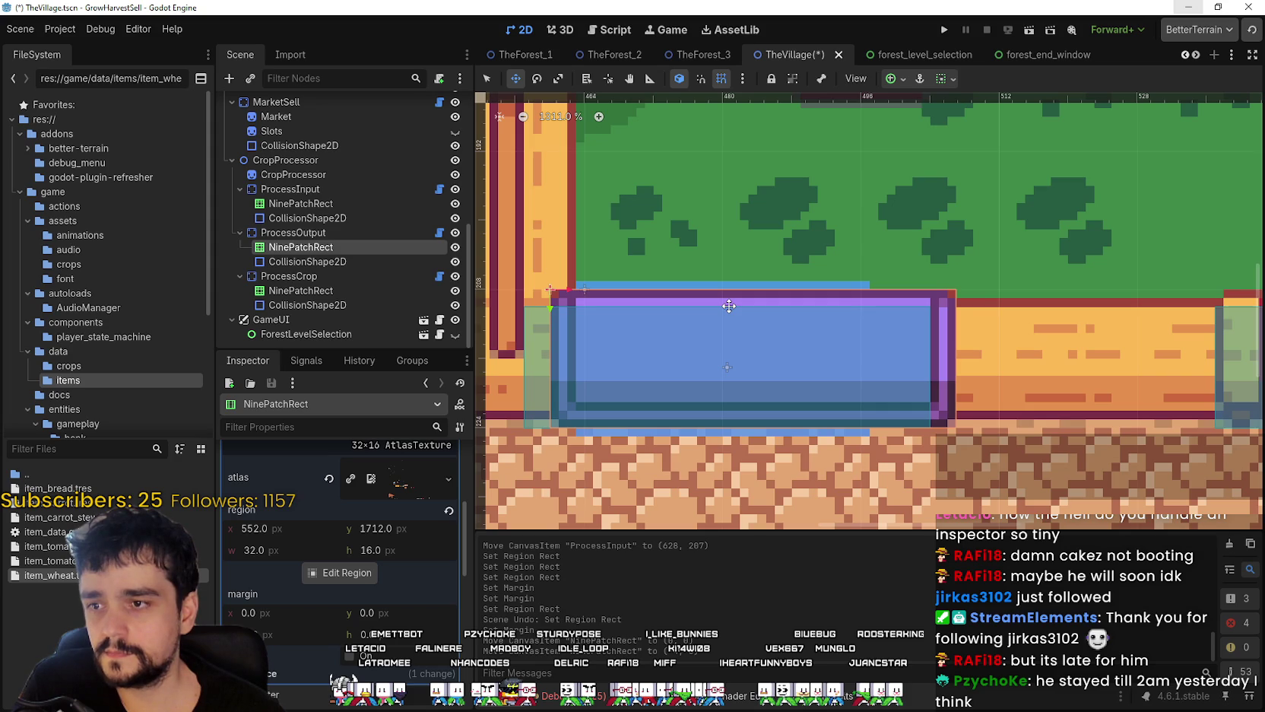
{"action": "key", "text": "Right"}
{"action": "key", "text": "Right"}
{"action": "key", "text": "Right"}
{"action": "key", "text": "Left"}
{"action": "key", "text": "Right"}
{"action": "key", "text": "Right"}
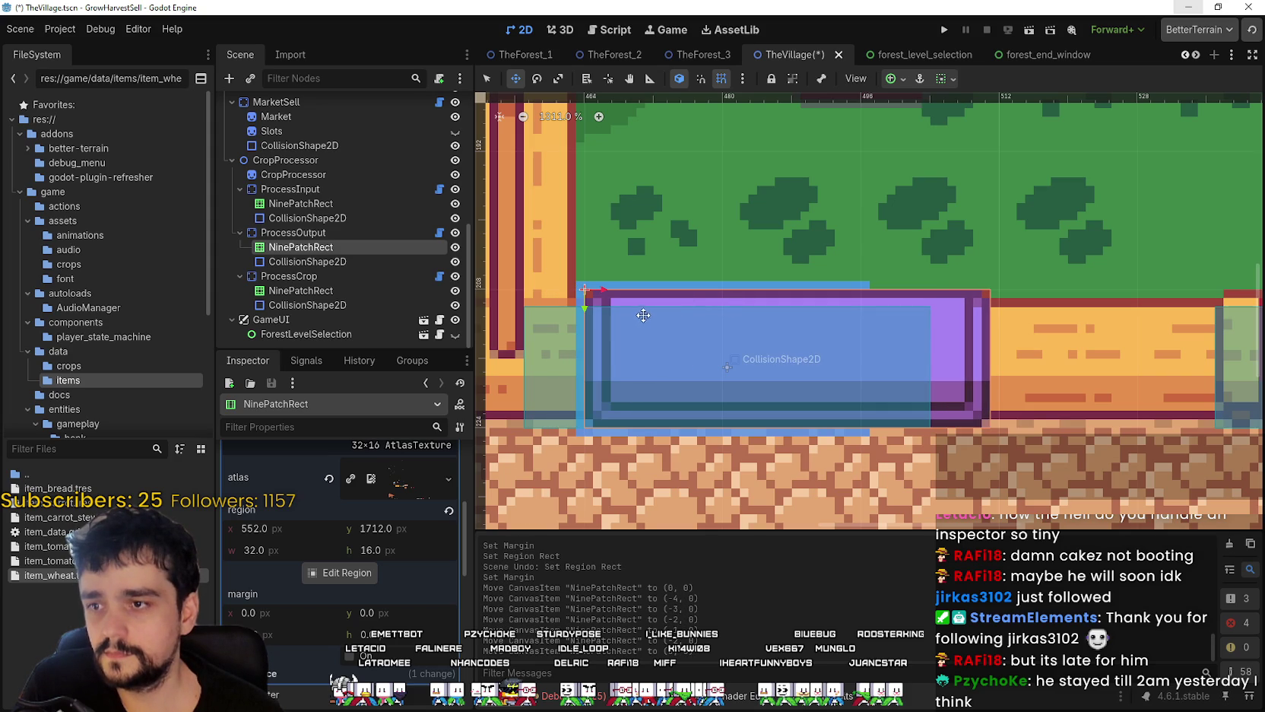
{"action": "scroll", "coordinate": [399, 608], "scroll_direction": "up", "scroll_amount": 5}
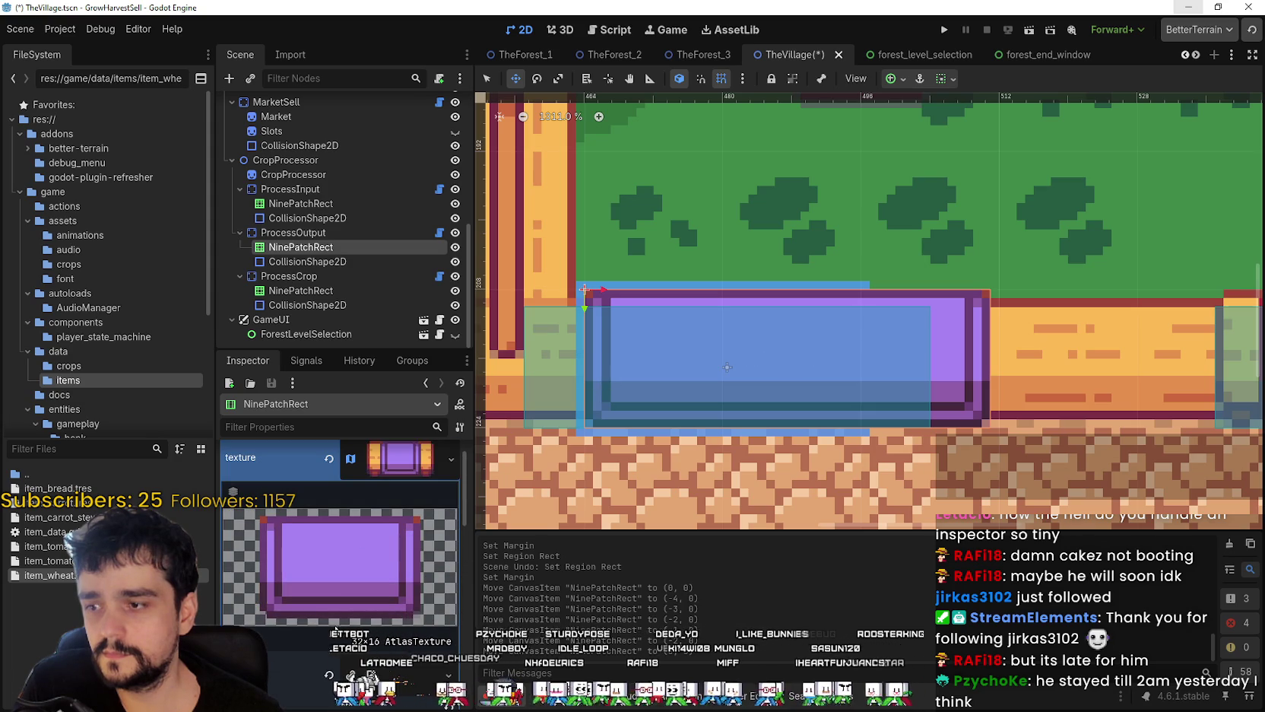
- Reopen the Region Editor on the slot's AtlasTexture
{"action": "left_click", "coordinate": [351, 582]}
{"action": "scroll", "coordinate": [354, 579], "scroll_direction": "down", "scroll_amount": 3}
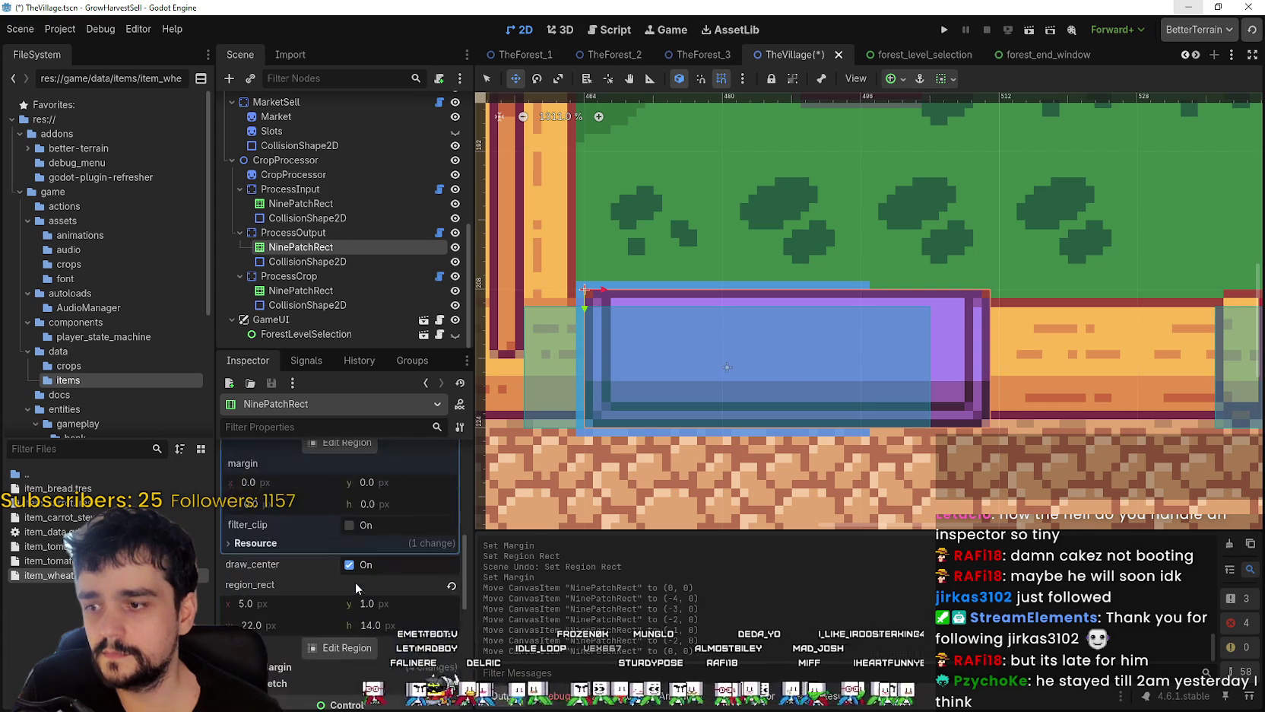
{"action": "left_click", "coordinate": [364, 648]}
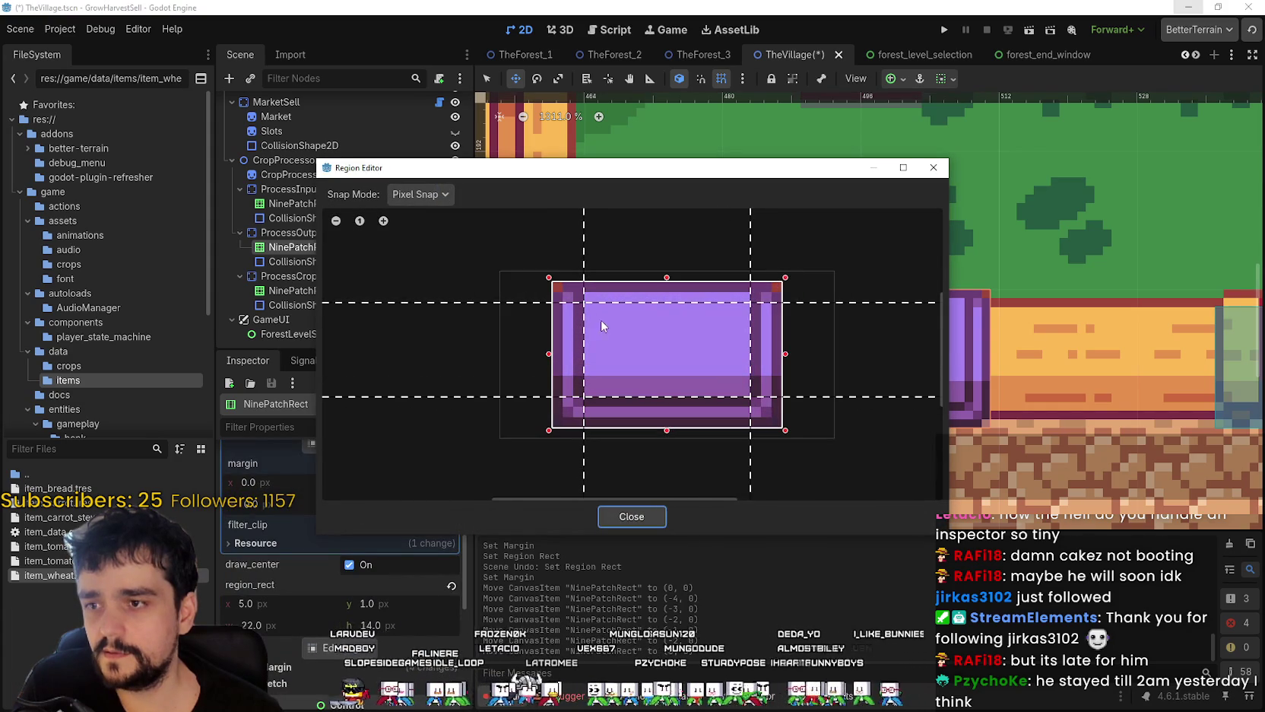
- Widen the slot region to 32 × 14 px from x 0 and pull in the right margin
{"action": "left_click_drag", "start_coordinate": [549, 354], "coordinate": [498, 356]}
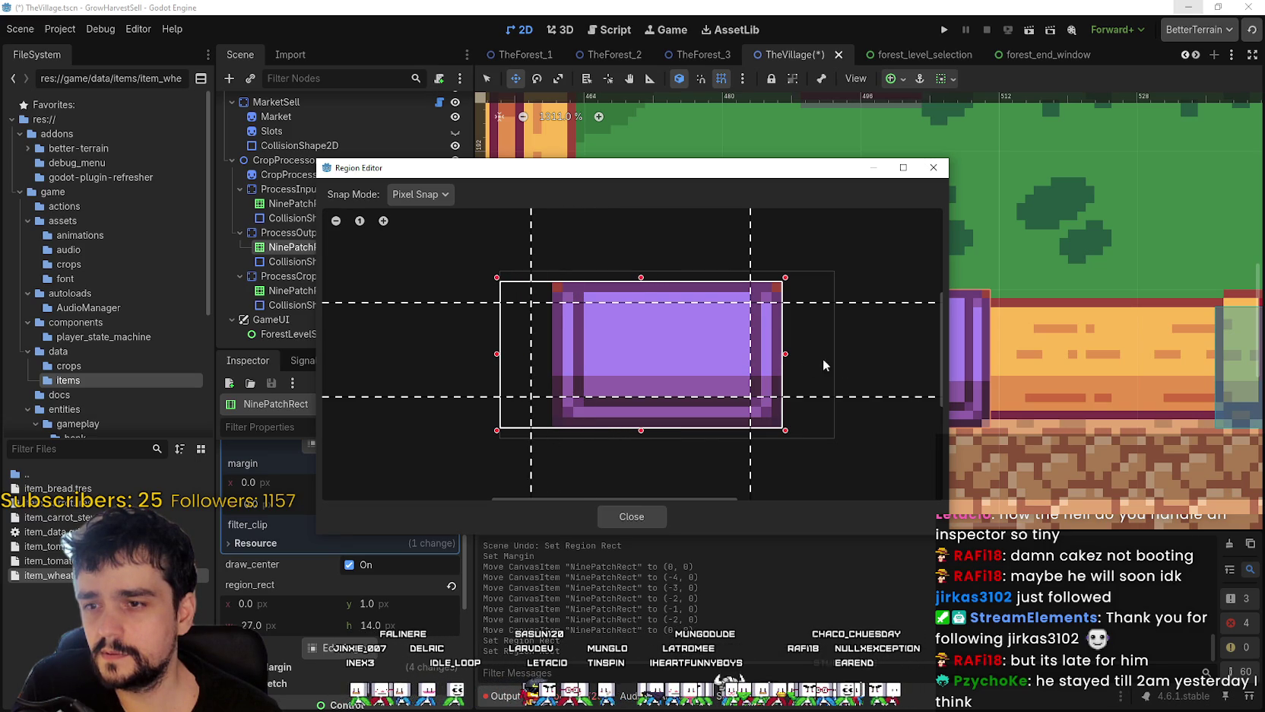
{"action": "left_click_drag", "start_coordinate": [789, 360], "coordinate": [838, 356]}
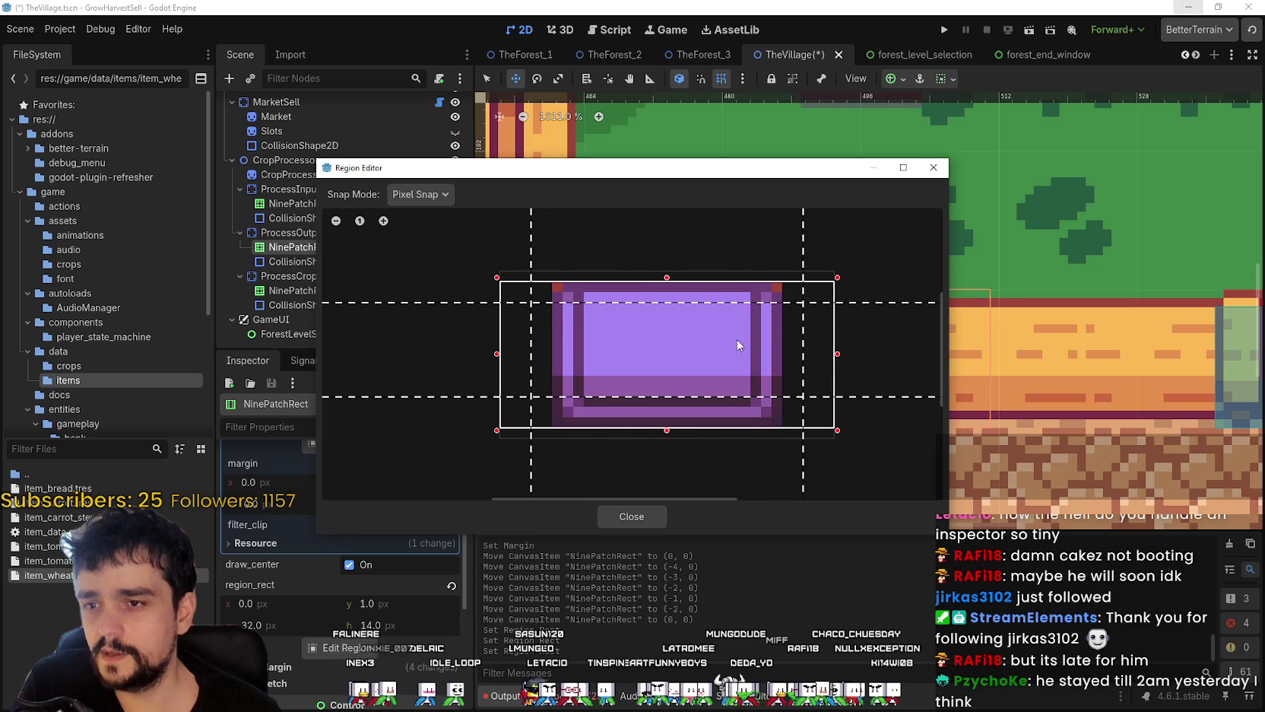
{"action": "left_click_drag", "start_coordinate": [804, 235], "coordinate": [750, 251]}
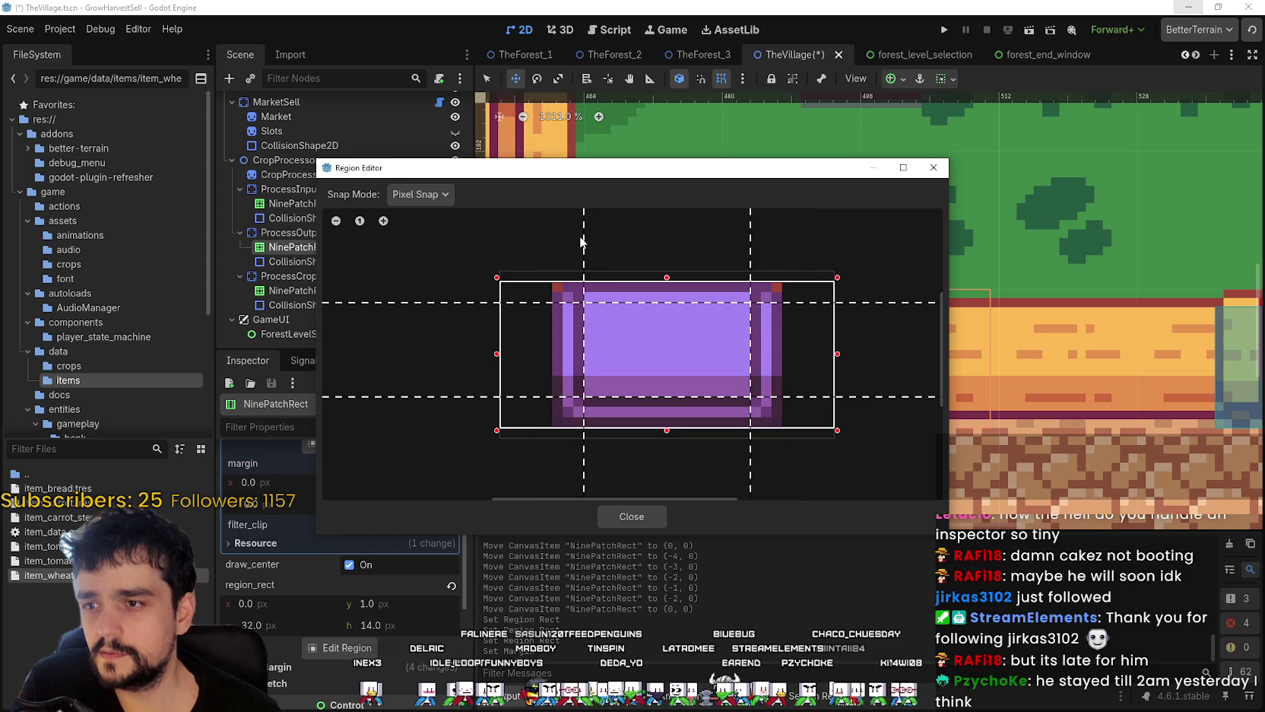
{"action": "left_click", "coordinate": [632, 516]}
{"action": "scroll", "coordinate": [843, 369], "scroll_direction": "up", "scroll_amount": 1}
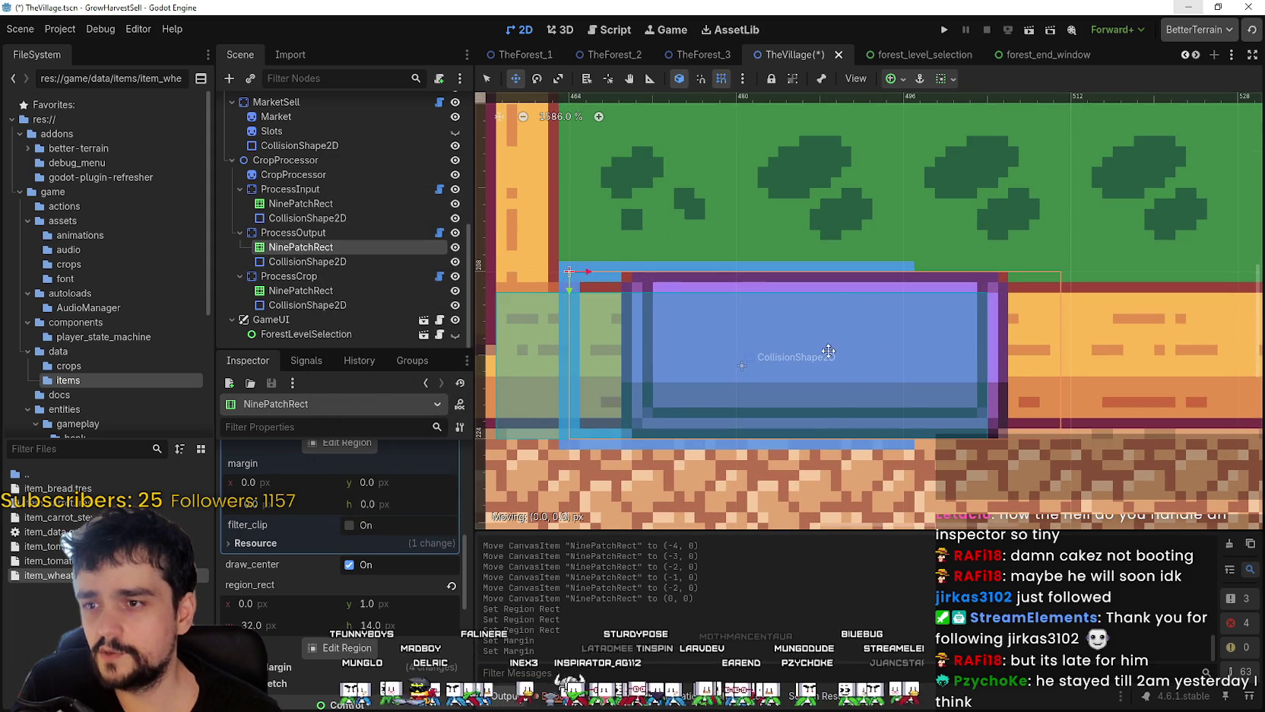
- Slide the ProcessOutput nine-patch 16 px left and nudge it to about -8, 0
{"action": "scroll", "coordinate": [836, 354], "scroll_direction": "down", "scroll_amount": 1}
{"action": "mouse_move", "coordinate": [645, 335]}
{"action": "left_mouse_down"}
{"action": "mouse_move", "coordinate": [722, 335]}
{"action": "mouse_move", "coordinate": [660, 331]}
{"action": "left_mouse_up"}
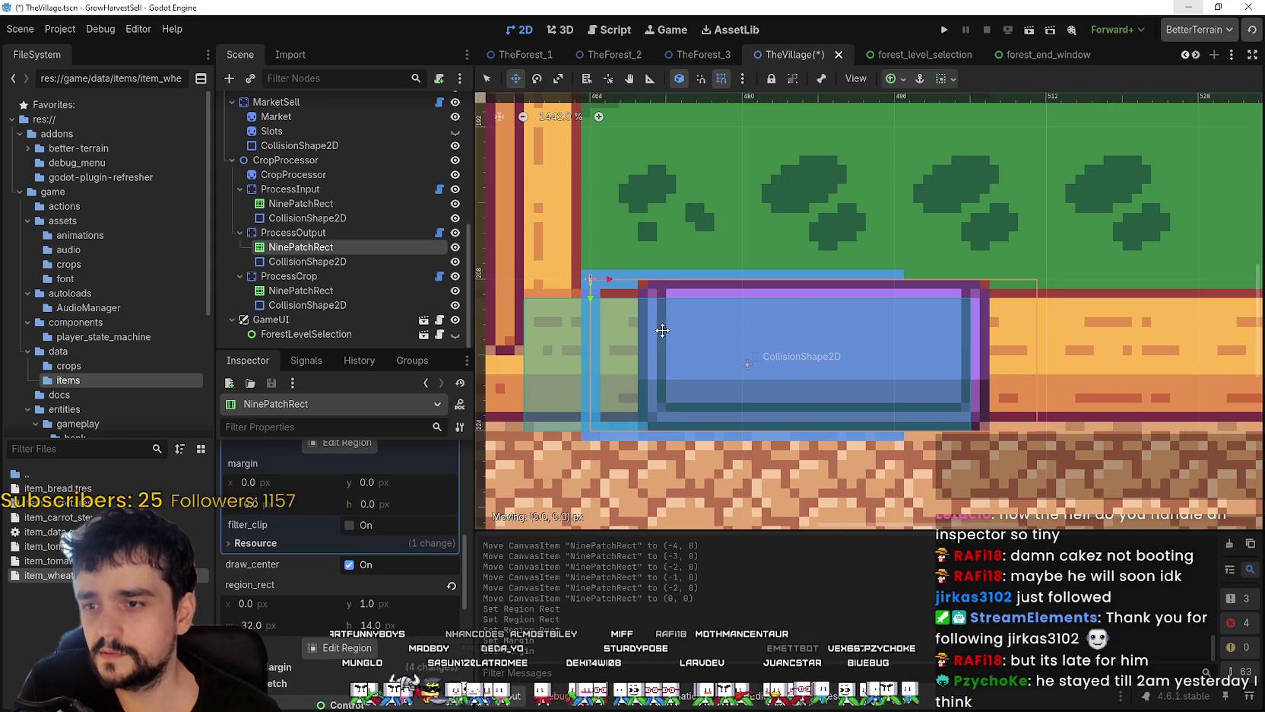
{"action": "scroll", "coordinate": [662, 342], "scroll_direction": "down", "scroll_amount": 3}
{"action": "scroll", "coordinate": [816, 314], "scroll_direction": "up", "scroll_amount": 1}
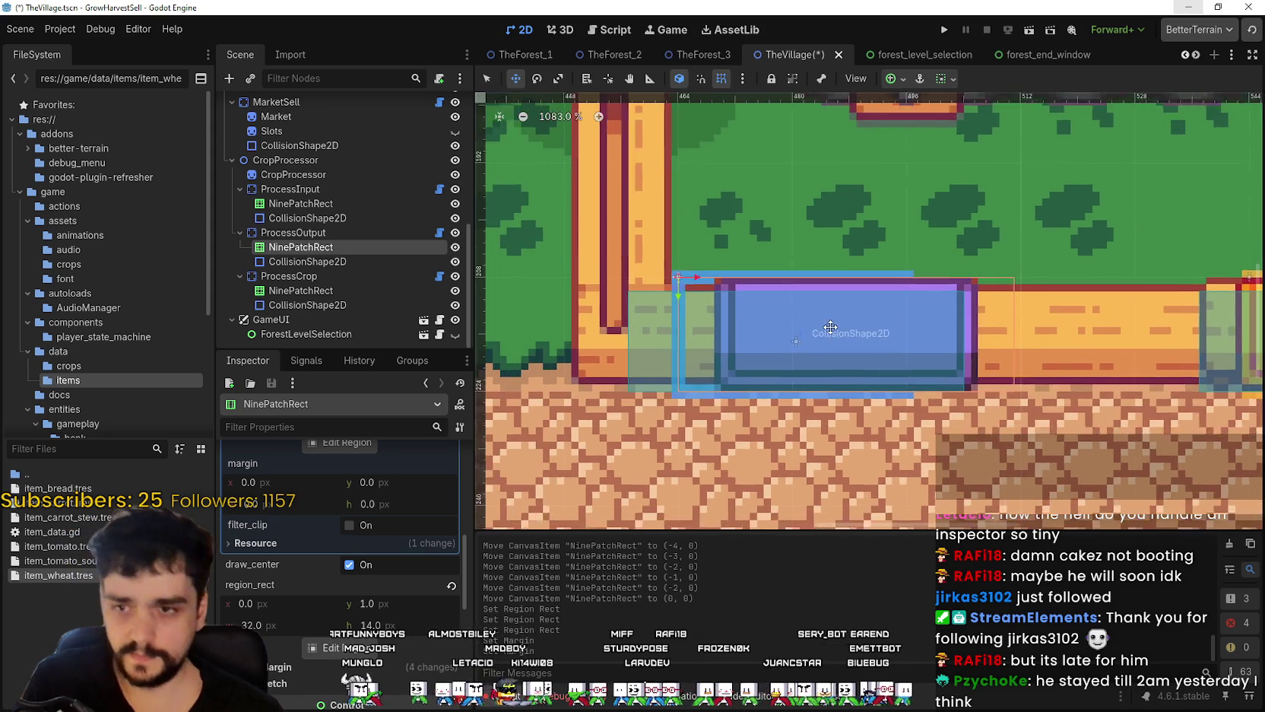
{"action": "scroll", "coordinate": [798, 301], "scroll_direction": "up", "scroll_amount": 1}
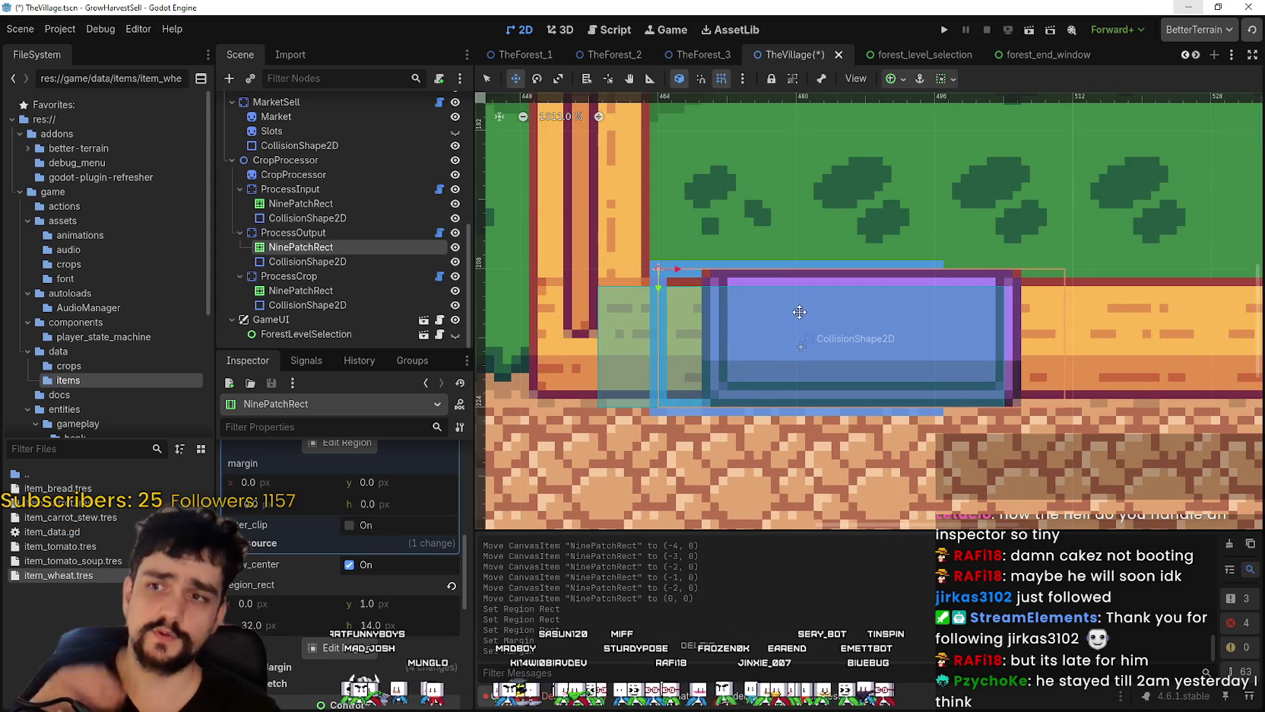
{"action": "mouse_move", "coordinate": [806, 321]}
{"action": "left_mouse_down"}
{"action": "mouse_move", "coordinate": [713, 338]}
{"action": "mouse_move", "coordinate": [769, 333]}
{"action": "left_mouse_up"}
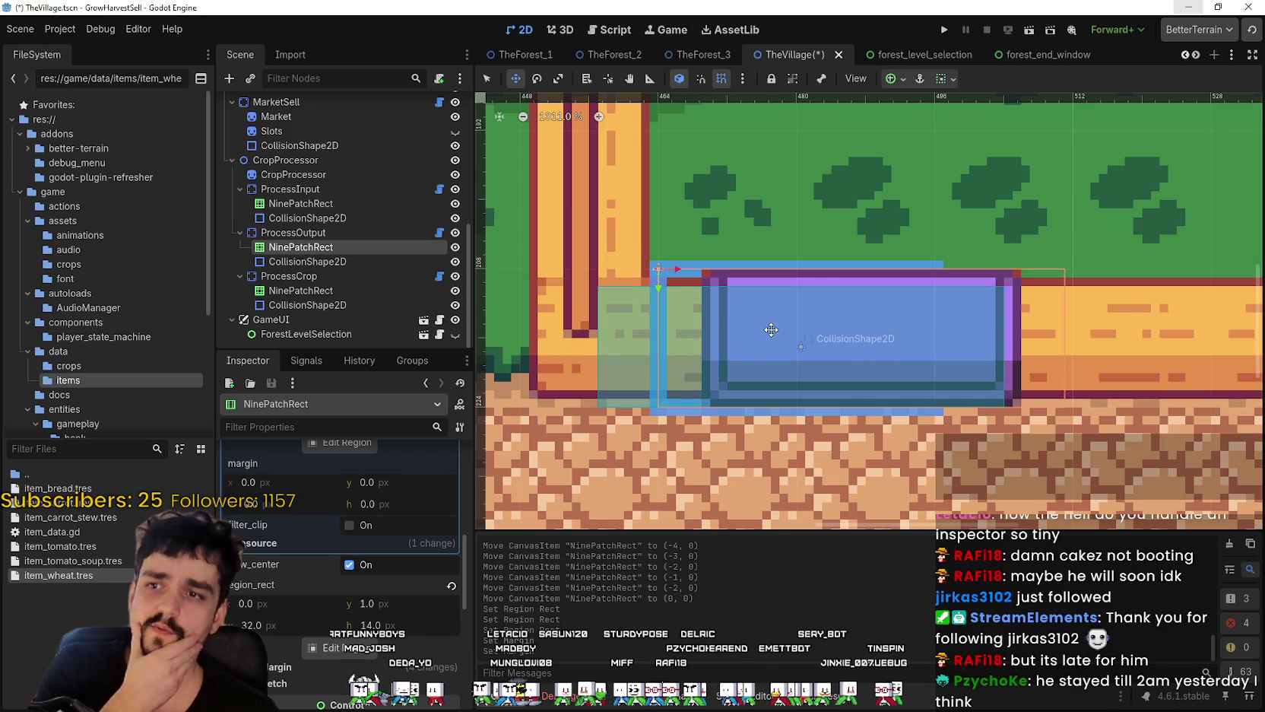
{"action": "key", "text": "Left"}
{"action": "key", "text": "Left"}
{"action": "key", "text": "Left"}
{"action": "key", "text": "Left"}
{"action": "key", "text": "Left"}
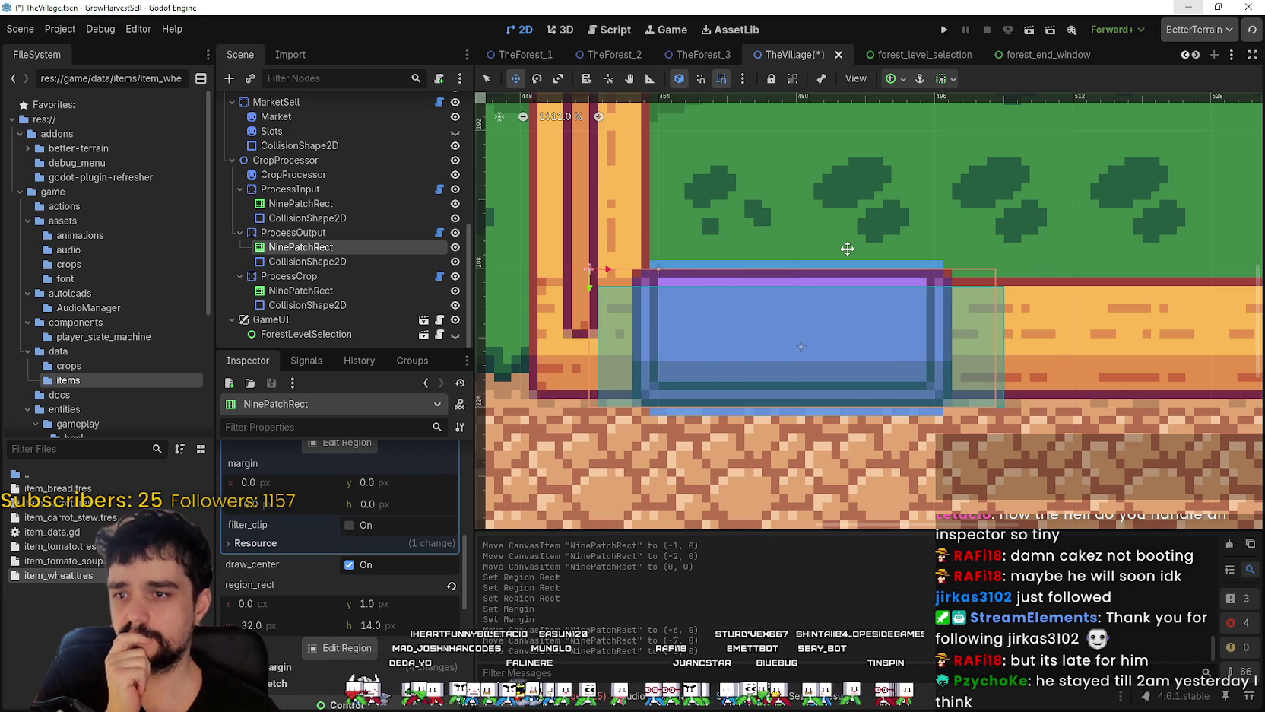
{"action": "key", "text": "Left"}
{"action": "key", "text": "Right"}
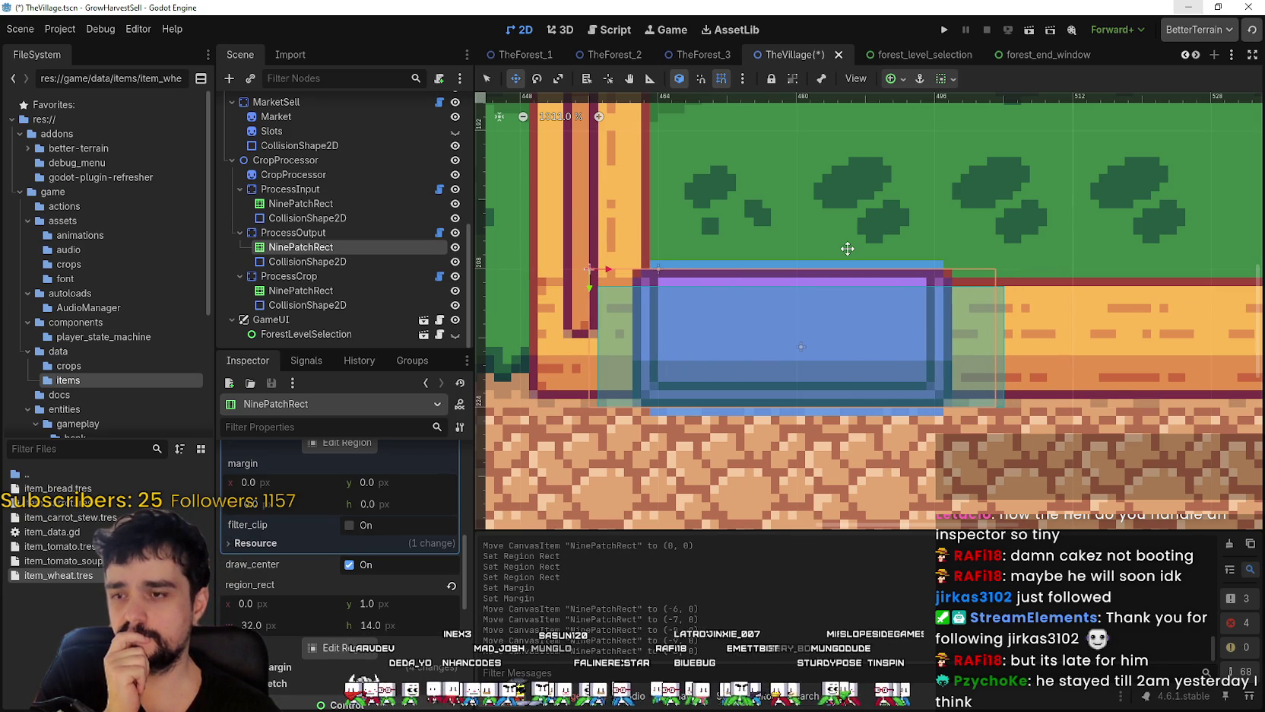
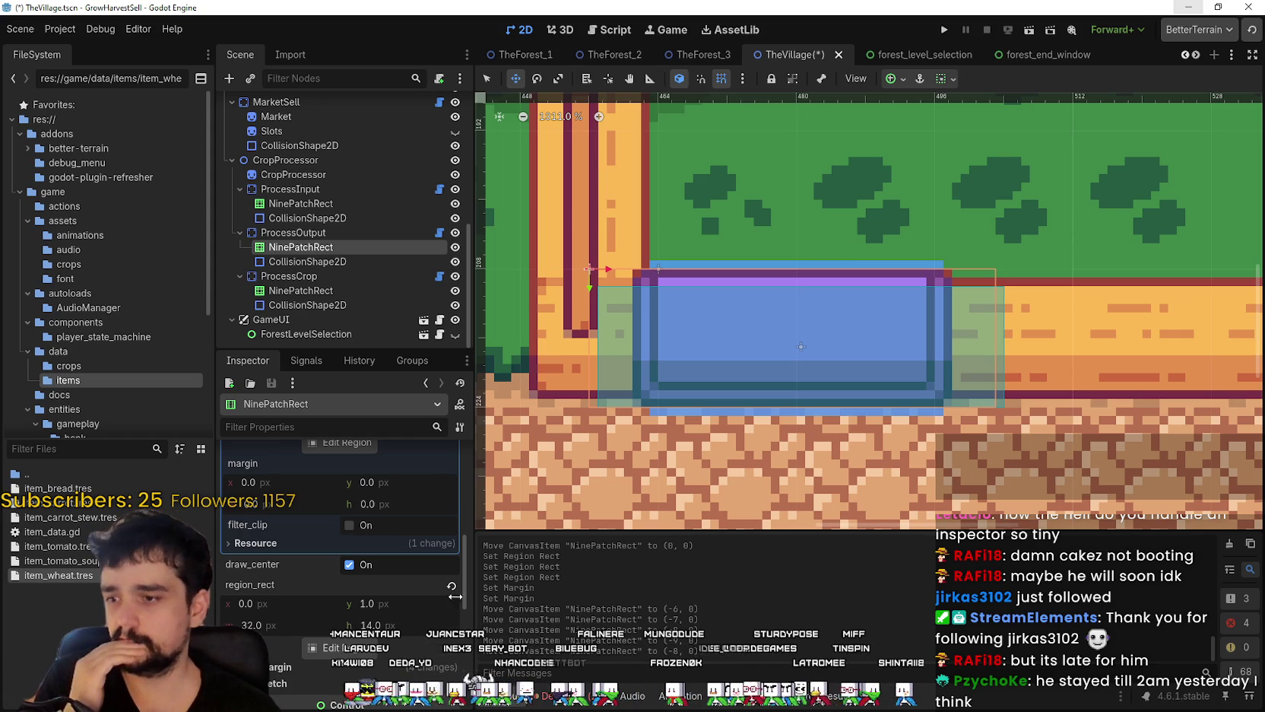
- Crop the purple panel texture to a 22×14 region and pull the right patch margin inward
{"action": "left_click", "coordinate": [346, 648]}
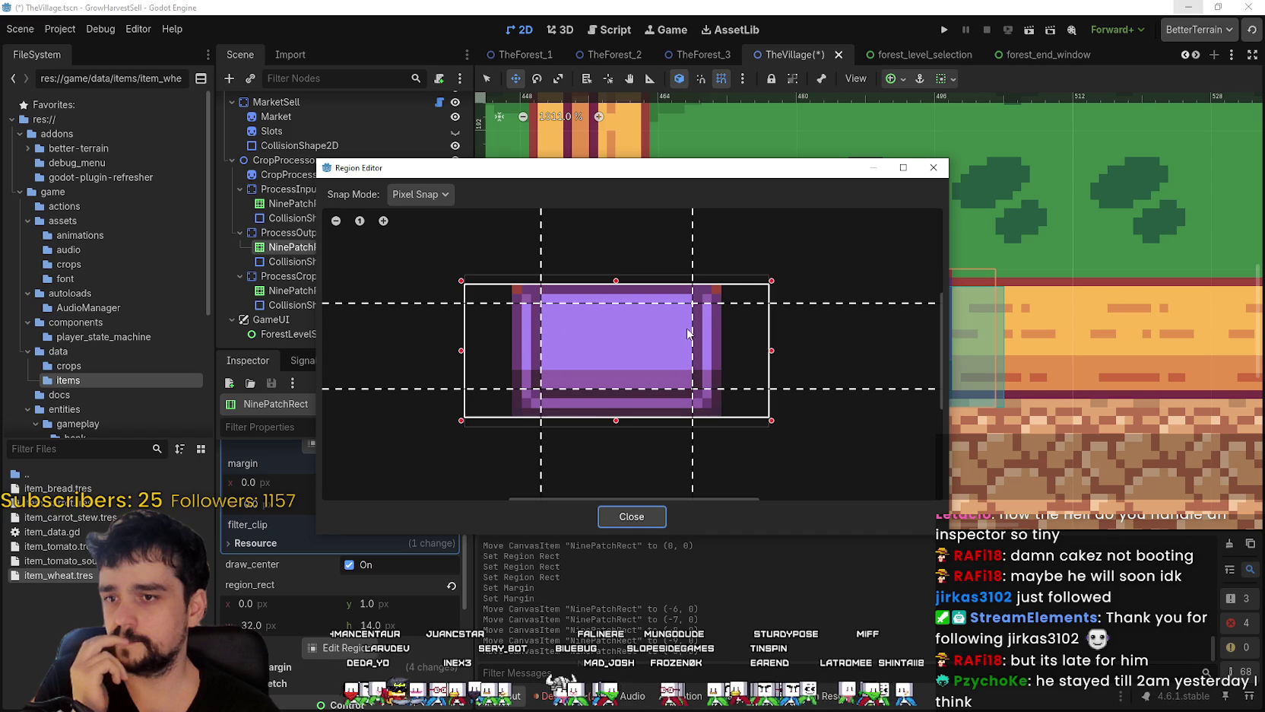
{"action": "left_click_drag", "start_coordinate": [460, 352], "coordinate": [510, 350]}
{"action": "left_click_drag", "start_coordinate": [771, 351], "coordinate": [717, 353]}
{"action": "left_click_drag", "start_coordinate": [646, 250], "coordinate": [693, 245]}
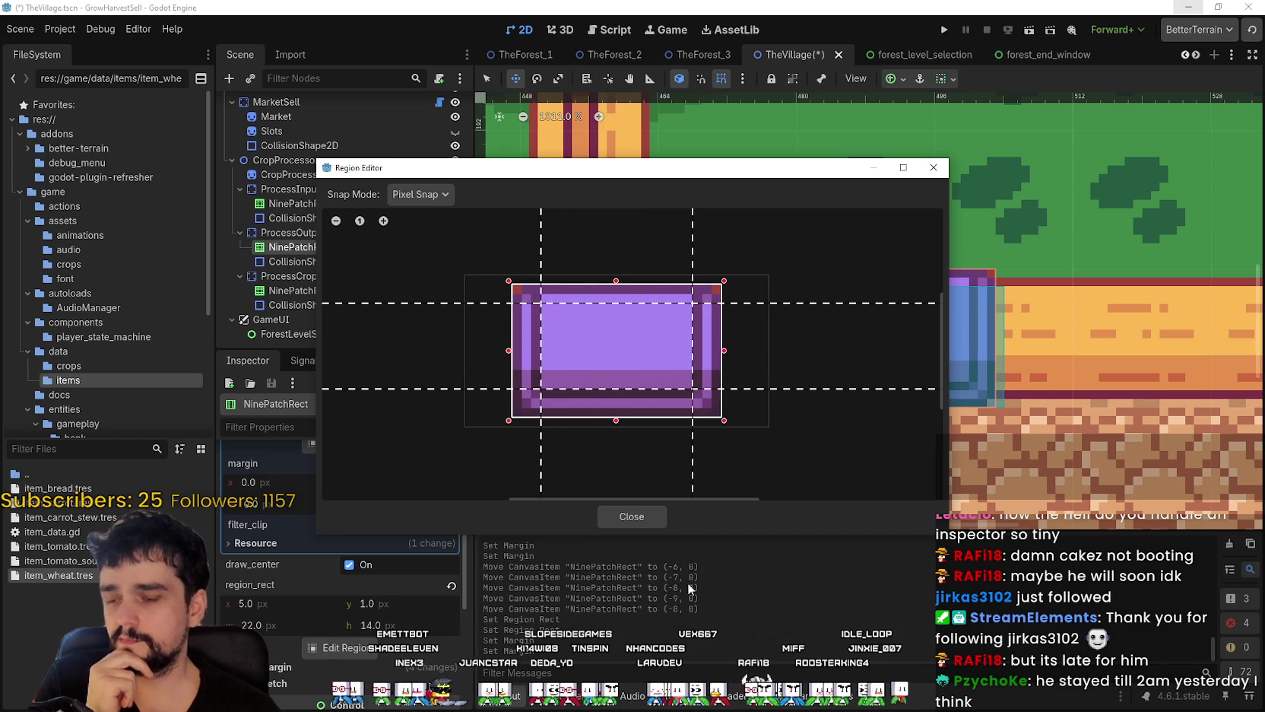
{"action": "left_click", "coordinate": [631, 517]}
- Shift the purple panel right onto the output slot, then nudge it one pixel left
{"action": "scroll", "coordinate": [741, 309], "scroll_direction": "up", "scroll_amount": 1}
{"action": "mouse_move", "coordinate": [741, 309]}
{"action": "left_mouse_down"}
{"action": "mouse_move", "coordinate": [774, 312]}
{"action": "mouse_move", "coordinate": [749, 305]}
{"action": "left_mouse_up"}
{"action": "key", "text": "Left"}
{"action": "key", "text": "Left"}
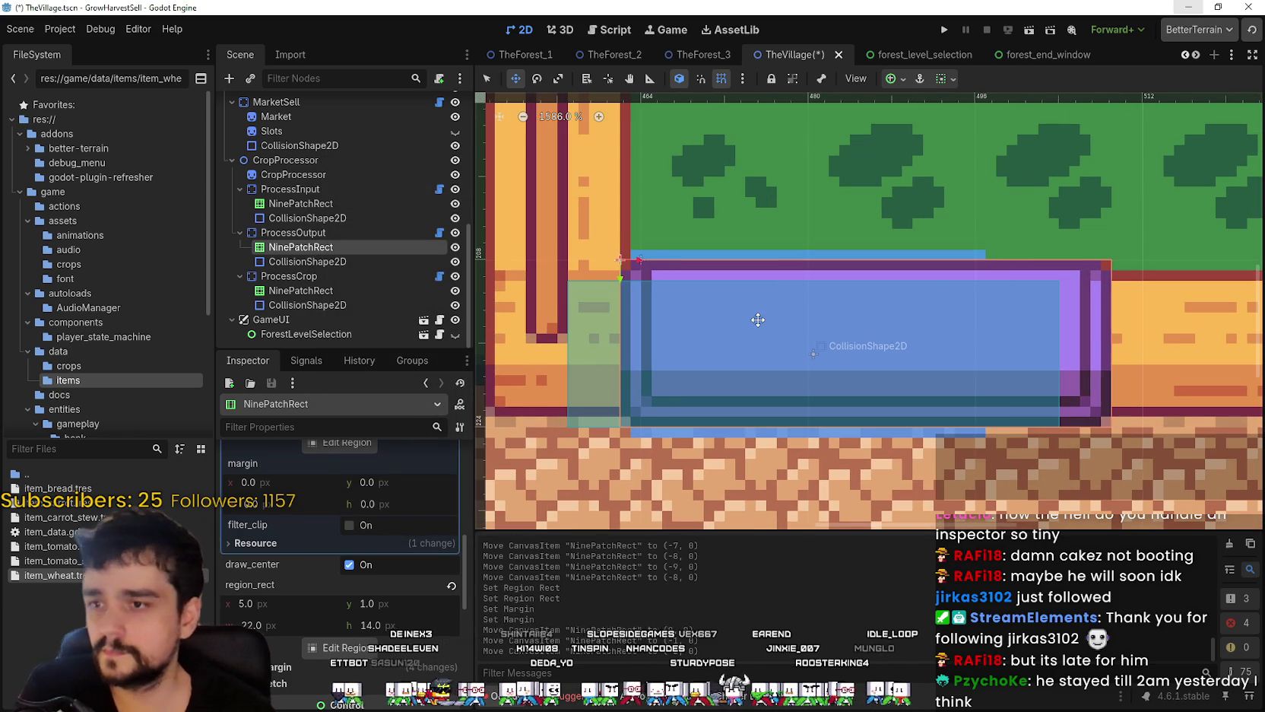
- Nudge the purple panel left and resize it narrower, then slightly wider, to fit the output slot
{"action": "key", "text": "Left"}
{"action": "scroll", "coordinate": [758, 319], "scroll_direction": "down", "scroll_amount": 5}
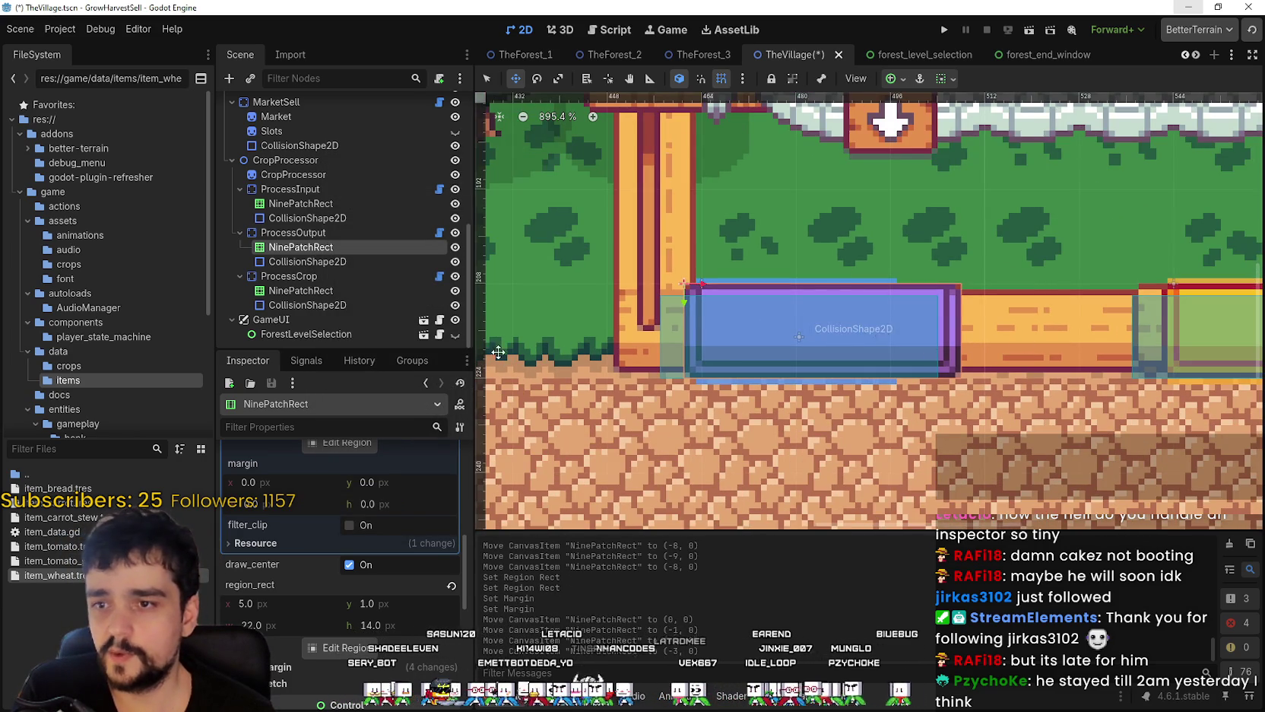
{"action": "scroll", "coordinate": [403, 577], "scroll_direction": "up", "scroll_amount": 5}
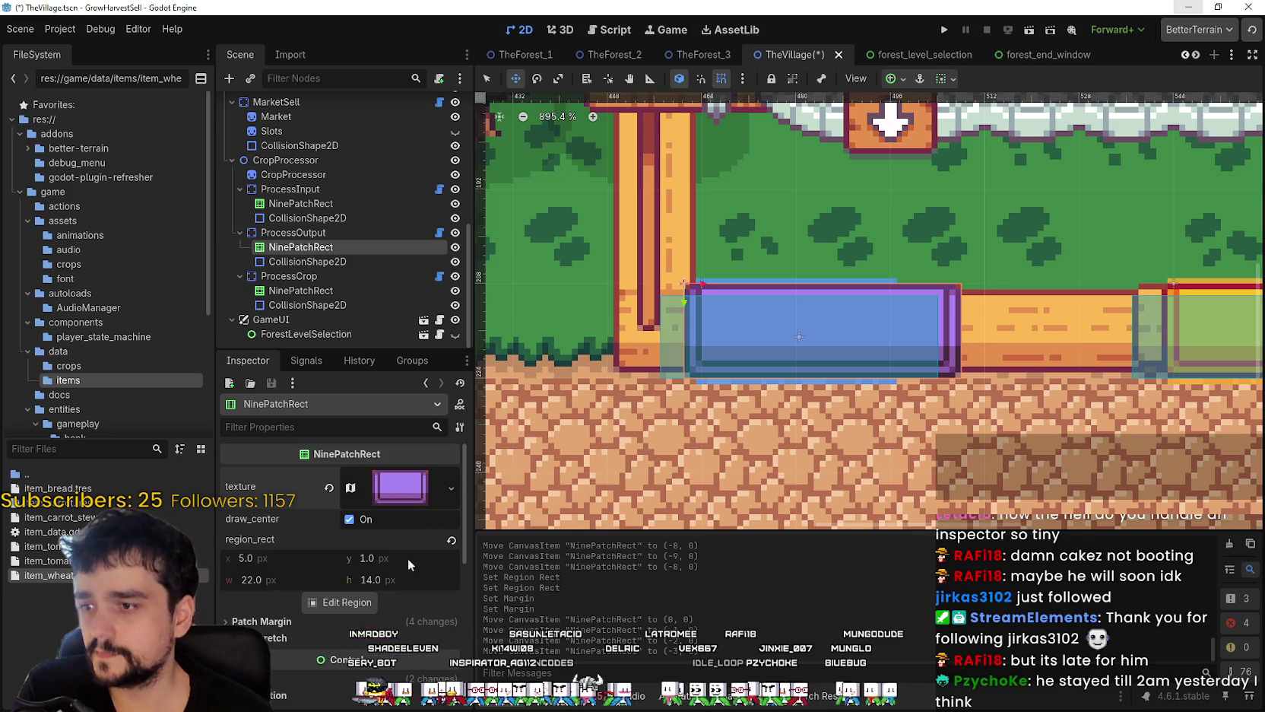
{"action": "left_click", "coordinate": [491, 79]}
{"action": "scroll", "coordinate": [874, 283], "scroll_direction": "up", "scroll_amount": 2}
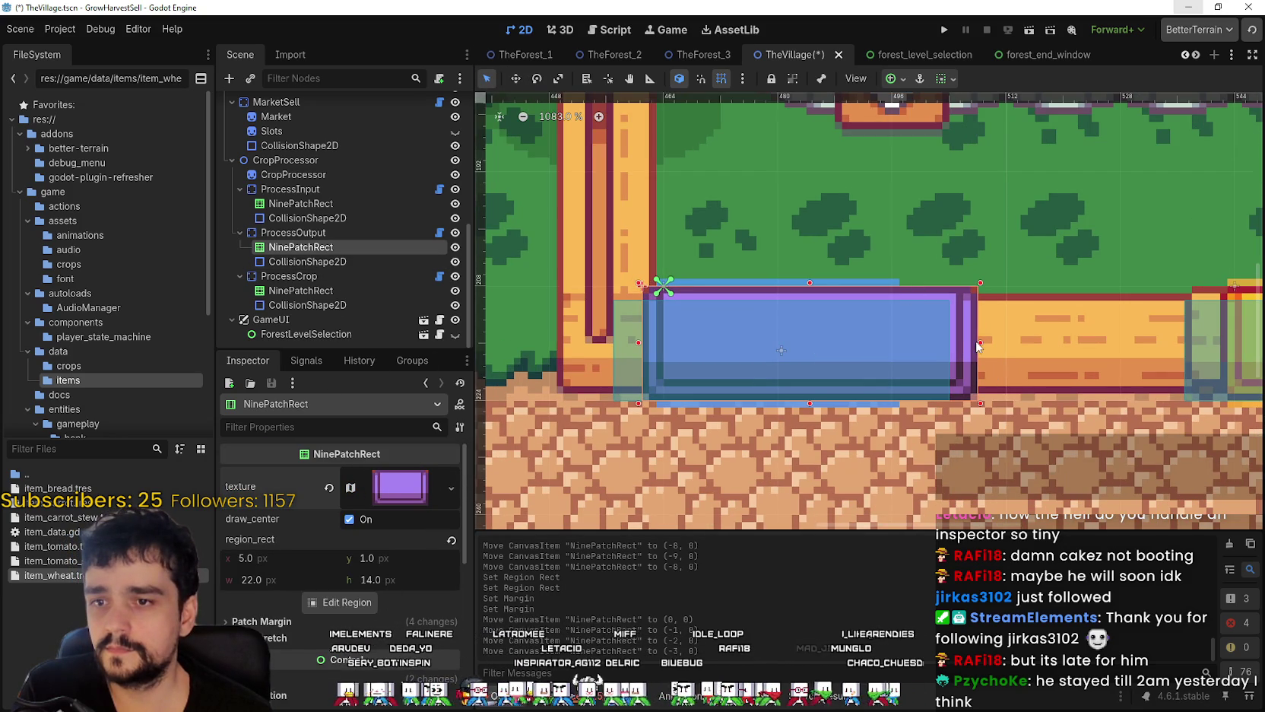
{"action": "left_click_drag", "start_coordinate": [981, 347], "coordinate": [899, 346]}
{"action": "scroll", "coordinate": [840, 240], "scroll_direction": "up", "scroll_amount": 2}
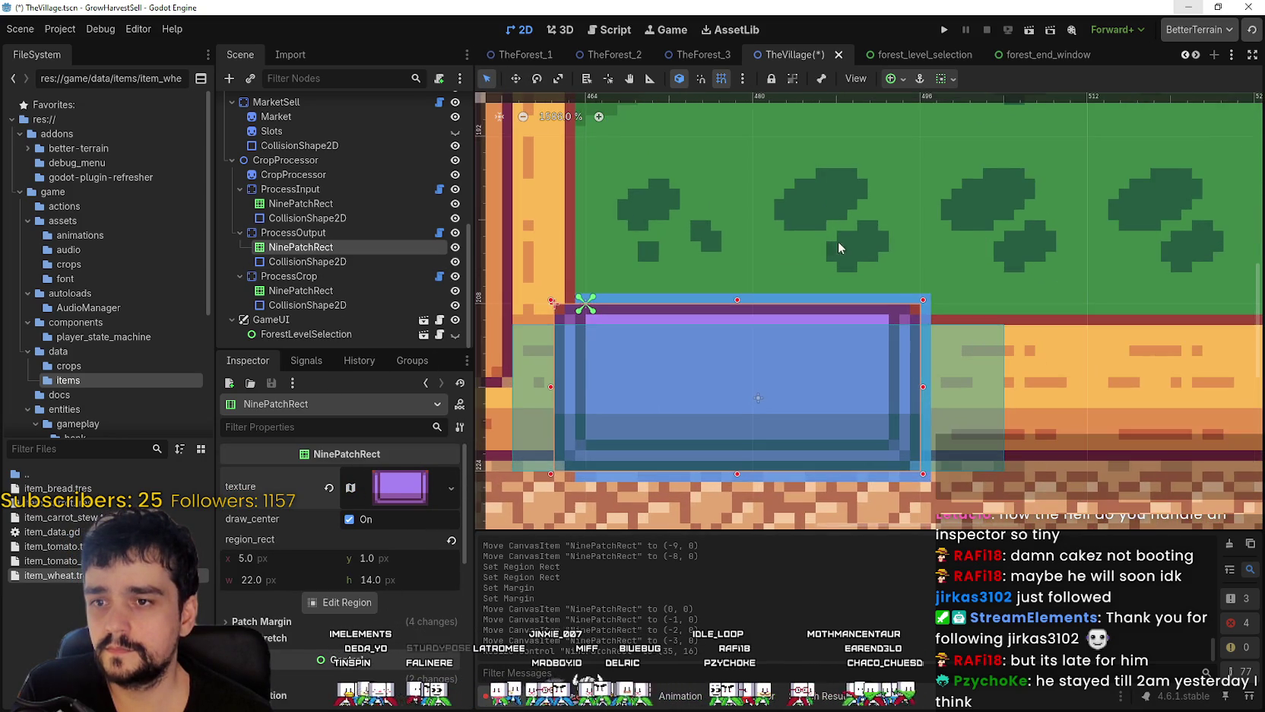
{"action": "left_click_drag", "start_coordinate": [847, 237], "coordinate": [866, 221]}
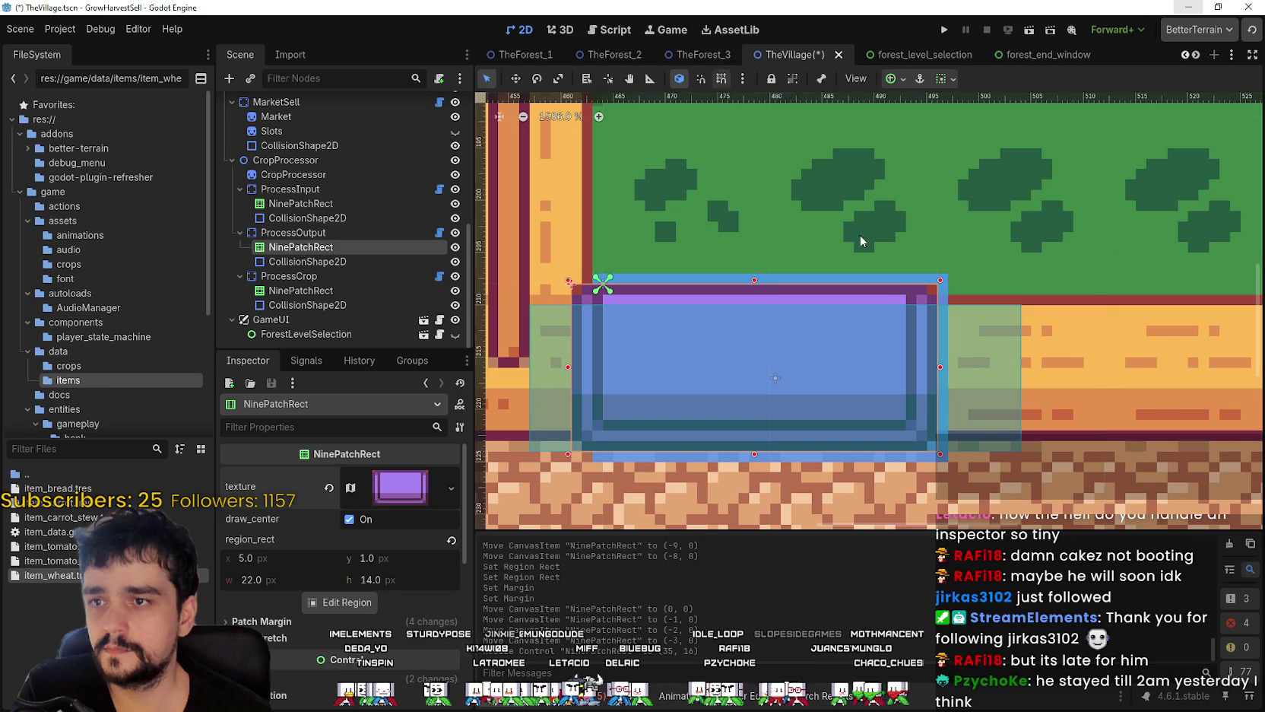
{"action": "scroll", "coordinate": [942, 370], "scroll_direction": "up", "scroll_amount": 1}
{"action": "left_click_drag", "start_coordinate": [941, 365], "coordinate": [990, 365]}
- Save TheVillage scene and select the output slot's collision shape
{"action": "scroll", "coordinate": [876, 320], "scroll_direction": "down", "scroll_amount": 4}
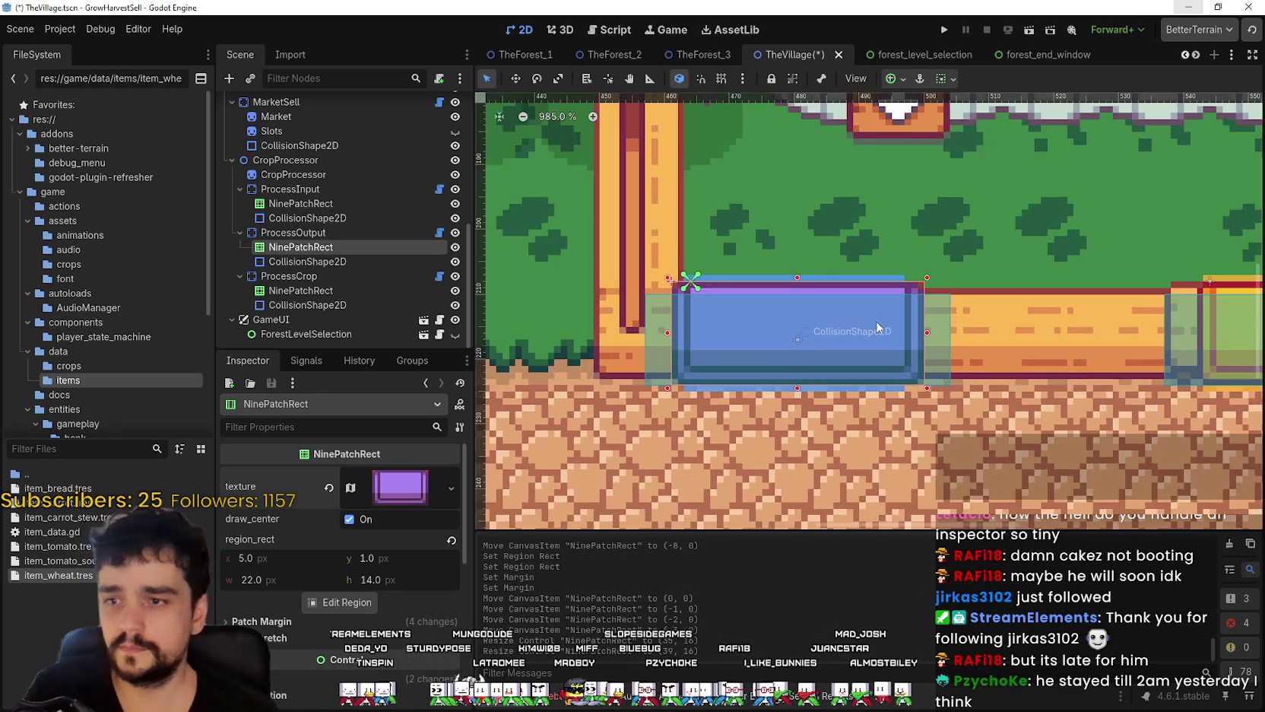
{"action": "key", "text": "ctrl+s"}
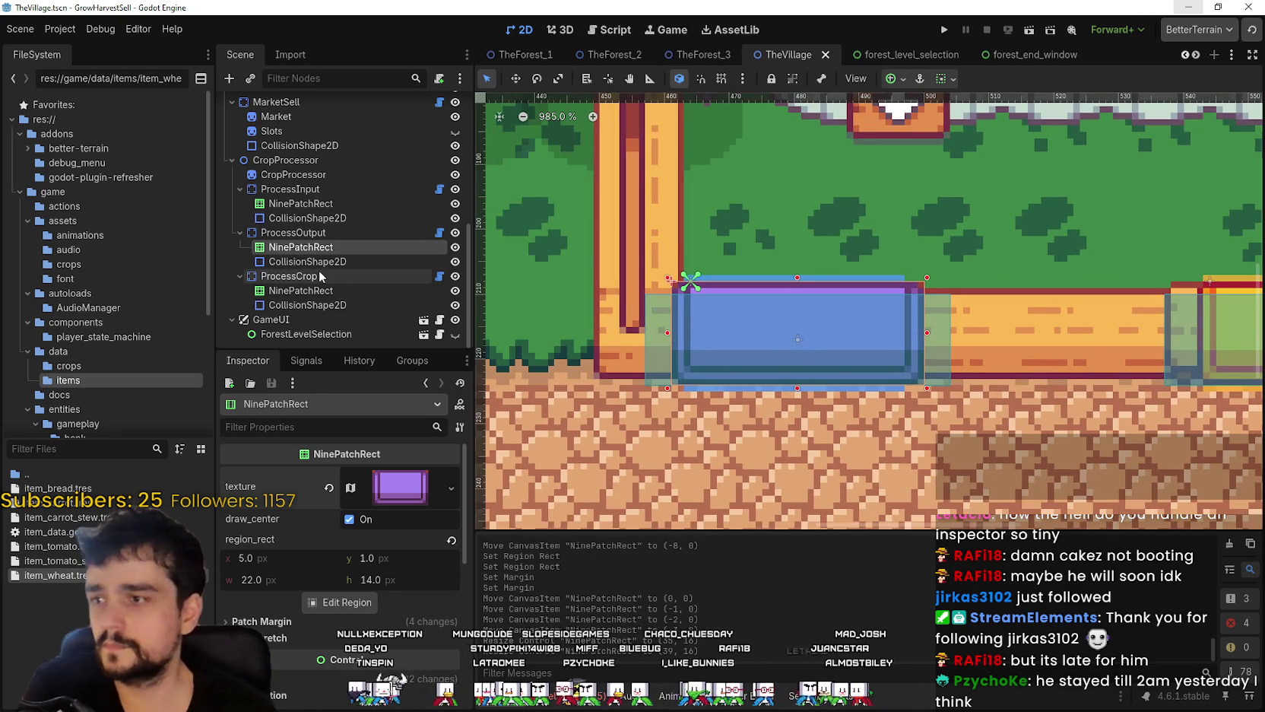
{"action": "left_click", "coordinate": [320, 261]}
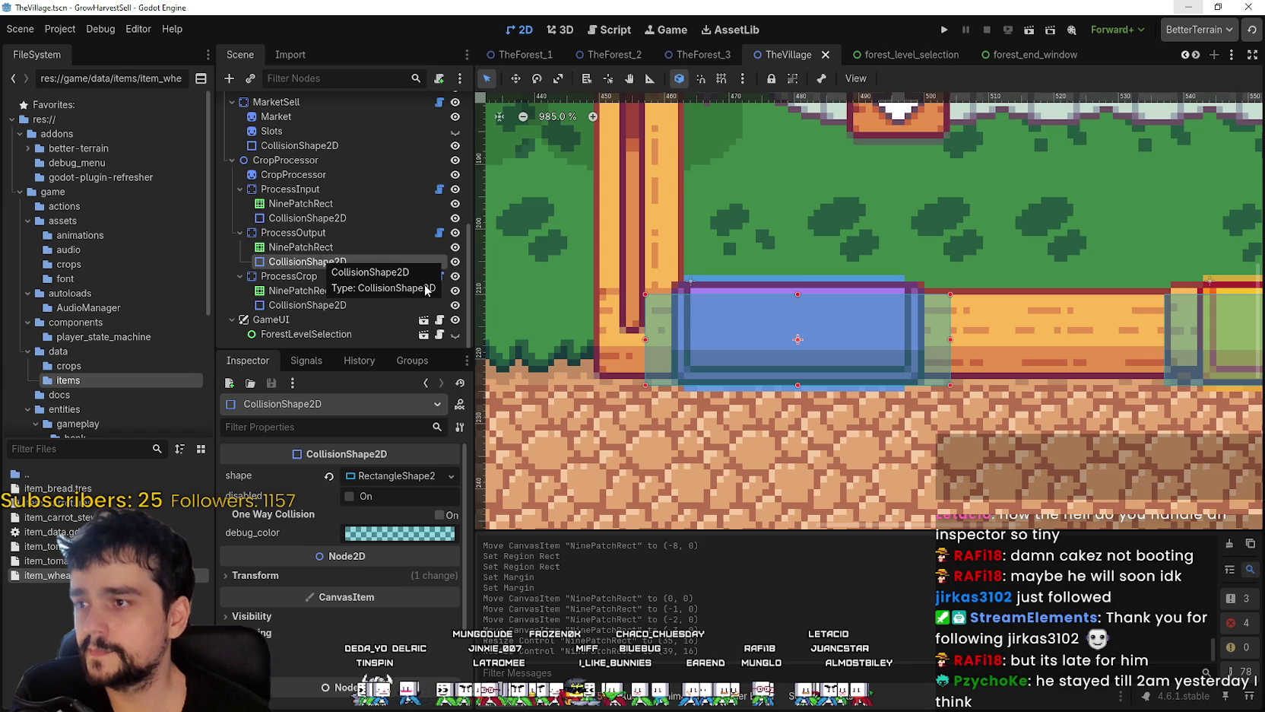
- Widen the output slot's collision shape to the right and turn on grid snapping
{"action": "scroll", "coordinate": [973, 343], "scroll_direction": "down", "scroll_amount": 1}
{"action": "left_click_drag", "start_coordinate": [972, 343], "coordinate": [803, 343]}
{"action": "scroll", "coordinate": [802, 344], "scroll_direction": "down", "scroll_amount": 1}
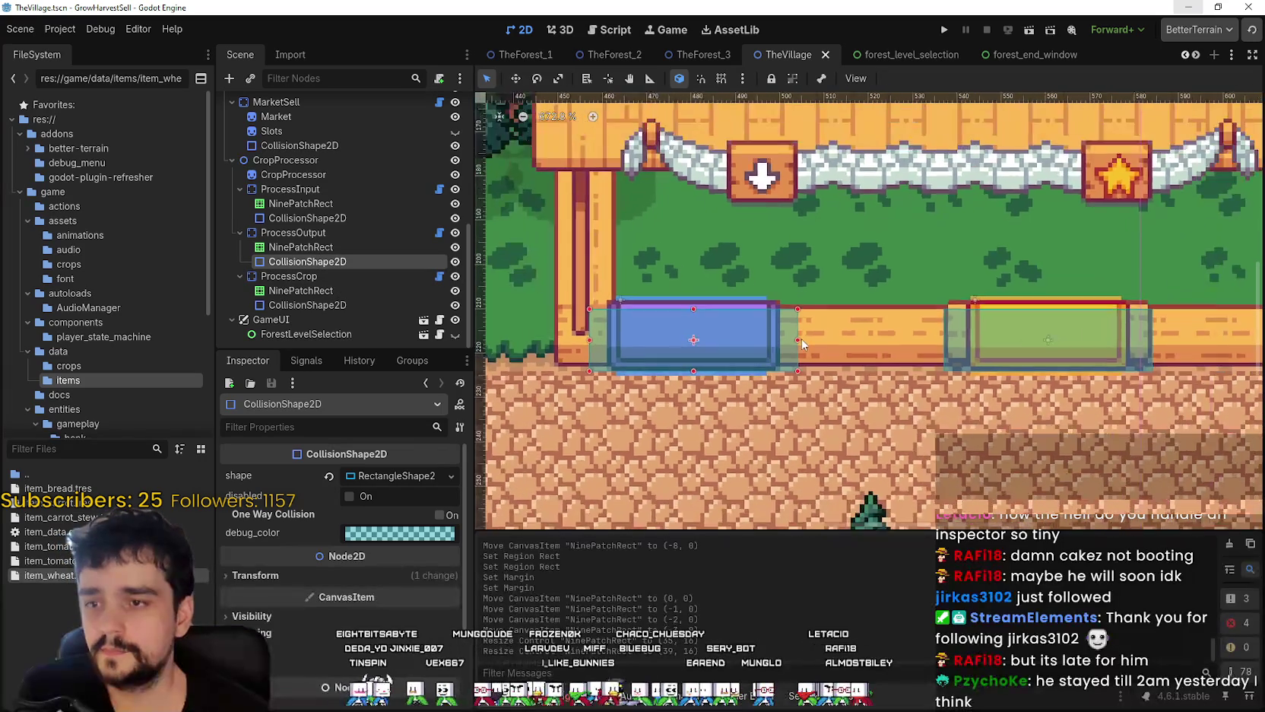
{"action": "scroll", "coordinate": [596, 344], "scroll_direction": "up", "scroll_amount": 1}
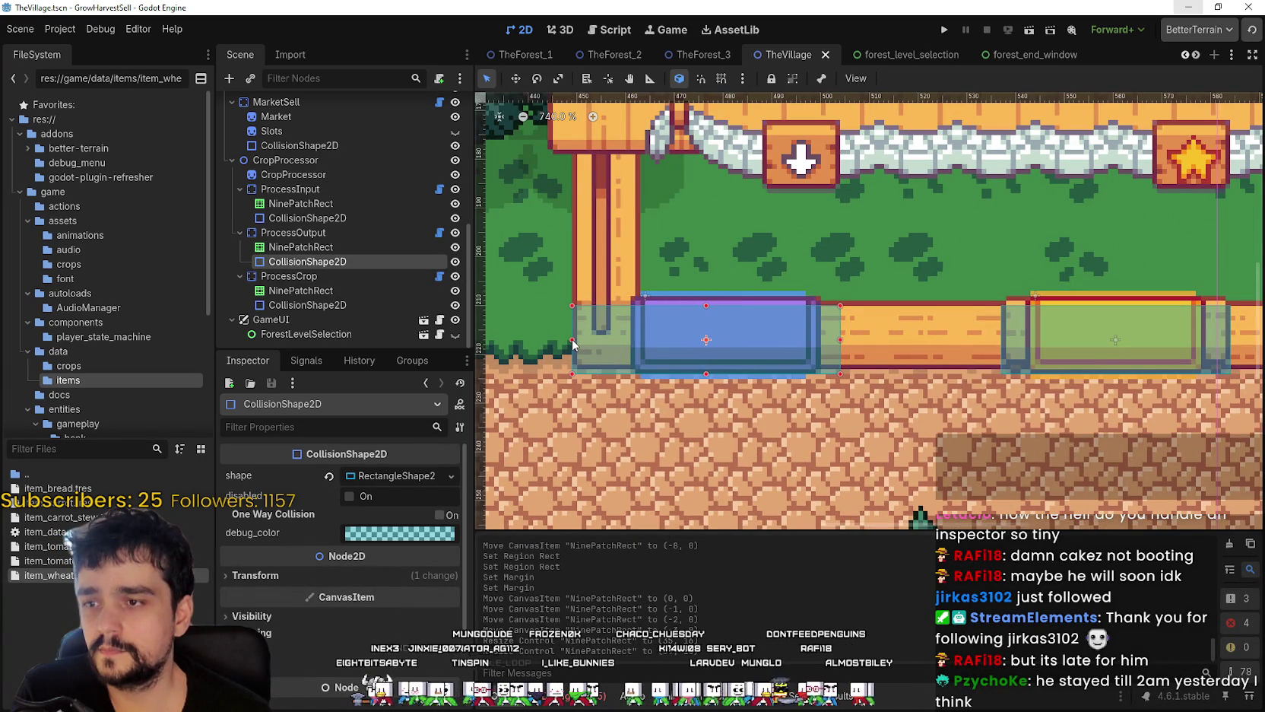
{"action": "scroll", "coordinate": [839, 342], "scroll_direction": "up", "scroll_amount": 2}
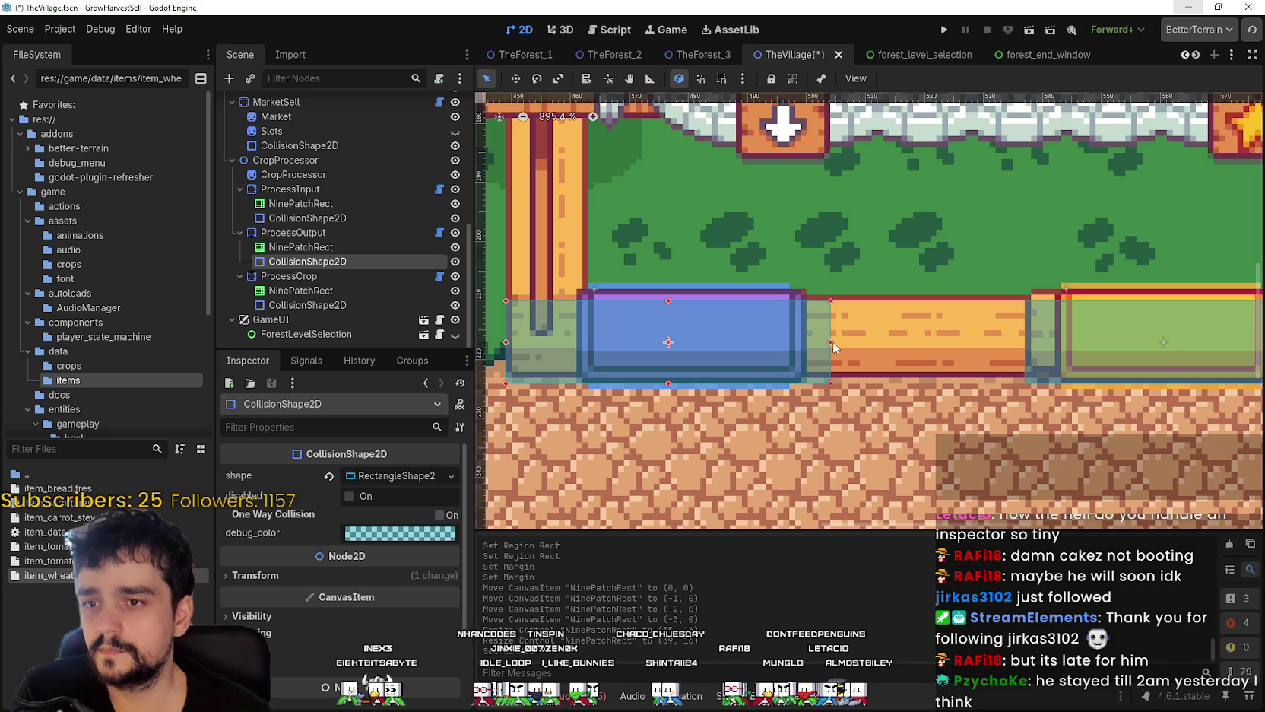
{"action": "left_click_drag", "start_coordinate": [835, 341], "coordinate": [968, 340]}
{"action": "left_click", "coordinate": [719, 82]}
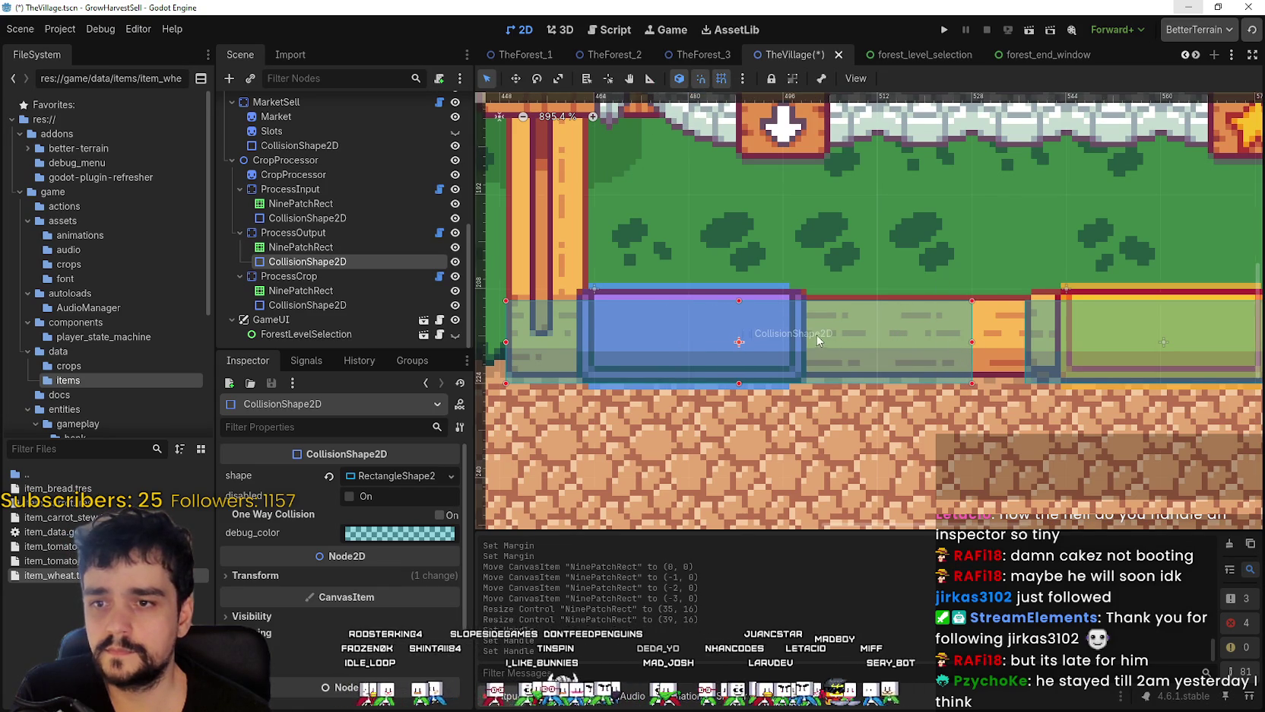
- Check the crop and output collision shapes, then save TheVillage scene
{"action": "scroll", "coordinate": [817, 334], "scroll_direction": "down", "scroll_amount": 2}
{"action": "left_click_drag", "start_coordinate": [963, 336], "coordinate": [791, 341]}
{"action": "left_click", "coordinate": [795, 343]}
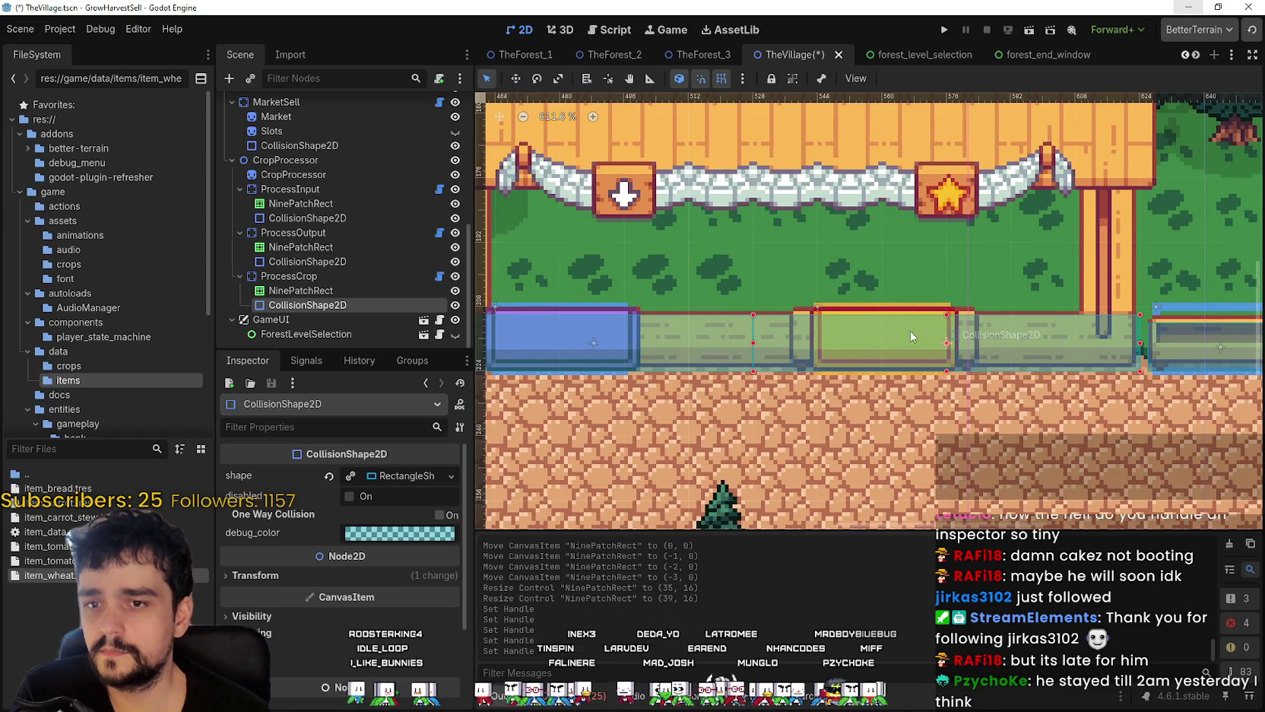
{"action": "scroll", "coordinate": [910, 332], "scroll_direction": "down", "scroll_amount": 1}
{"action": "scroll", "coordinate": [569, 348], "scroll_direction": "up", "scroll_amount": 1}
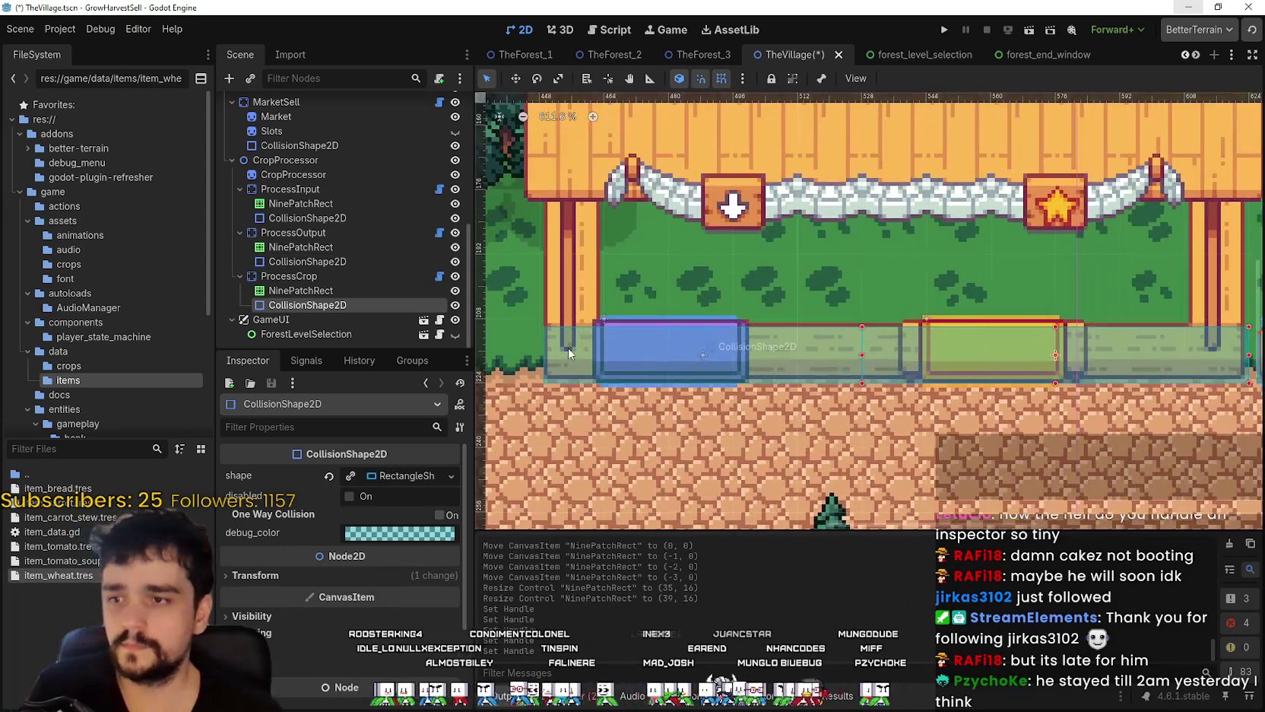
{"action": "left_click", "coordinate": [568, 349]}
{"action": "scroll", "coordinate": [544, 357], "scroll_direction": "up", "scroll_amount": 2}
{"action": "scroll", "coordinate": [545, 357], "scroll_direction": "down", "scroll_amount": 3}
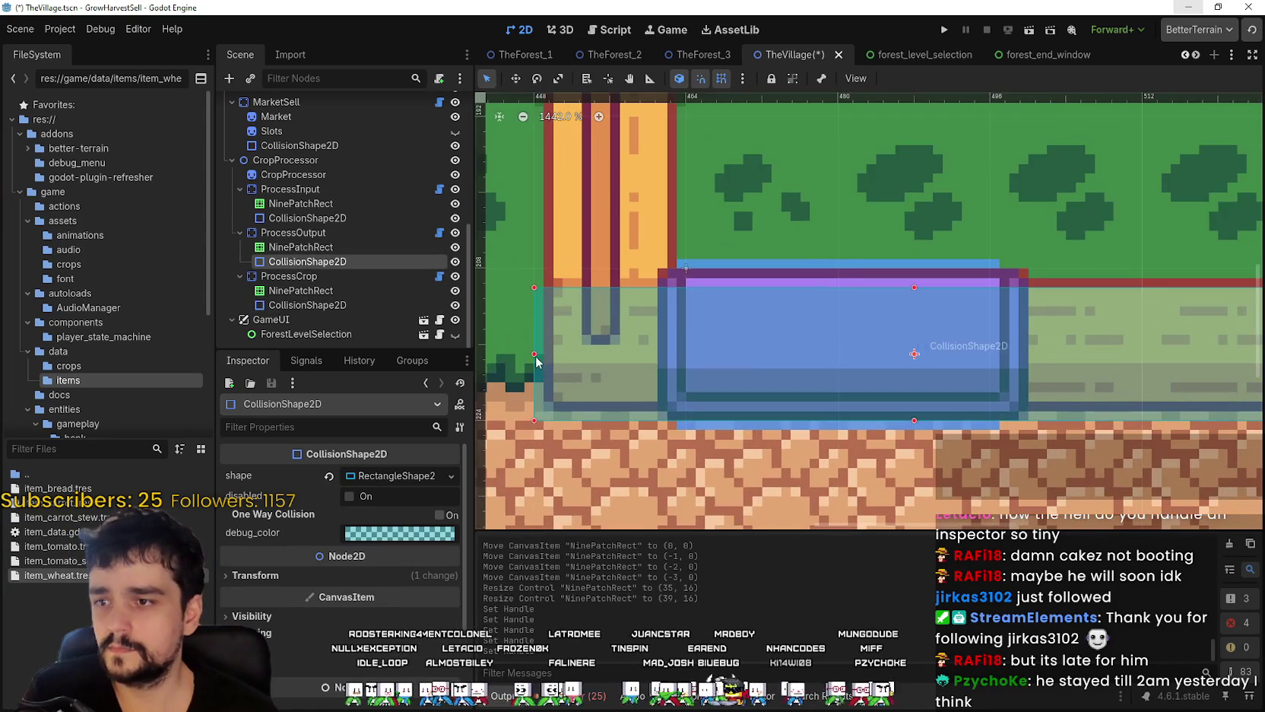
{"action": "key", "text": "ctrl+s"}
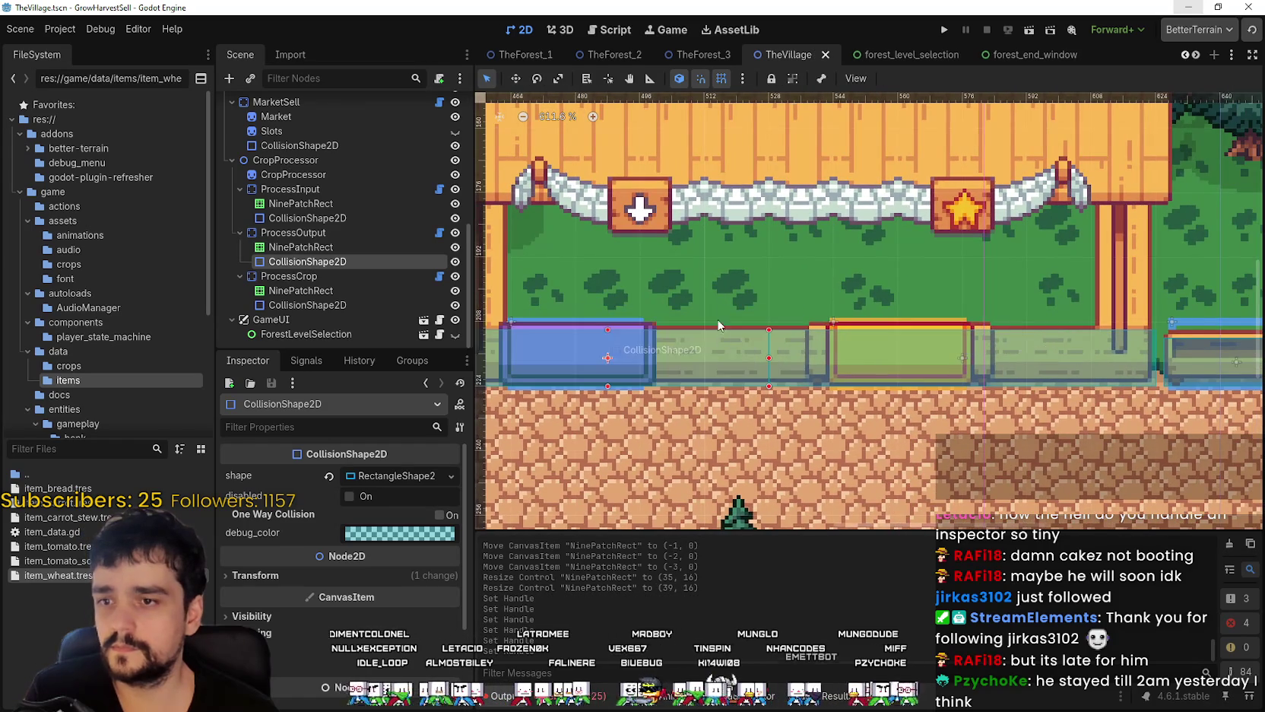
- Select the crop slot's nine-patch panel
{"action": "scroll", "coordinate": [798, 345], "scroll_direction": "up", "scroll_amount": 1}
{"action": "scroll", "coordinate": [821, 336], "scroll_direction": "down", "scroll_amount": 2}
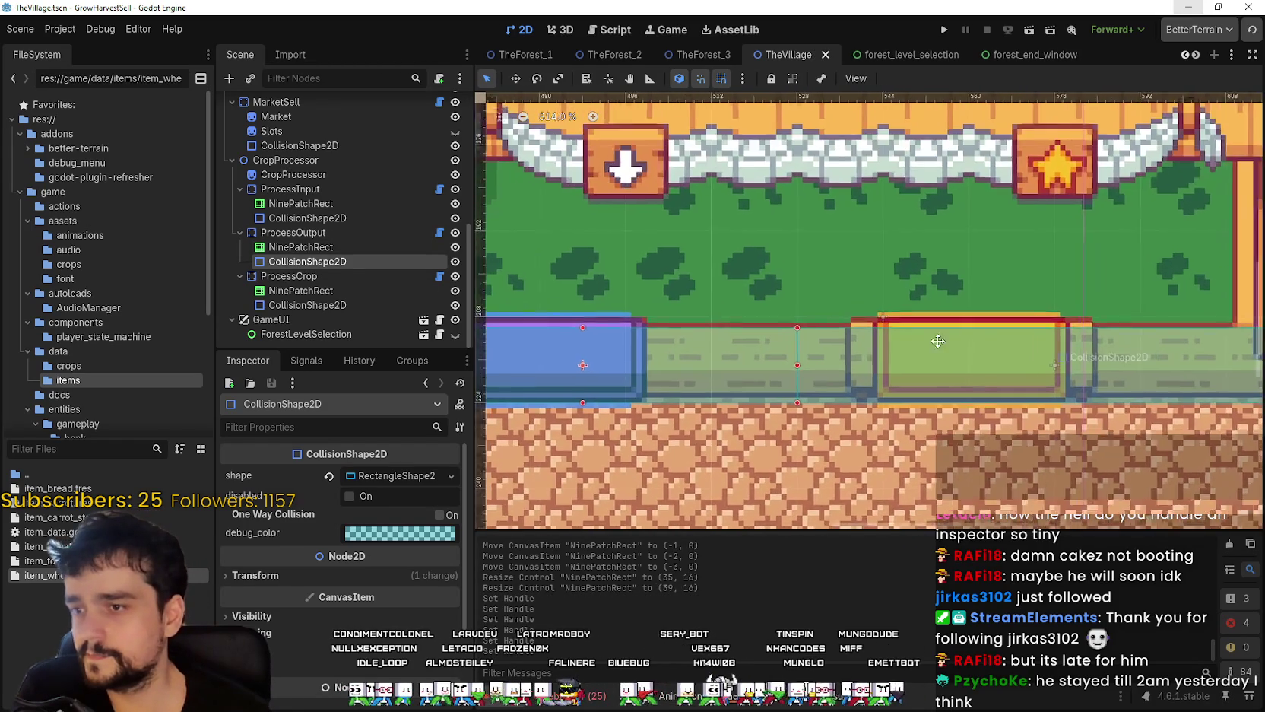
{"action": "scroll", "coordinate": [889, 343], "scroll_direction": "up", "scroll_amount": 3}
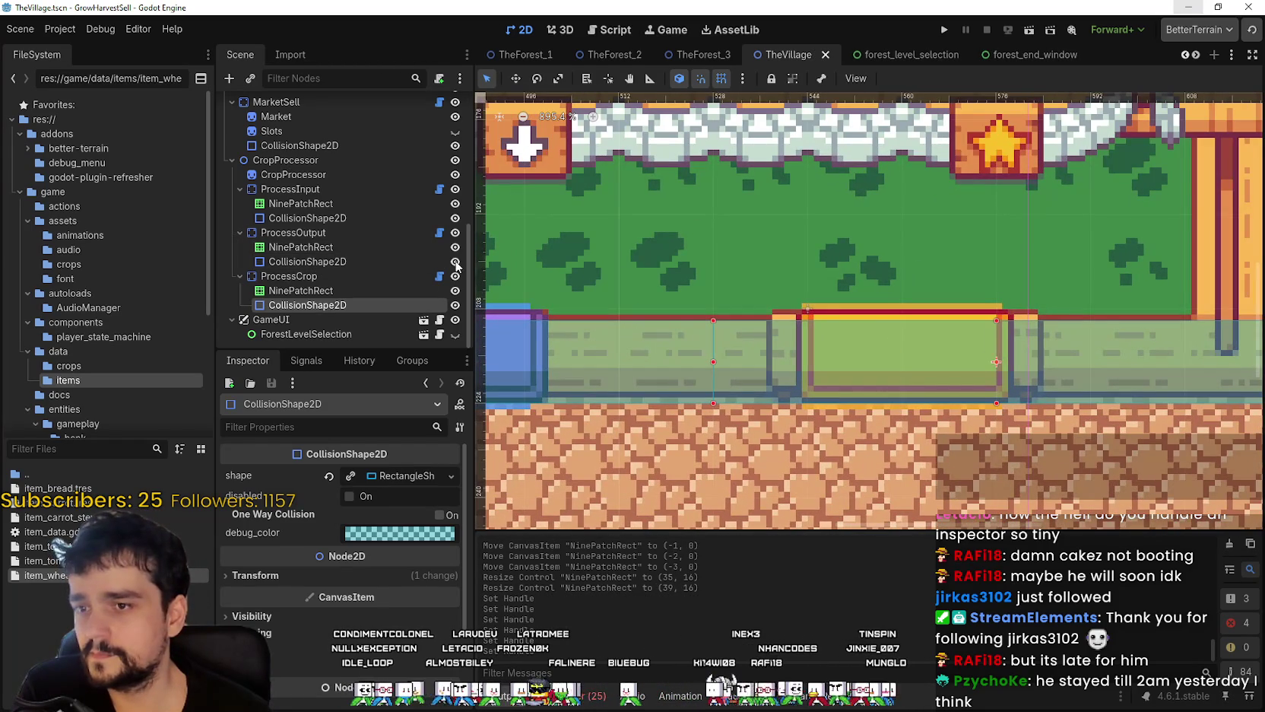
{"action": "left_click", "coordinate": [319, 291]}
{"action": "scroll", "coordinate": [332, 578], "scroll_direction": "up", "scroll_amount": 5}
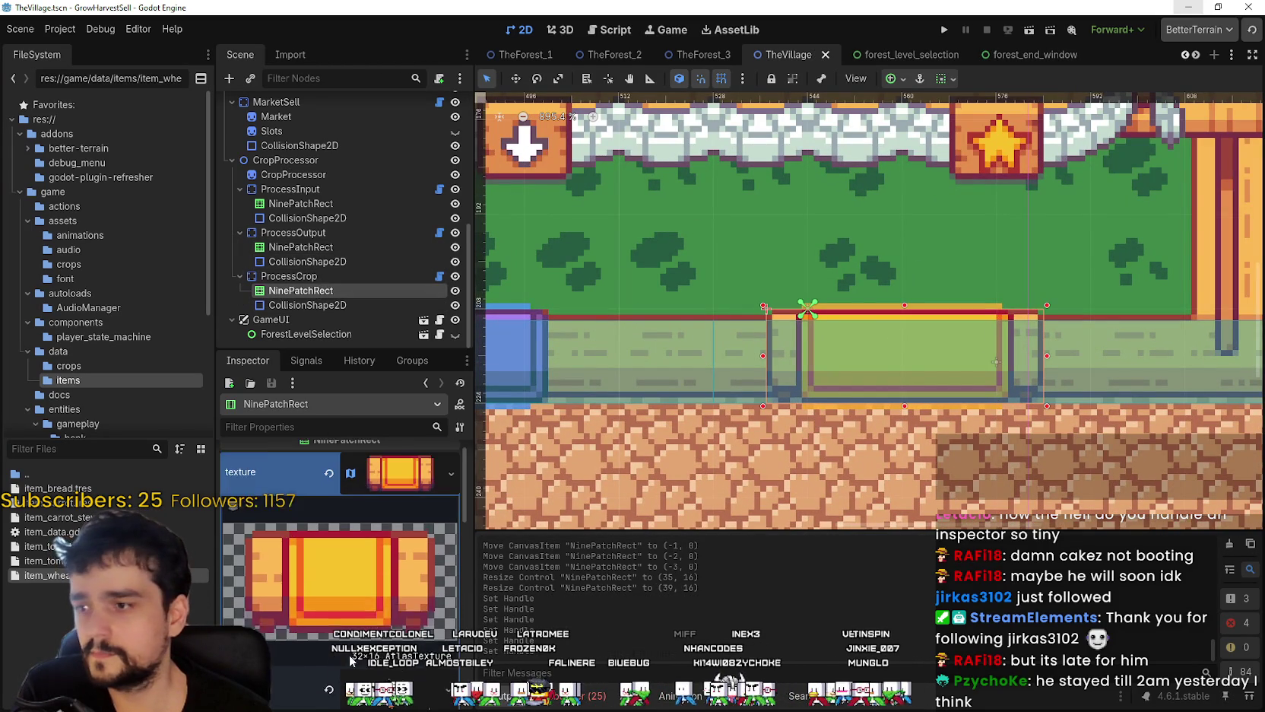
- Expand the yellow panel's texture resource settings in the inspector
{"action": "left_click", "coordinate": [386, 513]}
{"action": "left_click", "coordinate": [363, 601]}
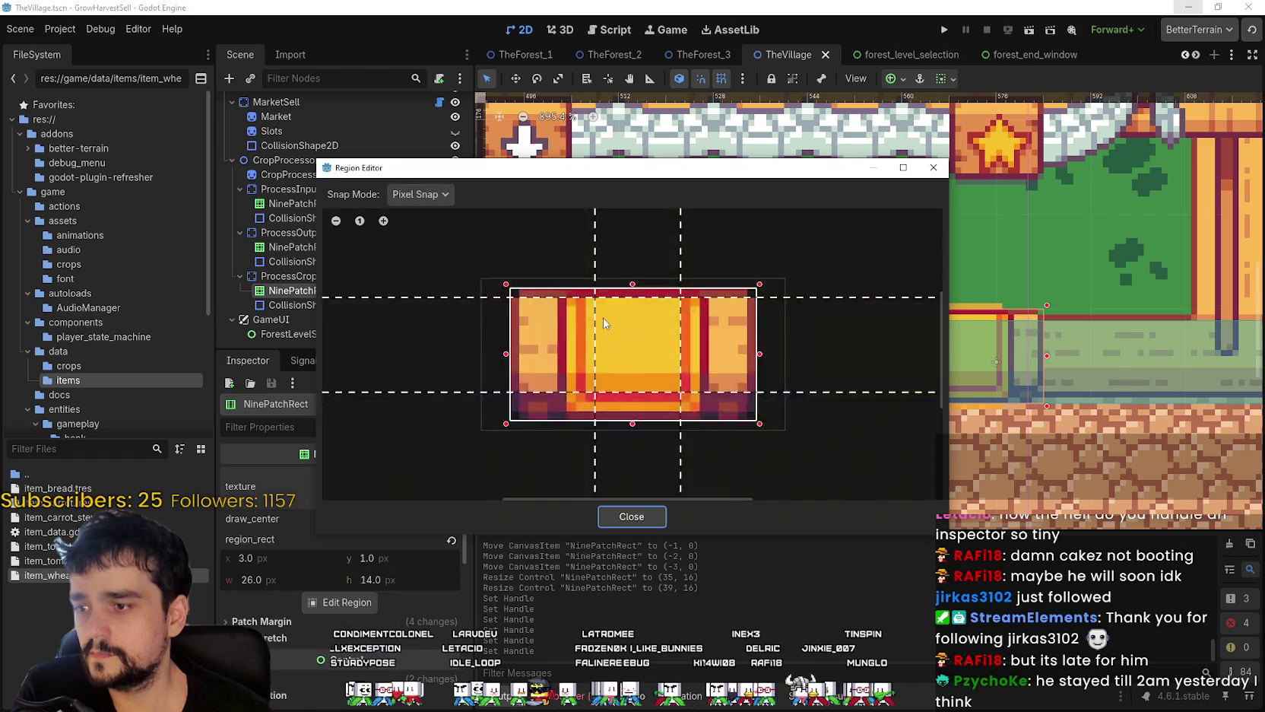
{"action": "scroll", "coordinate": [603, 317], "scroll_direction": "down", "scroll_amount": 3}
{"action": "left_click", "coordinate": [508, 534]}
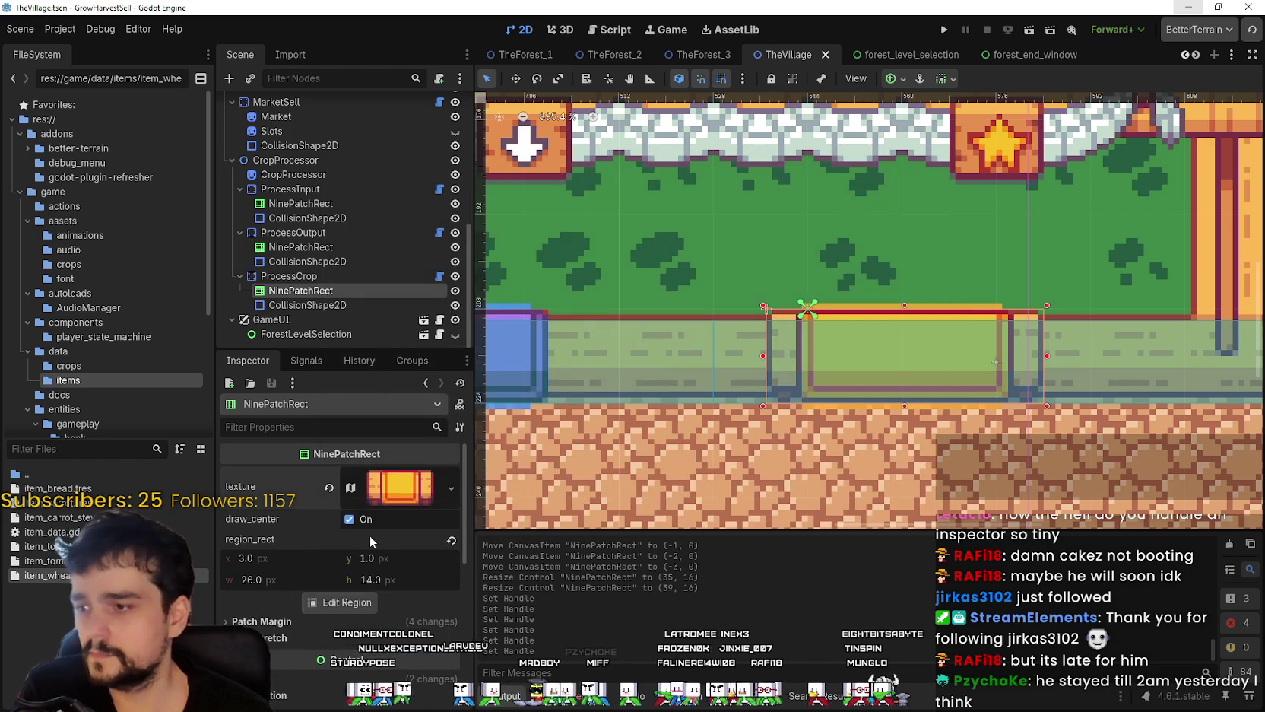
{"action": "left_click", "coordinate": [396, 488]}
{"action": "scroll", "coordinate": [348, 561], "scroll_direction": "down", "scroll_amount": 5}
- Select the yellow tile as the texture region using 8-pixel grid snapping
{"action": "left_click", "coordinate": [372, 502]}
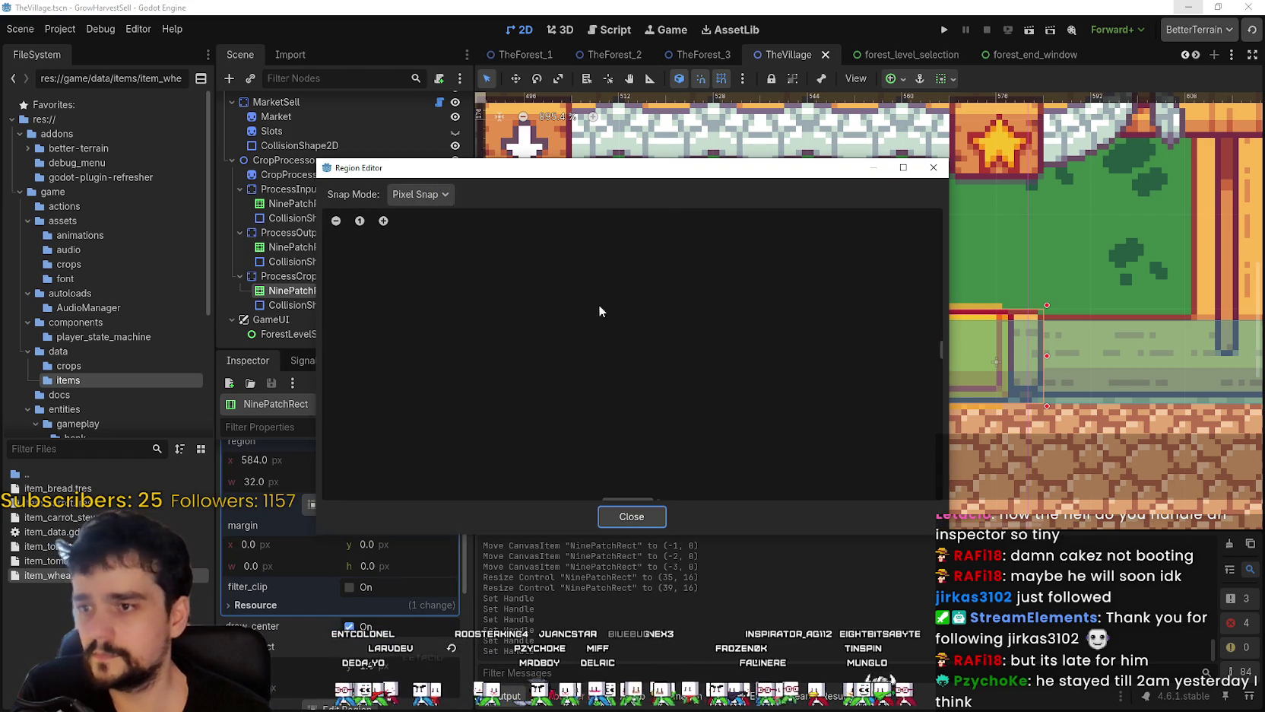
{"action": "left_click", "coordinate": [414, 194]}
{"action": "left_click", "coordinate": [449, 251]}
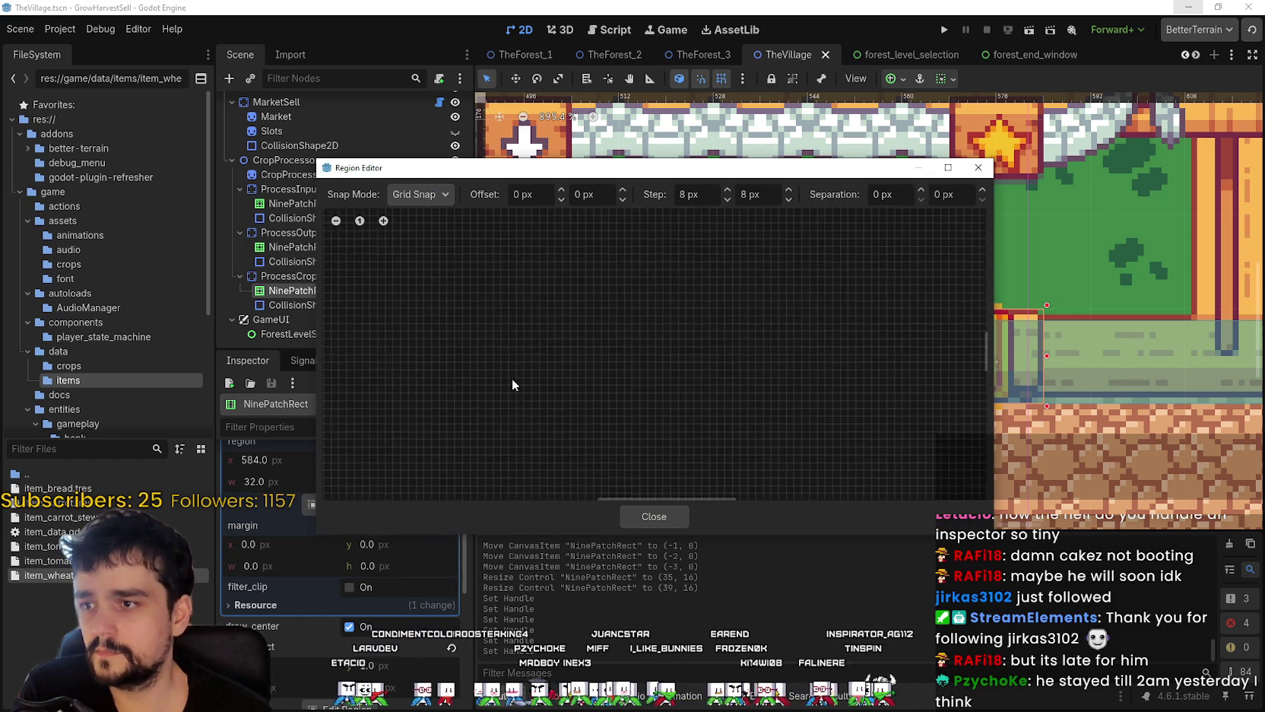
{"action": "scroll", "coordinate": [742, 314], "scroll_direction": "up", "scroll_amount": 5}
{"action": "scroll", "coordinate": [645, 364], "scroll_direction": "up", "scroll_amount": 8}
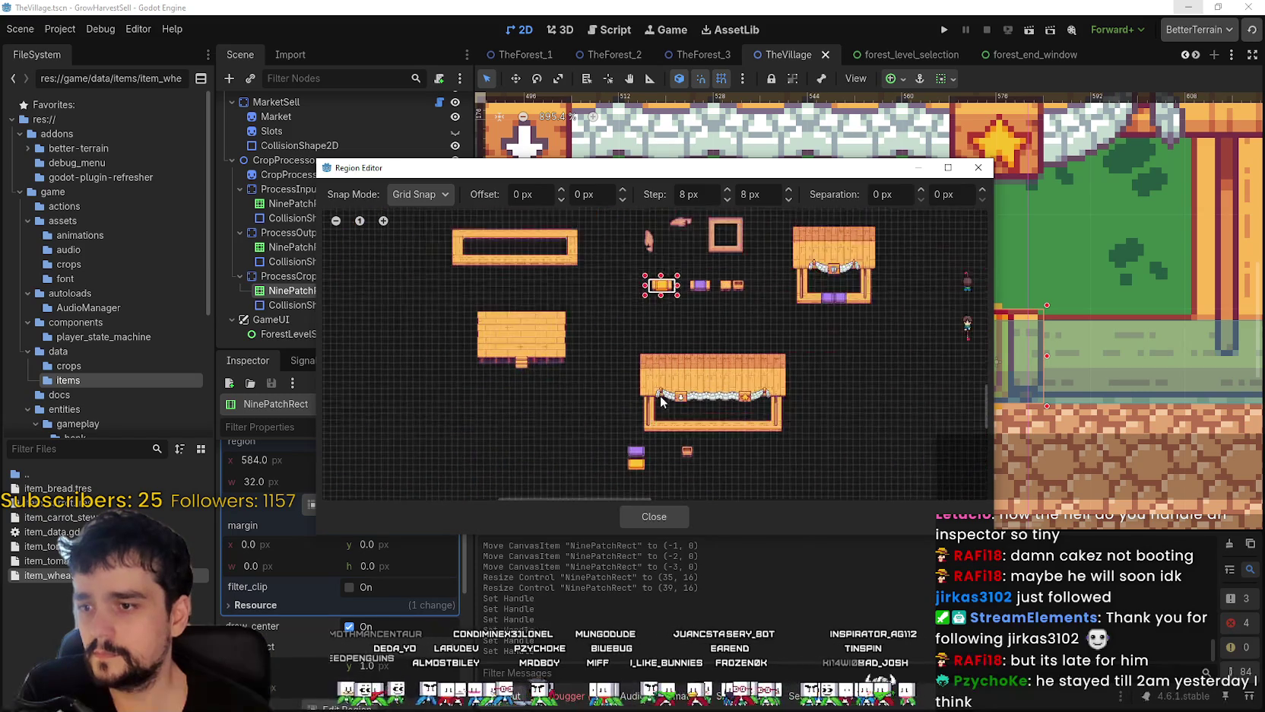
{"action": "scroll", "coordinate": [642, 380], "scroll_direction": "up", "scroll_amount": 2}
{"action": "left_click_drag", "start_coordinate": [638, 388], "coordinate": [752, 330]}
{"action": "left_click", "coordinate": [676, 516]}
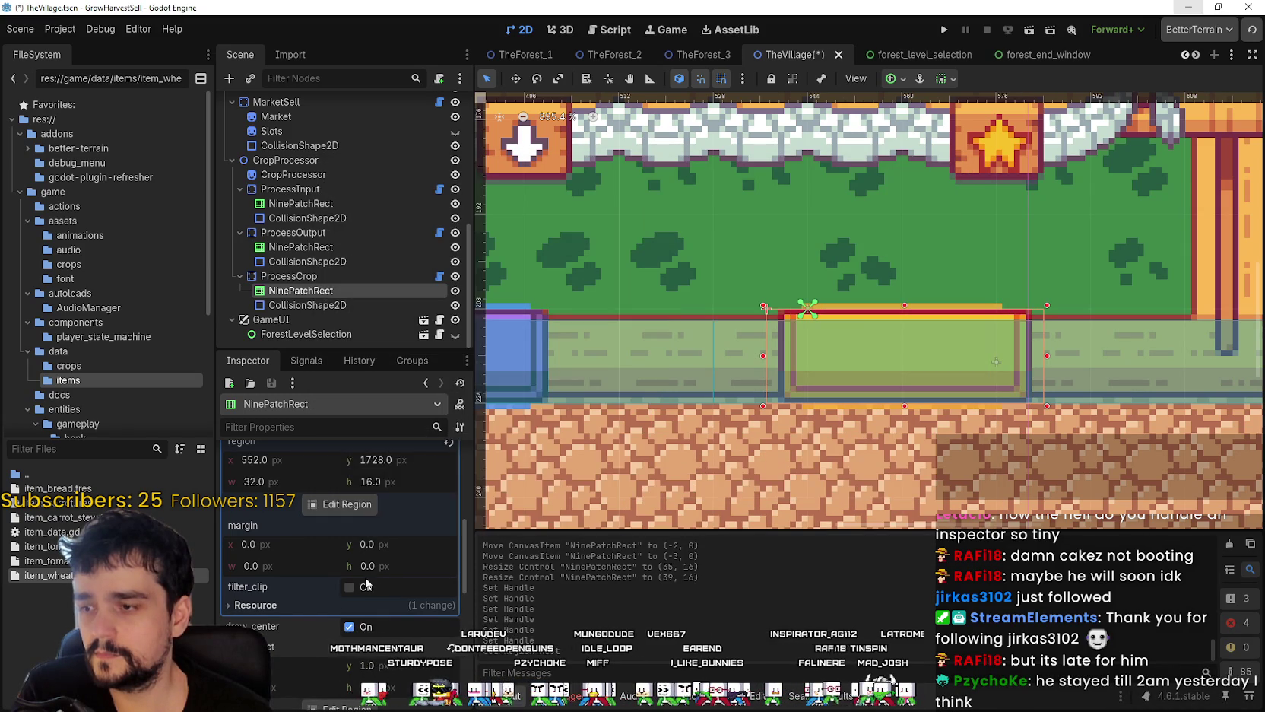
- Refine the region to 5, 1, 22×14 with pixel snapping and adjust the top and right patch margins
{"action": "left_click", "coordinate": [352, 518]}
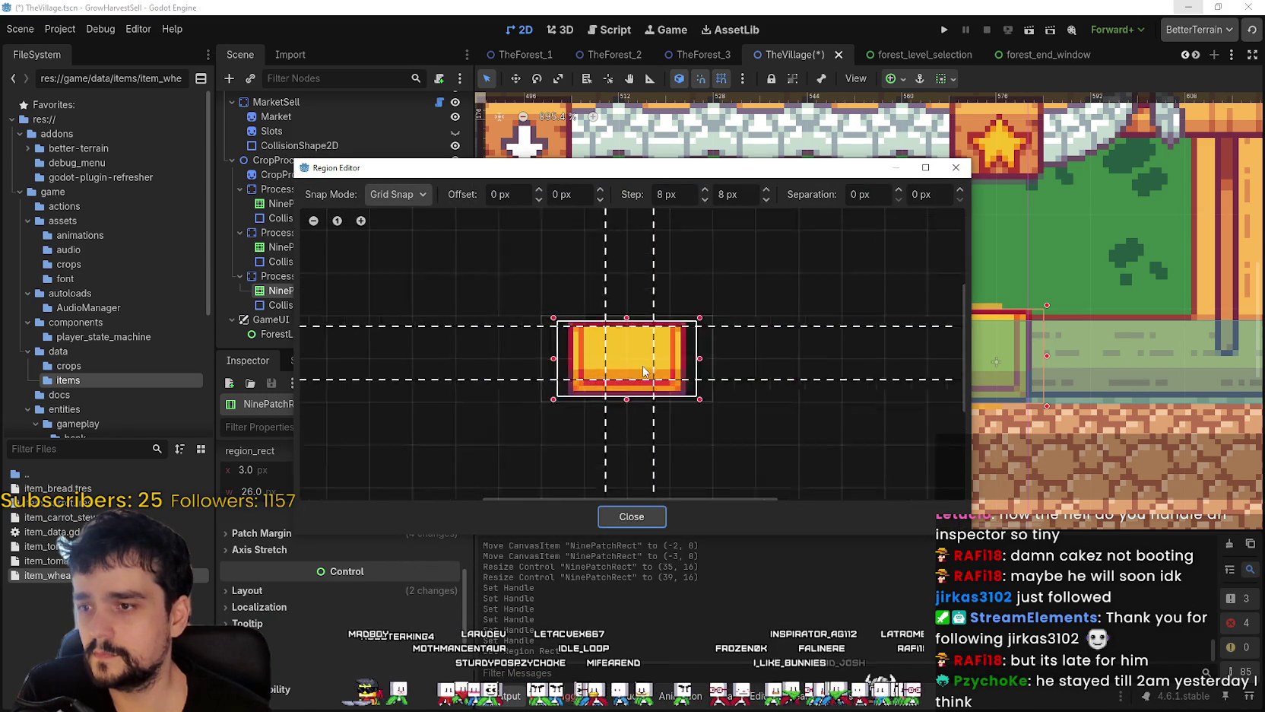
{"action": "scroll", "coordinate": [643, 366], "scroll_direction": "up", "scroll_amount": 3}
{"action": "mouse_move", "coordinate": [732, 354]}
{"action": "left_mouse_down"}
{"action": "mouse_move", "coordinate": [678, 354]}
{"action": "mouse_move", "coordinate": [710, 354]}
{"action": "left_mouse_up"}
{"action": "left_click", "coordinate": [397, 194]}
{"action": "left_click", "coordinate": [404, 238]}
{"action": "left_click_drag", "start_coordinate": [454, 351], "coordinate": [474, 354]}
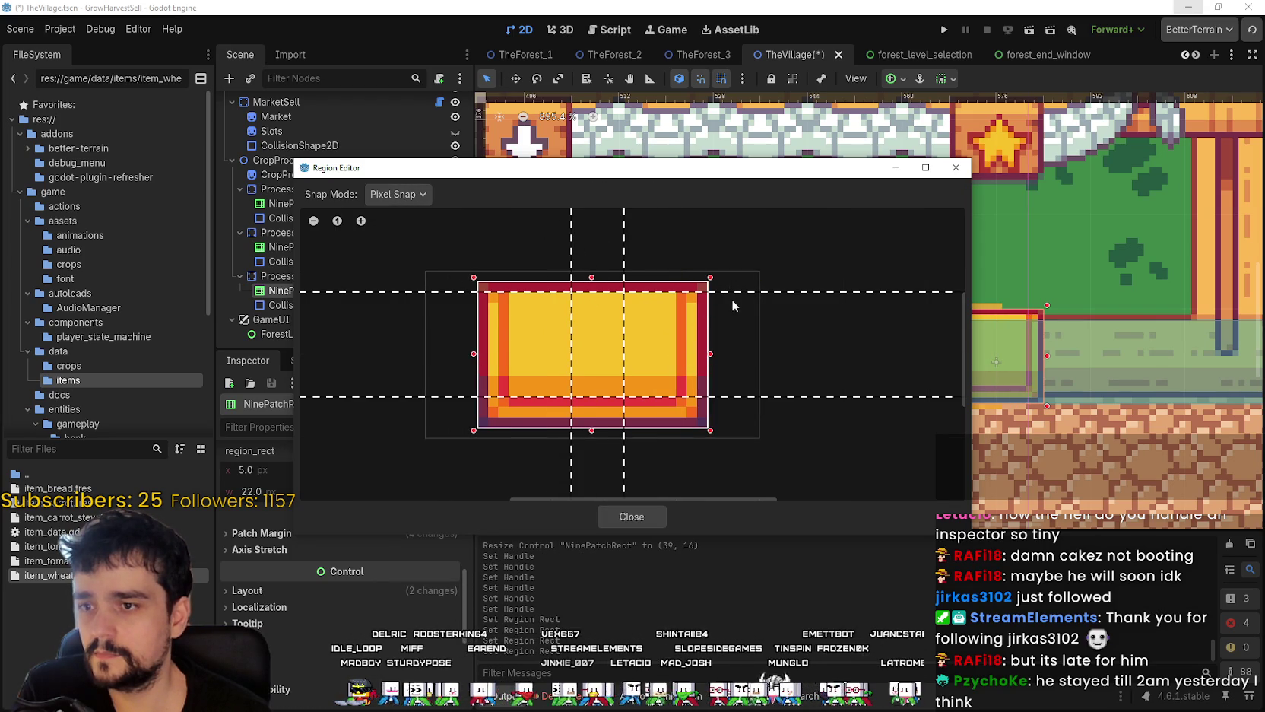
{"action": "left_click_drag", "start_coordinate": [730, 291], "coordinate": [730, 302]}
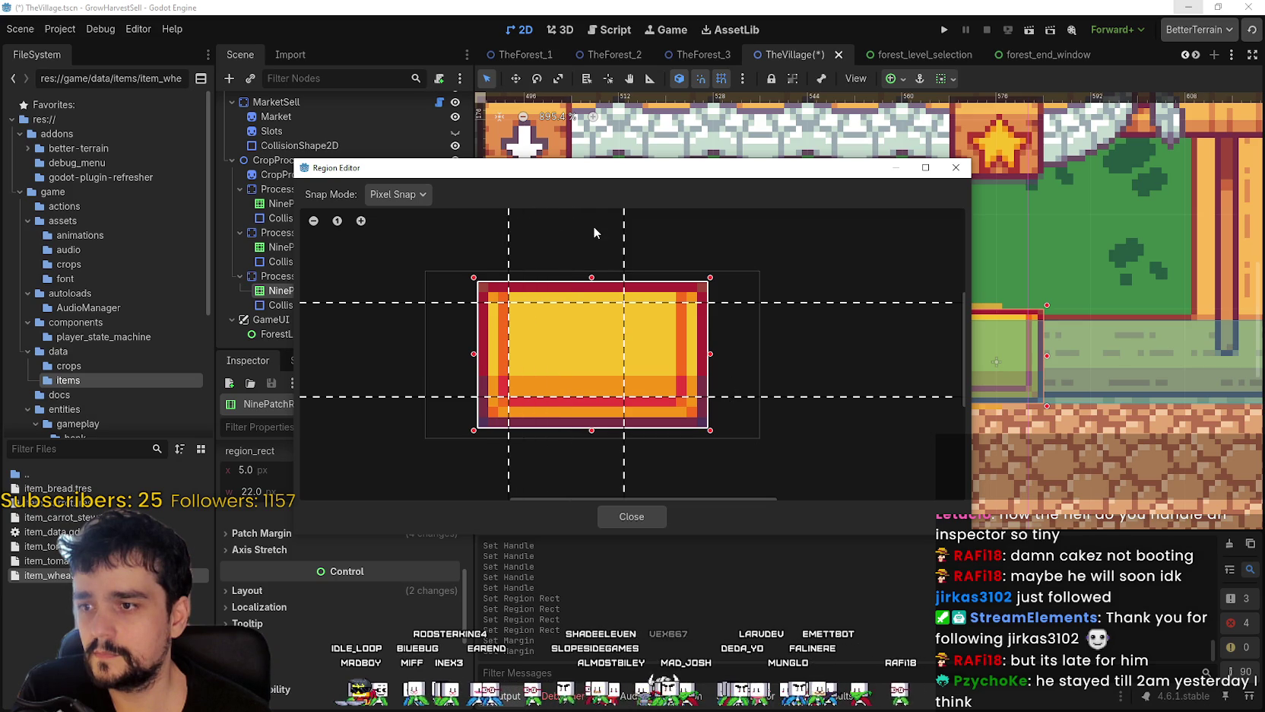
{"action": "left_click_drag", "start_coordinate": [622, 232], "coordinate": [676, 254]}
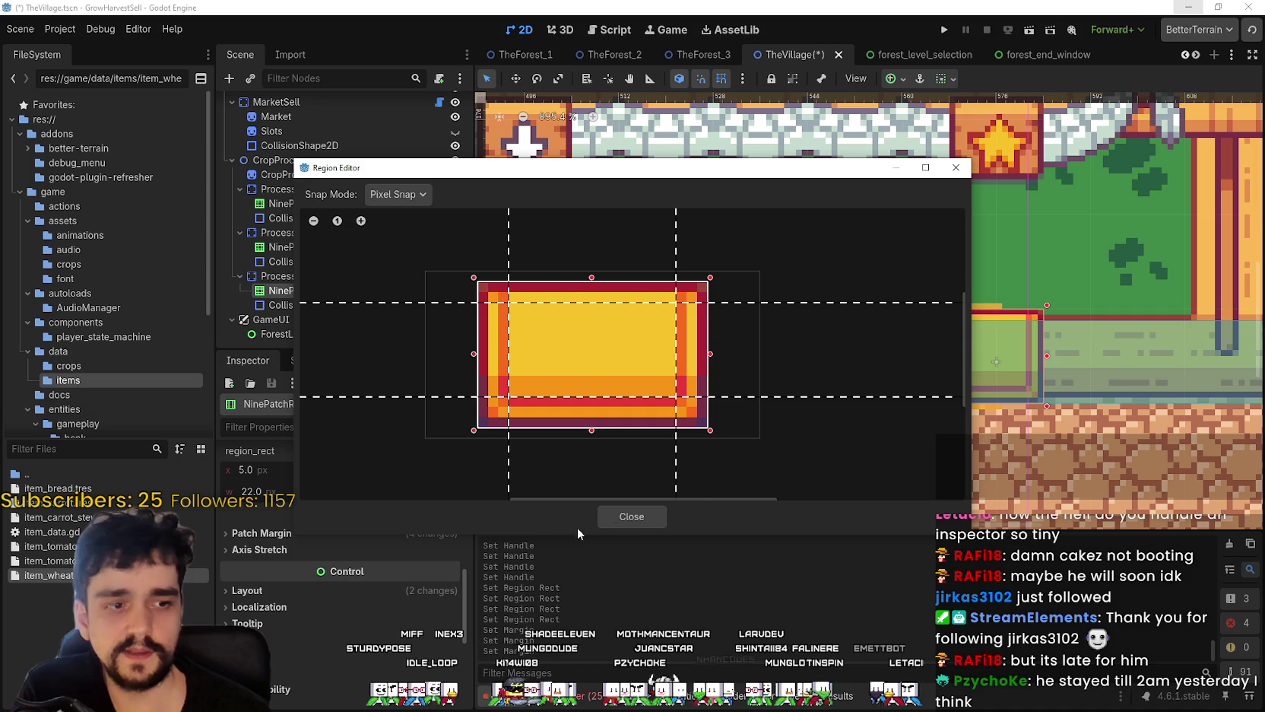
{"action": "left_click", "coordinate": [625, 514]}
- Collapse the texture preview in the inspector
{"action": "scroll", "coordinate": [959, 258], "scroll_direction": "down", "scroll_amount": 3}
{"action": "scroll", "coordinate": [888, 333], "scroll_direction": "up", "scroll_amount": 2}
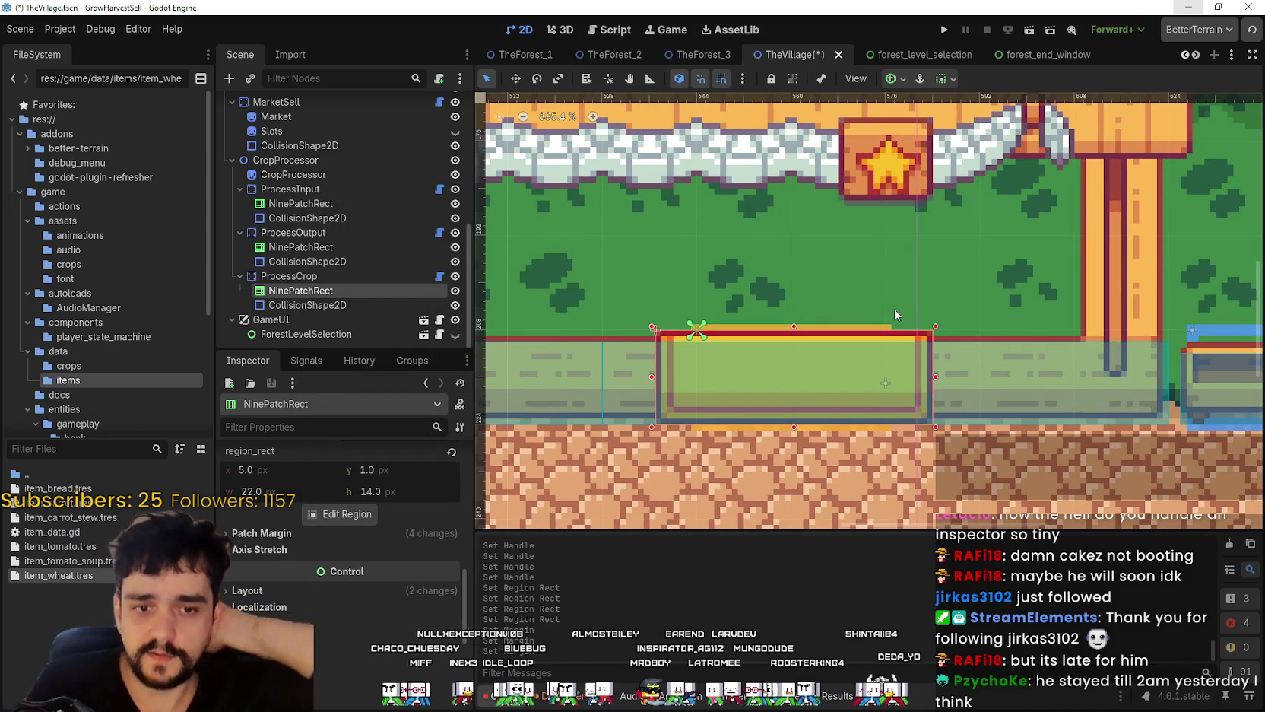
{"action": "scroll", "coordinate": [405, 524], "scroll_direction": "up", "scroll_amount": 8}
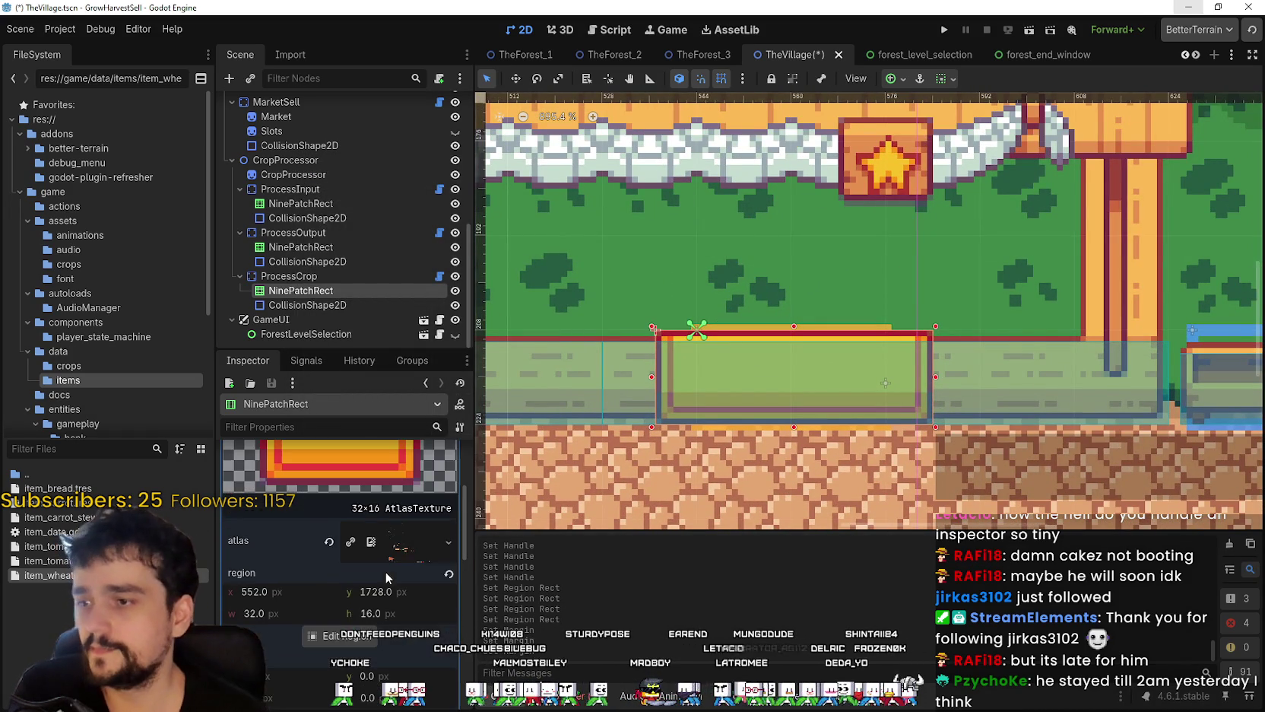
{"action": "left_click", "coordinate": [400, 456]}
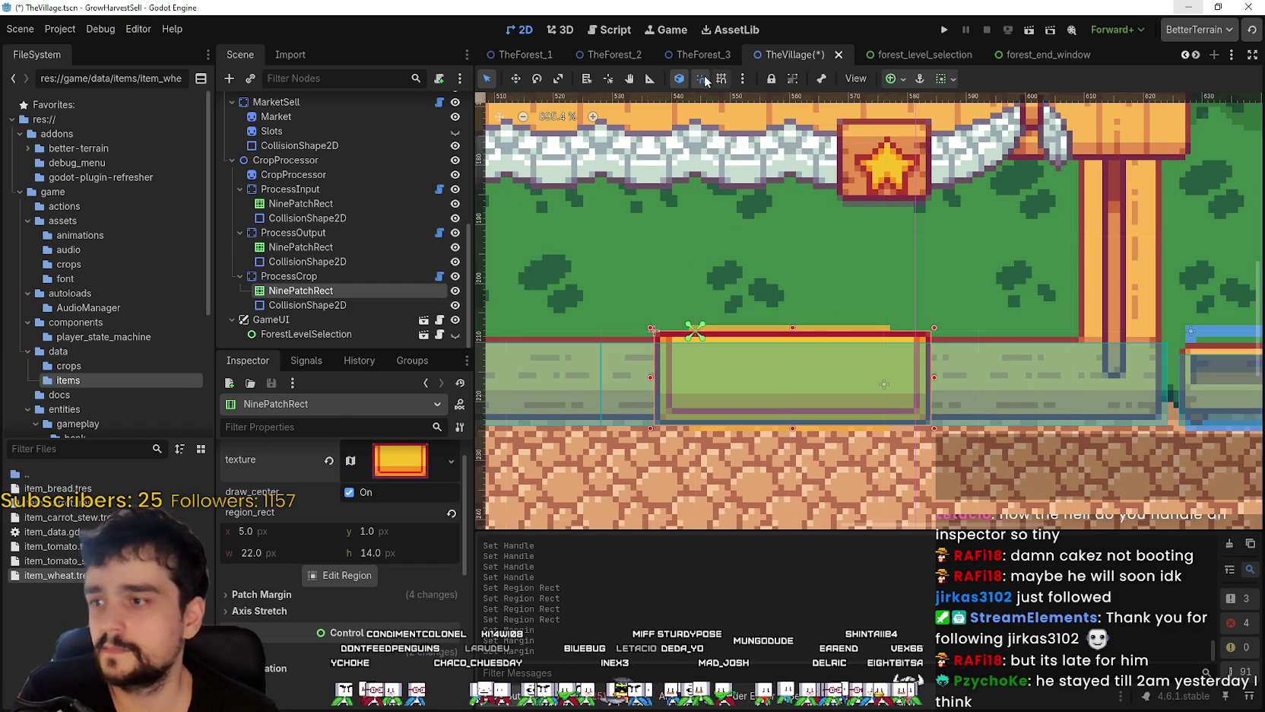
{"action": "scroll", "coordinate": [912, 347], "scroll_direction": "up", "scroll_amount": 2}
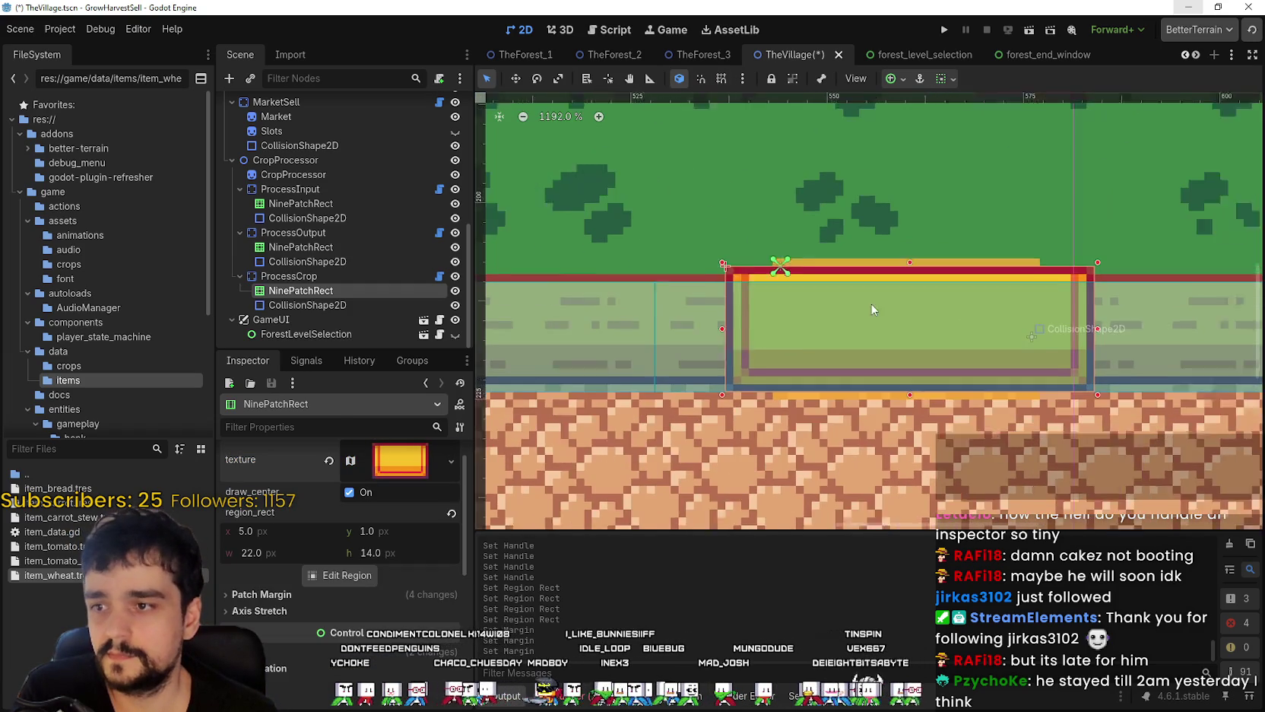
{"action": "scroll", "coordinate": [867, 329], "scroll_direction": "down", "scroll_amount": 4}
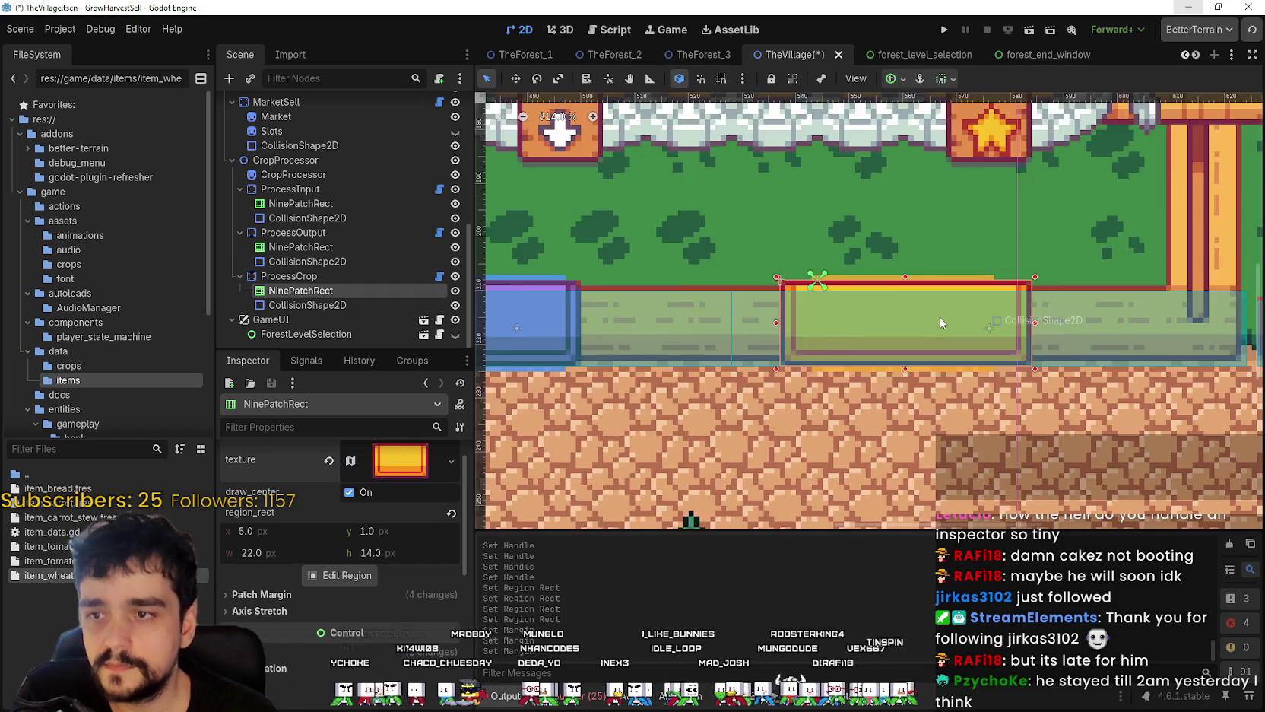
{"action": "scroll", "coordinate": [821, 344], "scroll_direction": "up", "scroll_amount": 3}
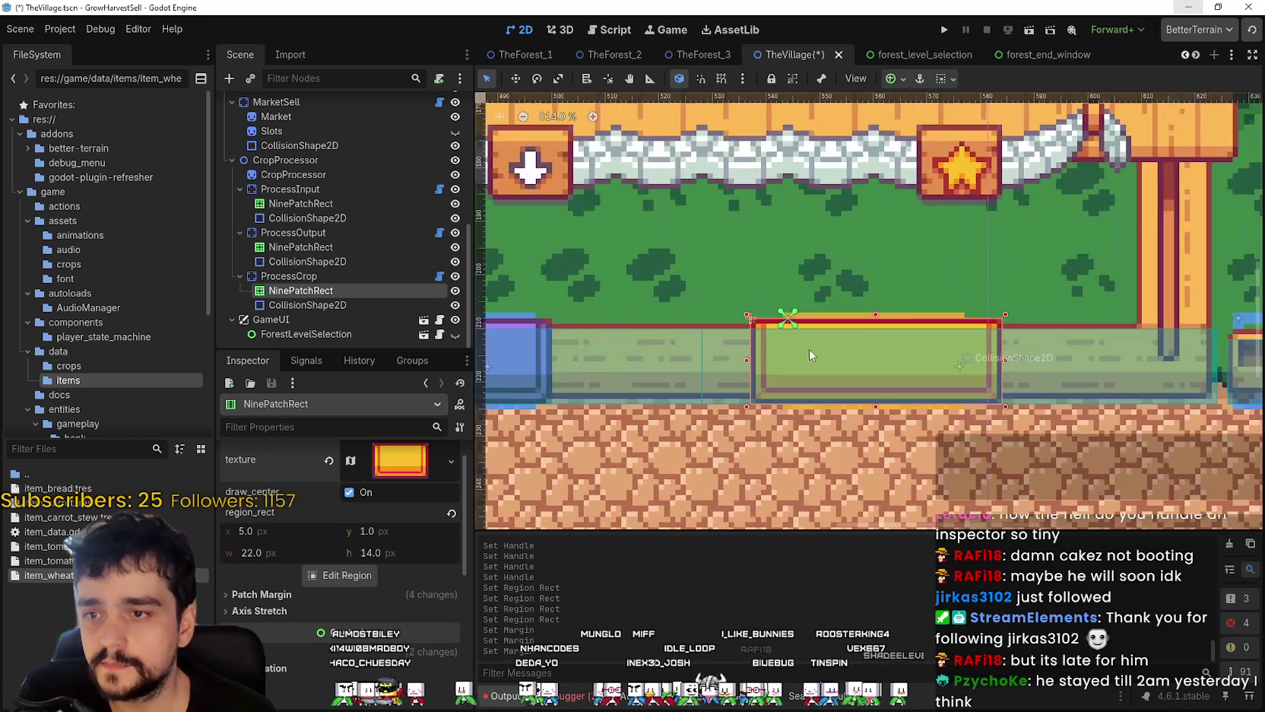
- With smart and grid snapping on, move the ProcessCrop station one grid step right
{"action": "left_click", "coordinate": [339, 273]}
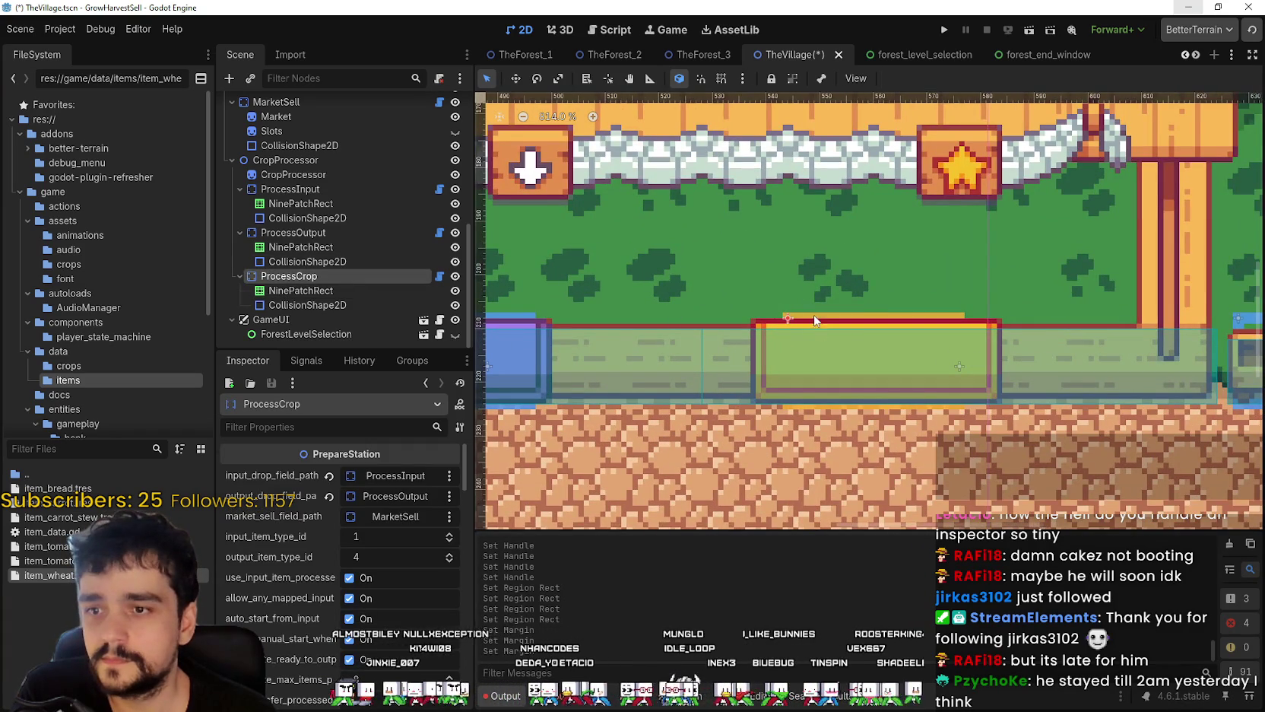
{"action": "left_click", "coordinate": [701, 79]}
{"action": "left_click", "coordinate": [721, 79]}
{"action": "left_click_drag", "start_coordinate": [809, 325], "coordinate": [857, 324]}
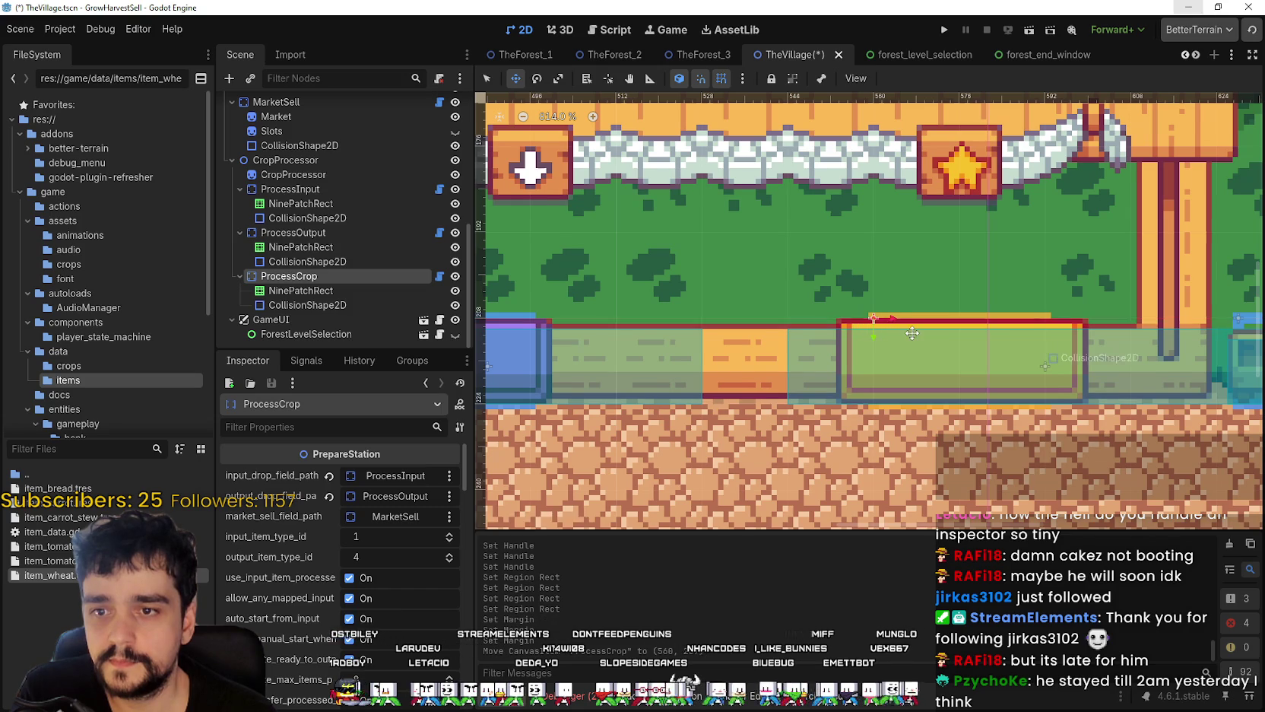
- Pull the crop station's nine-patch frame's left edge inward
{"action": "scroll", "coordinate": [912, 333], "scroll_direction": "up", "scroll_amount": 1}
{"action": "left_click_drag", "start_coordinate": [997, 332], "coordinate": [779, 400]}
{"action": "scroll", "coordinate": [778, 400], "scroll_direction": "down", "scroll_amount": 2}
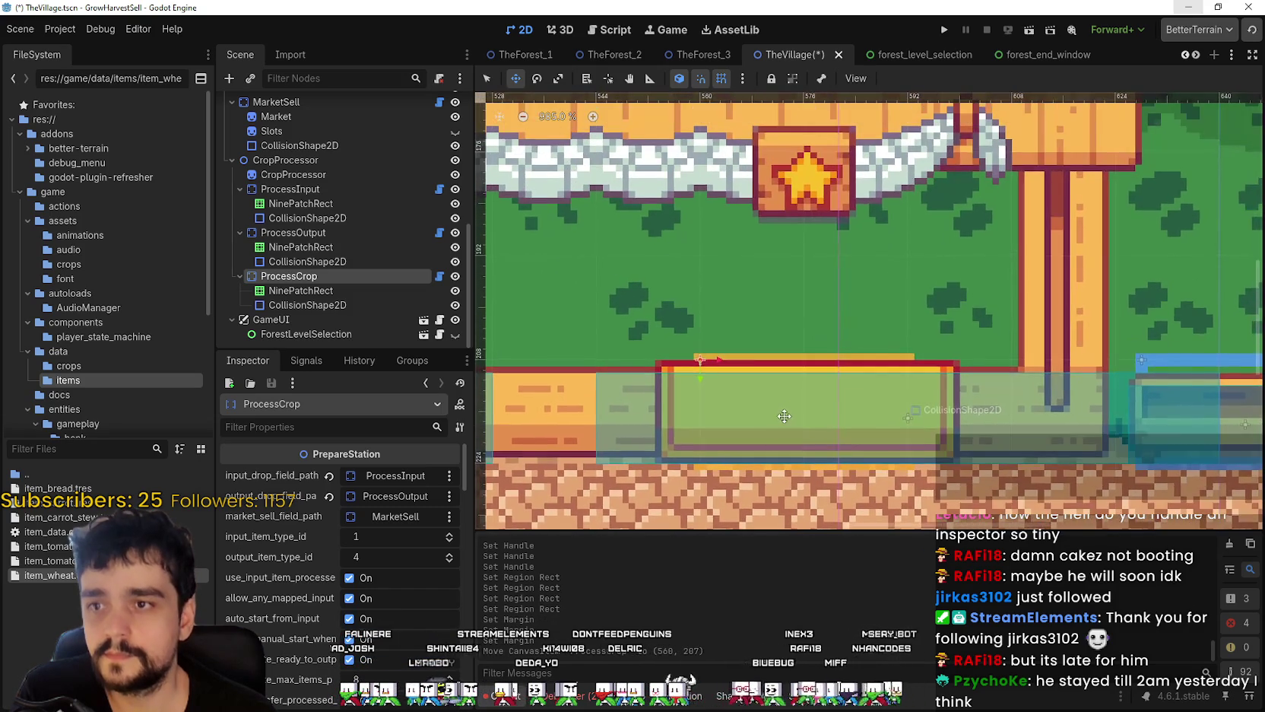
{"action": "scroll", "coordinate": [784, 384], "scroll_direction": "down", "scroll_amount": 1}
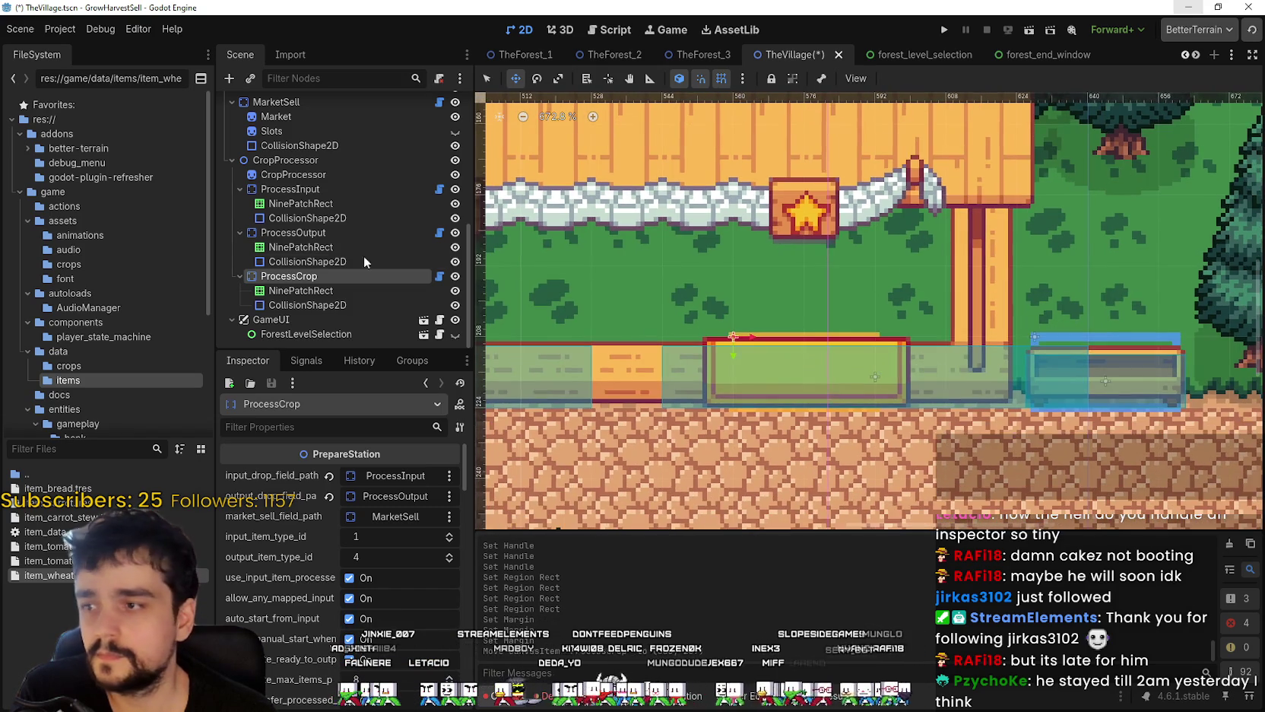
{"action": "left_click", "coordinate": [323, 290]}
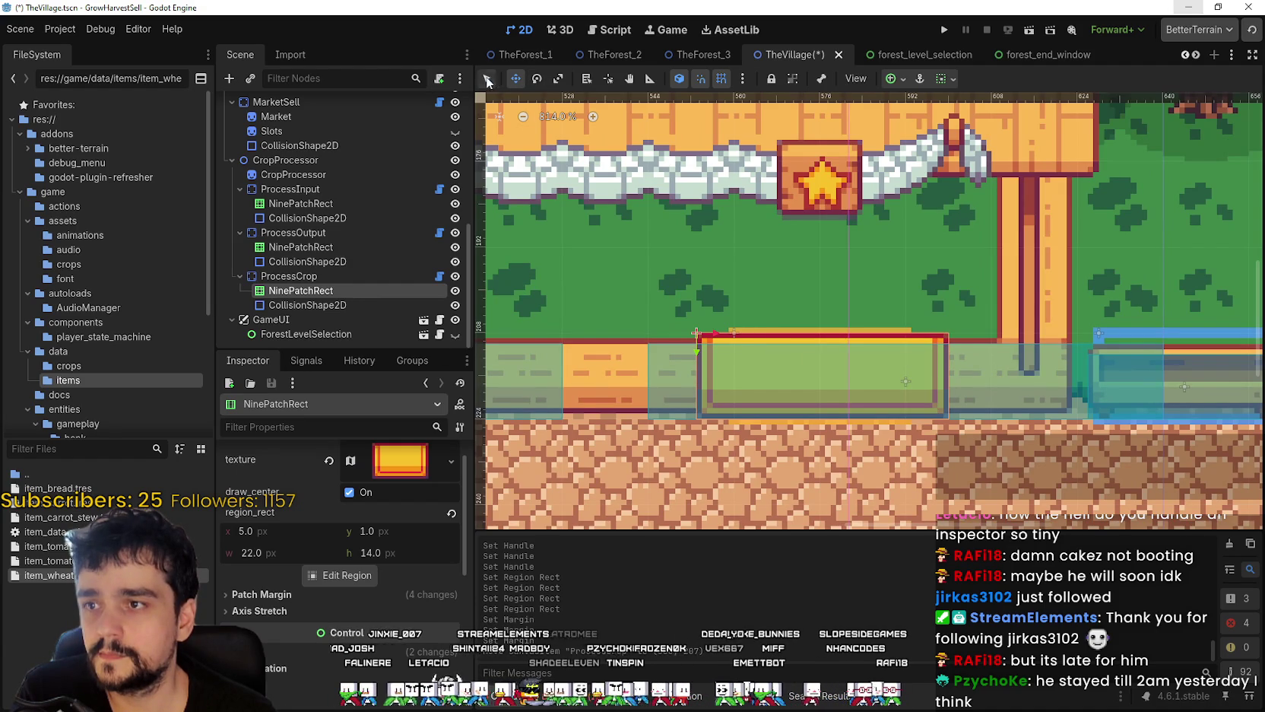
{"action": "left_click", "coordinate": [487, 79]}
{"action": "scroll", "coordinate": [988, 404], "scroll_direction": "up", "scroll_amount": 3}
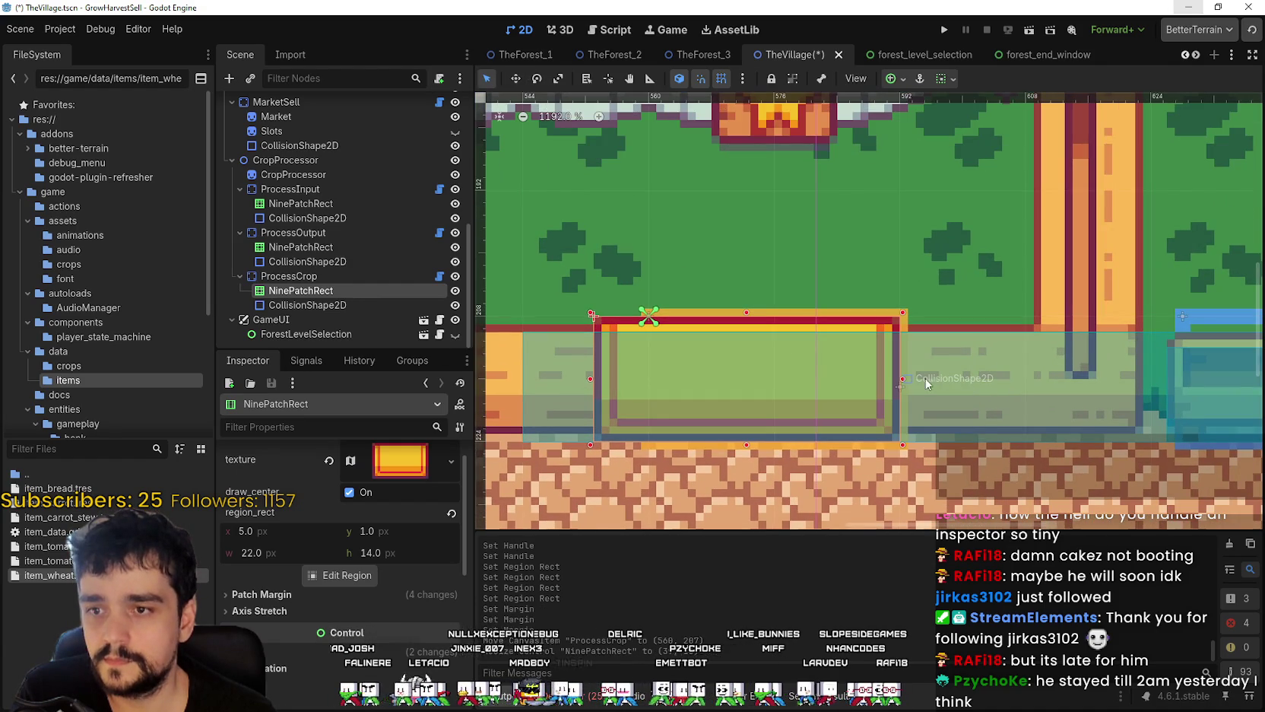
{"action": "left_click_drag", "start_coordinate": [592, 379], "coordinate": [597, 376]}
- Extend the crop station's nine-patch frame's right edge to fit the stall
{"action": "scroll", "coordinate": [704, 356], "scroll_direction": "down", "scroll_amount": 4}
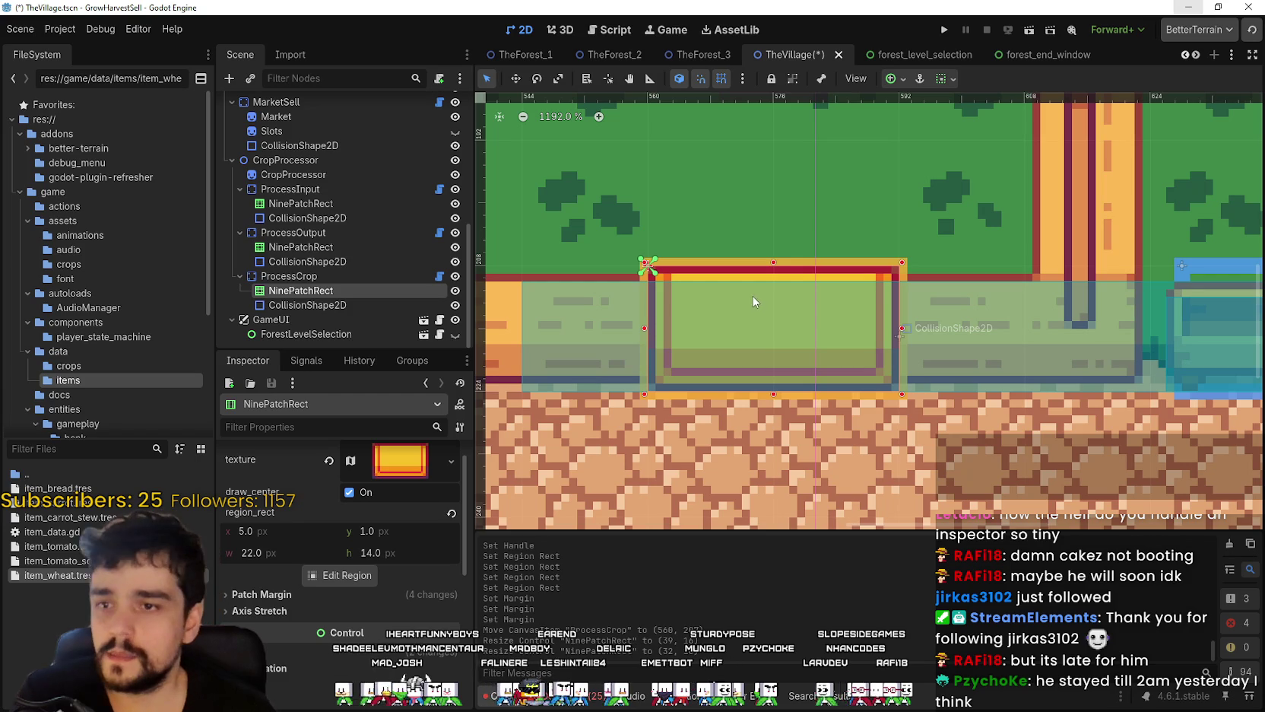
{"action": "scroll", "coordinate": [779, 300], "scroll_direction": "down", "scroll_amount": 2}
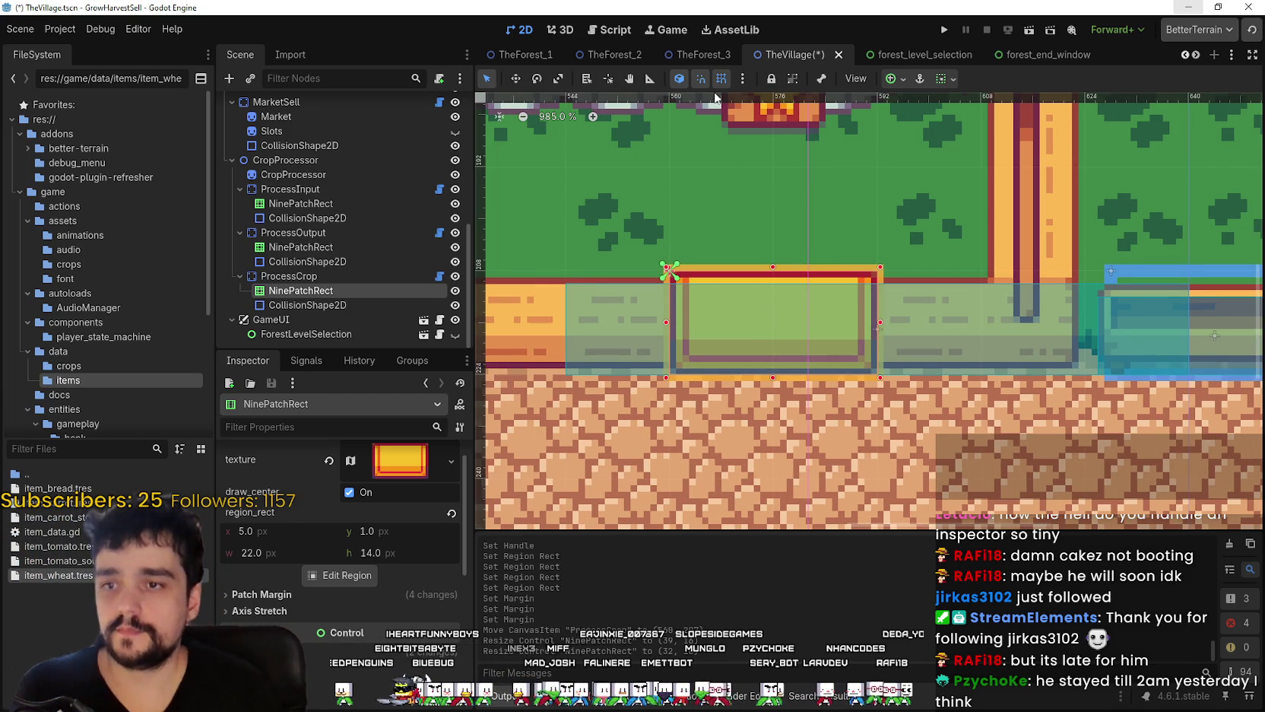
{"action": "scroll", "coordinate": [684, 228], "scroll_direction": "up", "scroll_amount": 4}
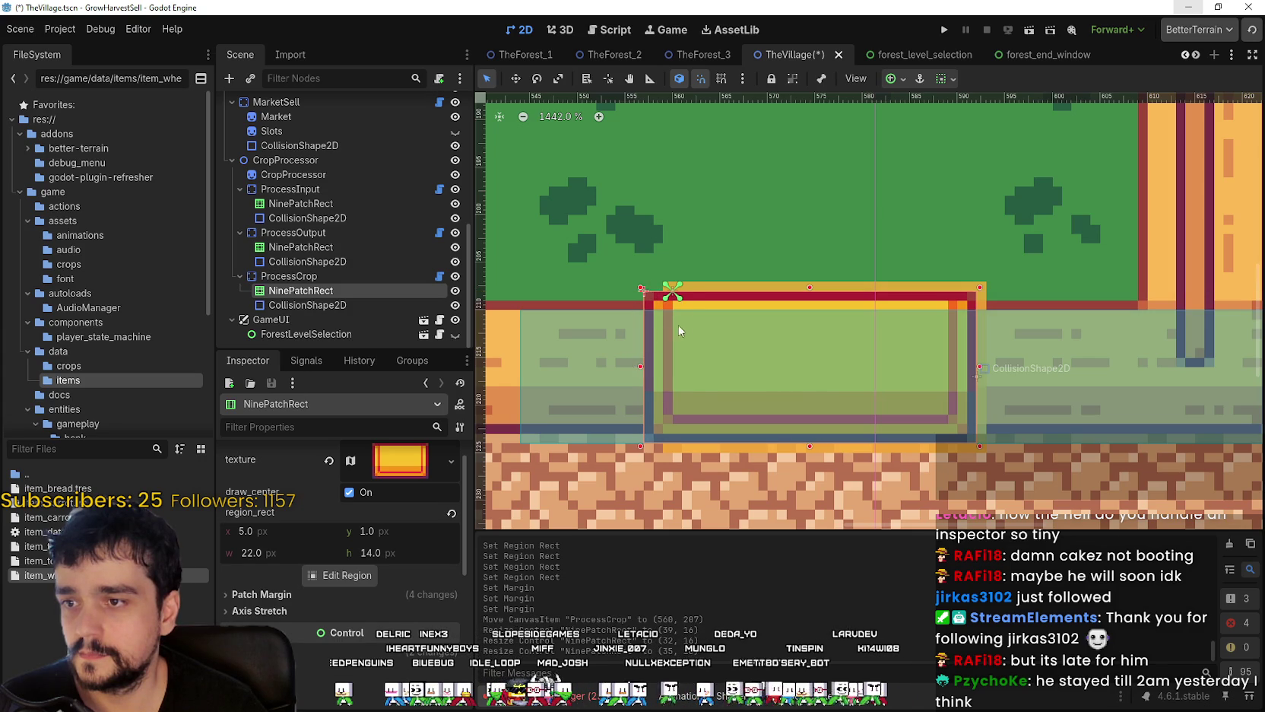
{"action": "scroll", "coordinate": [677, 319], "scroll_direction": "up", "scroll_amount": 3}
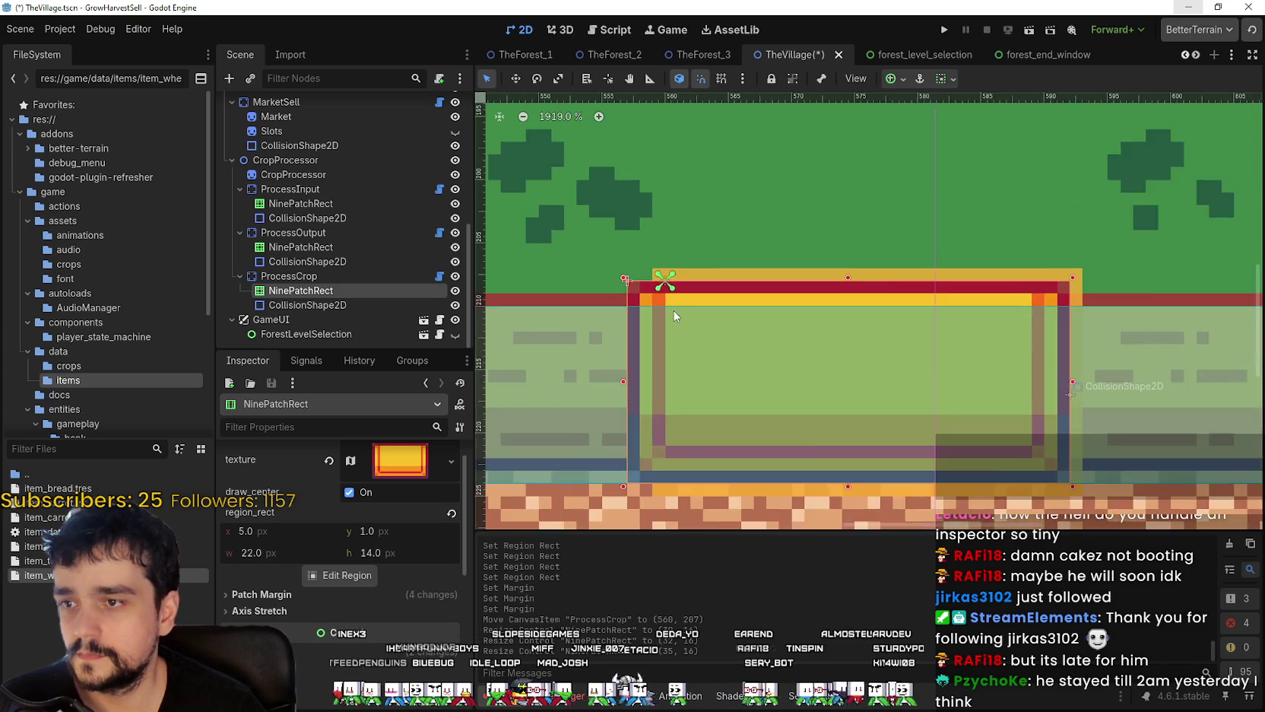
{"action": "scroll", "coordinate": [674, 311], "scroll_direction": "down", "scroll_amount": 5}
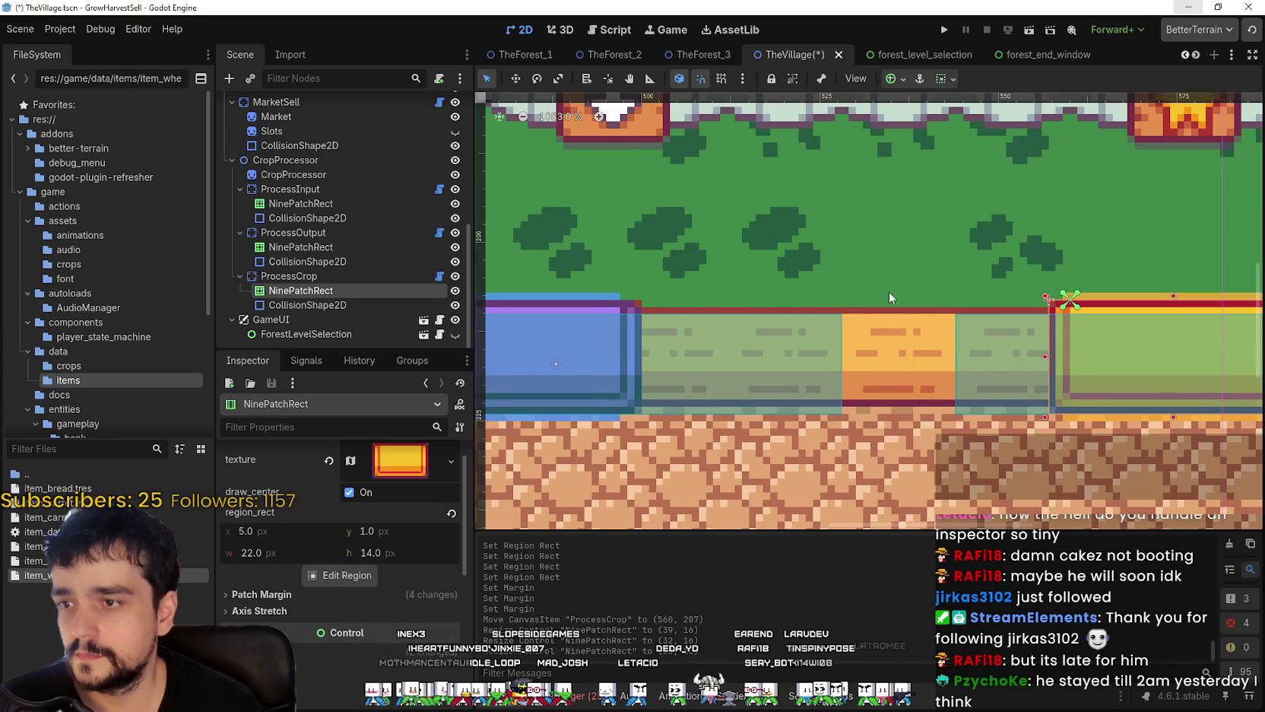
{"action": "scroll", "coordinate": [929, 292], "scroll_direction": "right", "scroll_amount": 5}
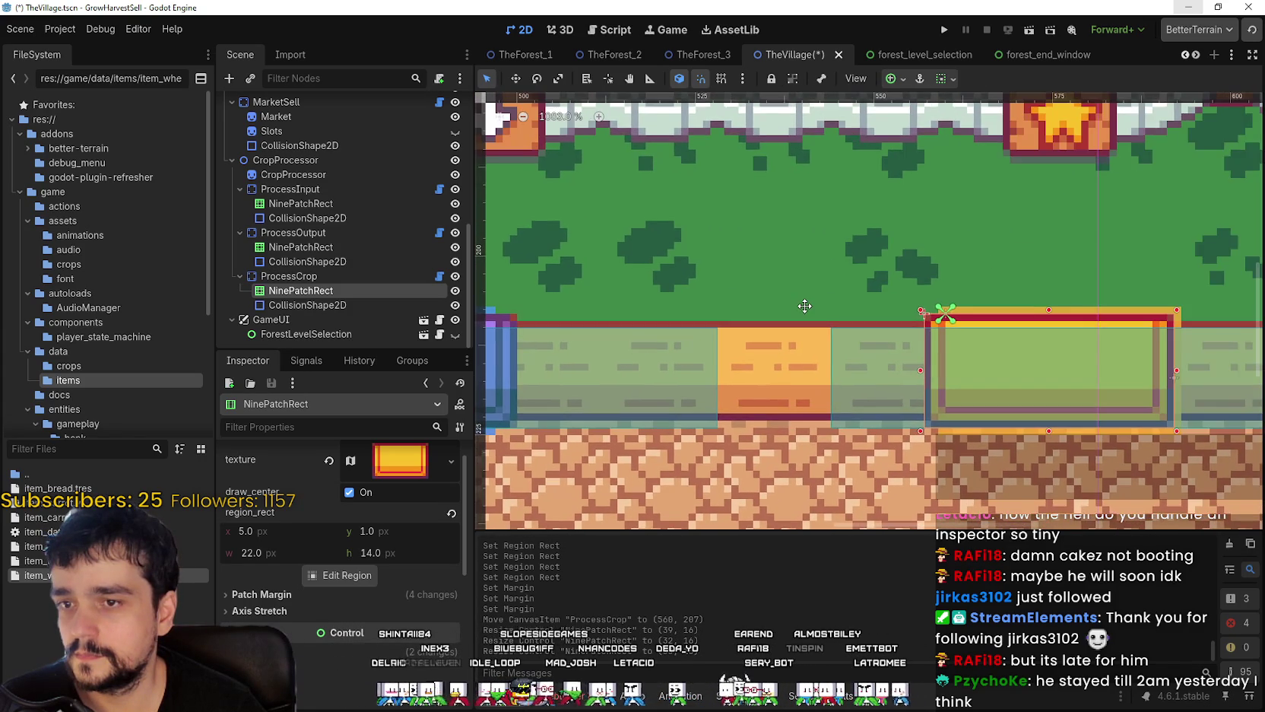
{"action": "scroll", "coordinate": [1050, 365], "scroll_direction": "up", "scroll_amount": 4}
{"action": "left_click", "coordinate": [1081, 390]}
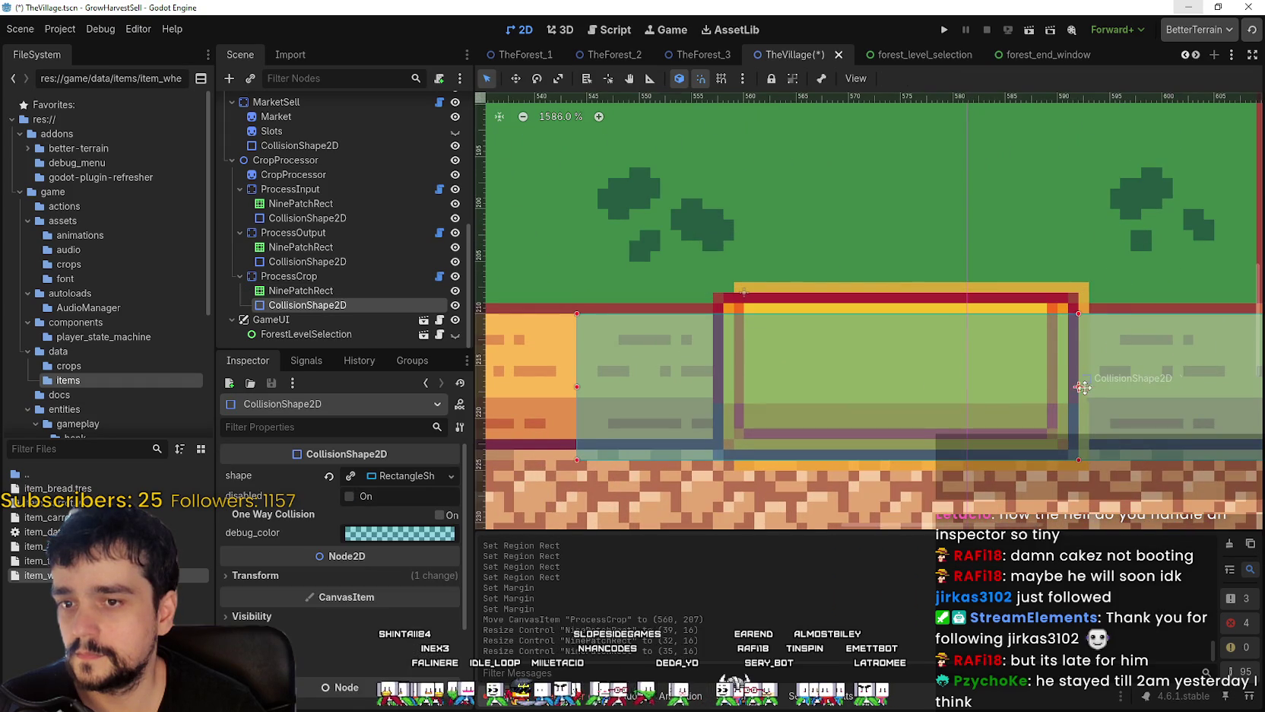
{"action": "scroll", "coordinate": [893, 363], "scroll_direction": "down", "scroll_amount": 3}
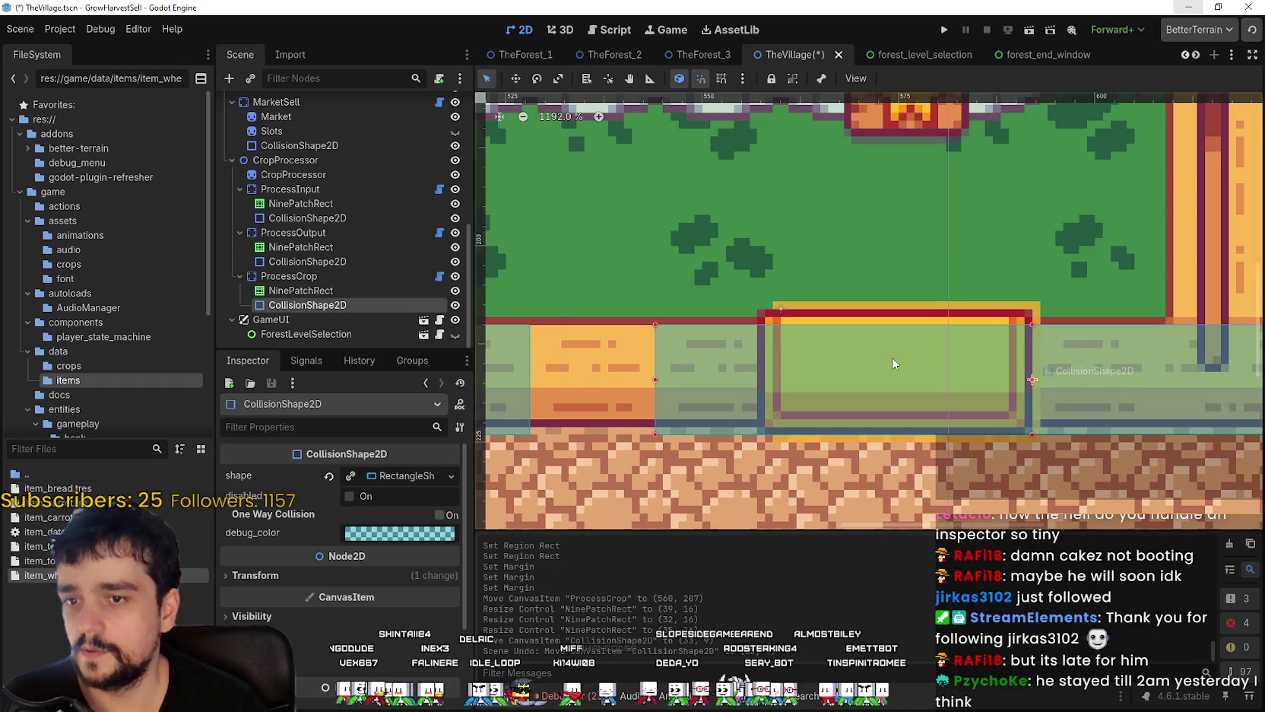
{"action": "left_click", "coordinate": [414, 293]}
{"action": "scroll", "coordinate": [1108, 357], "scroll_direction": "up", "scroll_amount": 3}
{"action": "left_click_drag", "start_coordinate": [1016, 375], "coordinate": [1046, 374]}
{"action": "scroll", "coordinate": [969, 347], "scroll_direction": "down", "scroll_amount": 5}
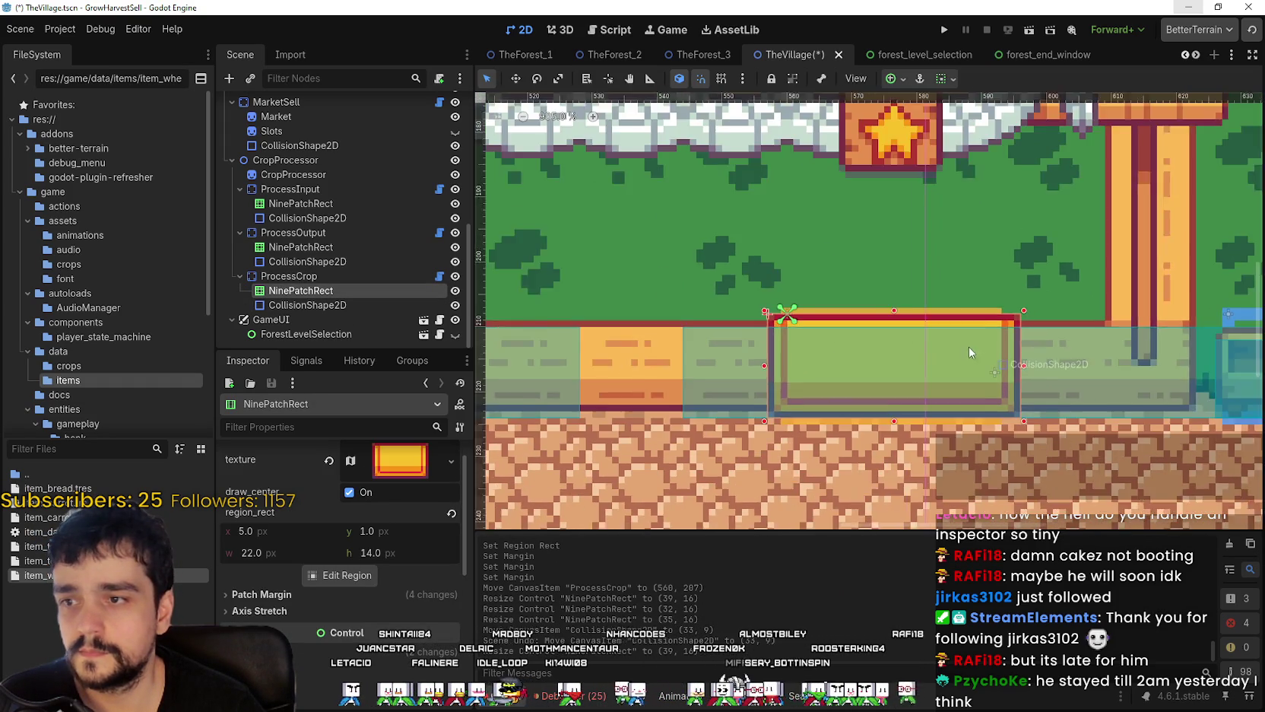
- Save TheVillage, shift the crop collision shape's edge left, and save again
{"action": "key", "text": "ctrl+s"}
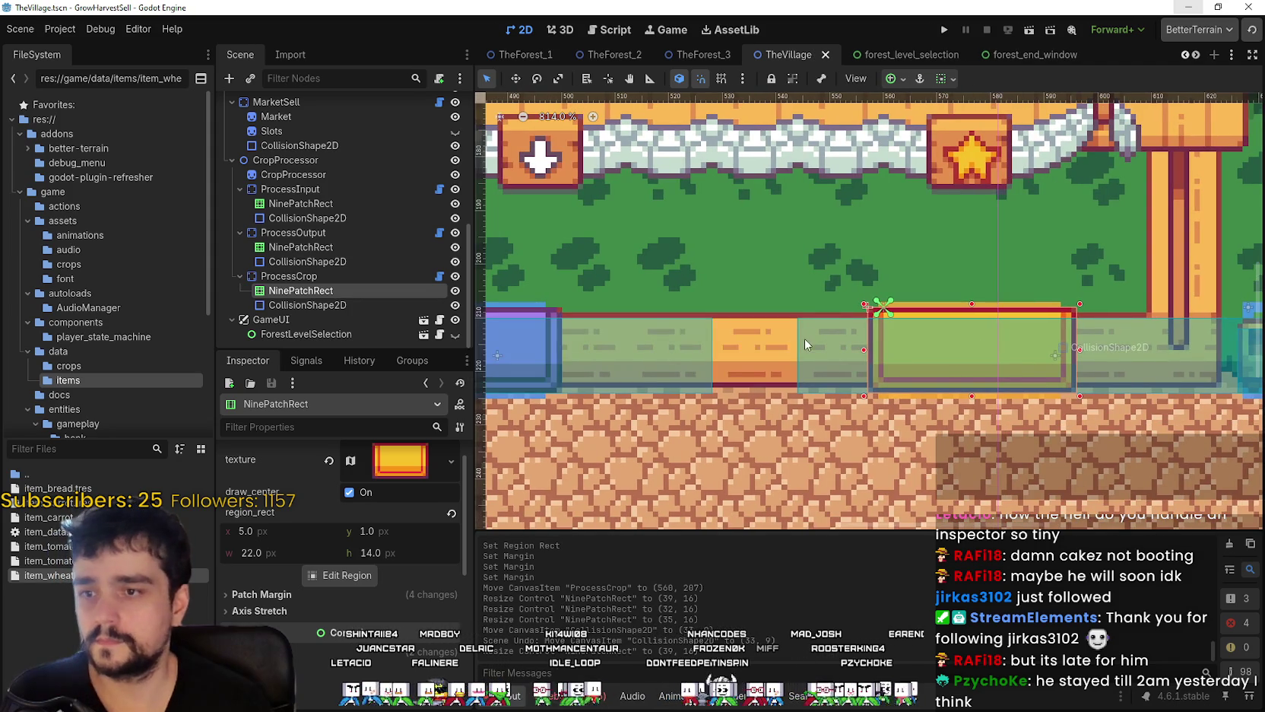
{"action": "left_click", "coordinate": [798, 354]}
{"action": "left_click_drag", "start_coordinate": [719, 357], "coordinate": [713, 362]}
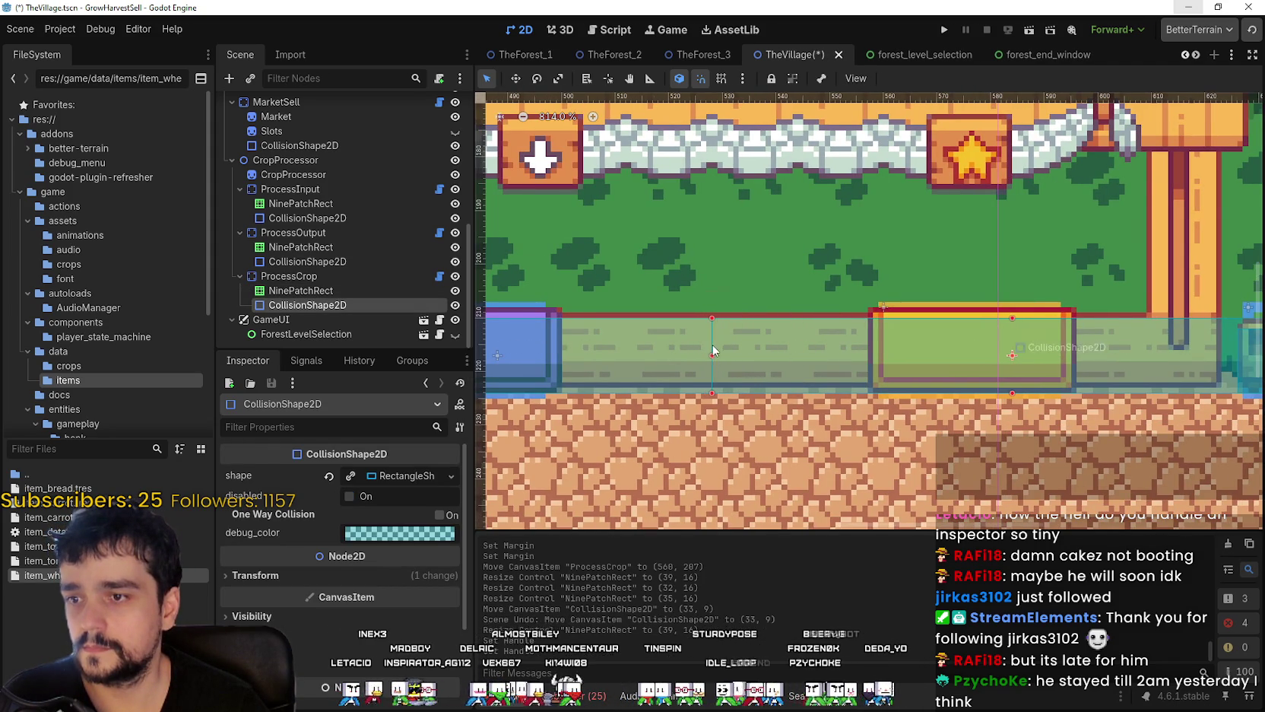
{"action": "scroll", "coordinate": [917, 349], "scroll_direction": "down", "scroll_amount": 2}
{"action": "key", "text": "ctrl+s"}
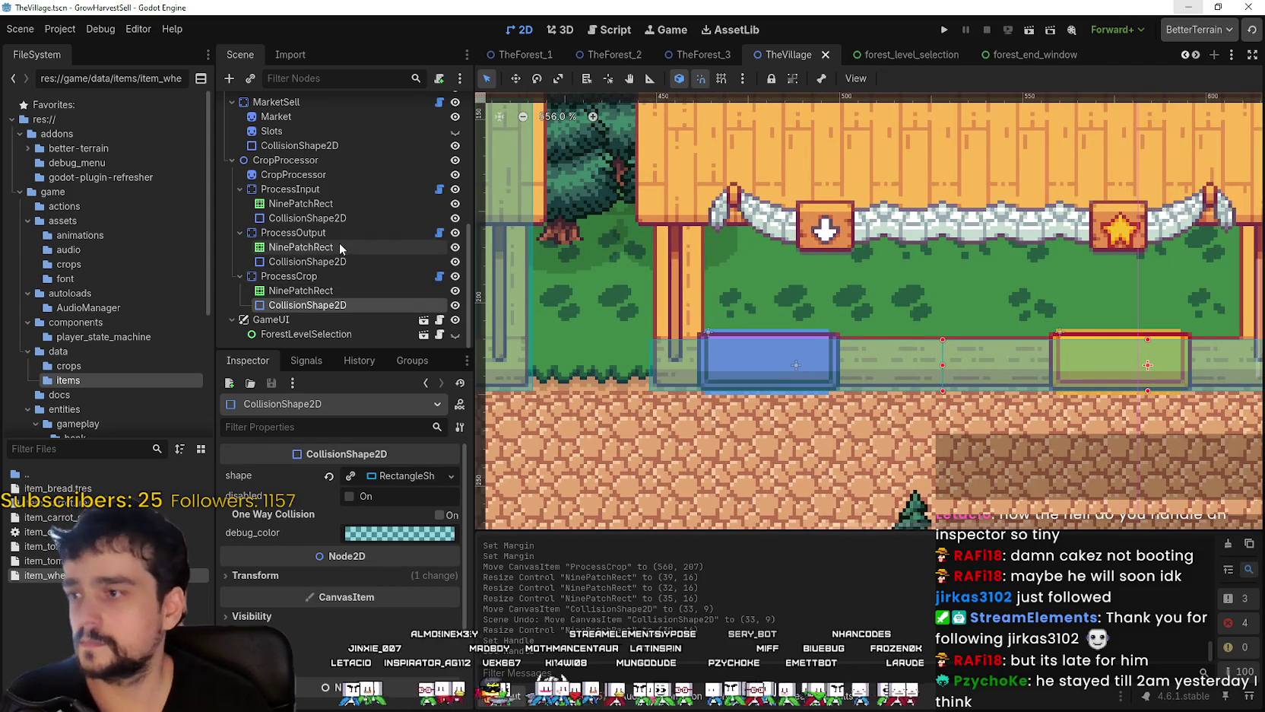
- Move the ProcessOutput wheat drop field to the right
{"action": "left_click", "coordinate": [339, 246]}
{"action": "left_click", "coordinate": [312, 232]}
{"action": "scroll", "coordinate": [823, 286], "scroll_direction": "up", "scroll_amount": 2}
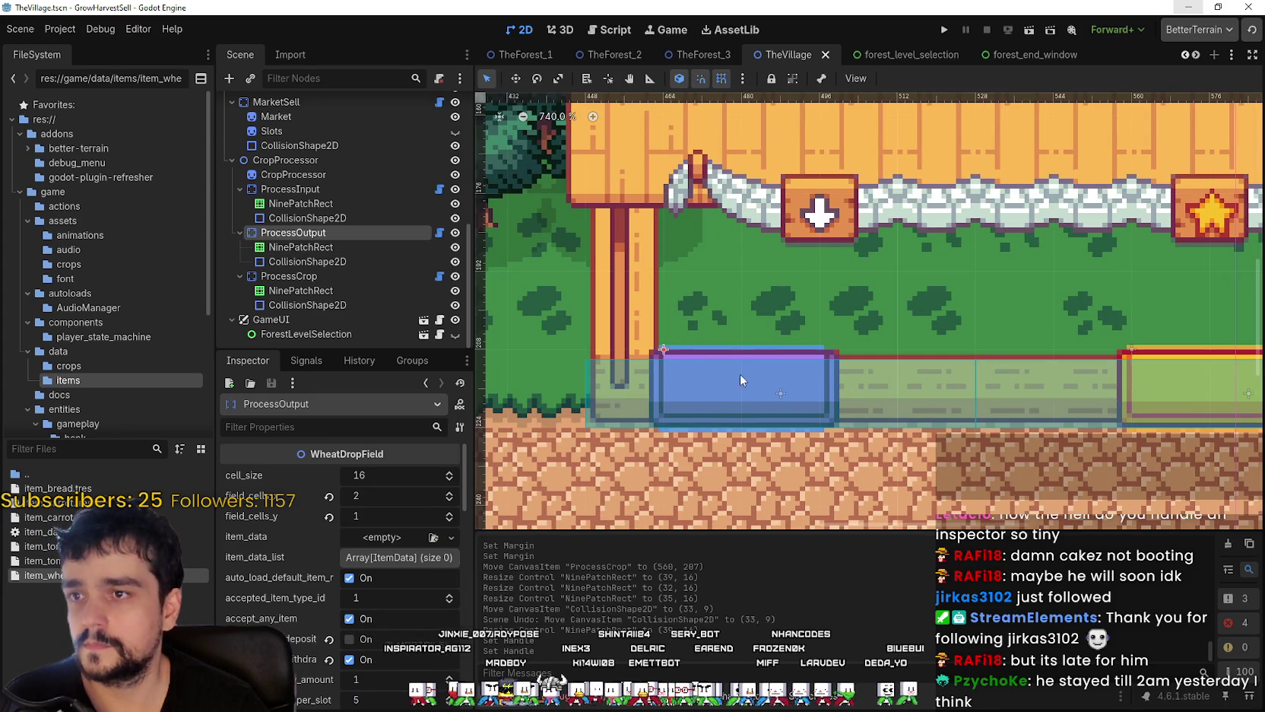
{"action": "left_click_drag", "start_coordinate": [702, 363], "coordinate": [832, 377]}
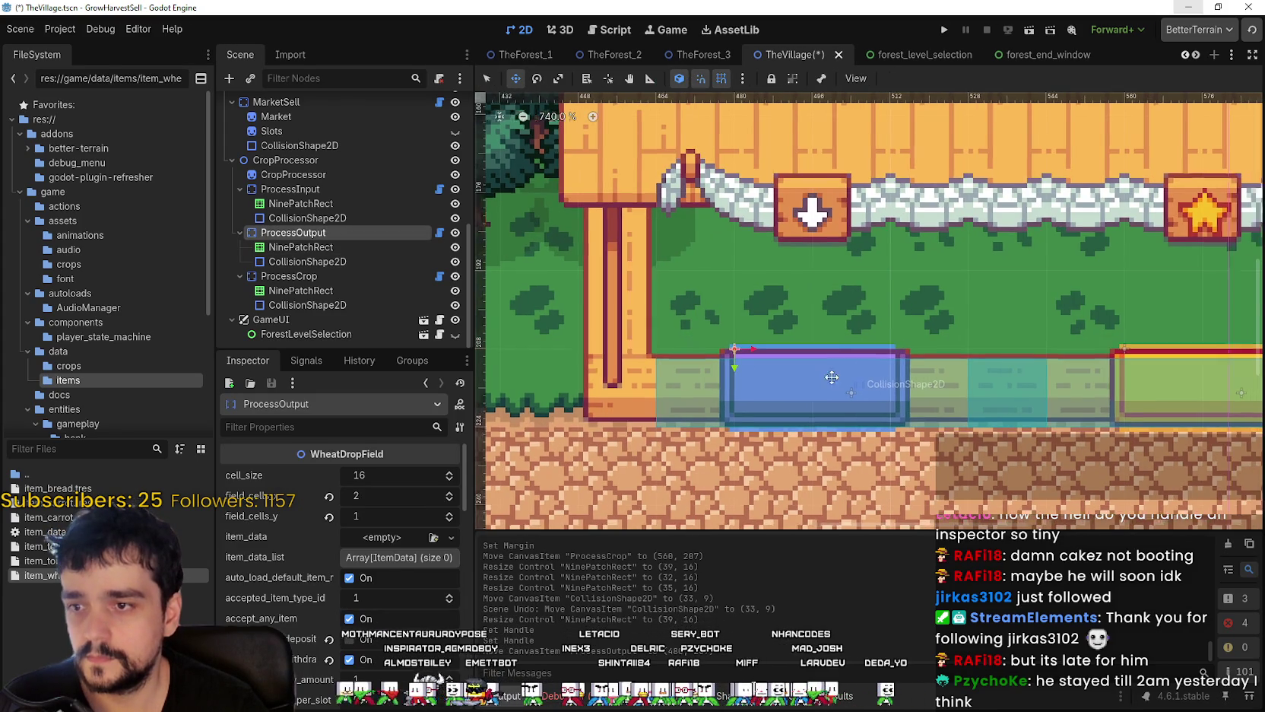
- Nudge the output field's collision shape left and save the scene
{"action": "scroll", "coordinate": [821, 377], "scroll_direction": "right", "scroll_amount": 2}
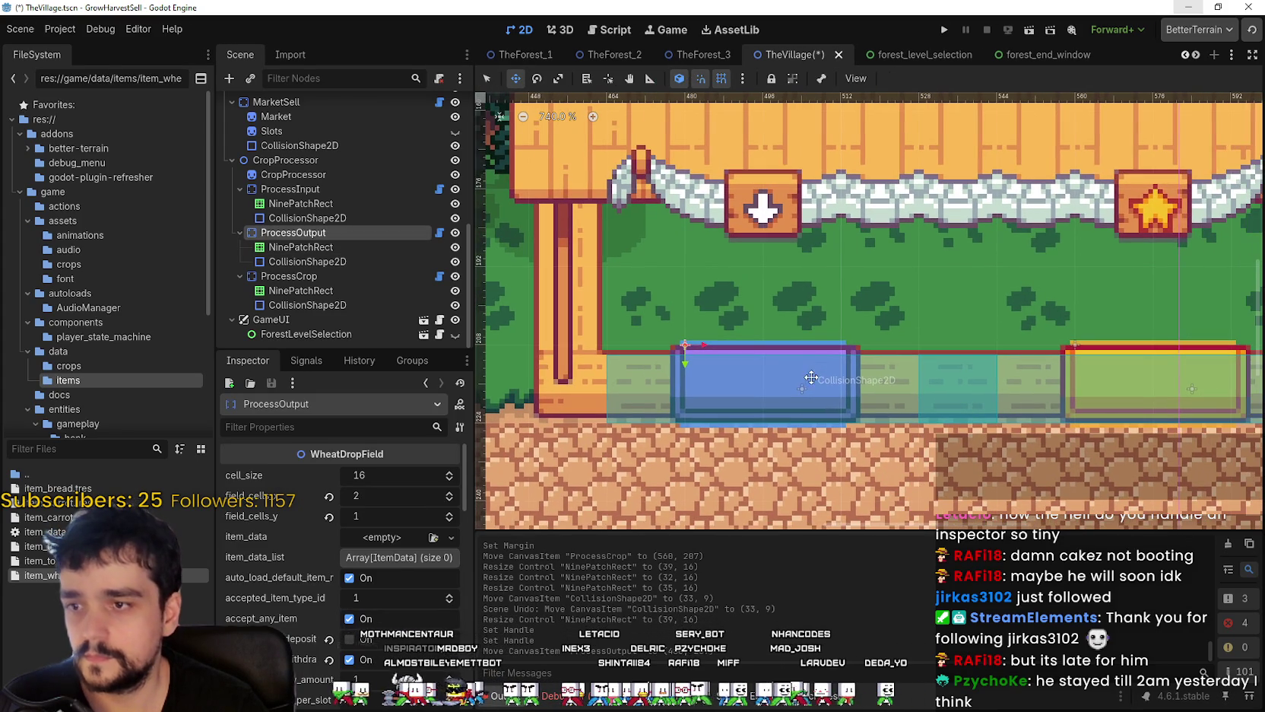
{"action": "left_click", "coordinate": [283, 261]}
{"action": "left_click_drag", "start_coordinate": [636, 392], "coordinate": [559, 390]}
{"action": "scroll", "coordinate": [736, 378], "scroll_direction": "up", "scroll_amount": 3}
{"action": "key", "text": "ctrl+s"}
- Inspect the crop station's nine-patch frame and collision shape
{"action": "scroll", "coordinate": [736, 377], "scroll_direction": "down", "scroll_amount": 5}
{"action": "scroll", "coordinate": [933, 369], "scroll_direction": "up", "scroll_amount": 3}
{"action": "scroll", "coordinate": [933, 368], "scroll_direction": "down", "scroll_amount": 3}
{"action": "scroll", "coordinate": [909, 359], "scroll_direction": "up", "scroll_amount": 3}
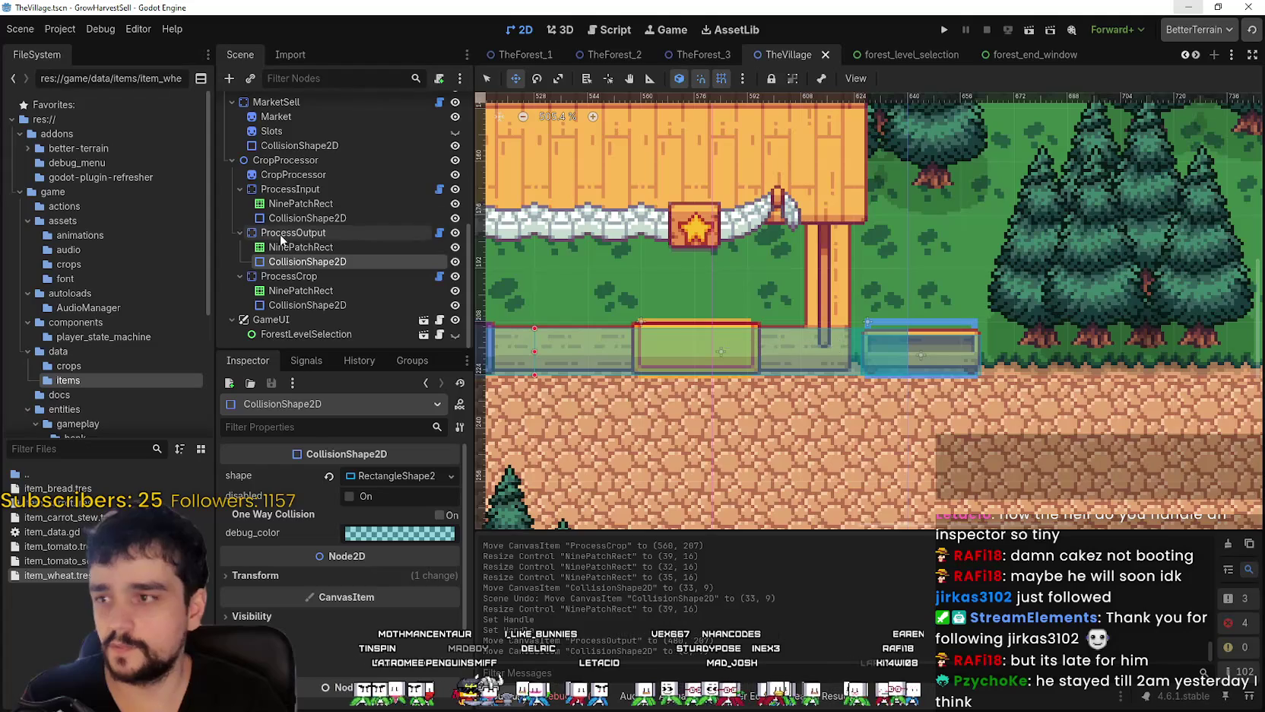
{"action": "left_click", "coordinate": [304, 290]}
{"action": "left_click", "coordinate": [304, 304]}
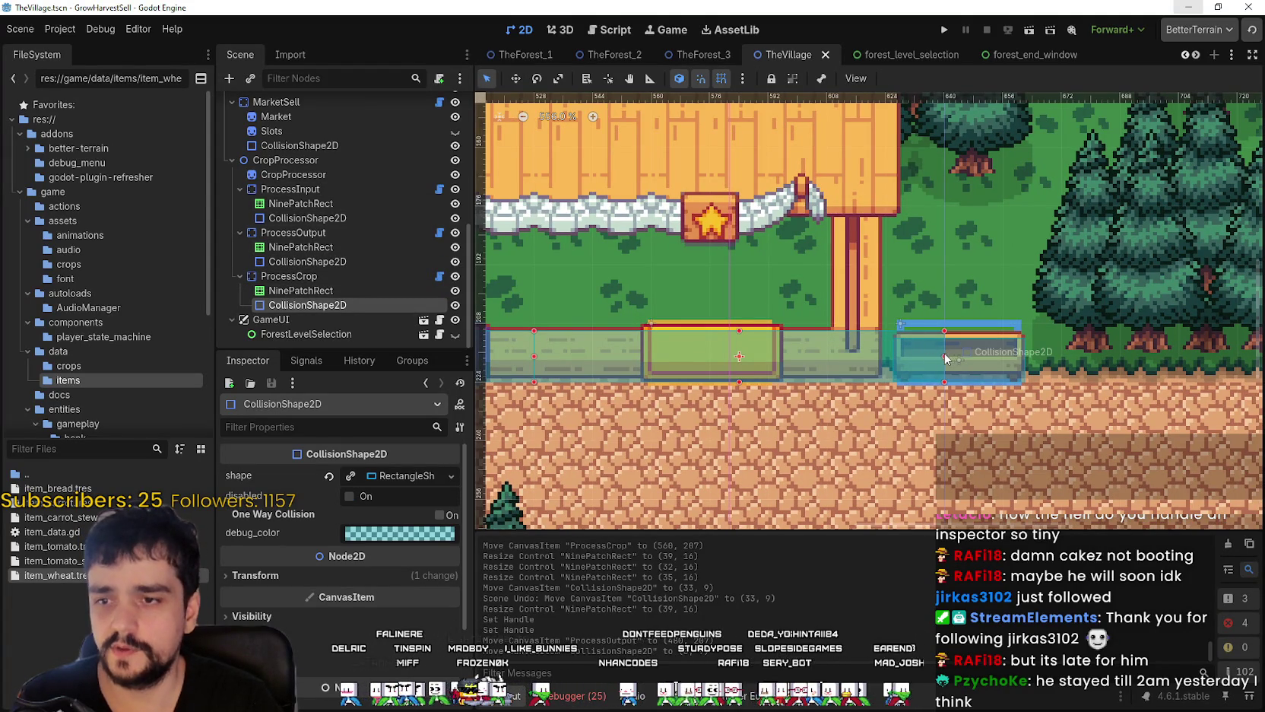
{"action": "scroll", "coordinate": [946, 358], "scroll_direction": "up", "scroll_amount": 2}
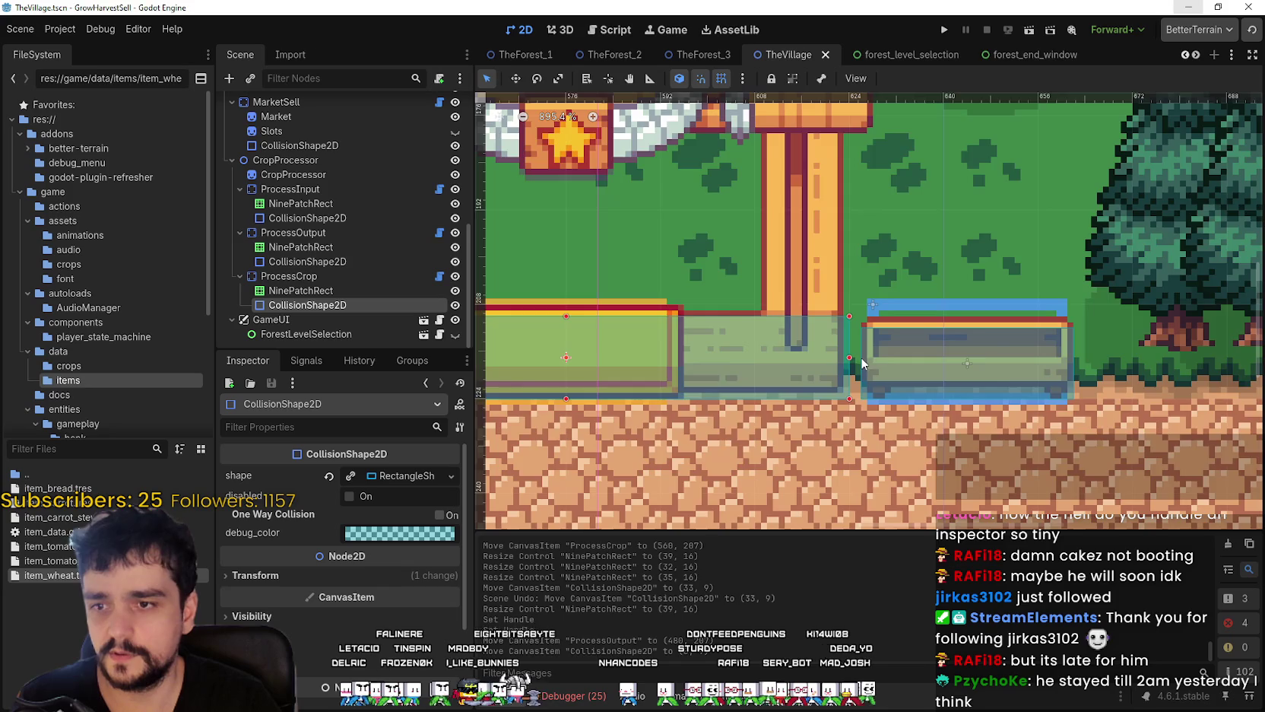
{"action": "scroll", "coordinate": [867, 366], "scroll_direction": "down", "scroll_amount": 4}
{"action": "scroll", "coordinate": [907, 349], "scroll_direction": "up", "scroll_amount": 4}
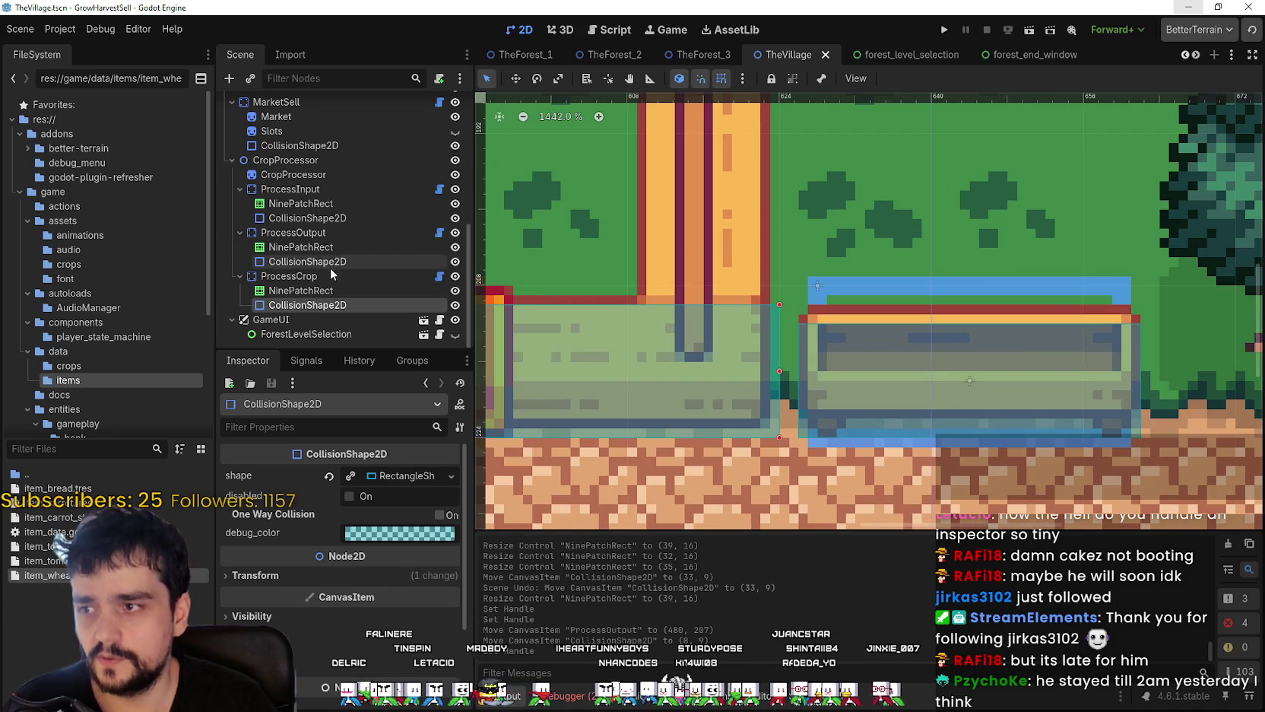
- Inspect the ProcessInput drop field's properties and save TheVillage scene
{"action": "left_click", "coordinate": [306, 190]}
{"action": "scroll", "coordinate": [853, 337], "scroll_direction": "up", "scroll_amount": 1}
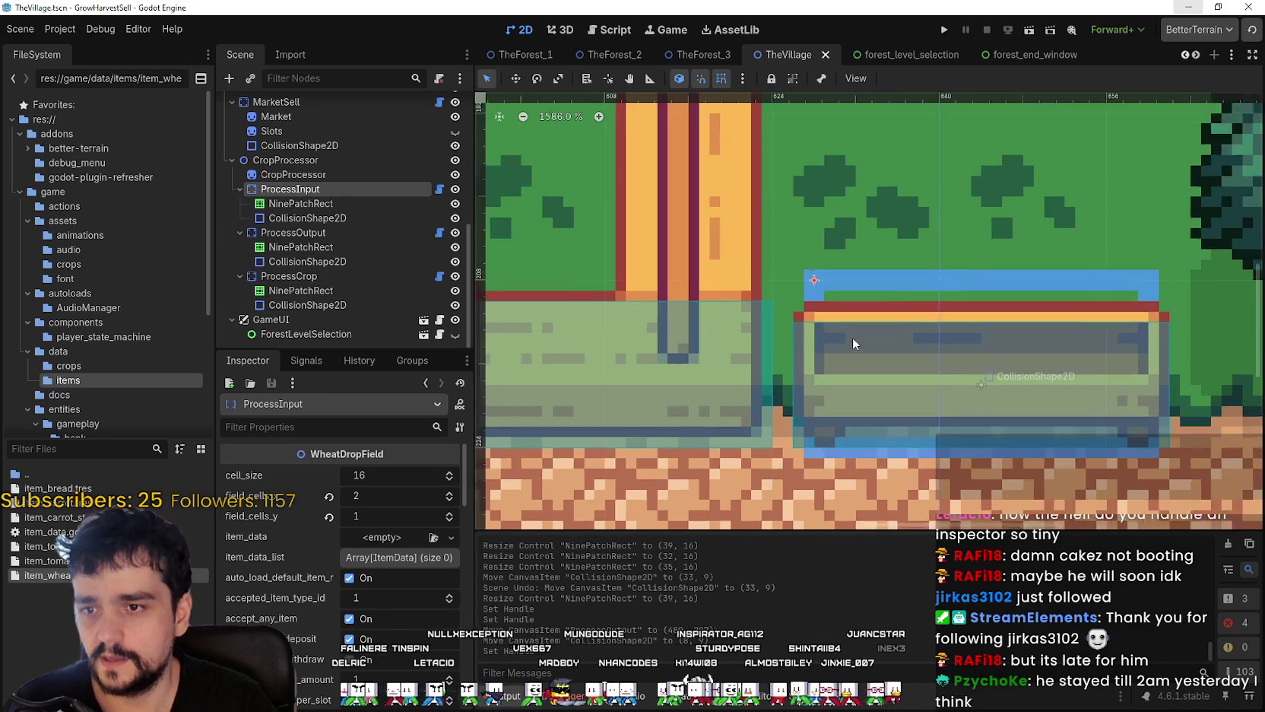
{"action": "scroll", "coordinate": [825, 445], "scroll_direction": "down", "scroll_amount": 7}
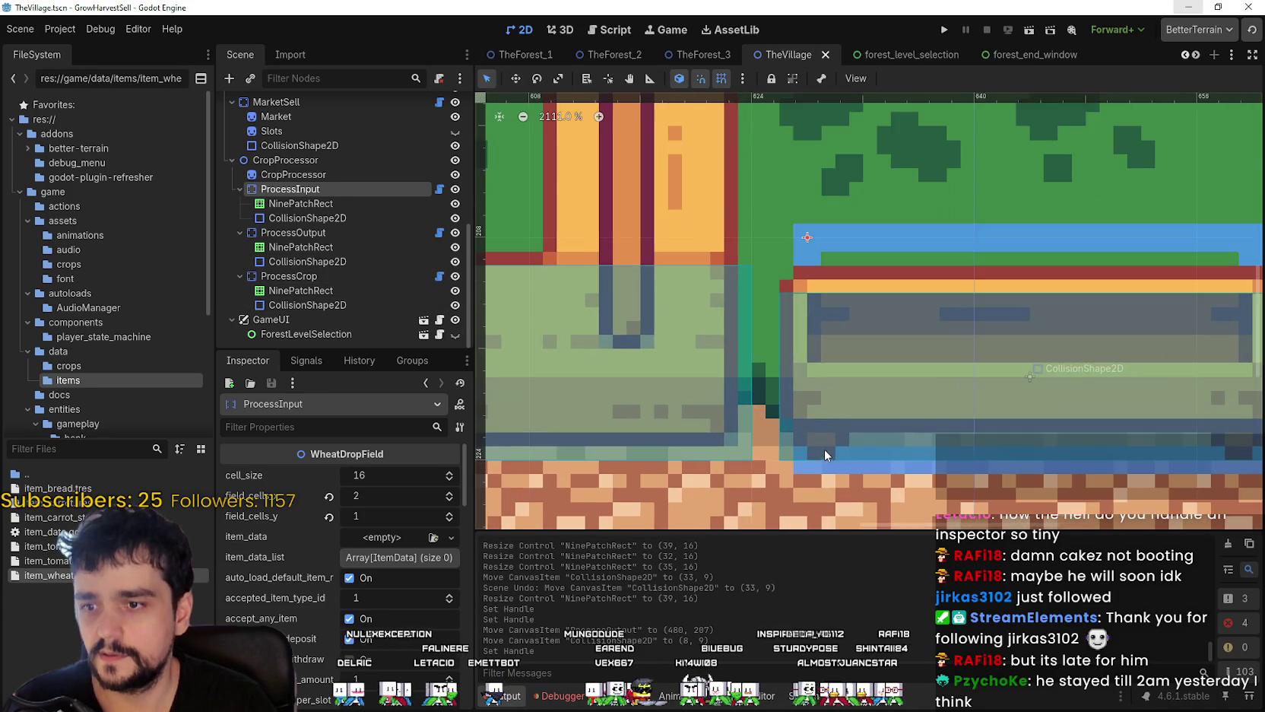
{"action": "scroll", "coordinate": [838, 411], "scroll_direction": "down", "scroll_amount": 5}
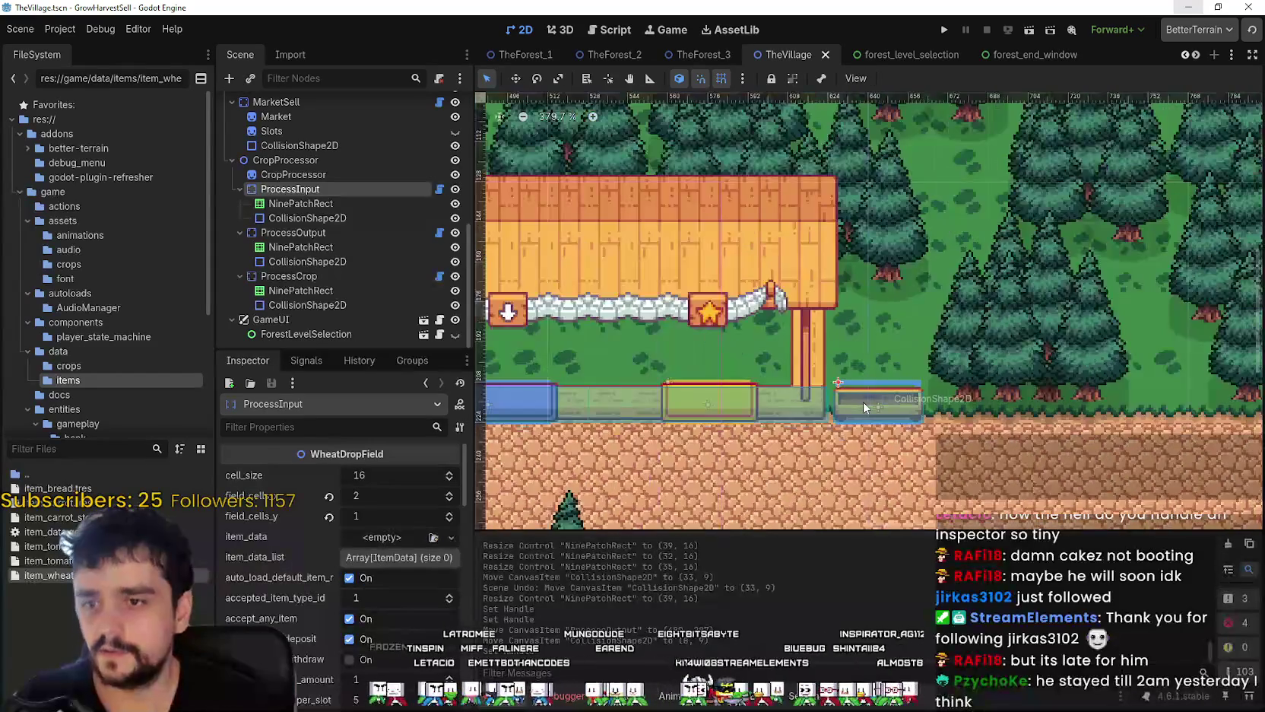
{"action": "scroll", "coordinate": [863, 401], "scroll_direction": "up", "scroll_amount": 5}
{"action": "key", "text": "ctrl+s"}
- Pan to the market stalls and launch the game to playtest it
{"action": "scroll", "coordinate": [878, 419], "scroll_direction": "down", "scroll_amount": 15}
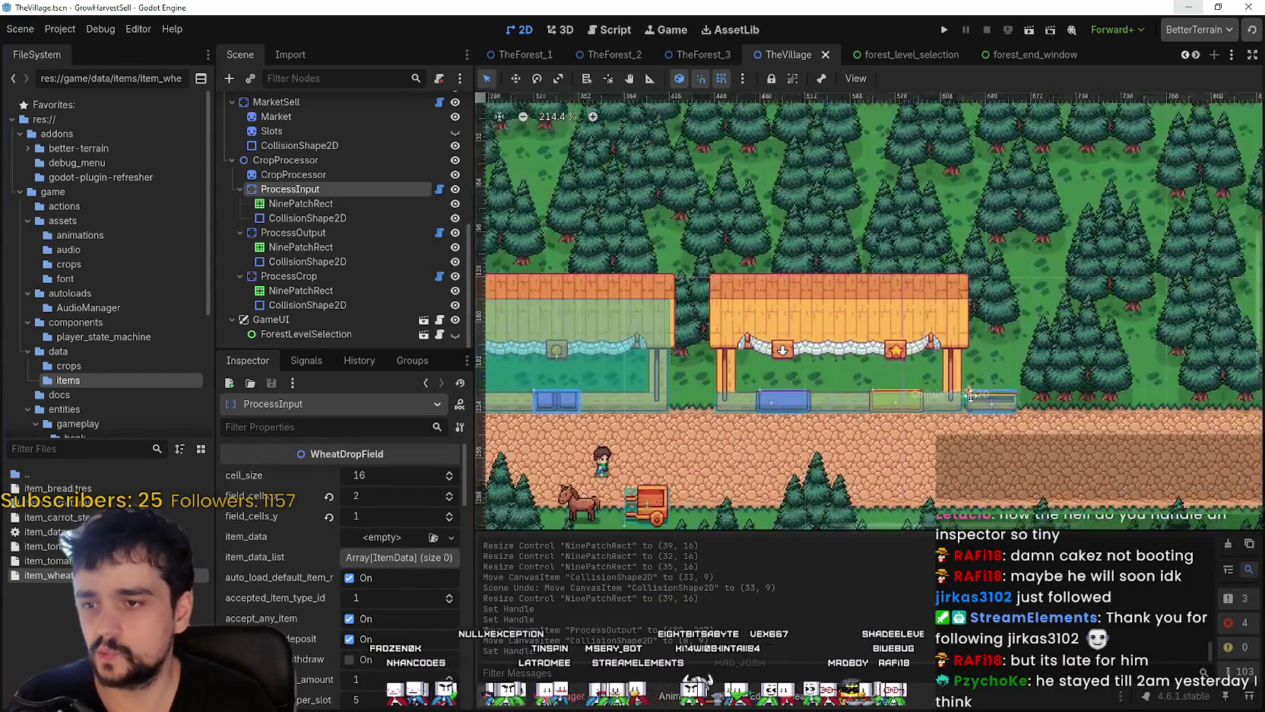
{"action": "left_click_drag", "start_coordinate": [971, 395], "coordinate": [986, 370]}
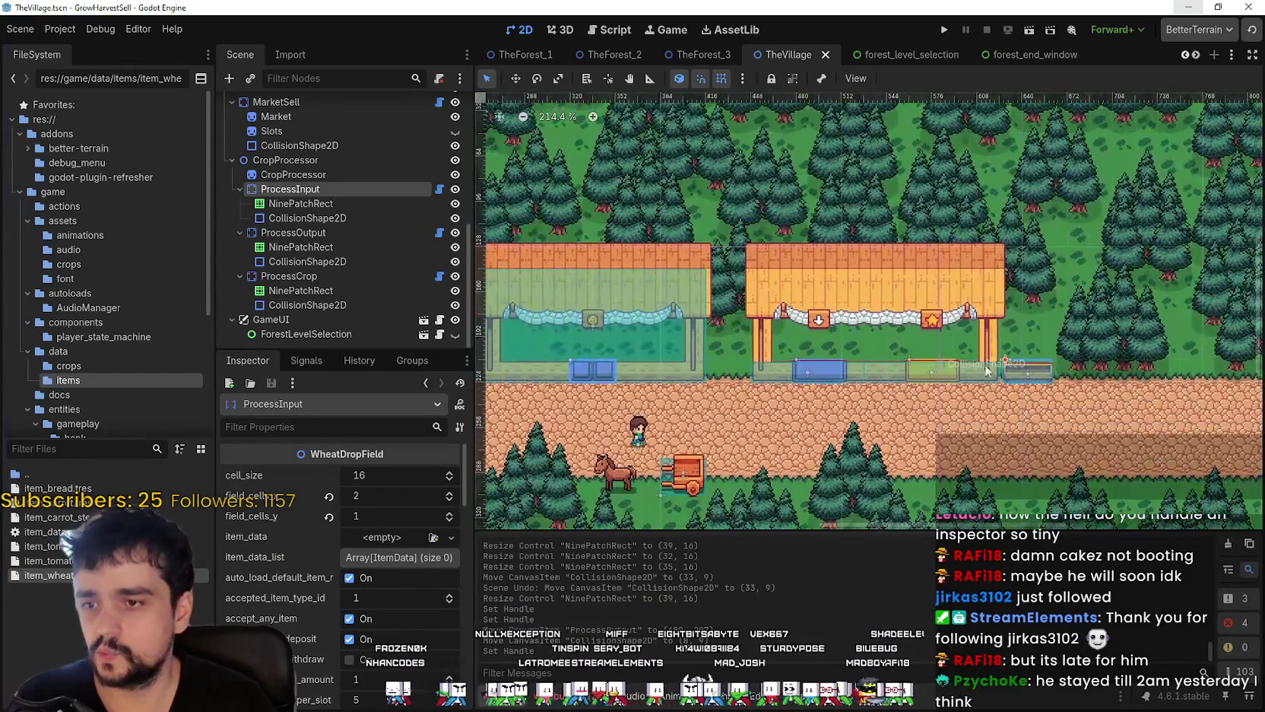
{"action": "left_click", "coordinate": [951, 33]}
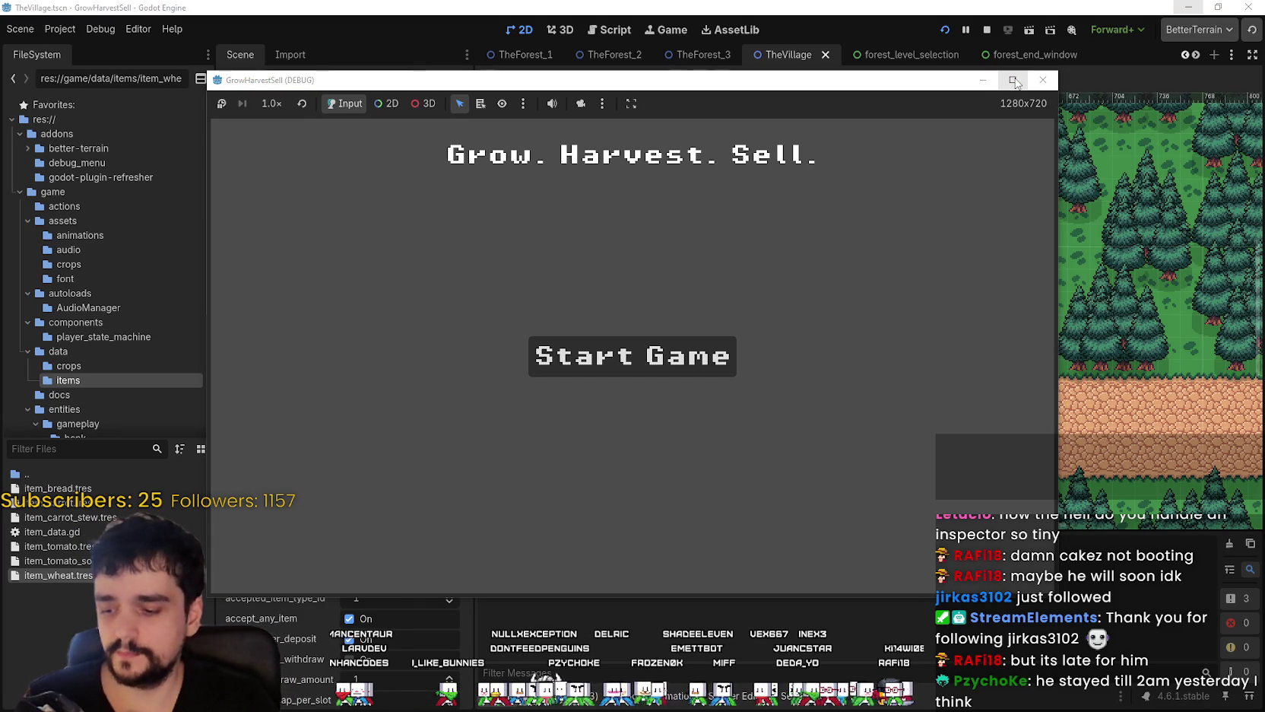
- Start a new game, maximize the game window, and walk right to the purple-crate stall
{"action": "left_click", "coordinate": [652, 357]}
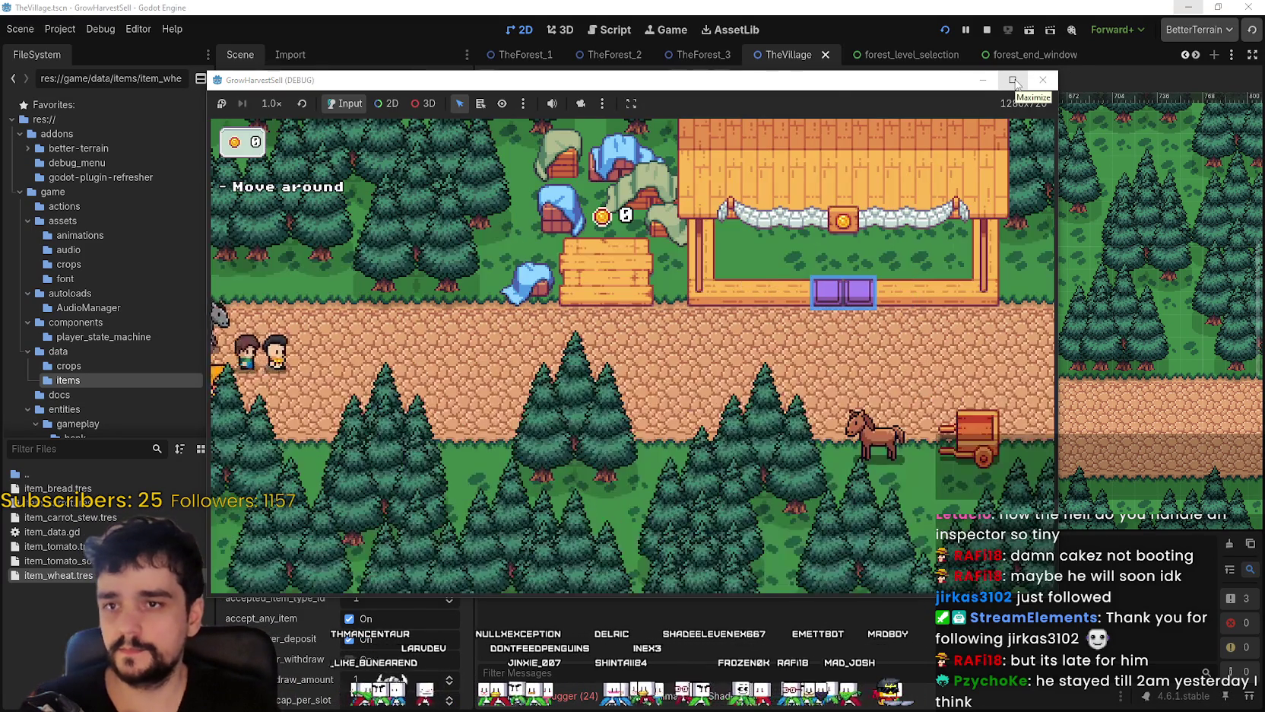
{"action": "left_click", "coordinate": [1013, 80]}
{"action": "key", "text": "d"}
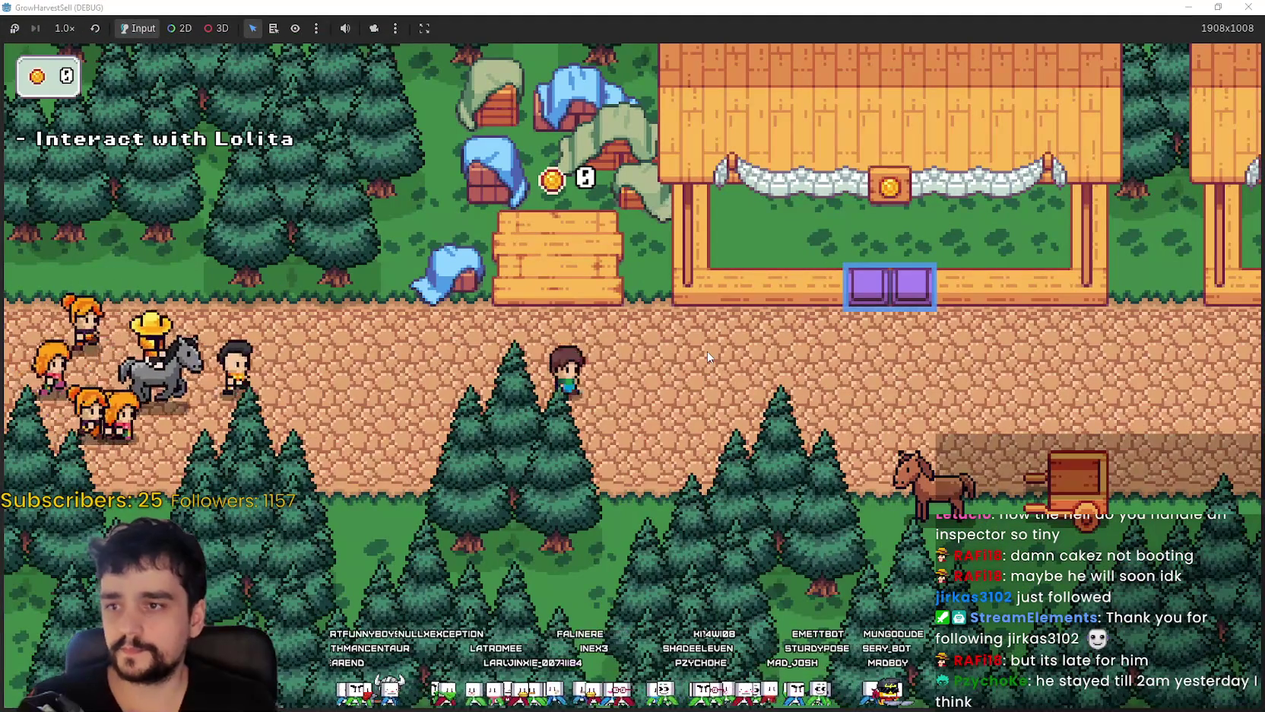
{"action": "key", "text": "d"}
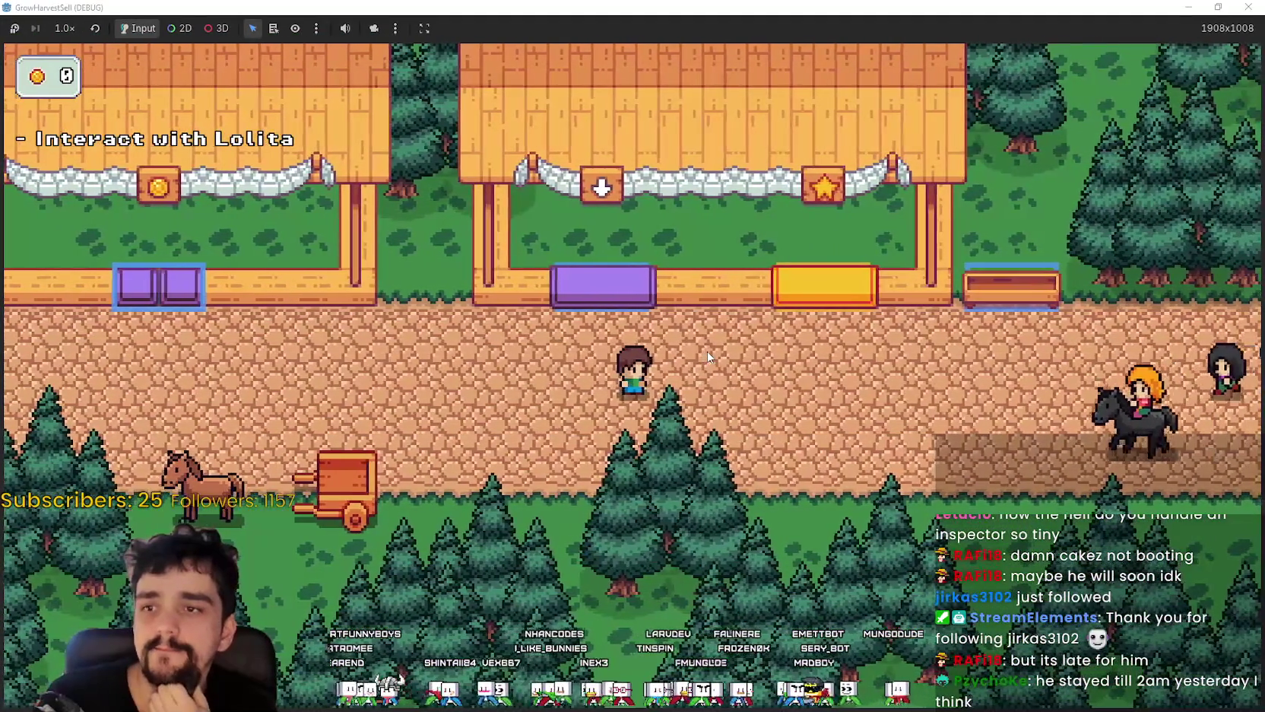
{"action": "key", "text": "w"}
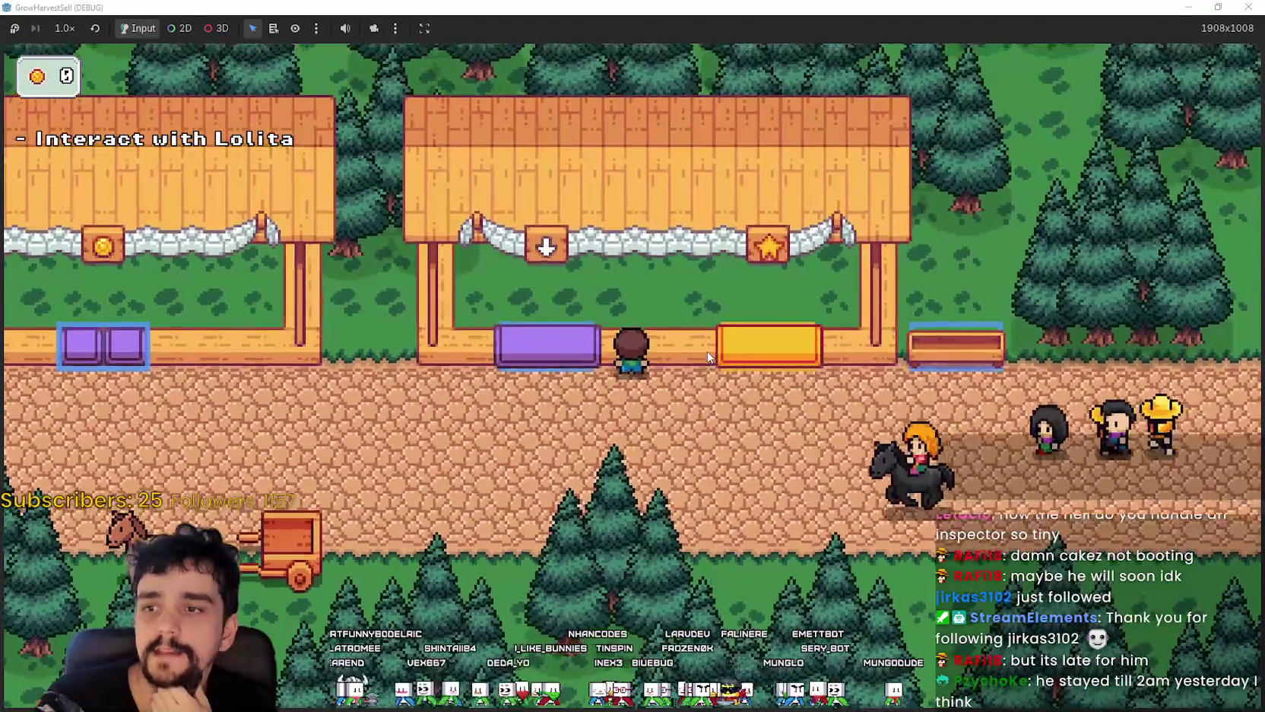
- Walk the farmer back and forth past the market stalls up to a shop counter
{"action": "key", "text": "s"}
{"action": "key", "text": "a"}
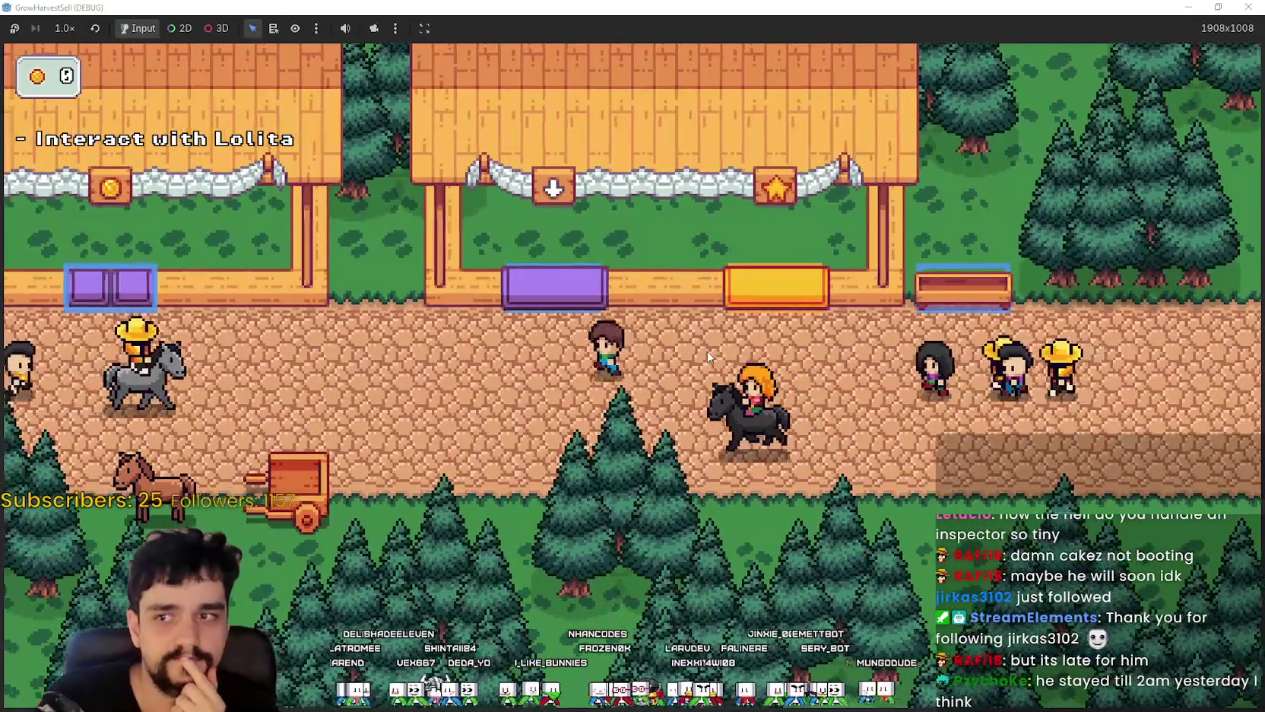
{"action": "key", "text": "d"}
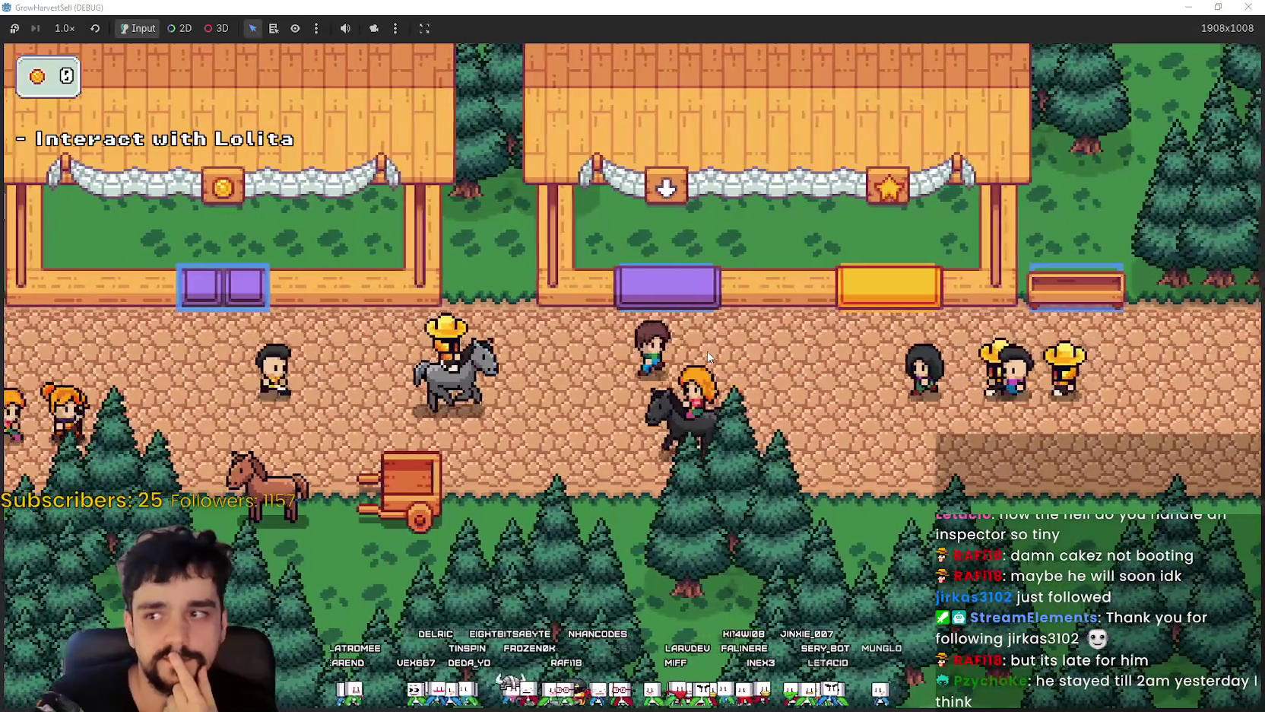
{"action": "key", "text": "w"}
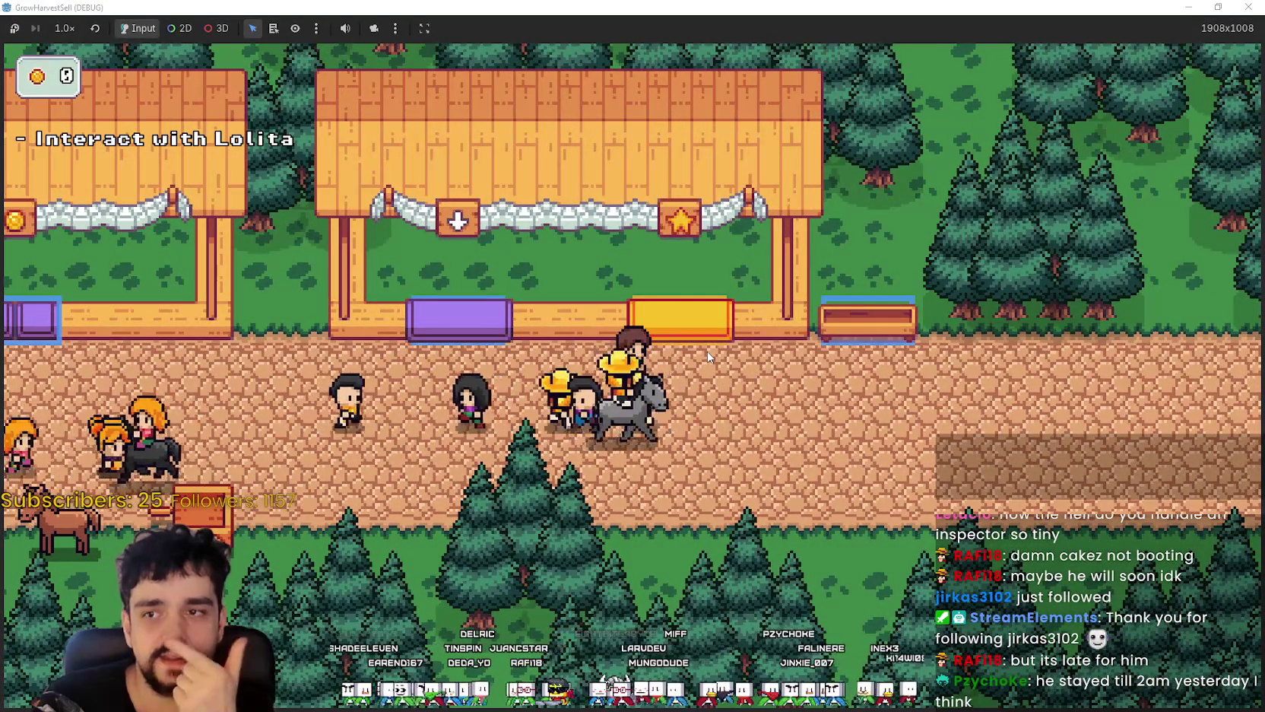
{"action": "key", "text": "a"}
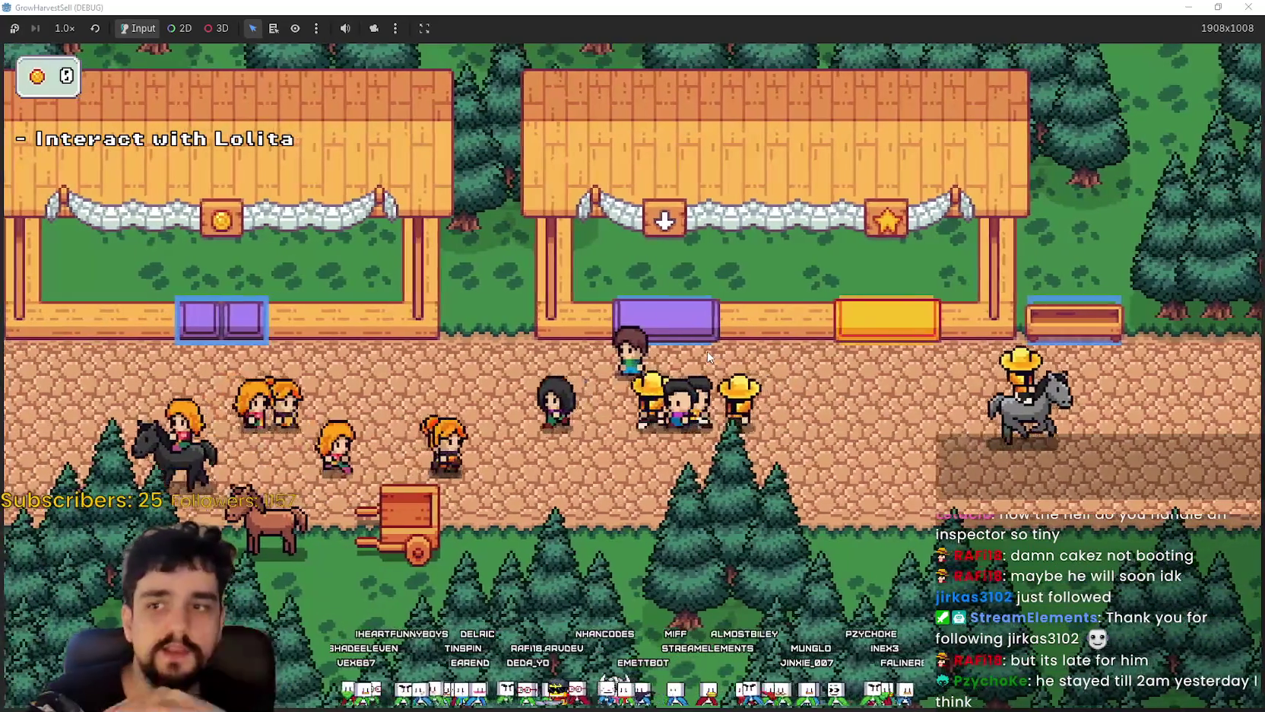
{"action": "key", "text": "a"}
{"action": "key", "text": "w"}
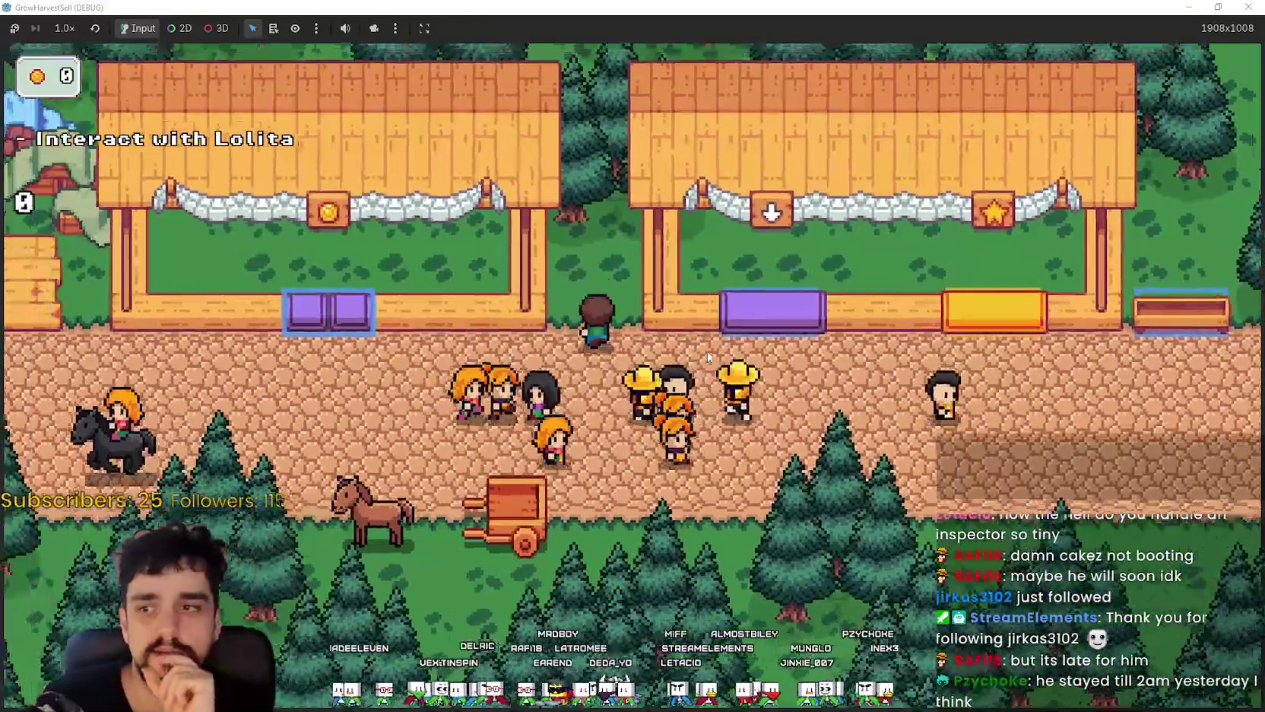
{"action": "key", "text": "w"}
{"action": "key", "text": "s"}
{"action": "key", "text": "d"}
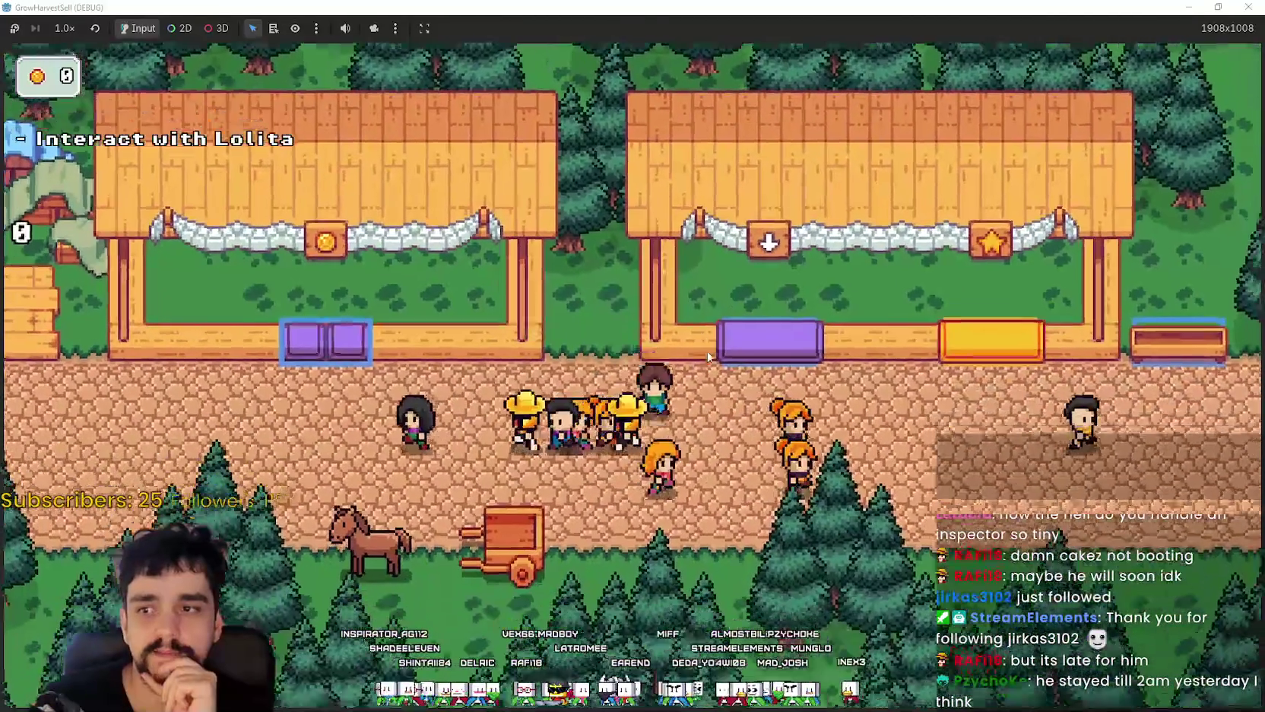
{"action": "key", "text": "d"}
{"action": "key", "text": "w"}
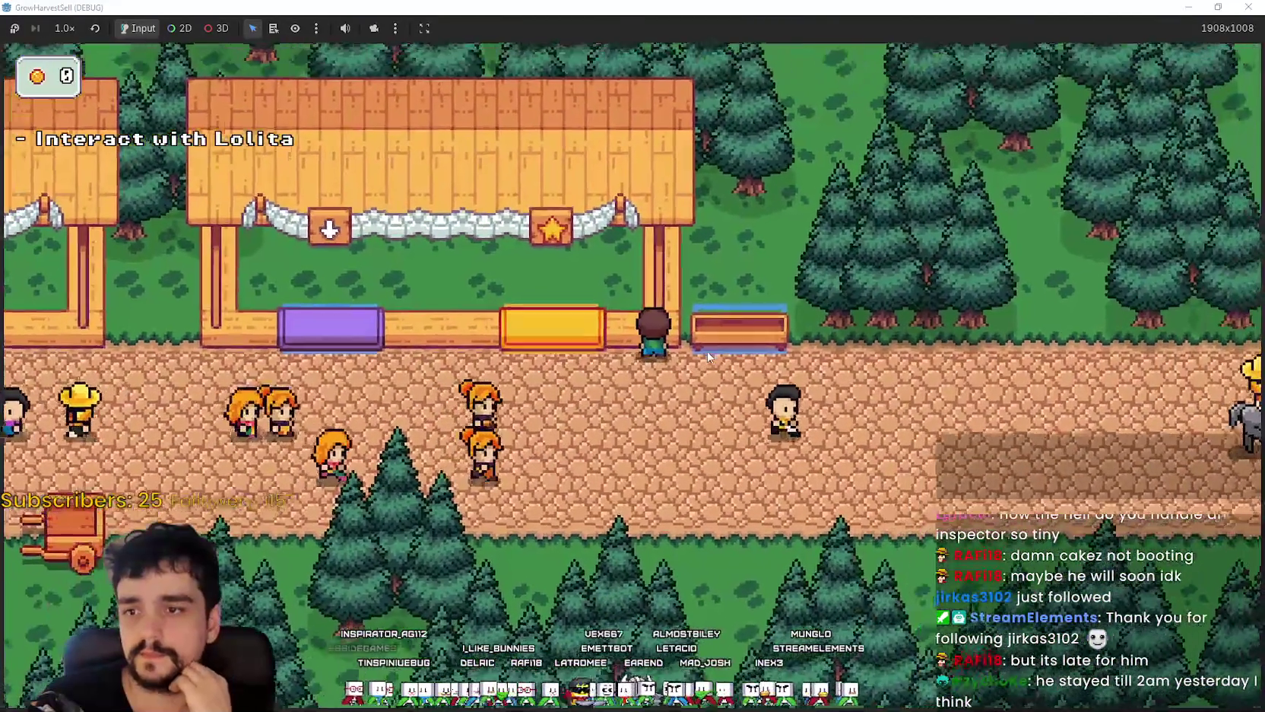
- Leave that counter and walk over to face the shop's wooden counter
{"action": "key", "text": "s"}
{"action": "key", "text": "a"}
{"action": "key", "text": "d"}
{"action": "key", "text": "w"}
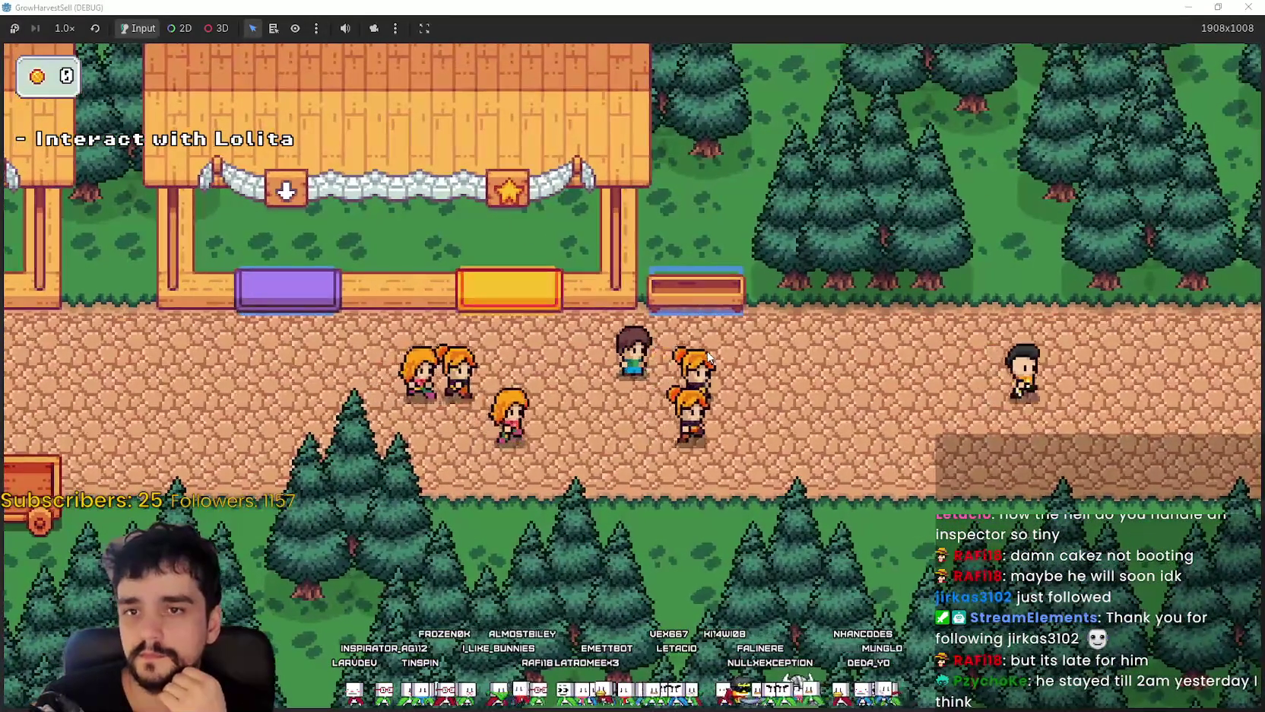
{"action": "key", "text": "d"}
{"action": "key", "text": "w"}
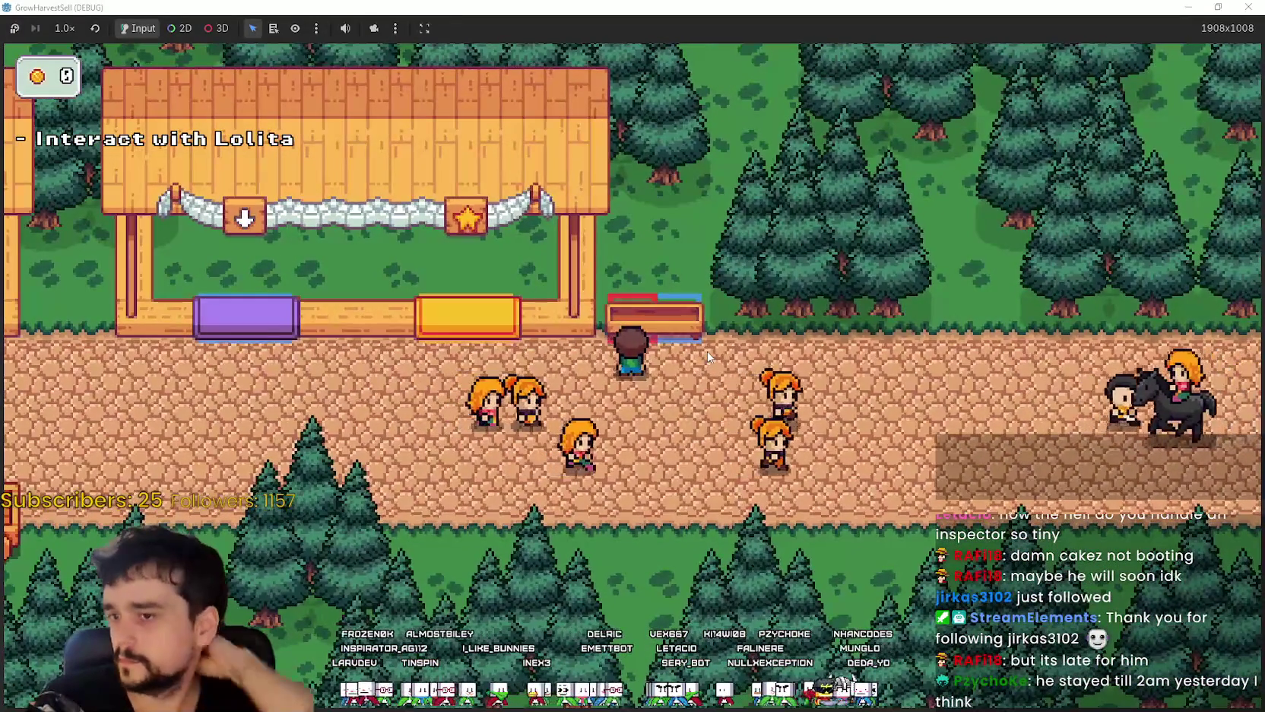
- Walk left to the cart at the village edge and bring up stage selection
{"action": "key", "text": "a"}
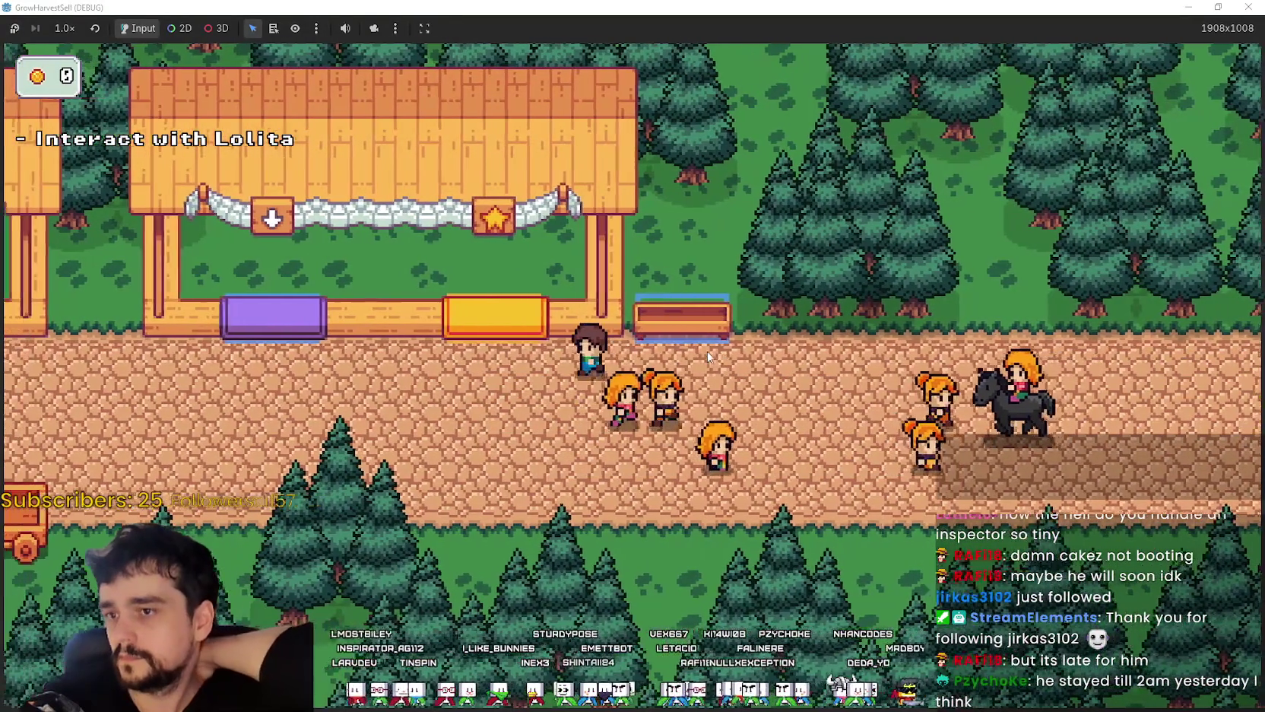
{"action": "key", "text": "a"}
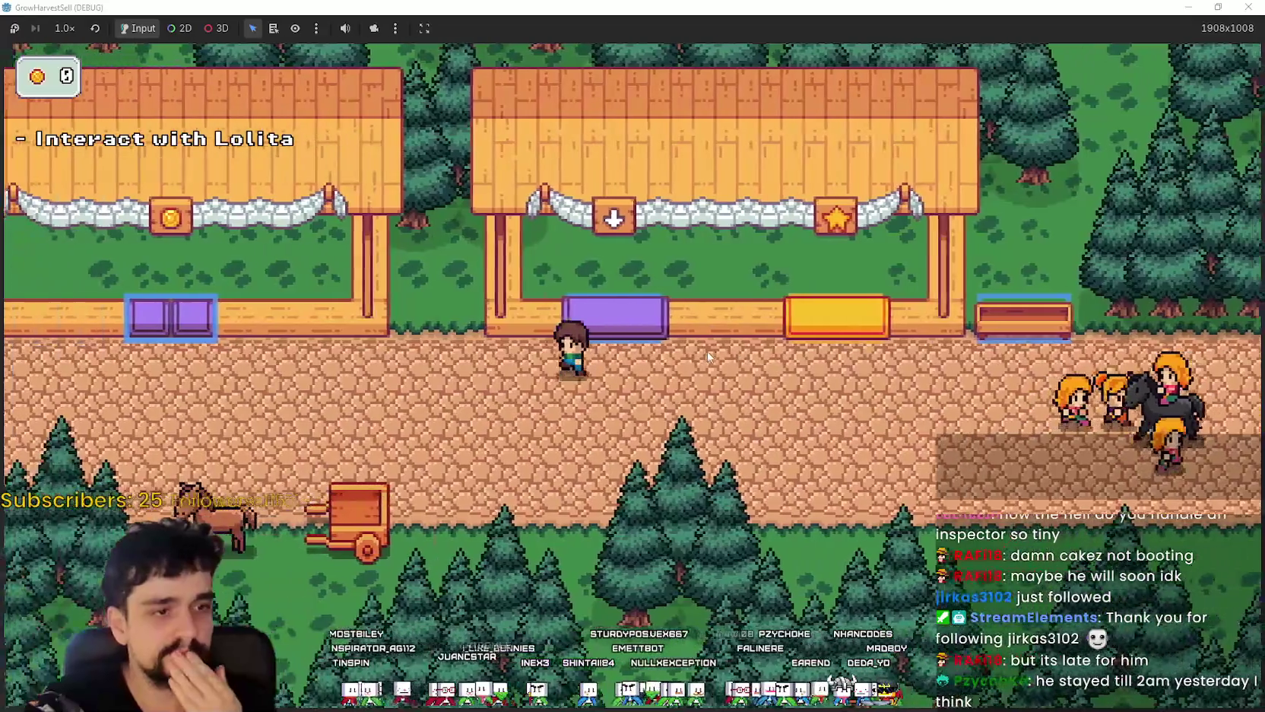
{"action": "key", "text": "a"}
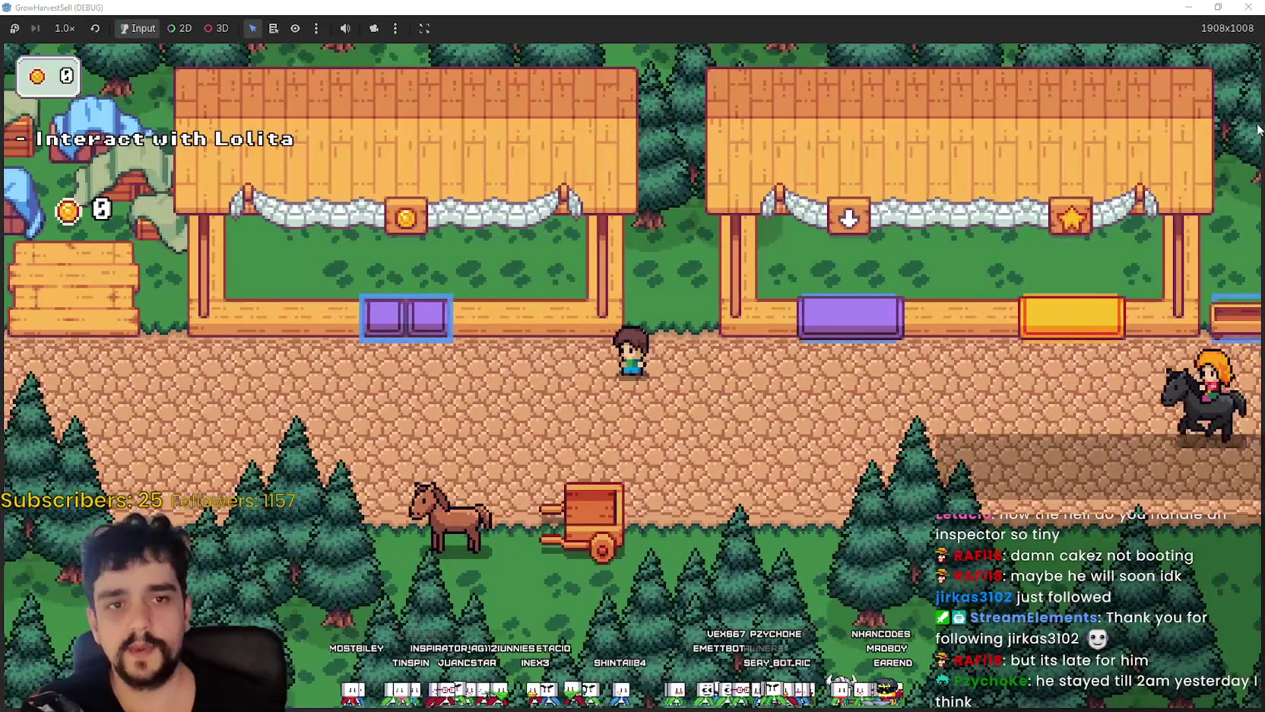
{"action": "key", "text": "a"}
{"action": "key", "text": "s"}
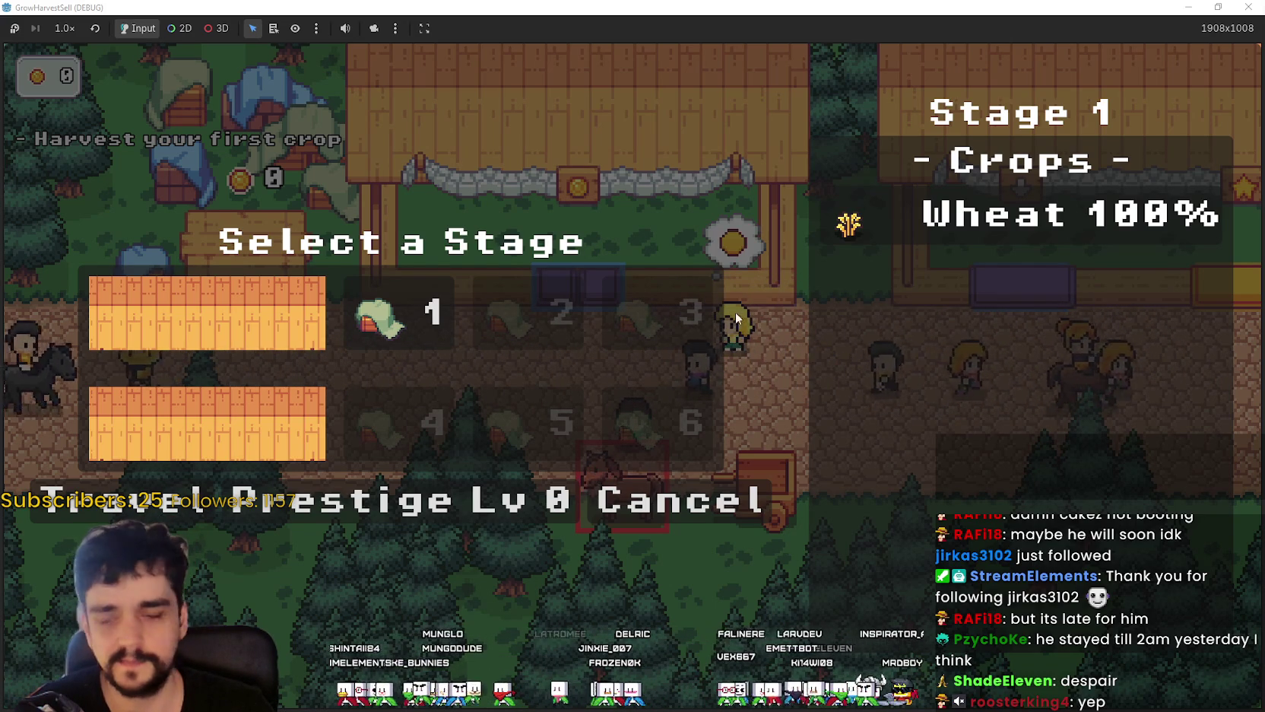
- Close the stage menu without travelling and walk right past the shop counter to the purple-crate stall
{"action": "left_click", "coordinate": [645, 509]}
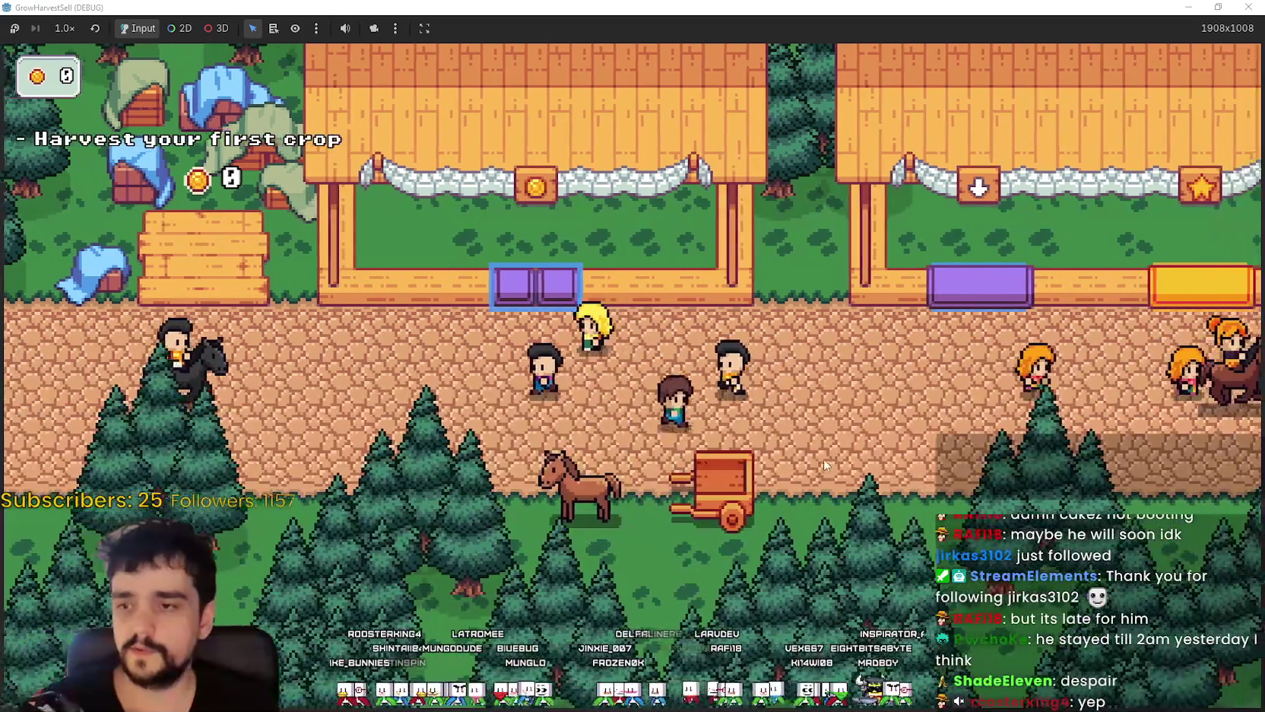
{"action": "key", "text": "d"}
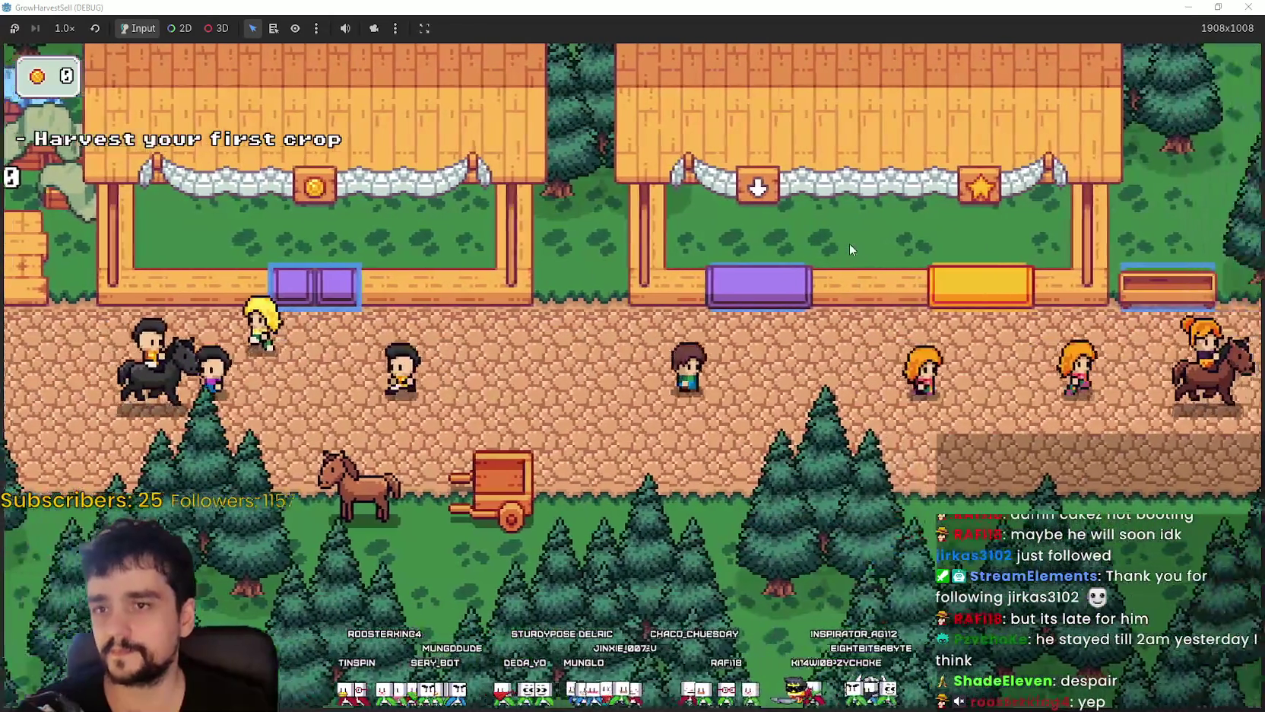
{"action": "key", "text": "d"}
{"action": "key", "text": "w"}
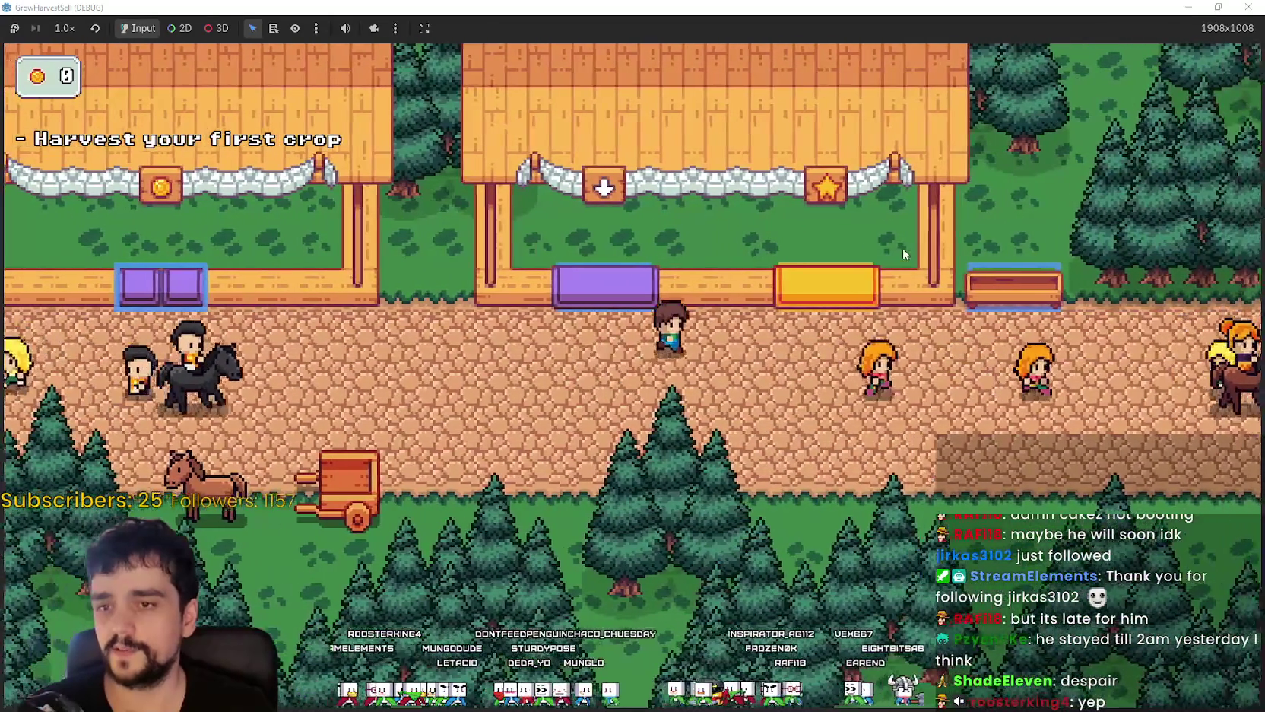
{"action": "key", "text": "d"}
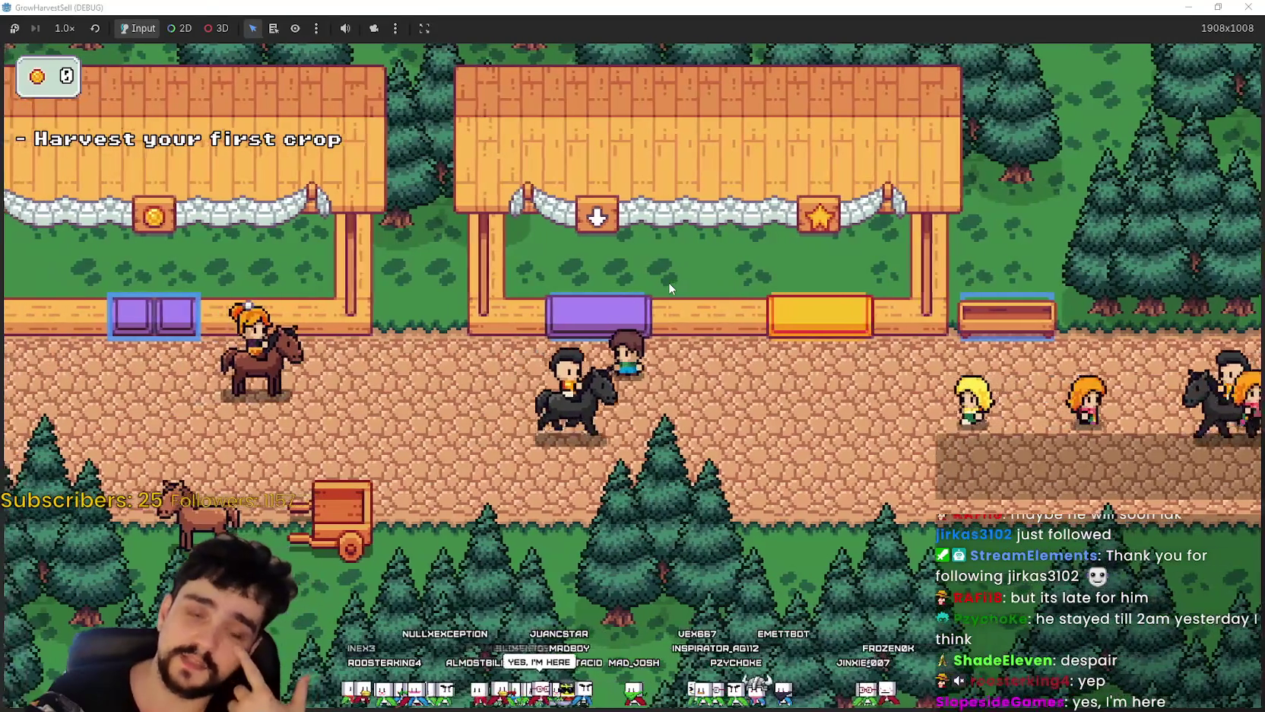
{"action": "key", "text": "Up"}
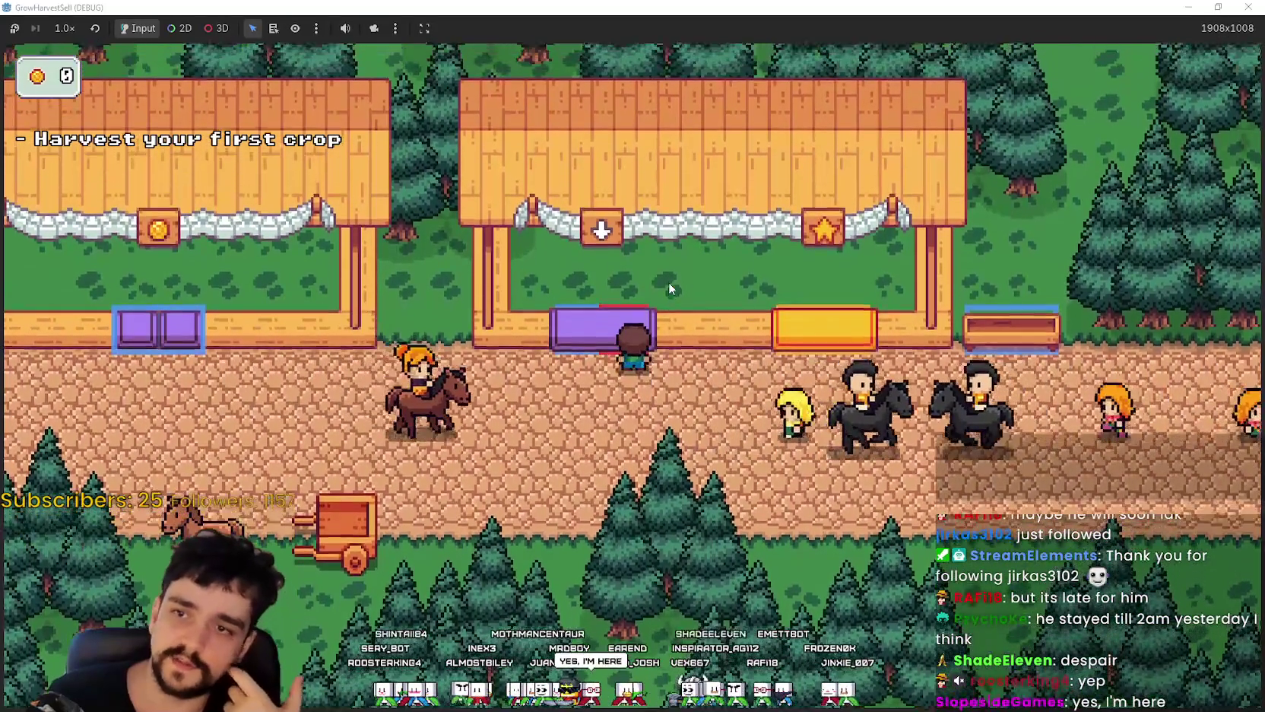
{"action": "key", "text": "Right"}
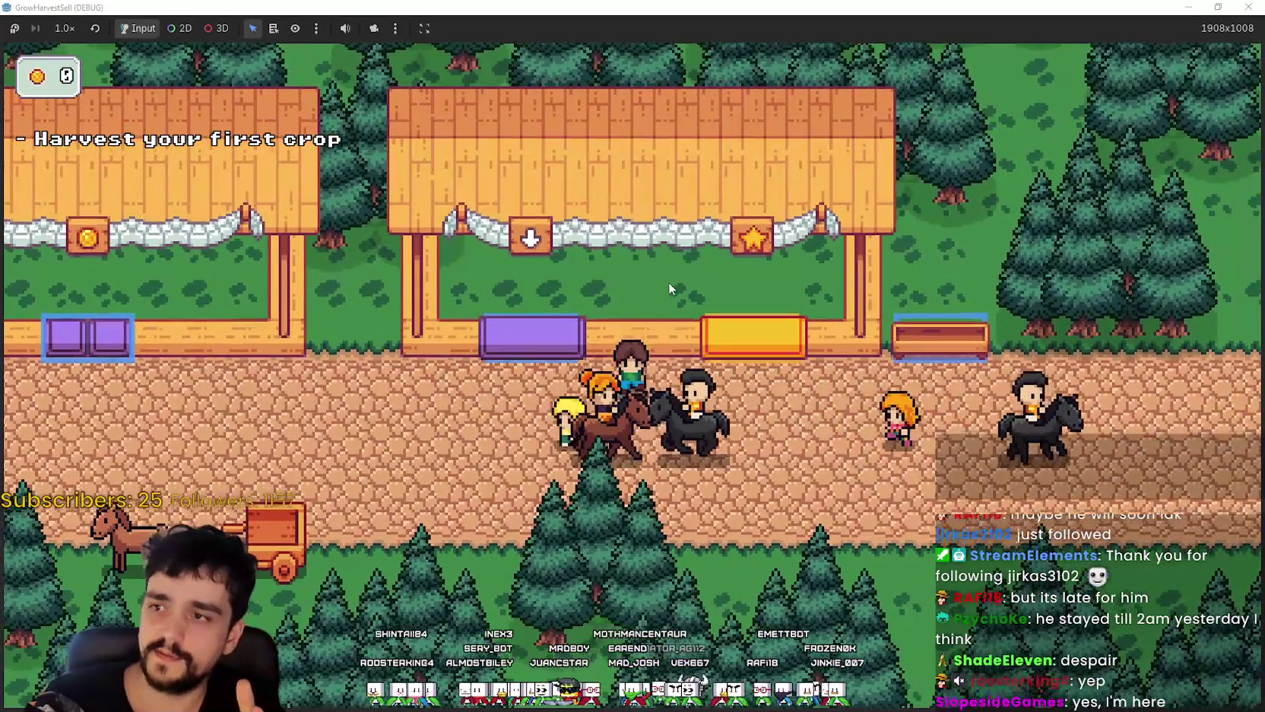
{"action": "key", "text": "Up"}
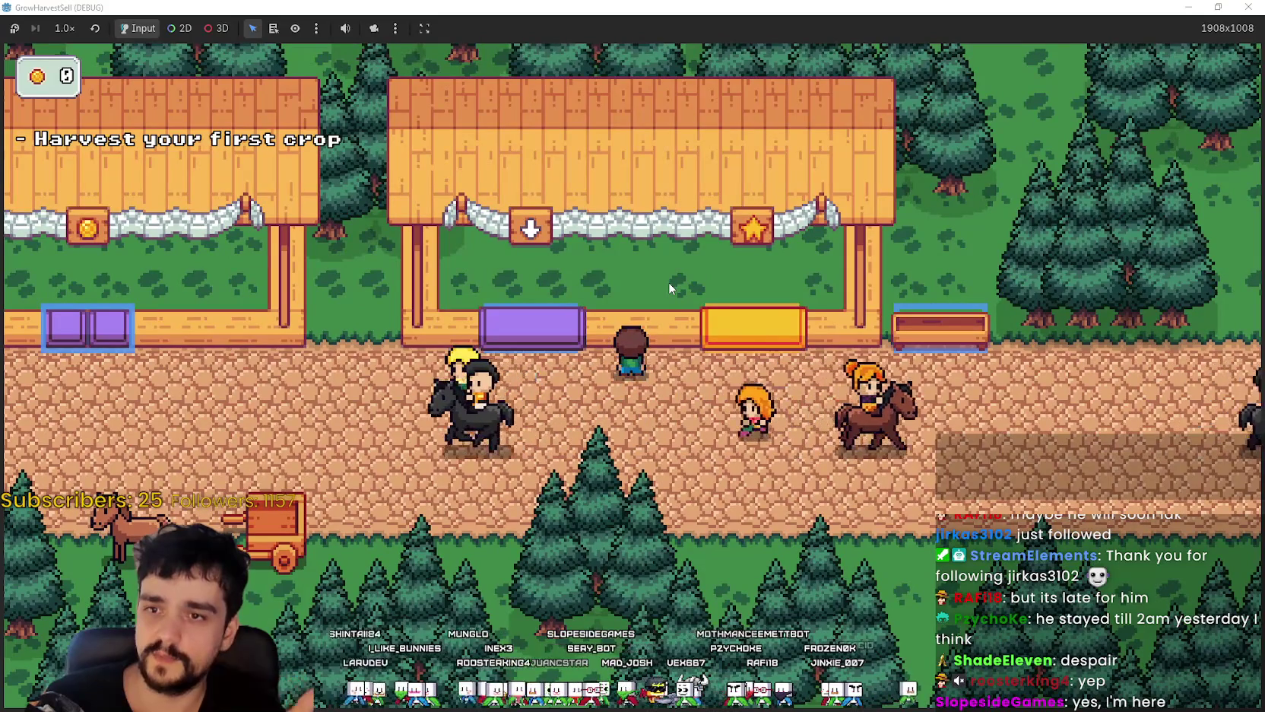
- Walk left along the village road to the travel board and reopen Select a Stage
{"action": "key", "text": "Left"}
{"action": "key", "text": "Left"}
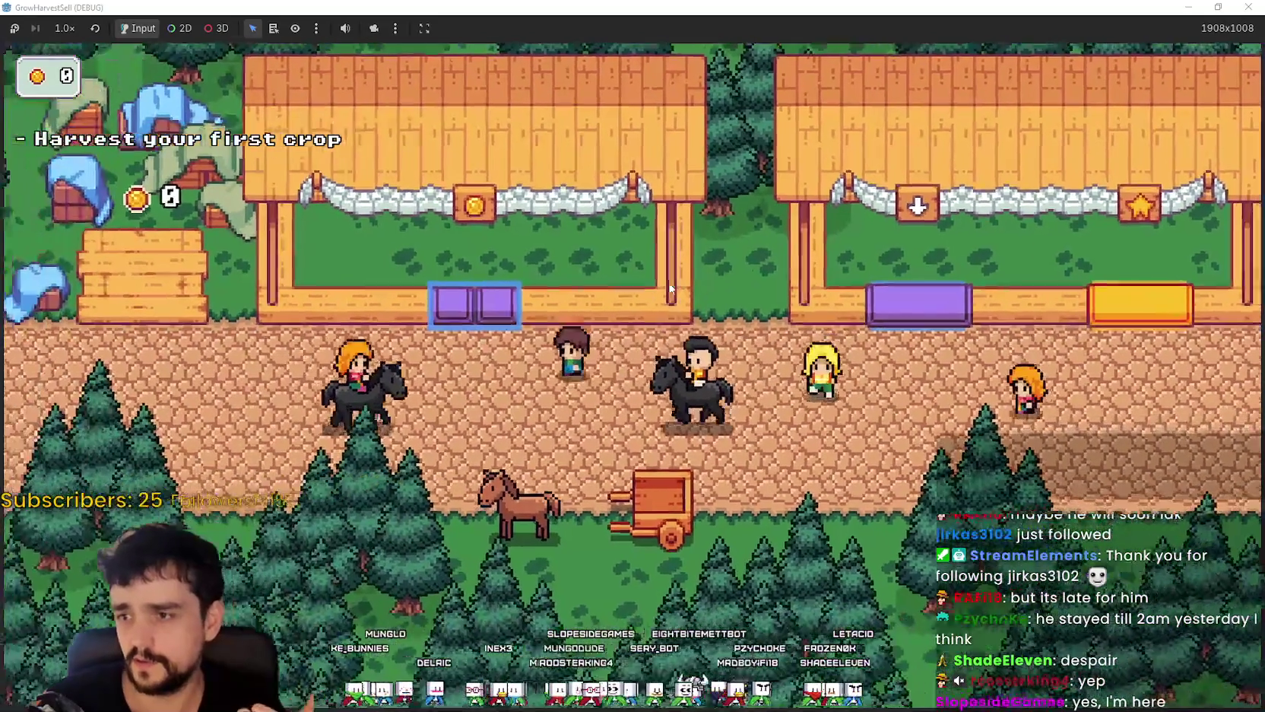
{"action": "key", "text": "Left"}
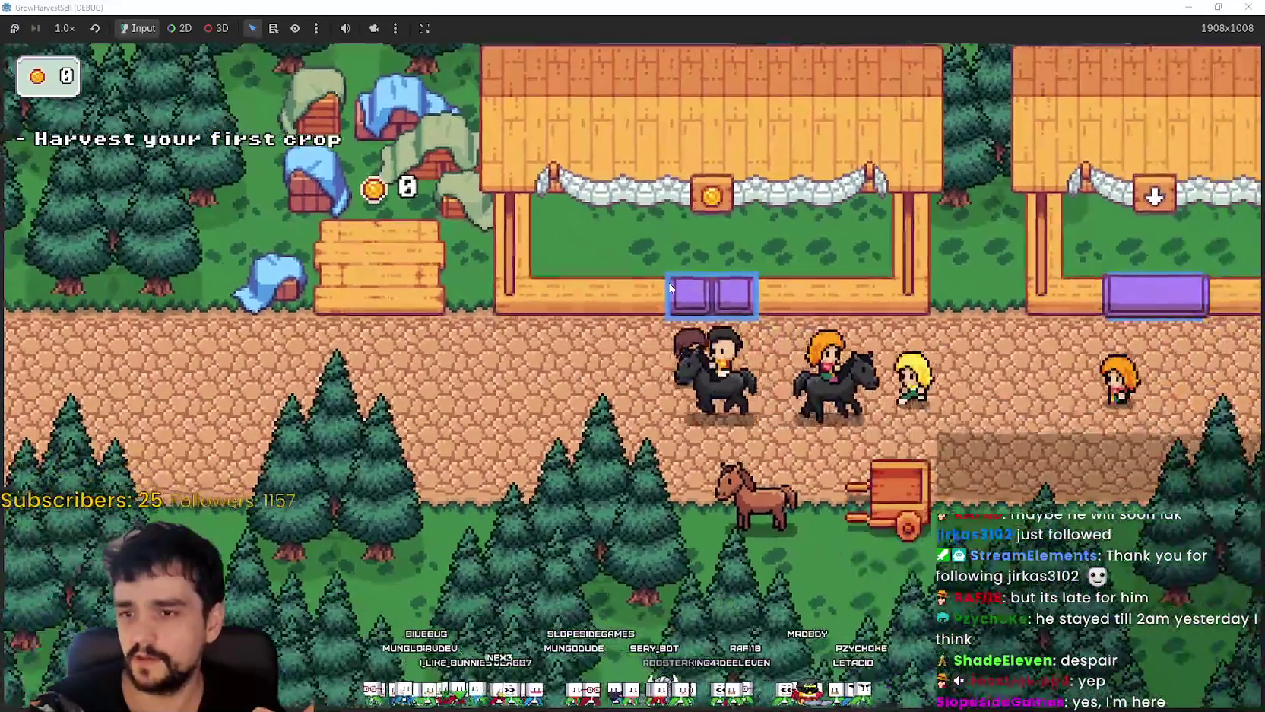
{"action": "key", "text": "Left"}
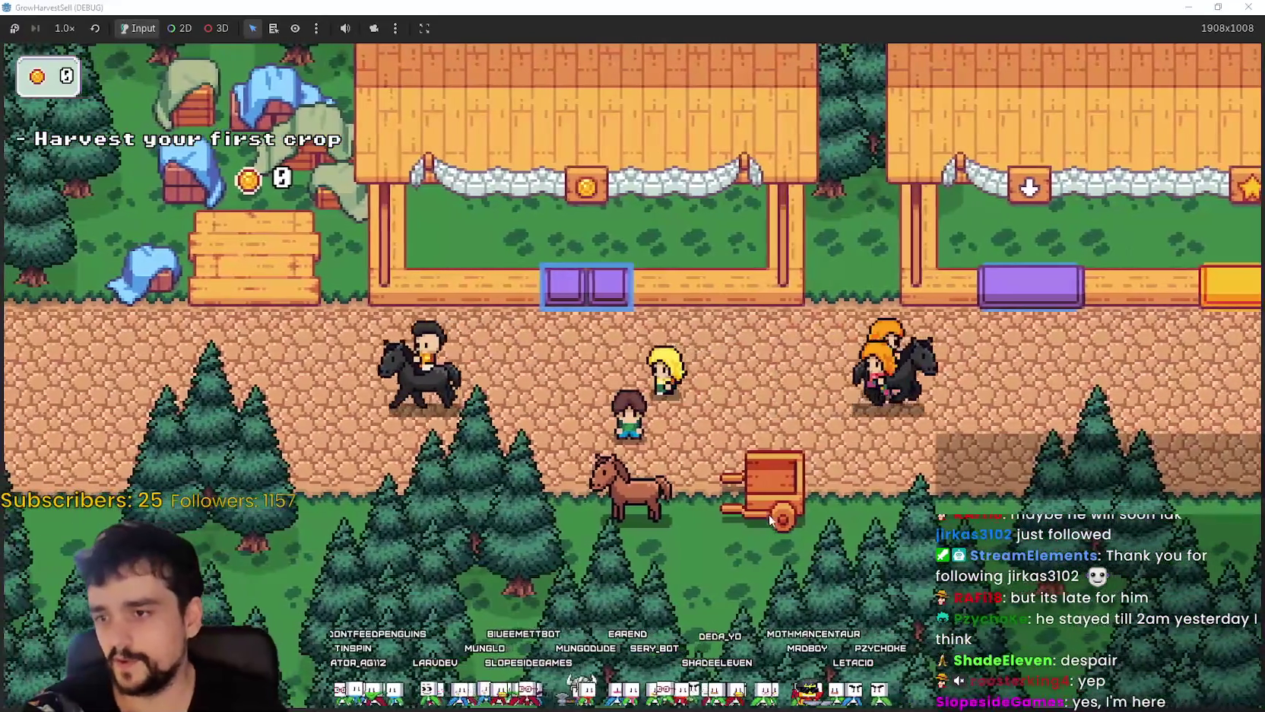
{"action": "left_click", "coordinate": [769, 514]}
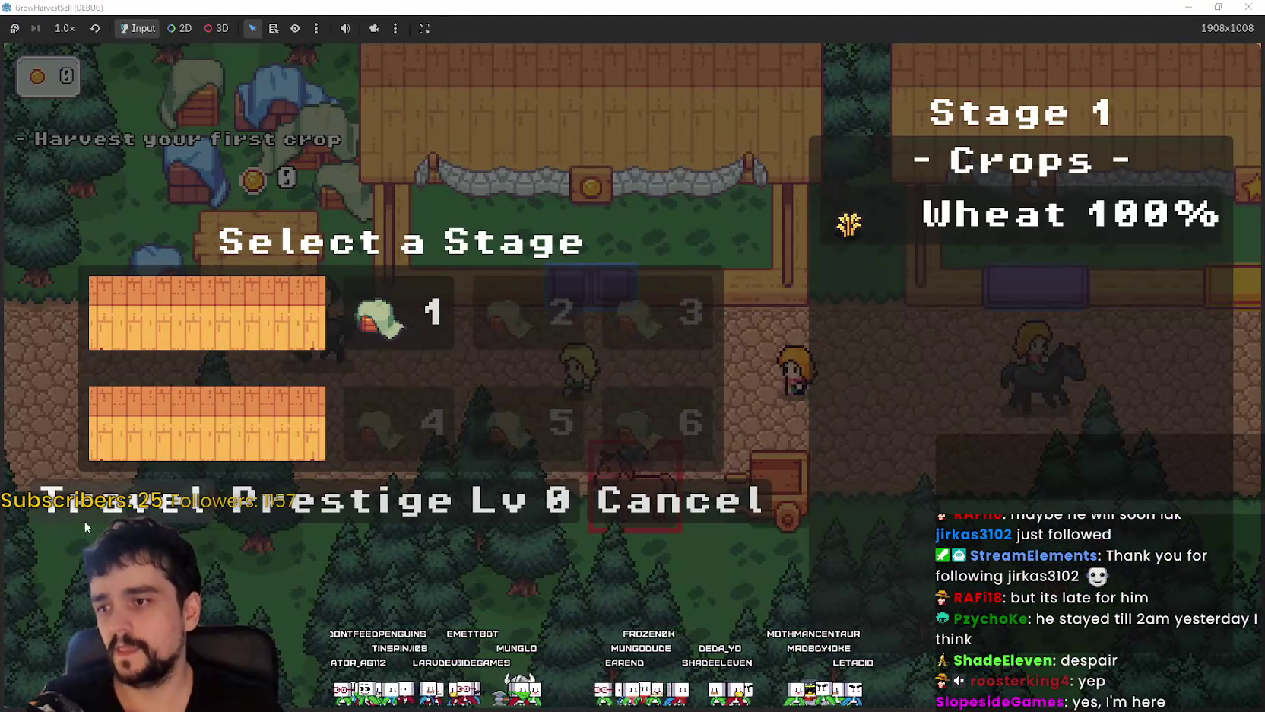
- Travel to forest stage 1 and walk the farmer around the growing field
{"action": "left_click", "coordinate": [83, 520]}
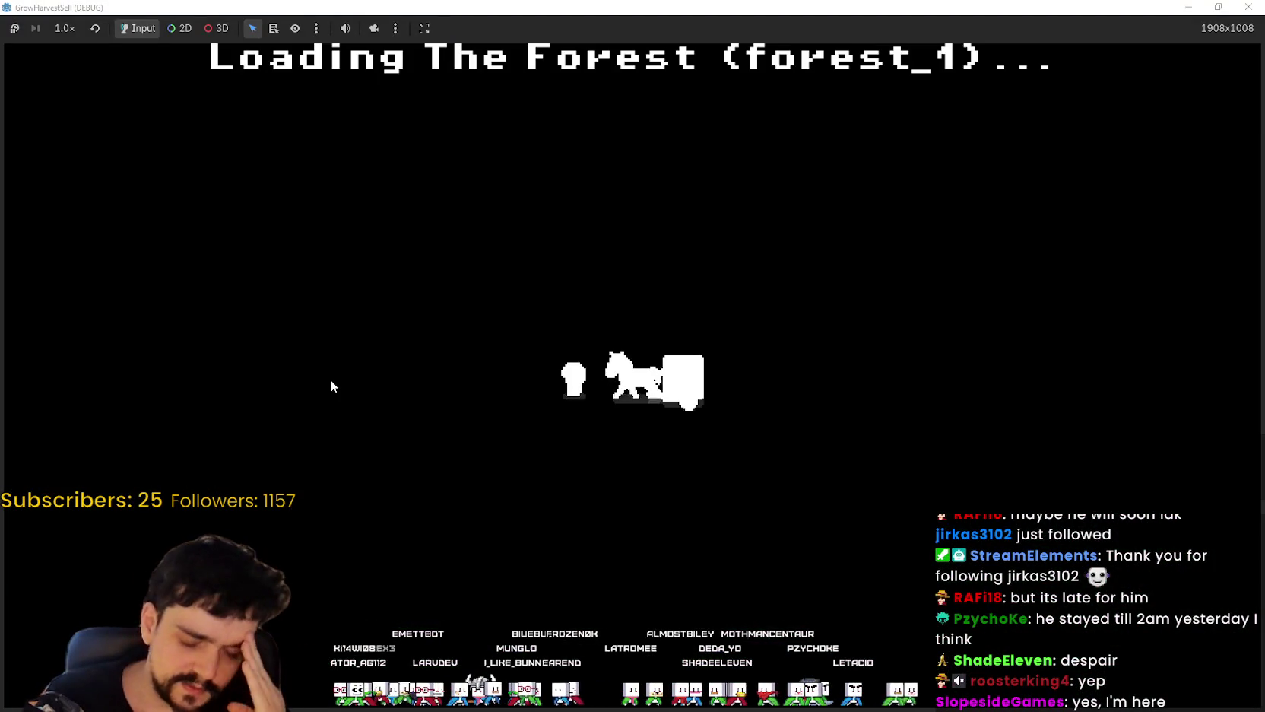
{"action": "key", "text": "Down"}
{"action": "key", "text": "Right"}
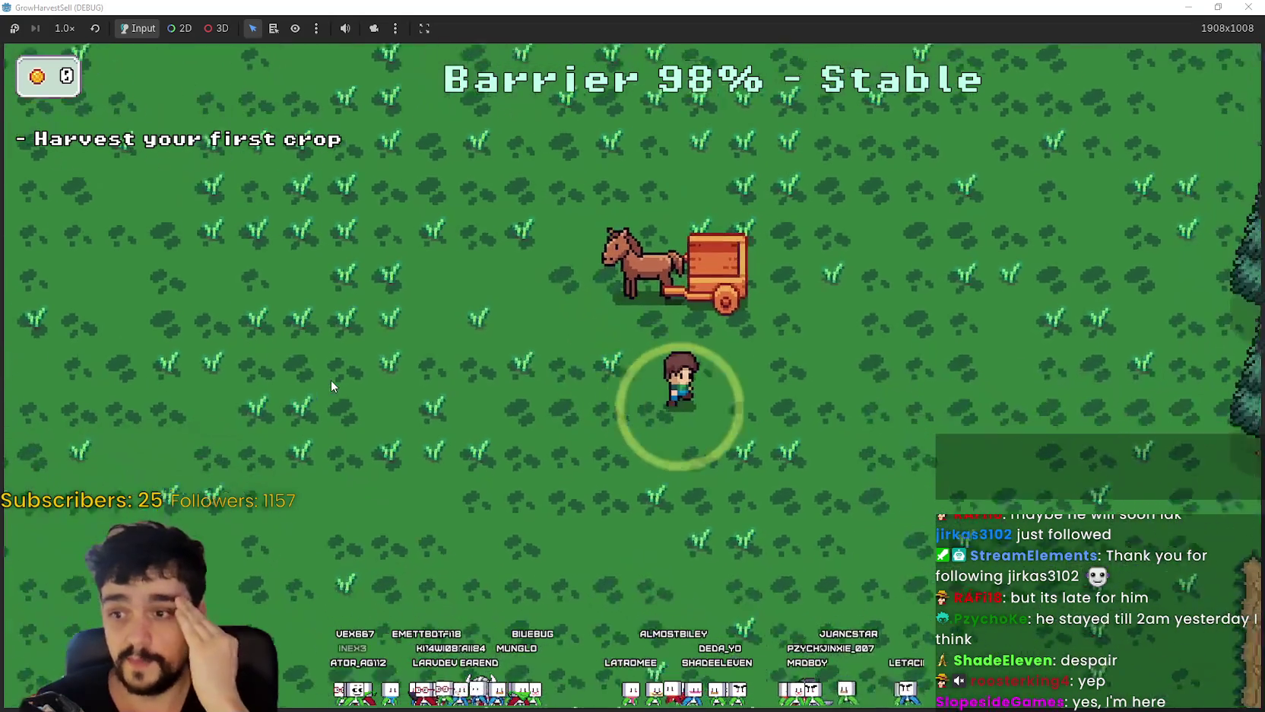
{"action": "key", "text": "Right"}
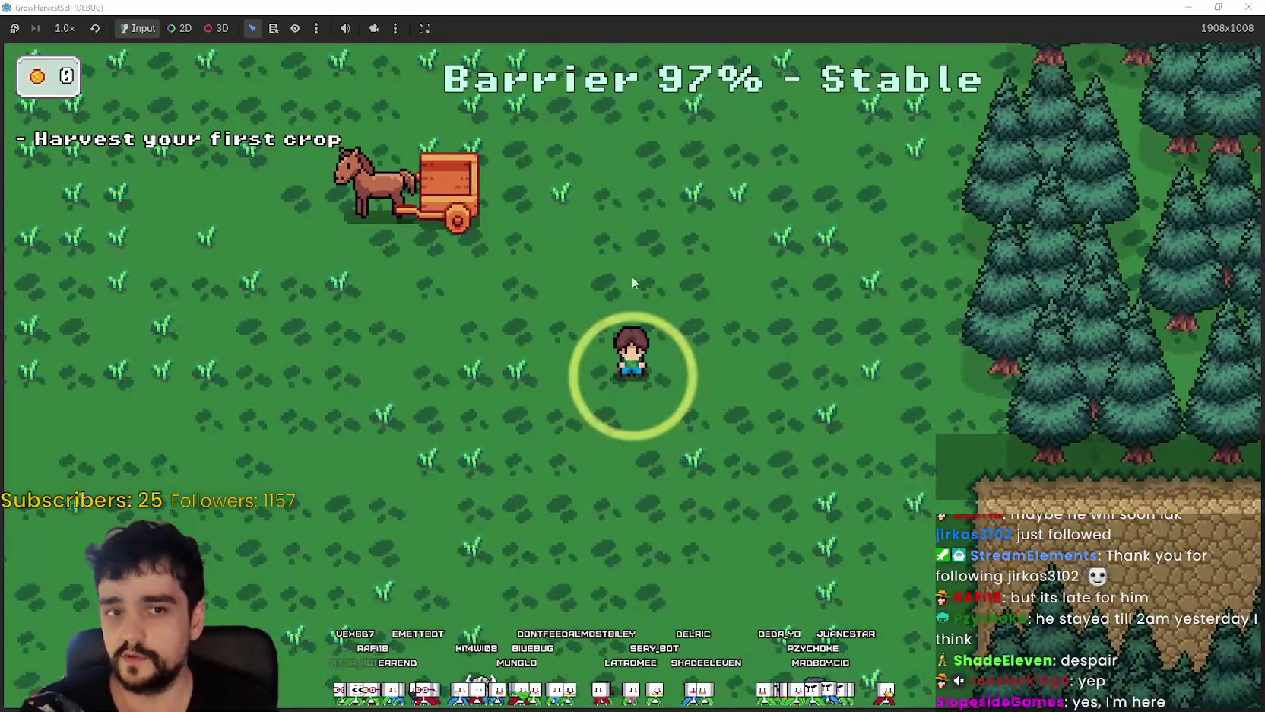
{"action": "key", "text": "Left"}
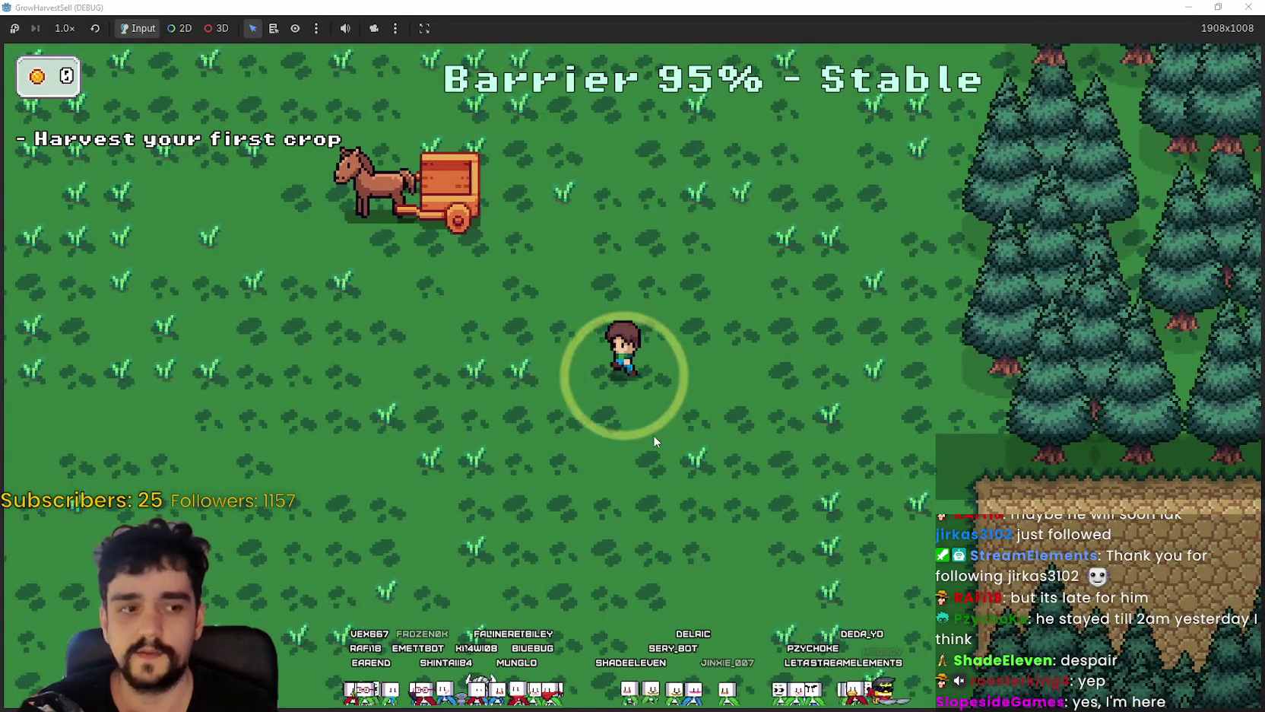
{"action": "key", "text": "Down"}
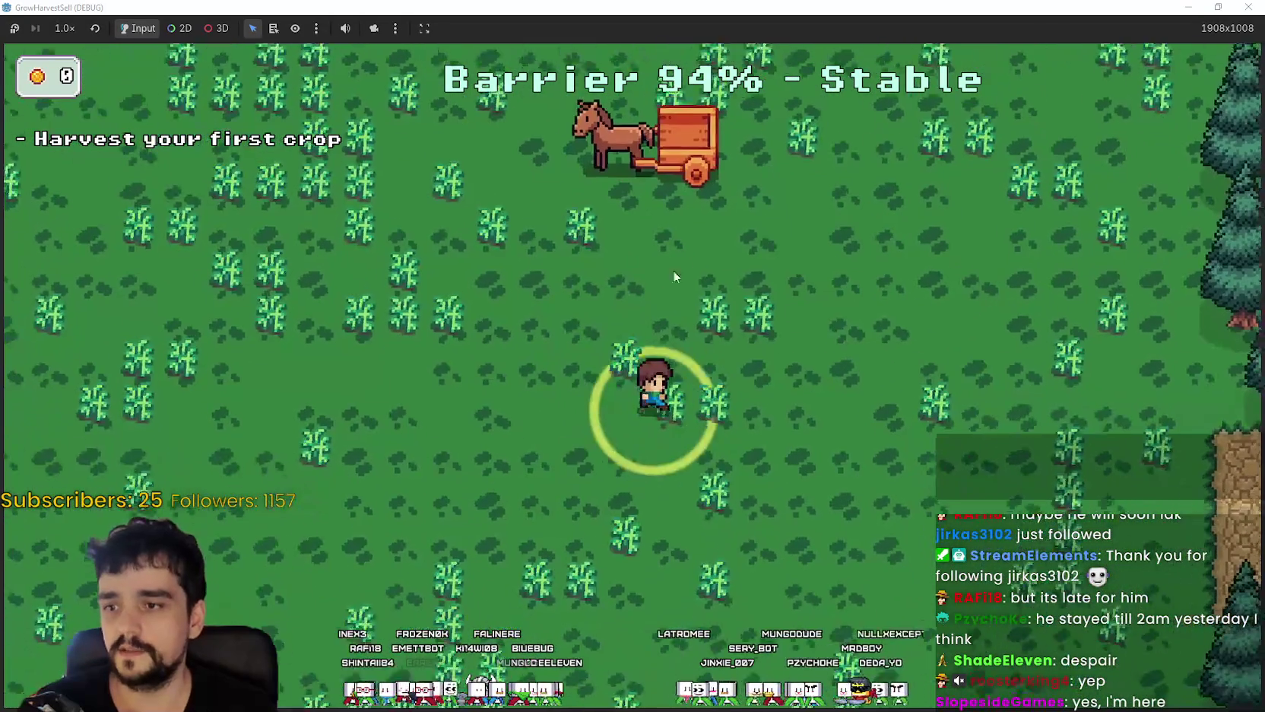
{"action": "key", "text": "Left"}
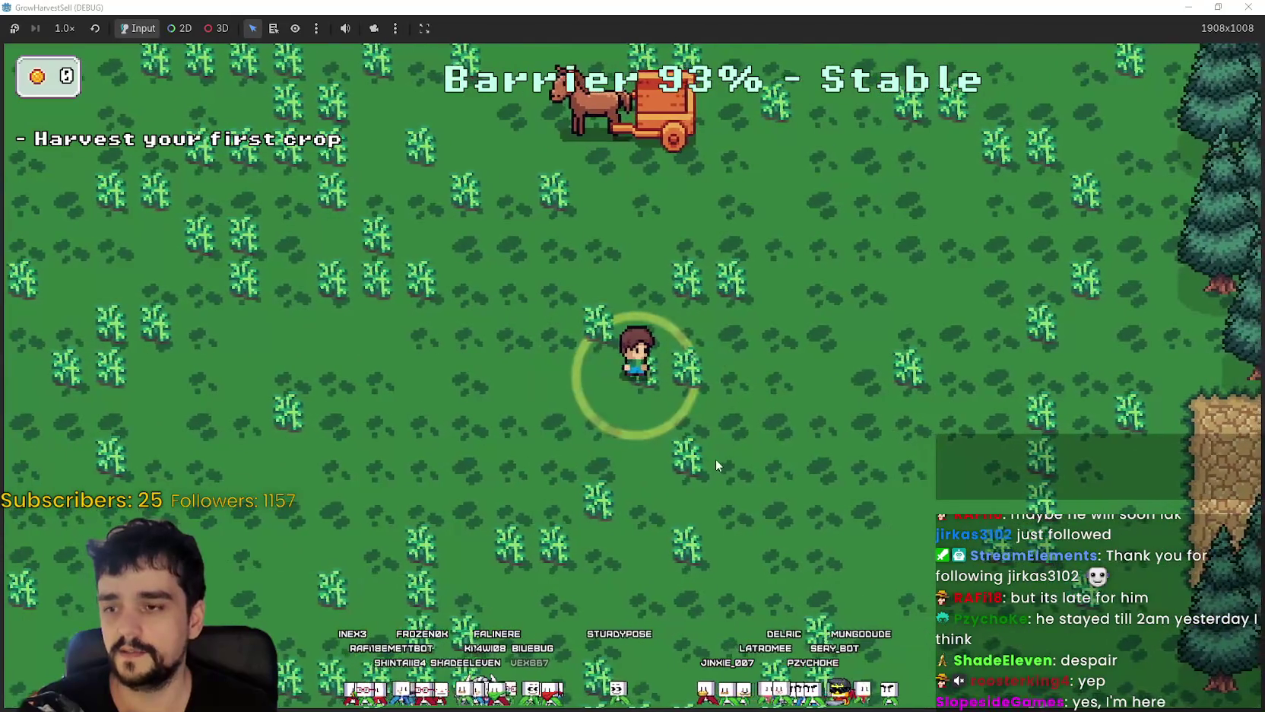
{"action": "key", "text": "Up"}
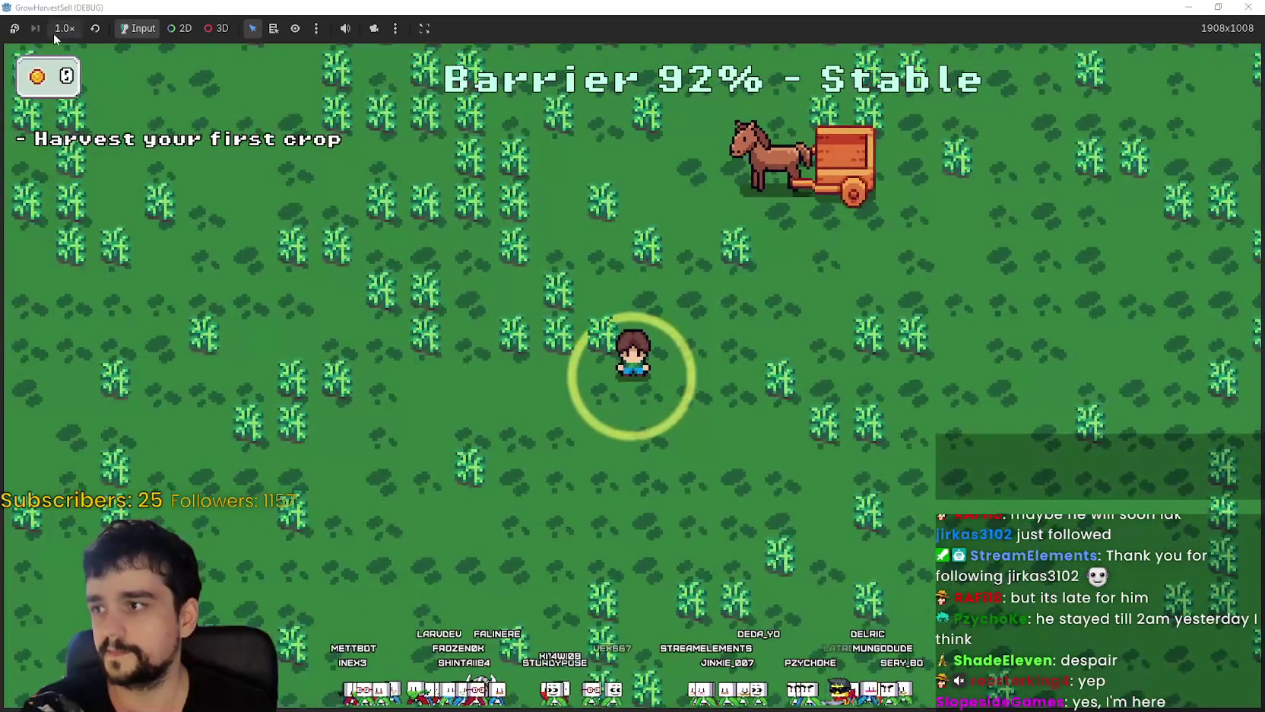
- Speed the game up to 2.0× and keep roaming across the field
{"action": "left_click", "coordinate": [55, 30]}
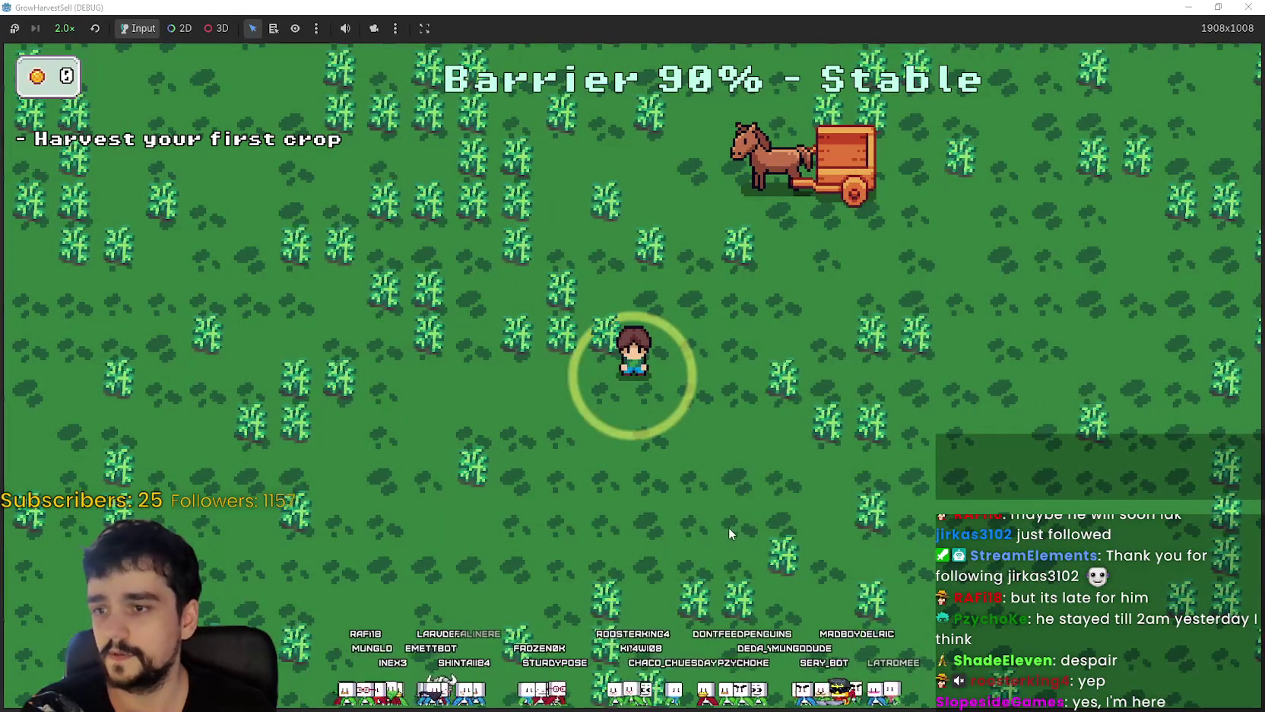
{"action": "key", "text": "Right"}
{"action": "key", "text": "Up"}
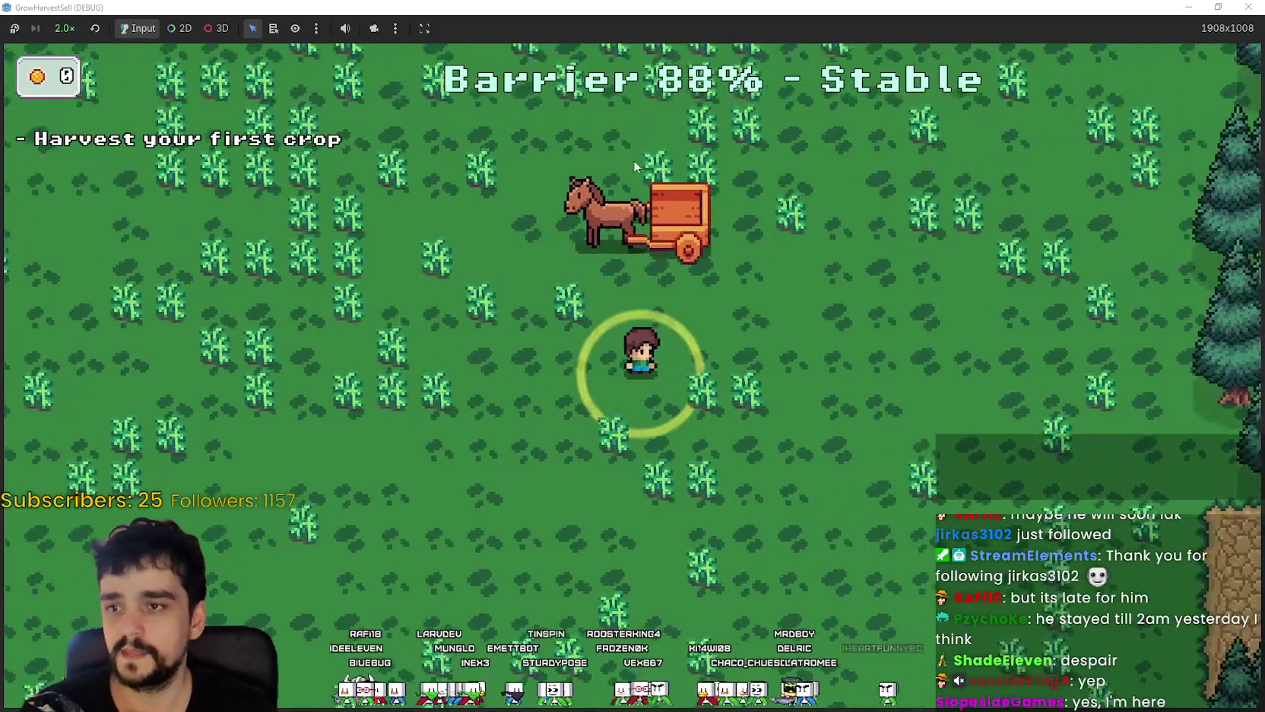
{"action": "key", "text": "Right"}
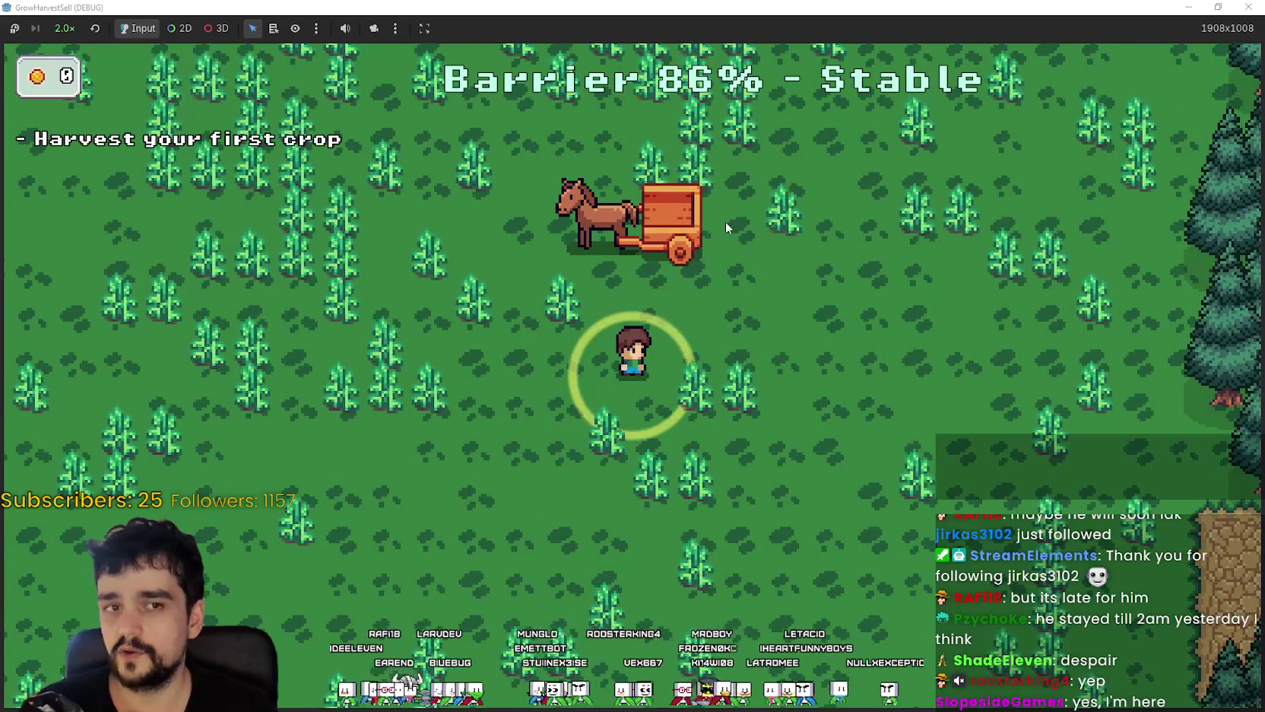
{"action": "key", "text": "Left"}
{"action": "key", "text": "Down"}
{"action": "key", "text": "Up"}
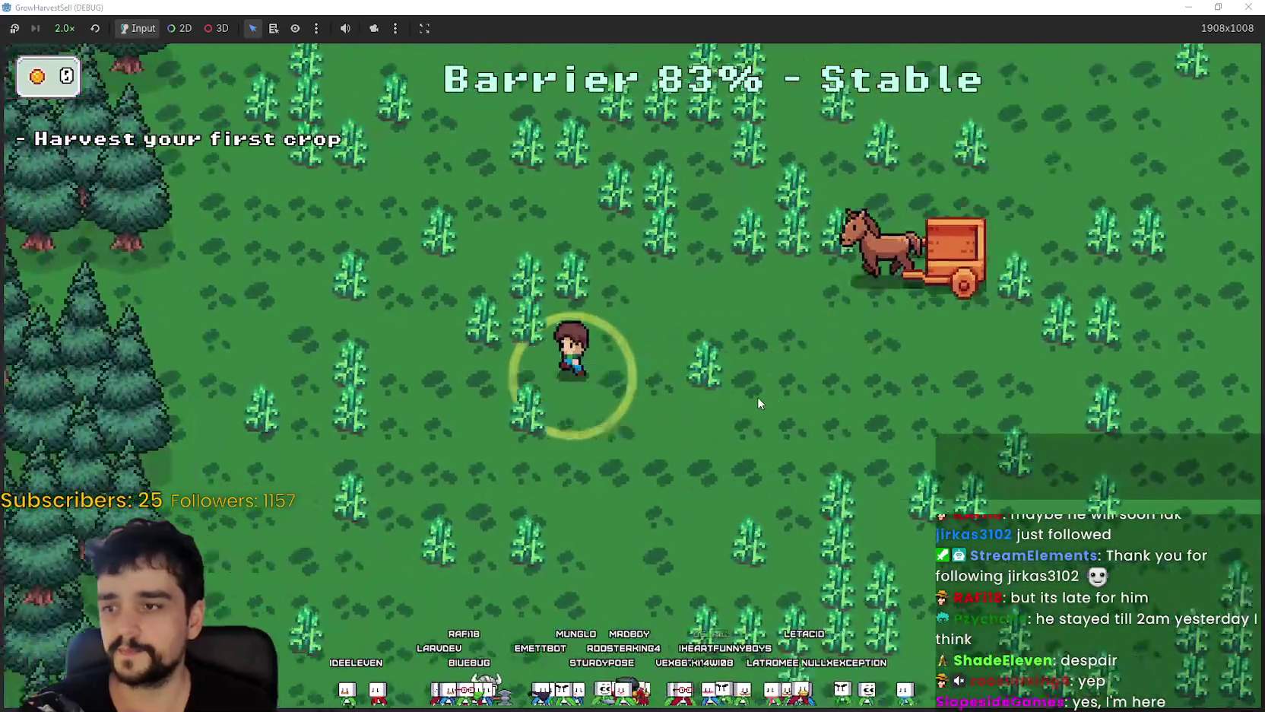
- Walk among the crops until the wheat ripens, then return game speed to 1.0×
{"action": "key", "text": "Right"}
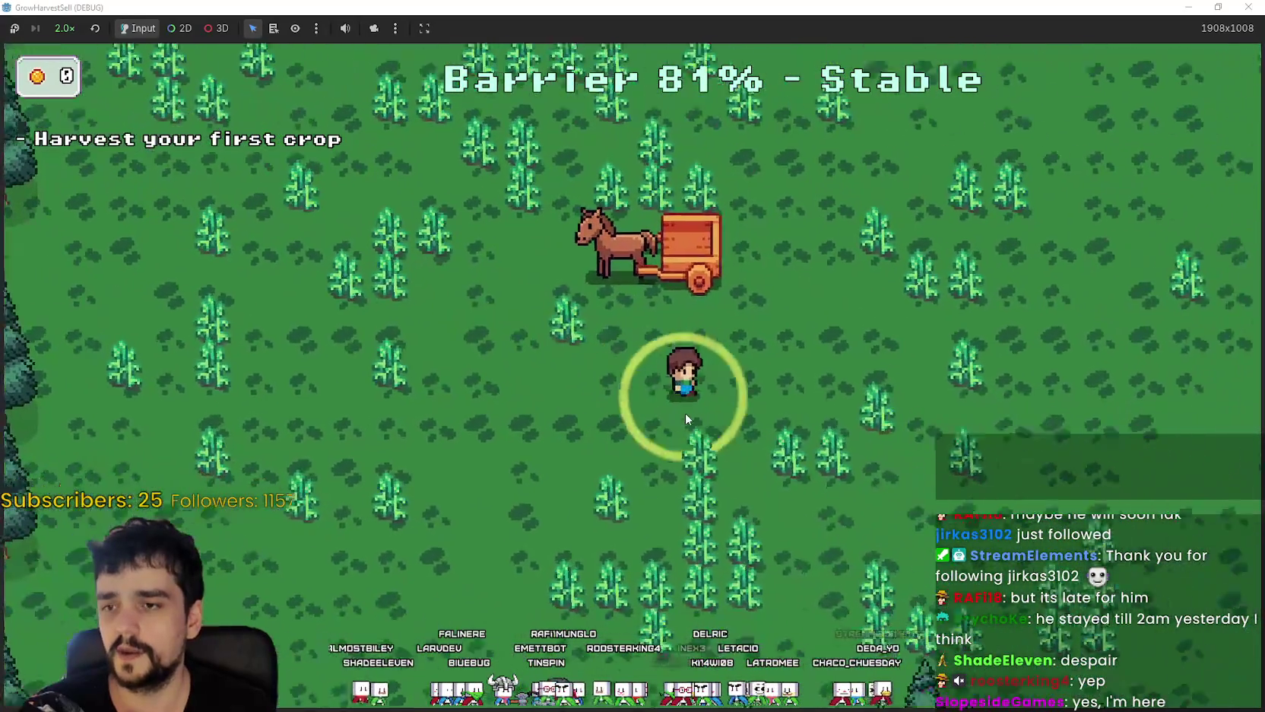
{"action": "key", "text": "Up"}
{"action": "key", "text": "Left"}
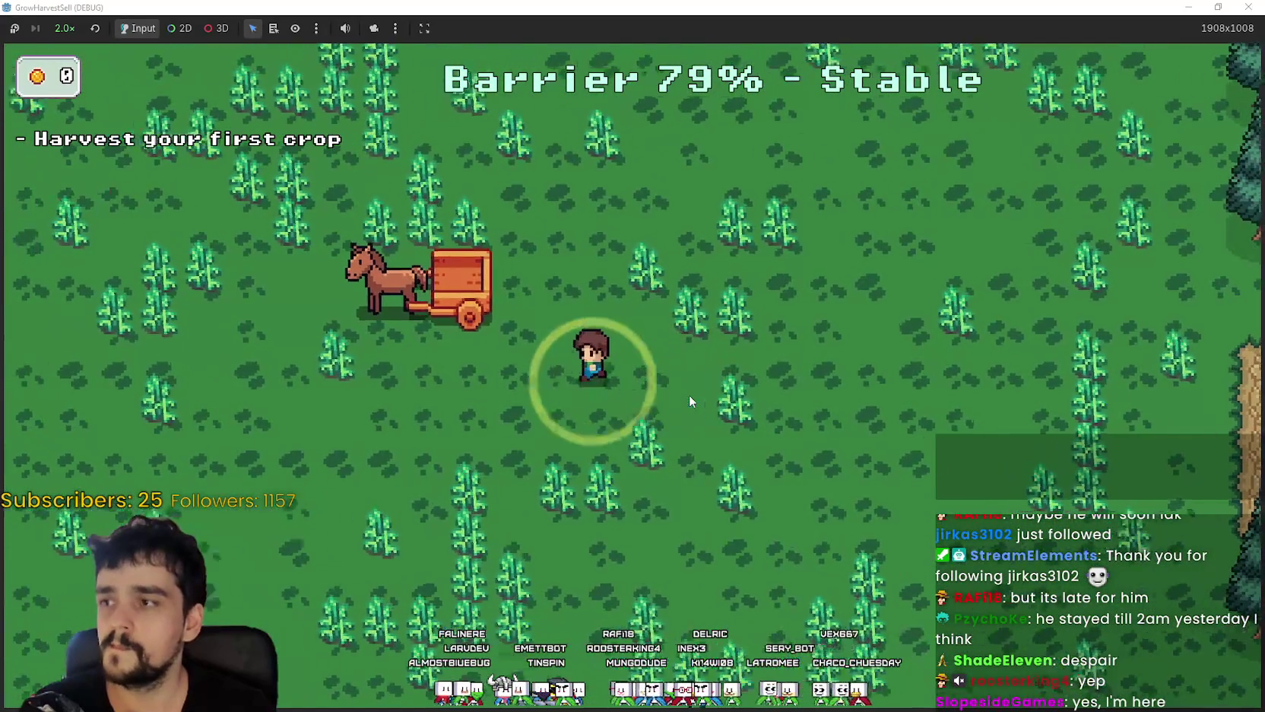
{"action": "key", "text": "Down"}
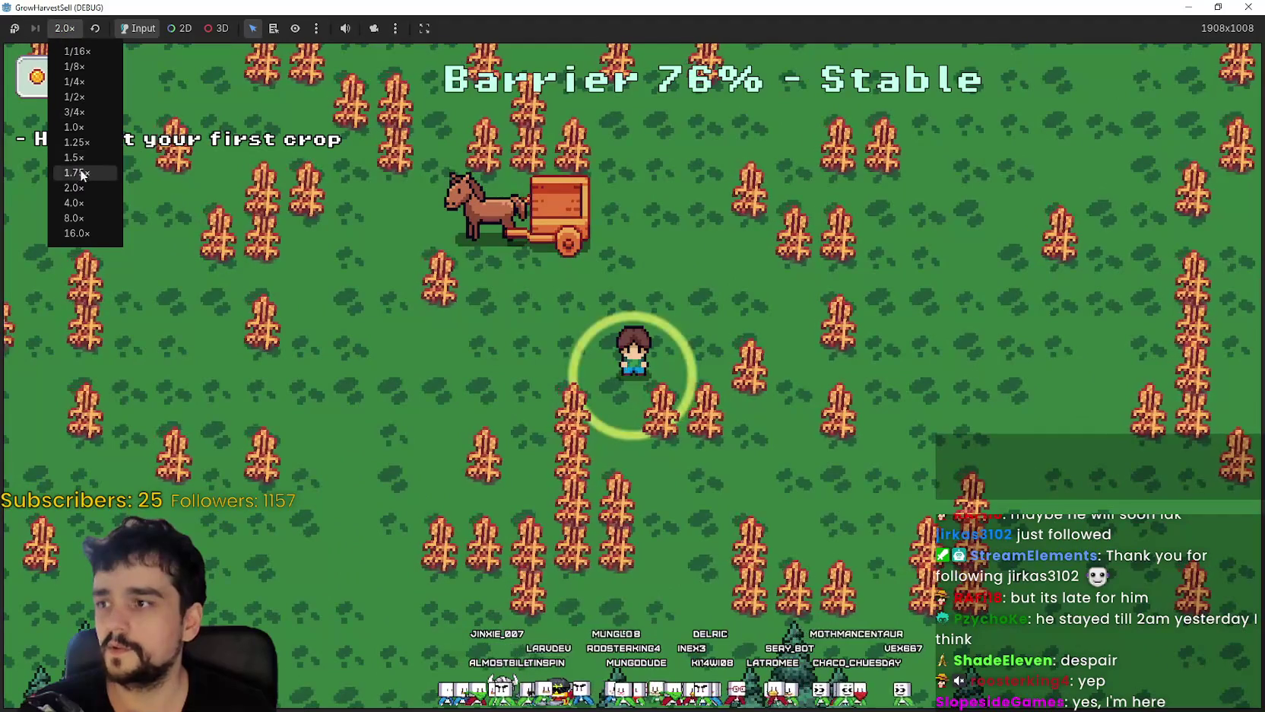
{"action": "left_click", "coordinate": [82, 128]}
{"action": "key", "text": "Left"}
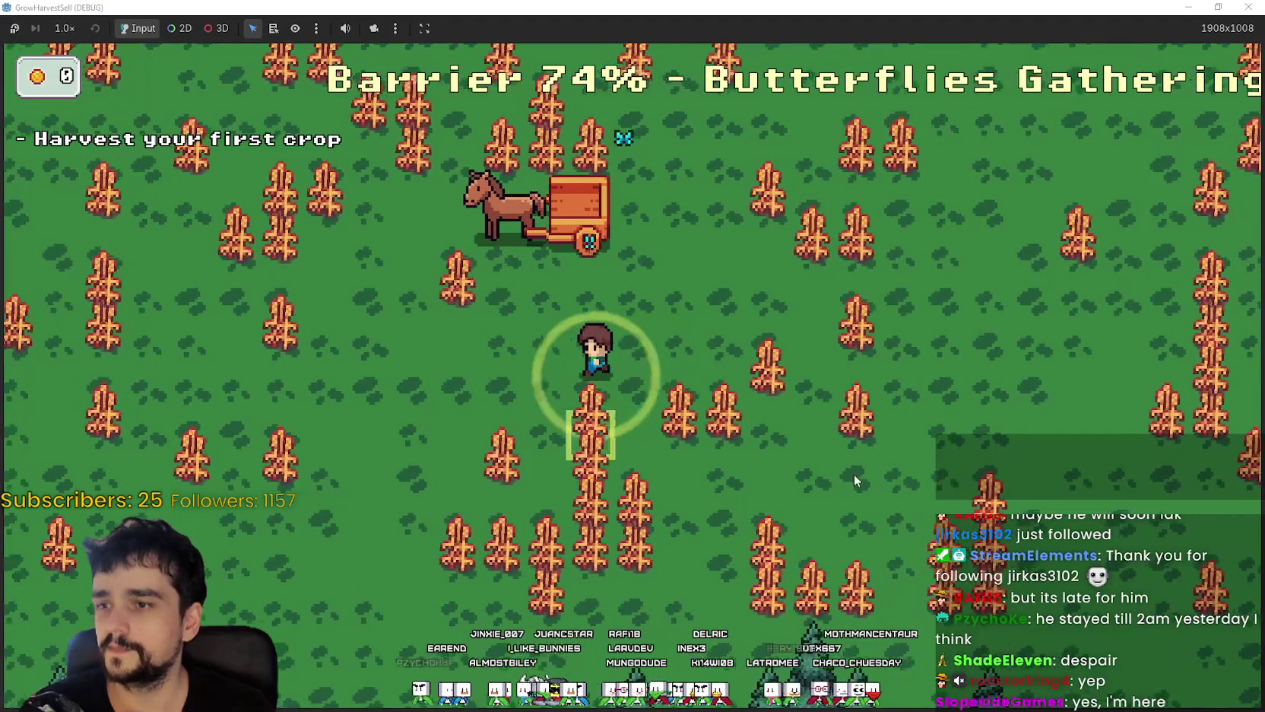
- Harvest the ripe wheat around the farmer, working down-left and then up-right through the field
{"action": "key", "text": "Down"}
{"action": "key", "text": "space"}
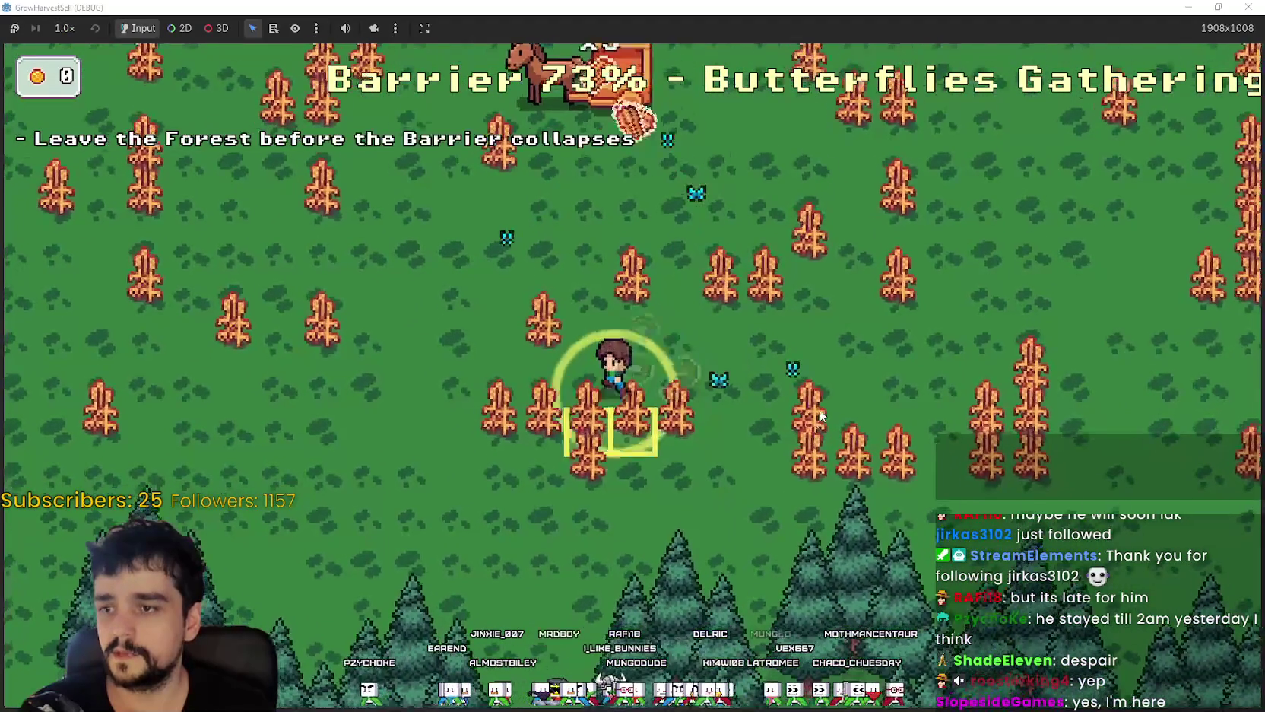
{"action": "key", "text": "Left"}
{"action": "key", "text": "Down"}
{"action": "key", "text": "Right"}
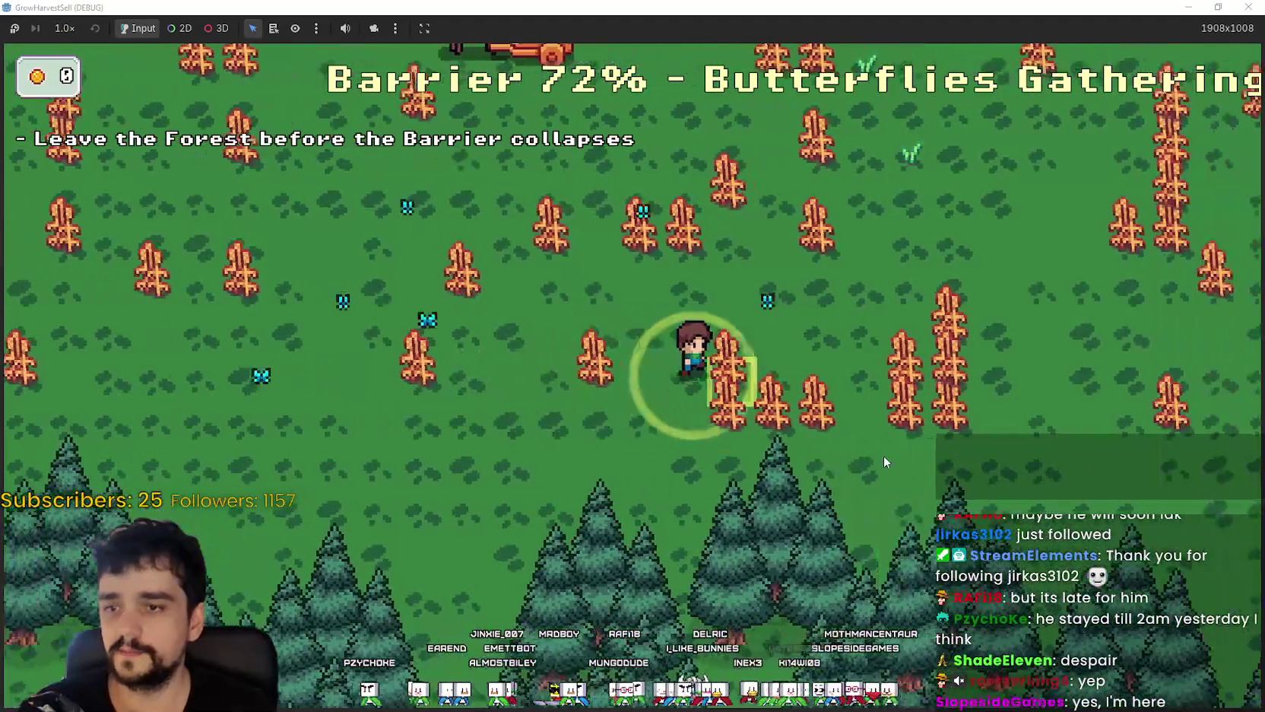
{"action": "key", "text": "Right"}
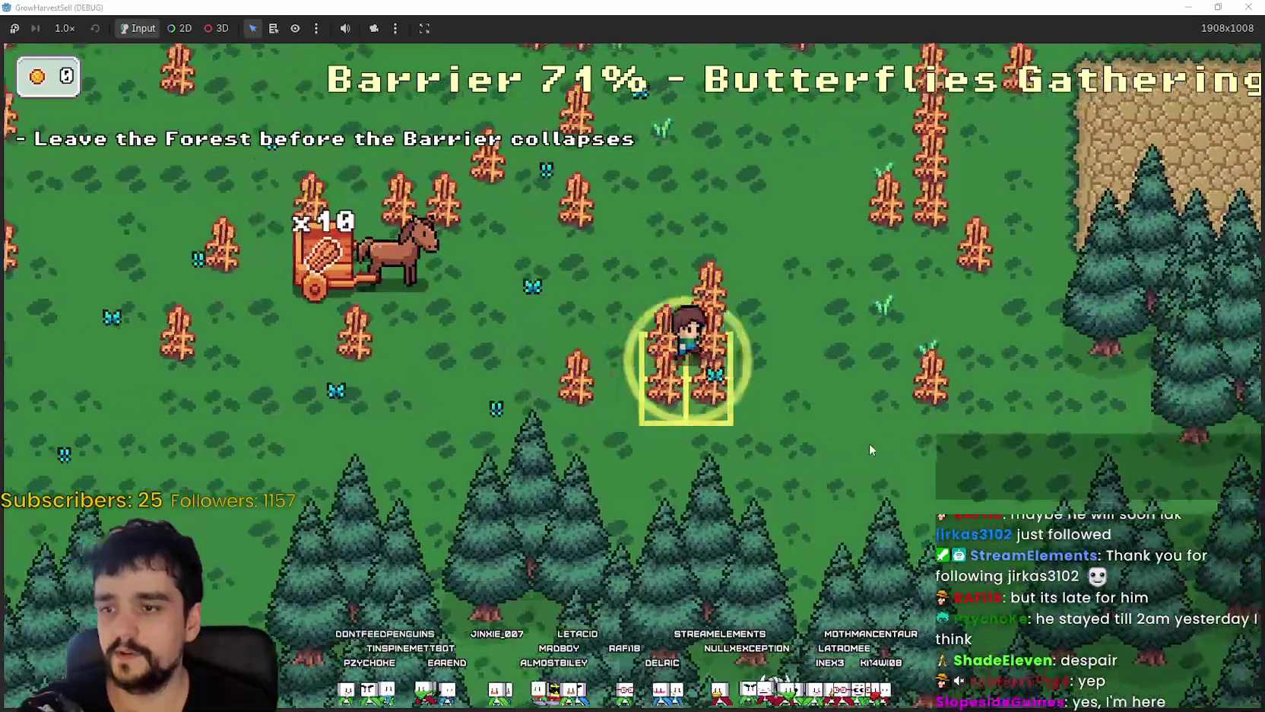
{"action": "key", "text": "space"}
{"action": "key", "text": "Up"}
{"action": "key", "text": "Up"}
{"action": "key", "text": "space"}
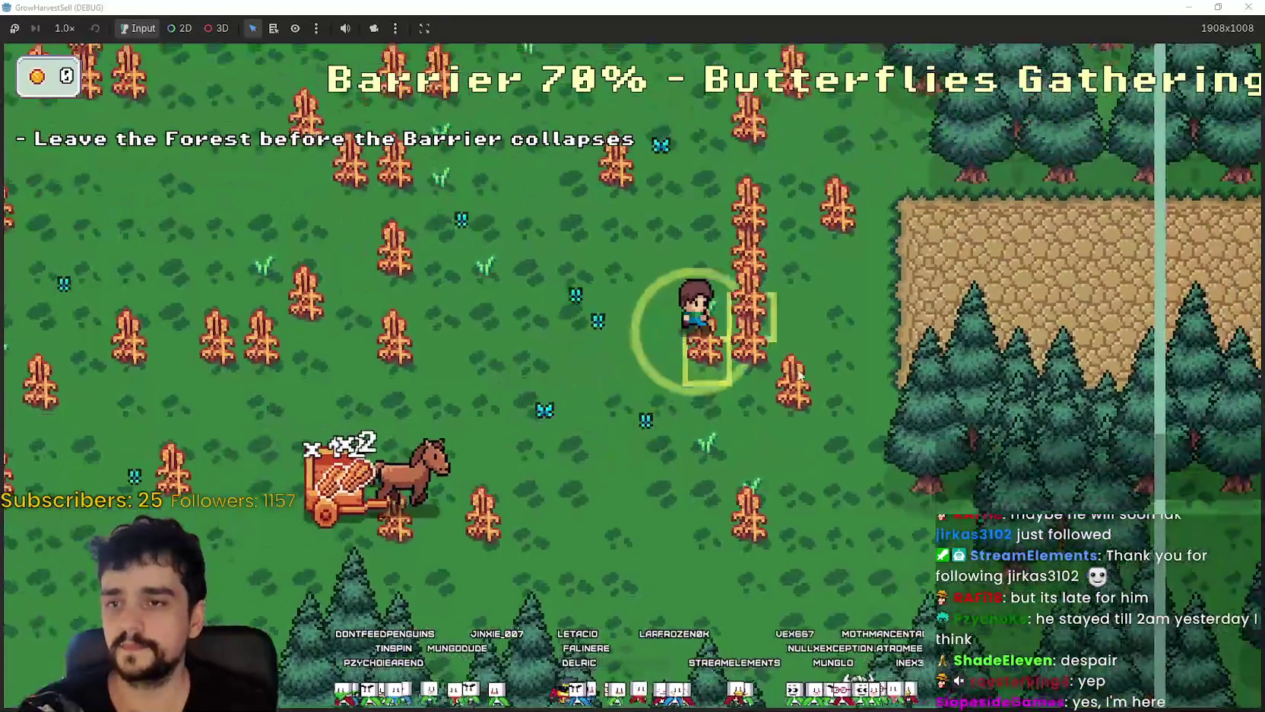
{"action": "key", "text": "Right"}
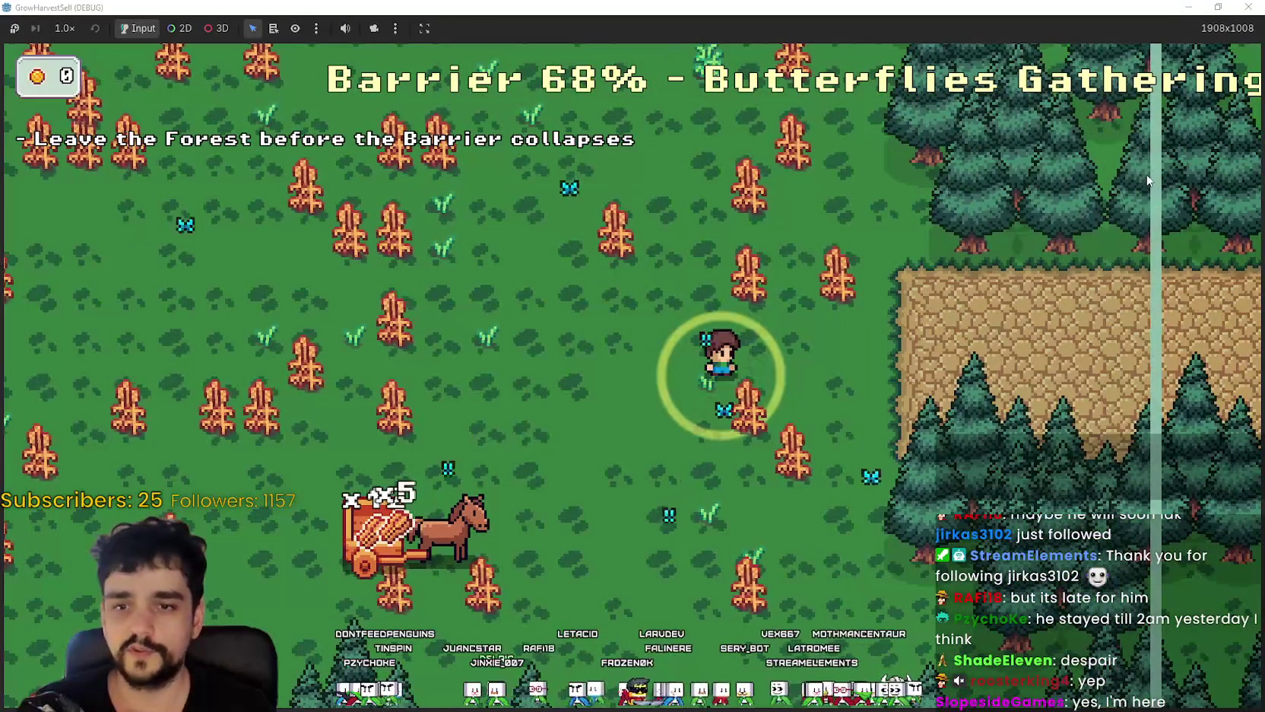
{"action": "key", "text": "Up"}
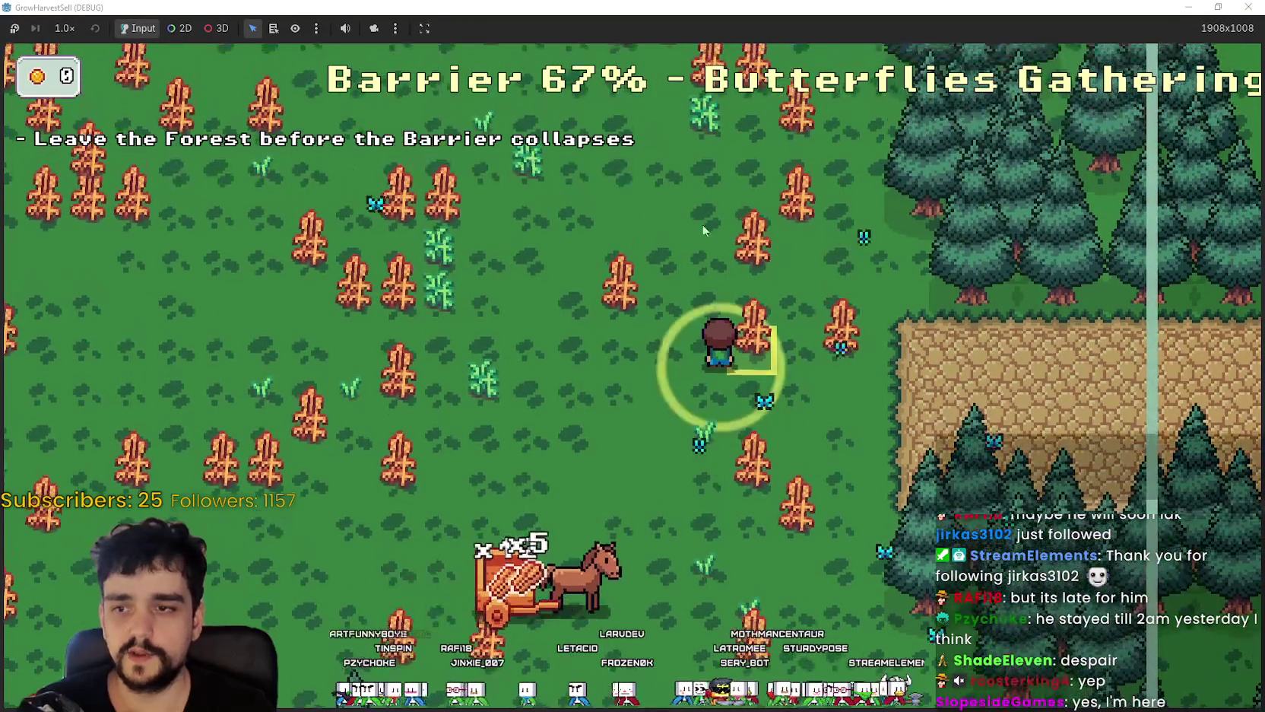
{"action": "key", "text": "Left"}
{"action": "key", "text": "Left"}
{"action": "key", "text": "space"}
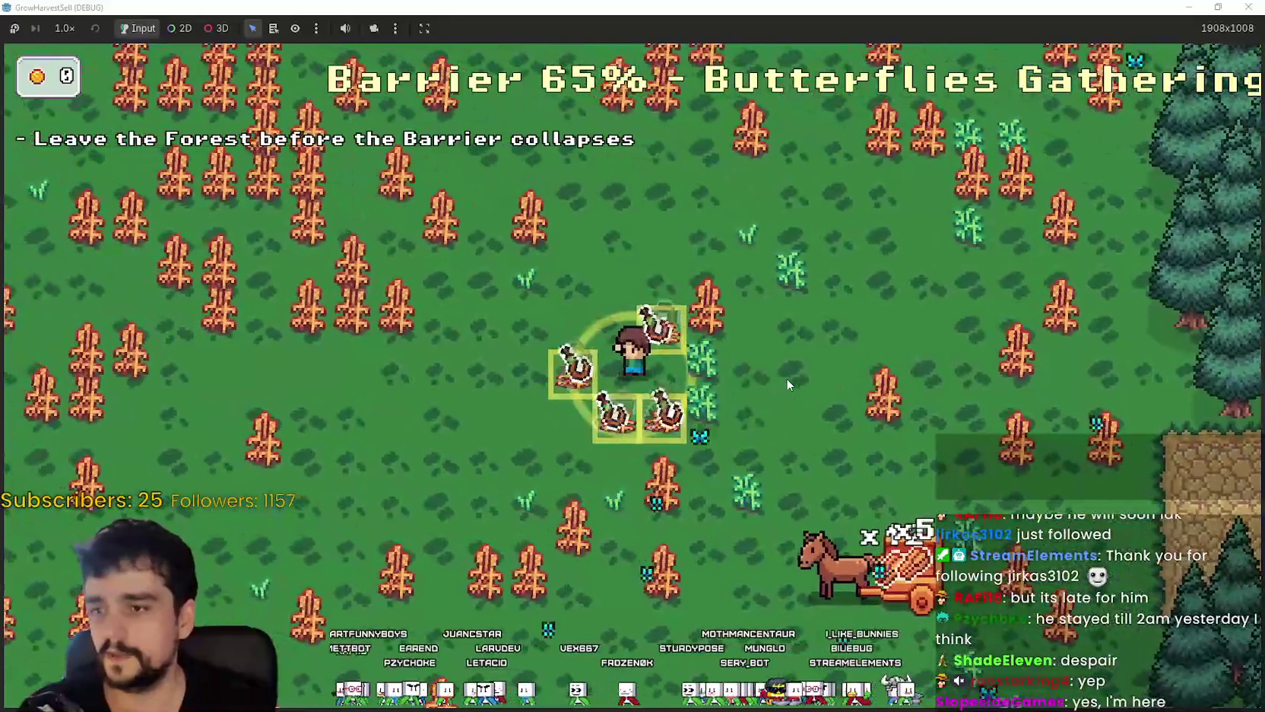
- Clear the wheat patches to the left, then harvest up-right toward the forest edge
{"action": "key", "text": "Left"}
{"action": "key", "text": "space"}
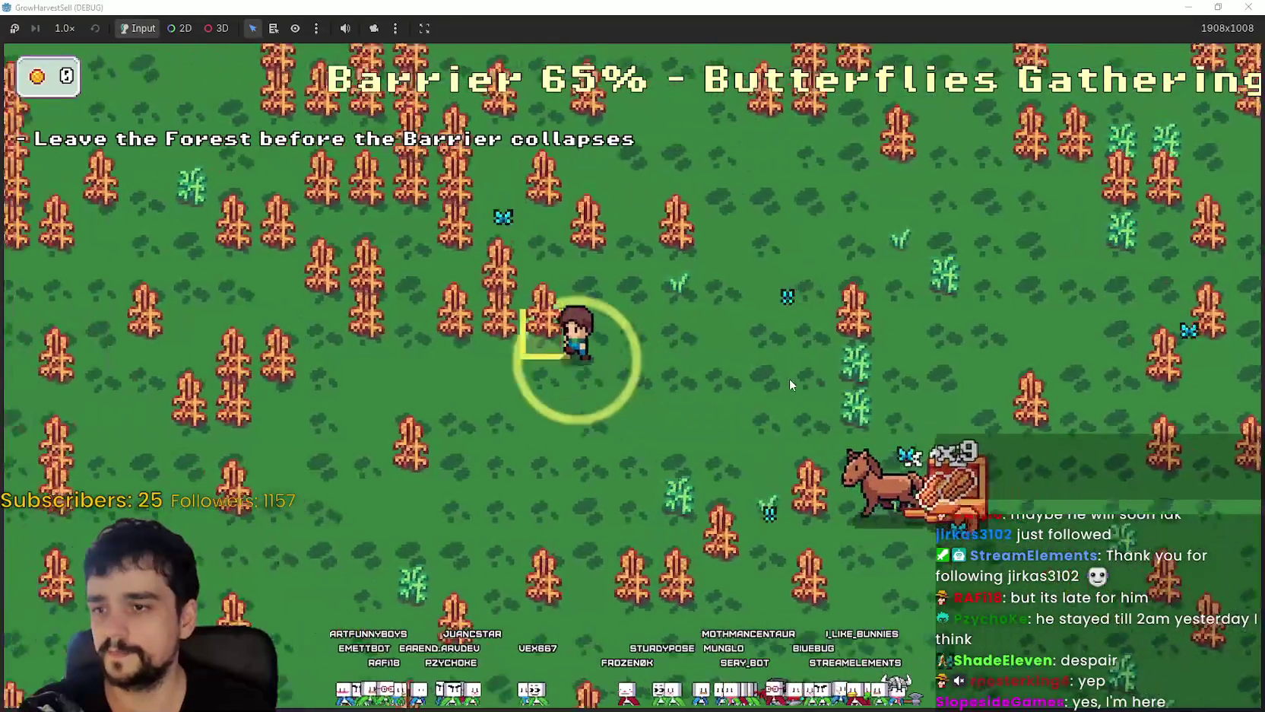
{"action": "key", "text": "Left"}
{"action": "key", "text": "Up"}
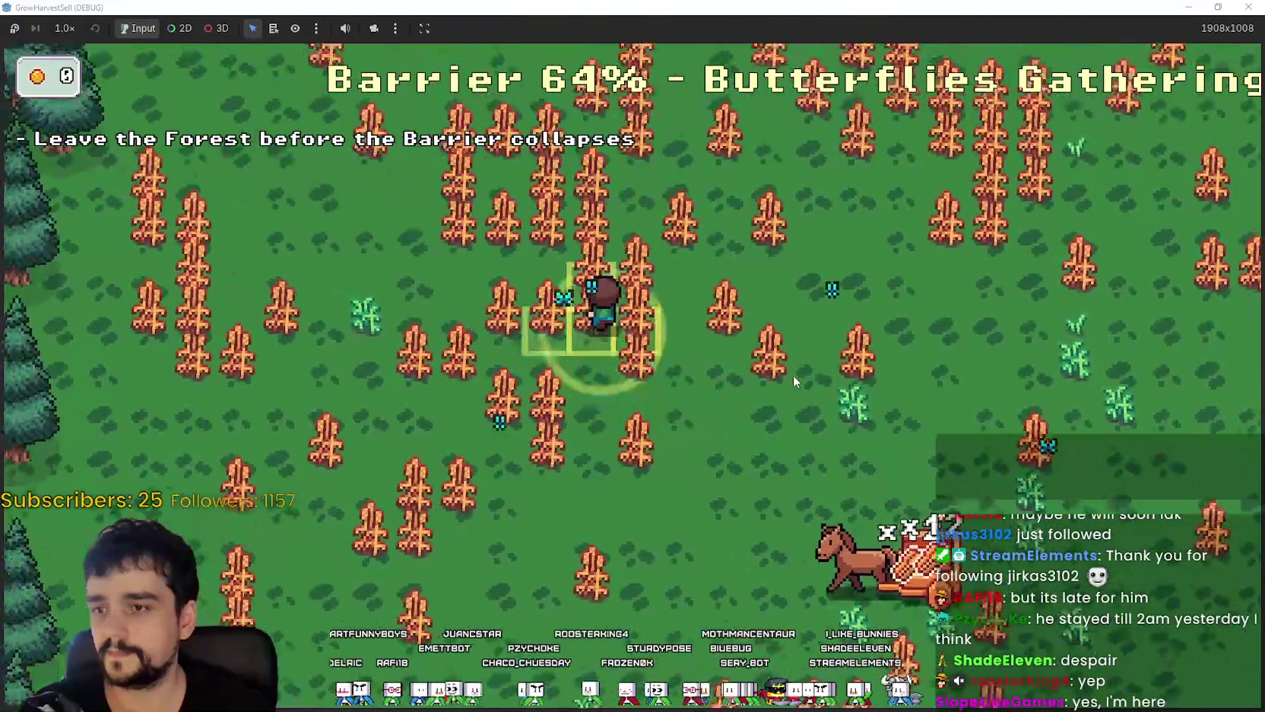
{"action": "key", "text": "space"}
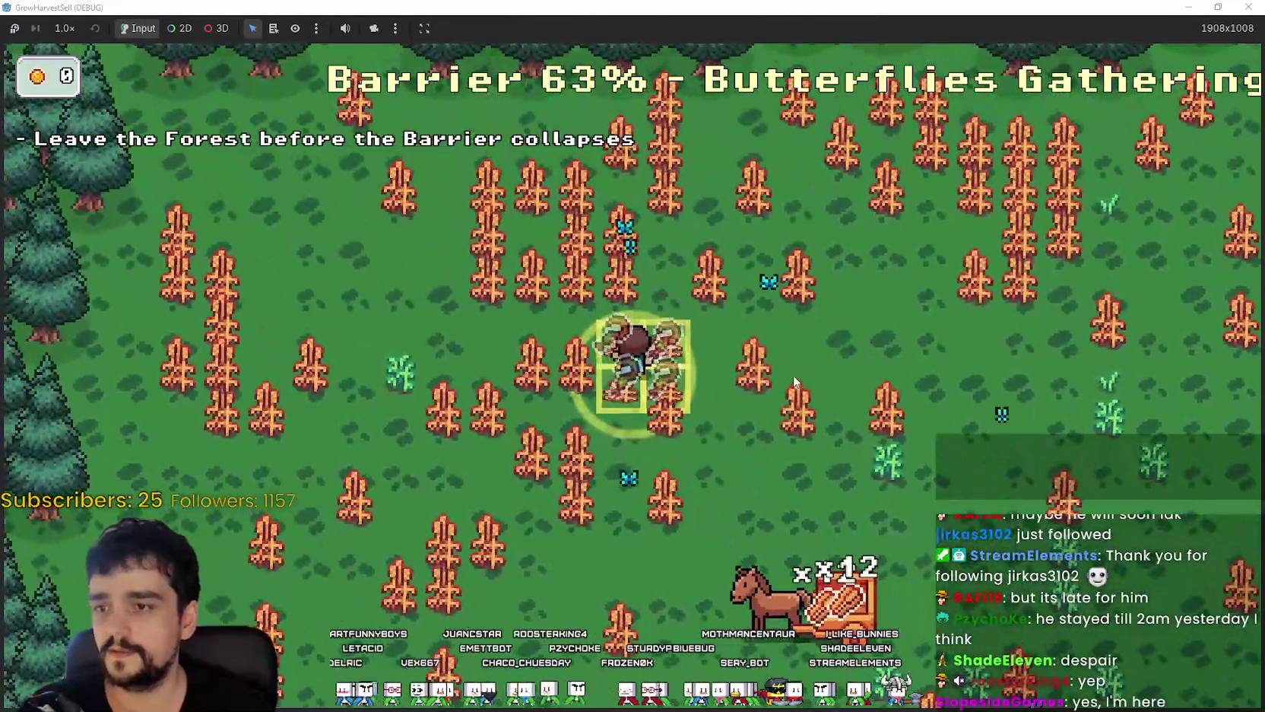
{"action": "key", "text": "Right"}
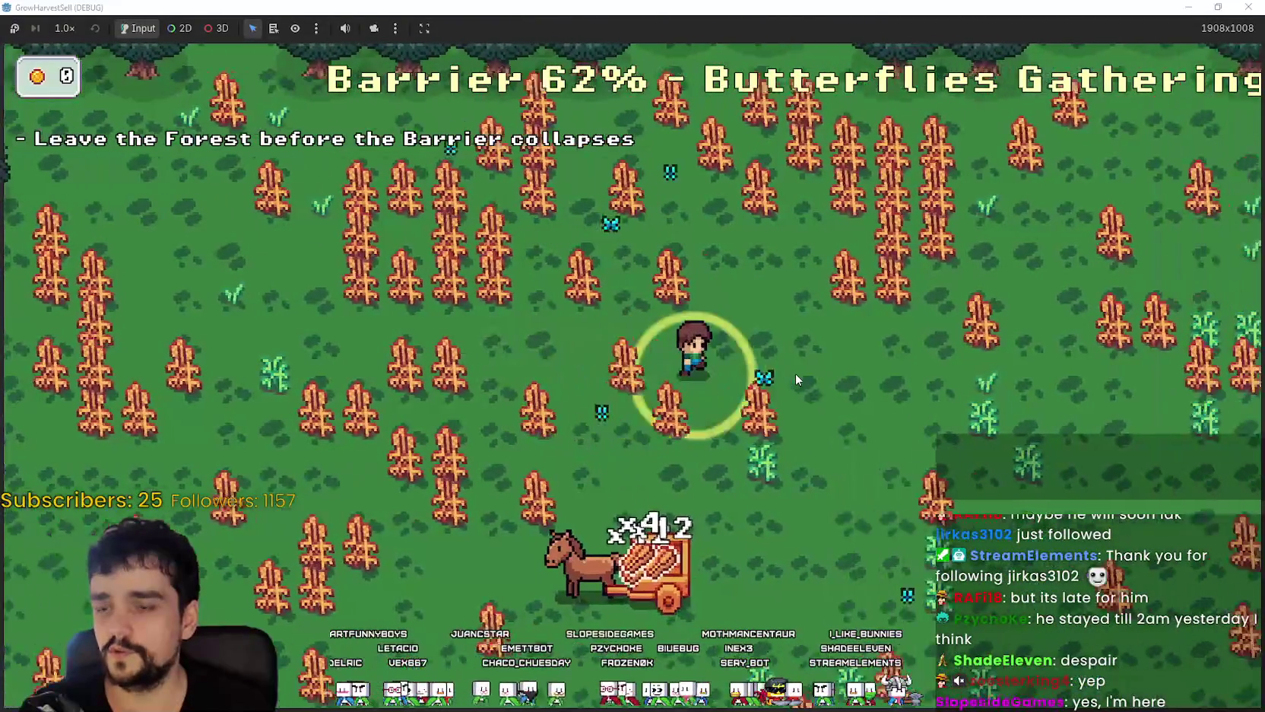
{"action": "key", "text": "Up"}
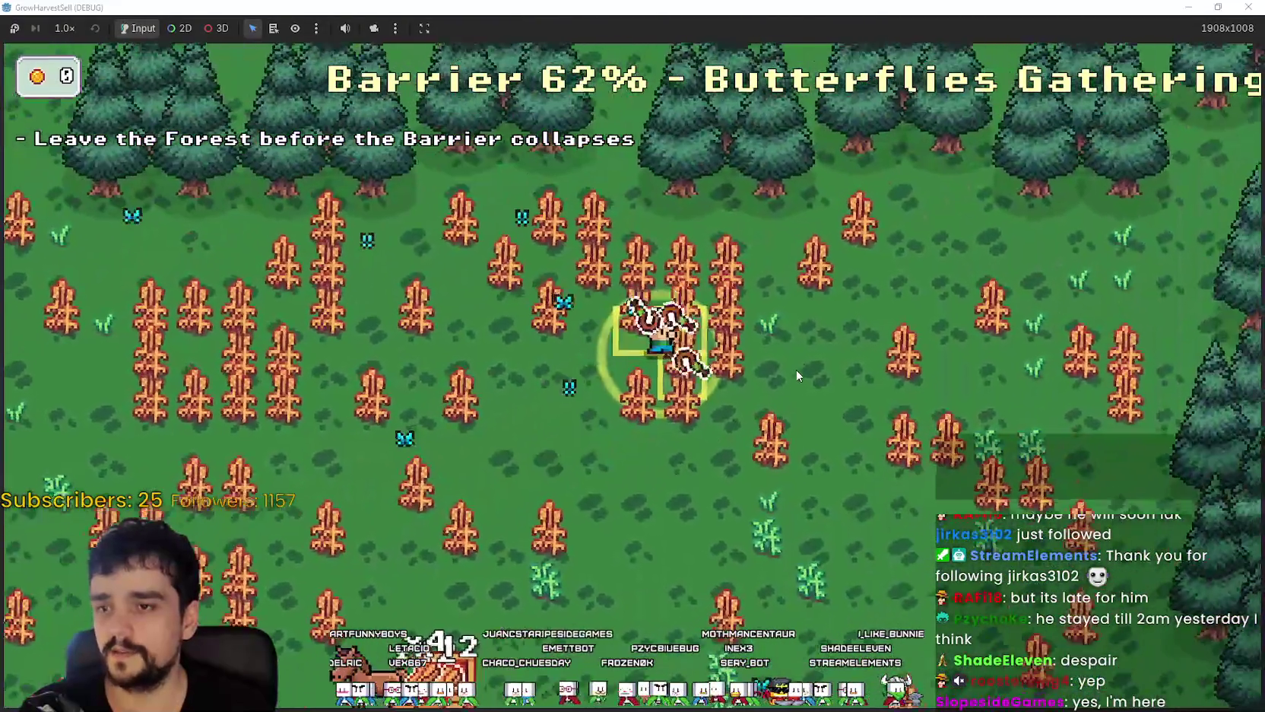
{"action": "key", "text": "Up"}
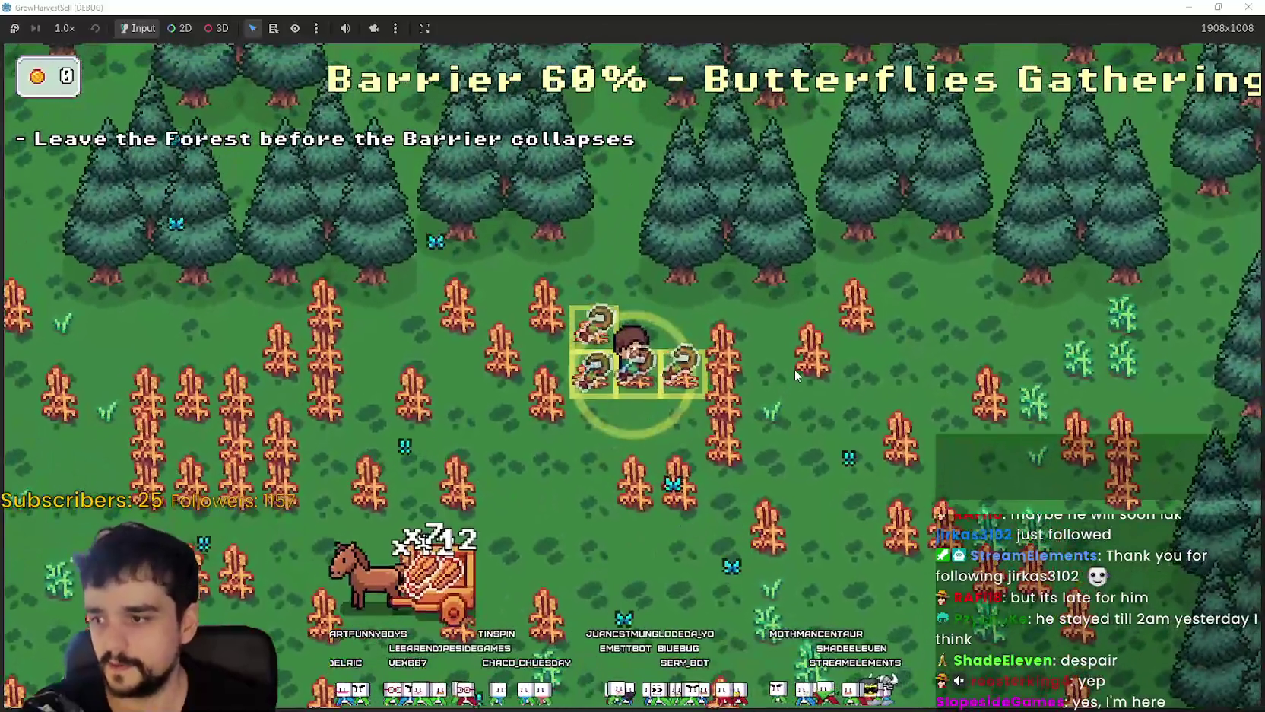
{"action": "key", "text": "Left"}
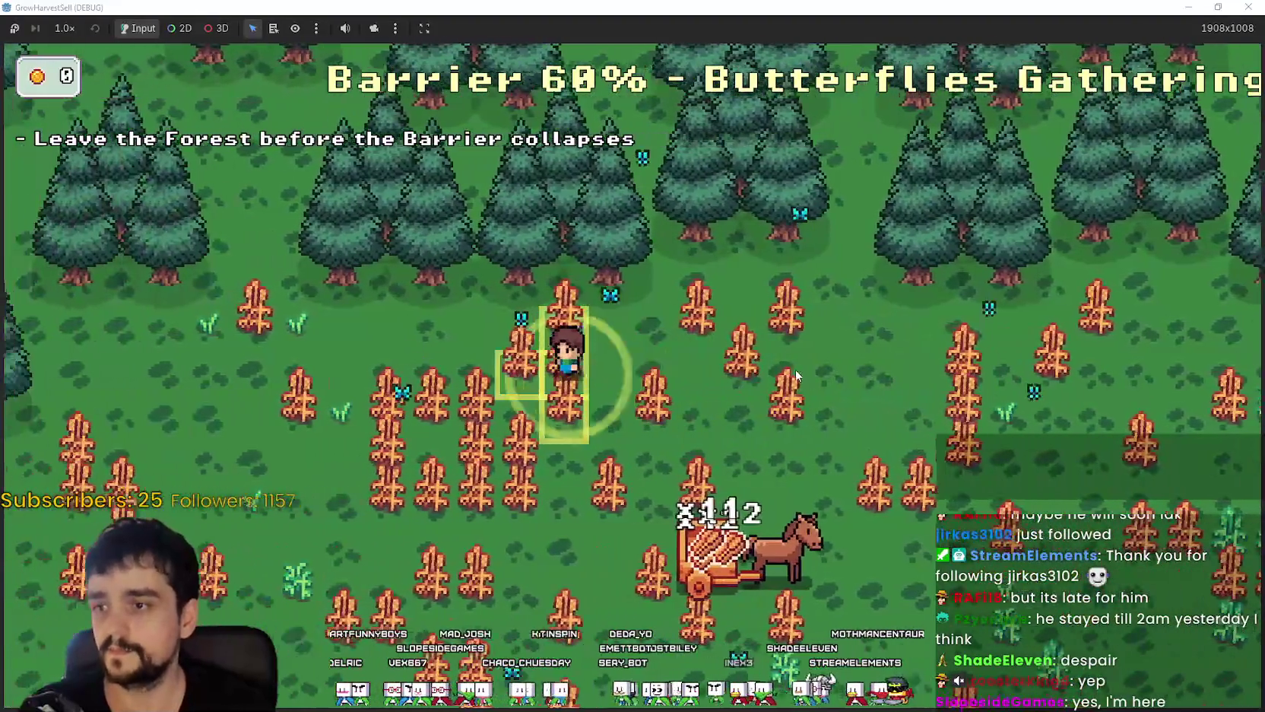
{"action": "key", "text": "Left"}
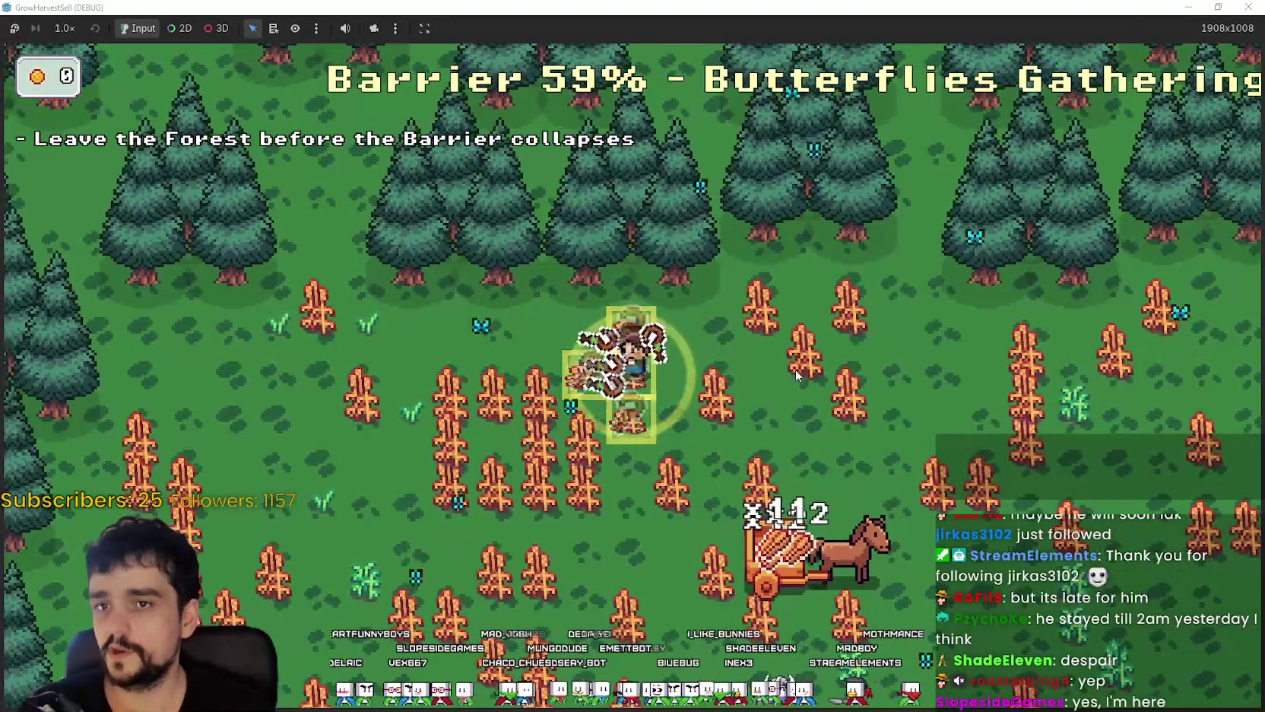
{"action": "key", "text": "Down"}
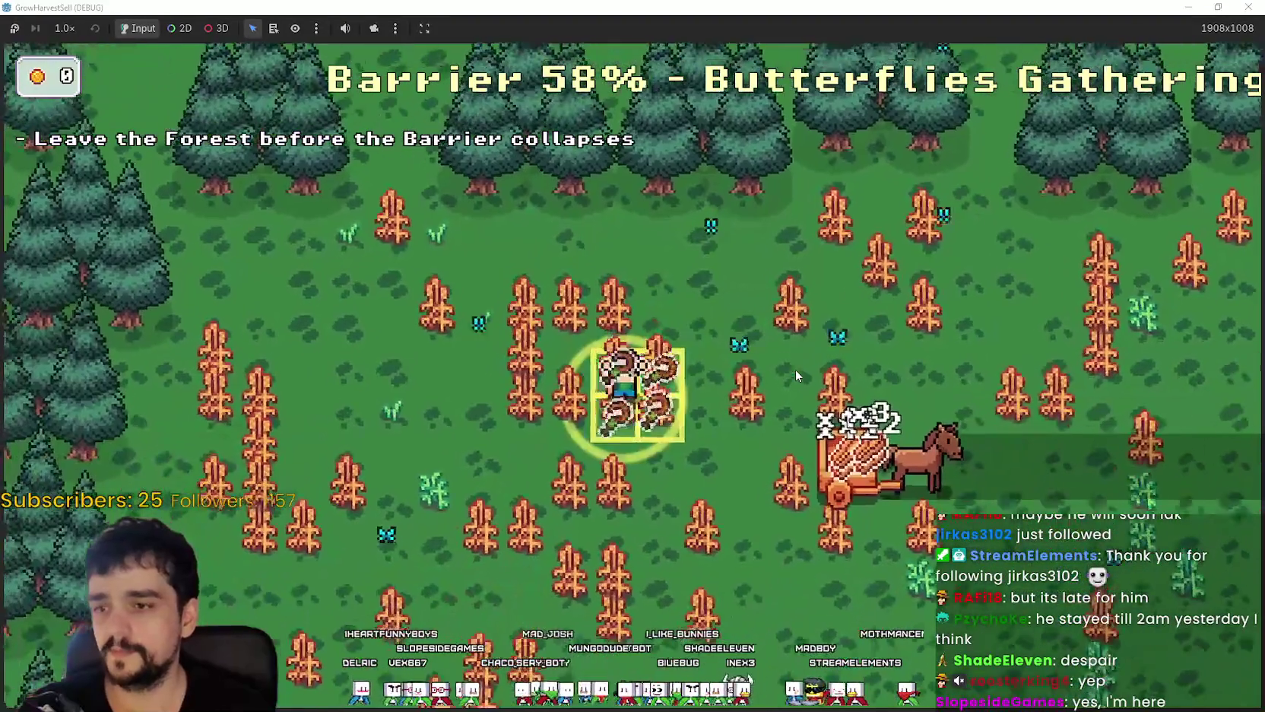
{"action": "key", "text": "Down"}
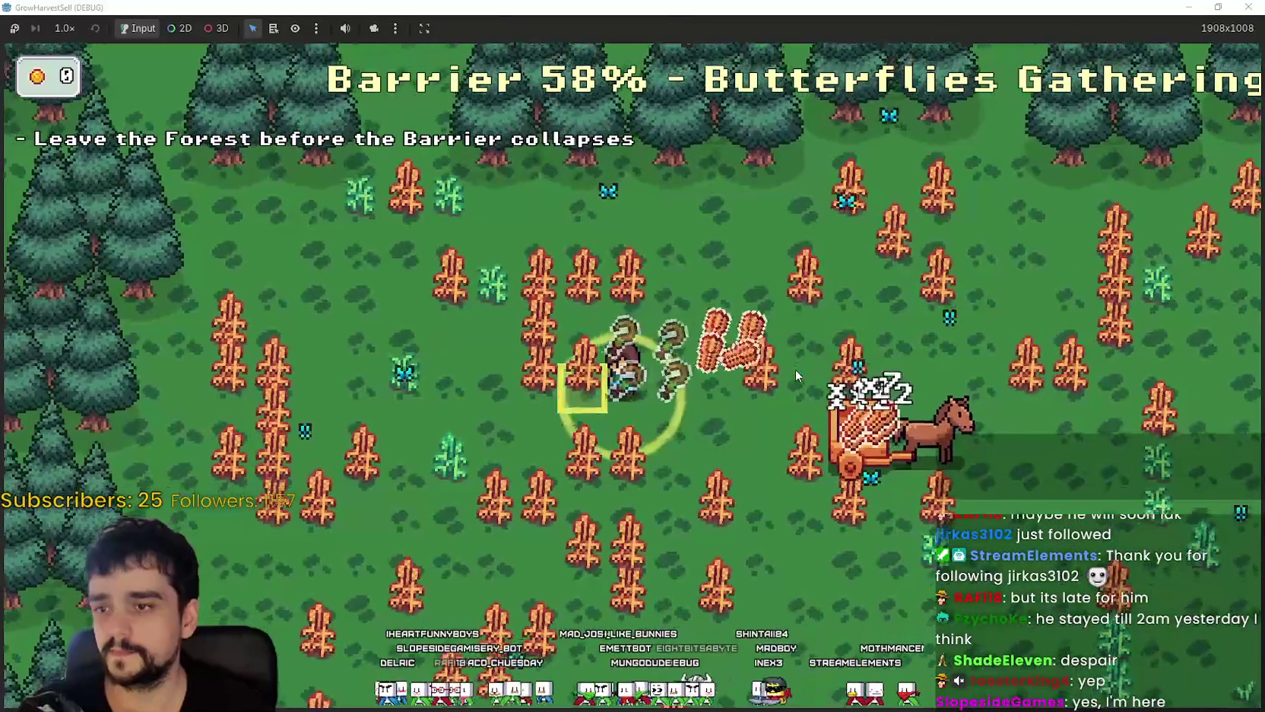
{"action": "key", "text": "Left"}
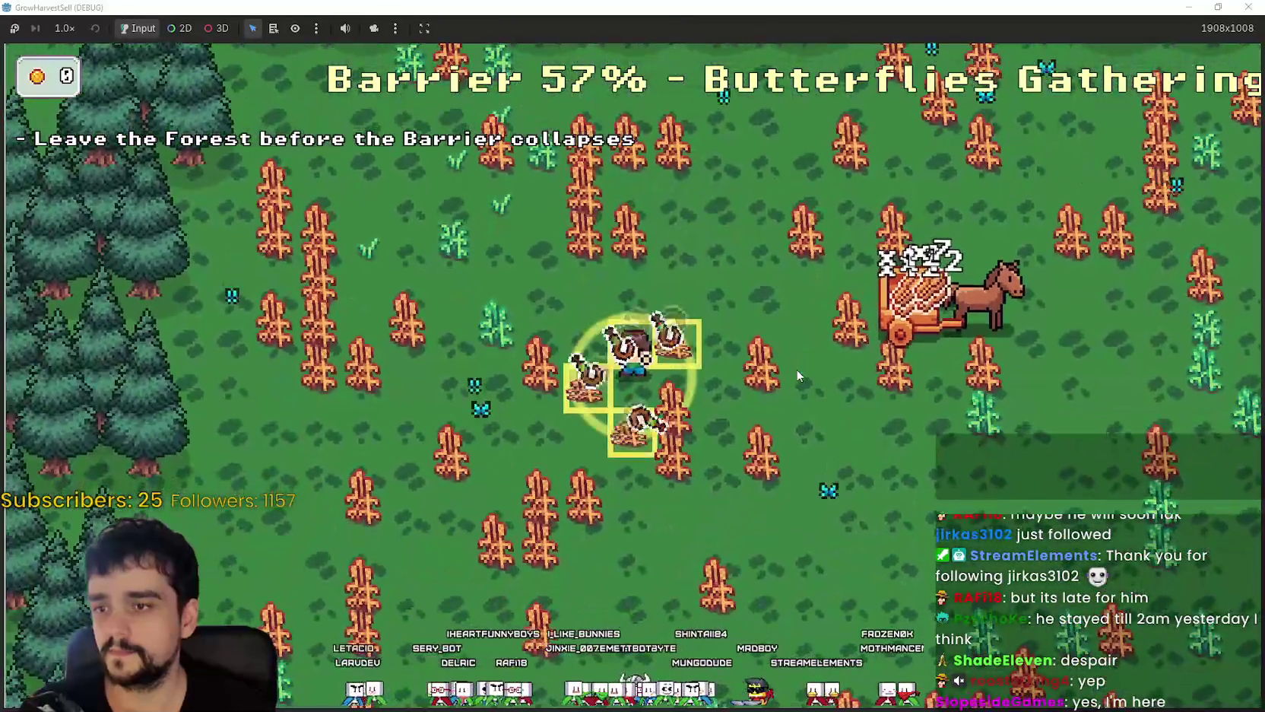
{"action": "key", "text": "Left"}
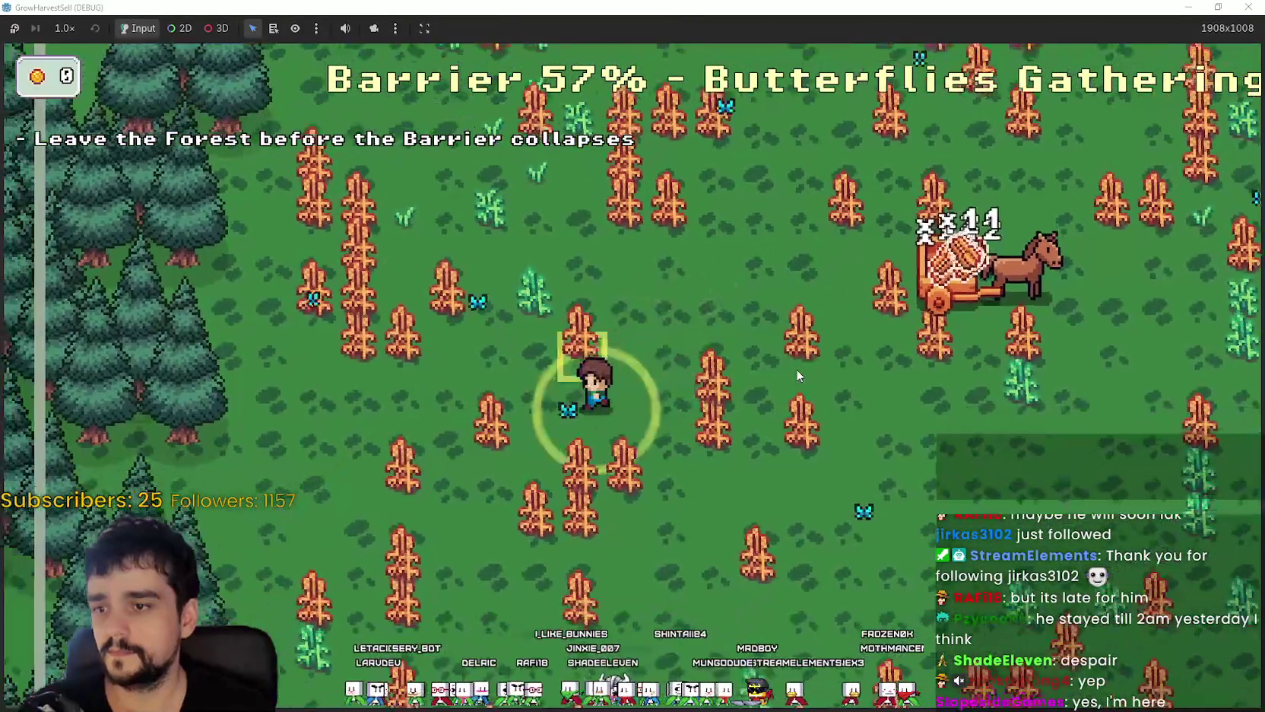
{"action": "key", "text": "Down"}
{"action": "key", "text": "Down"}
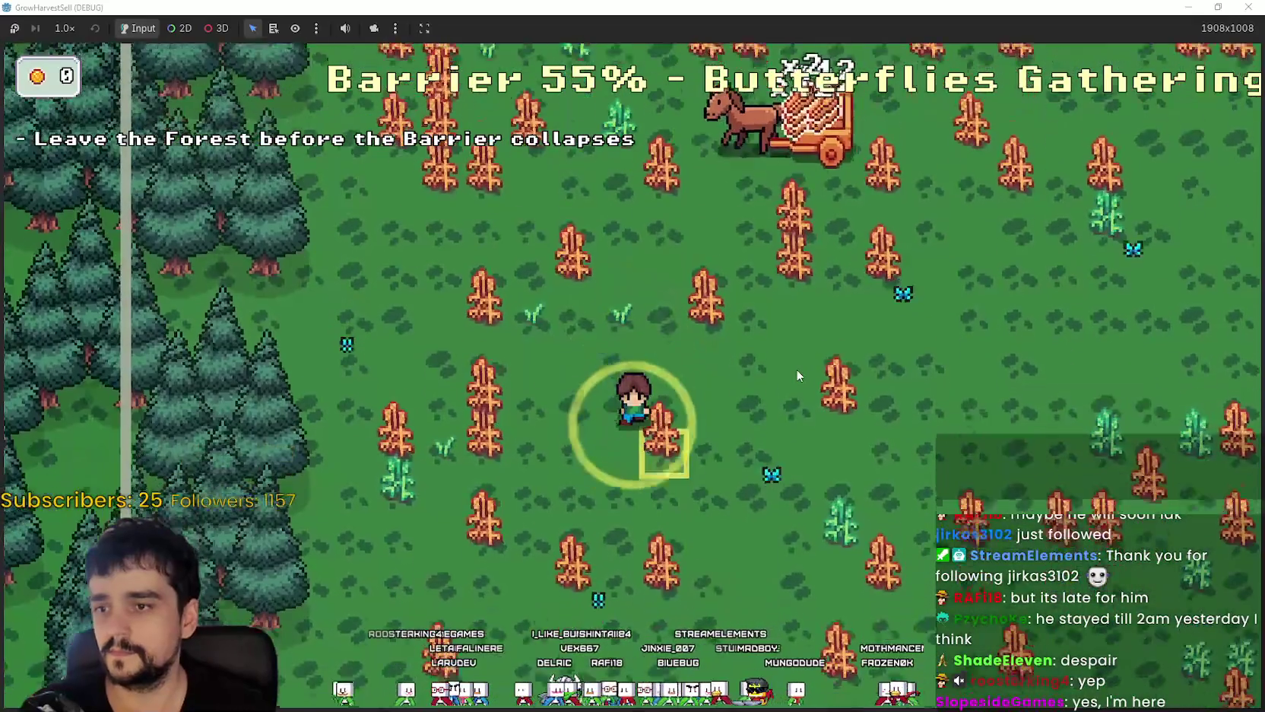
{"action": "key", "text": "Right"}
{"action": "key", "text": "Up"}
{"action": "key", "text": "Right"}
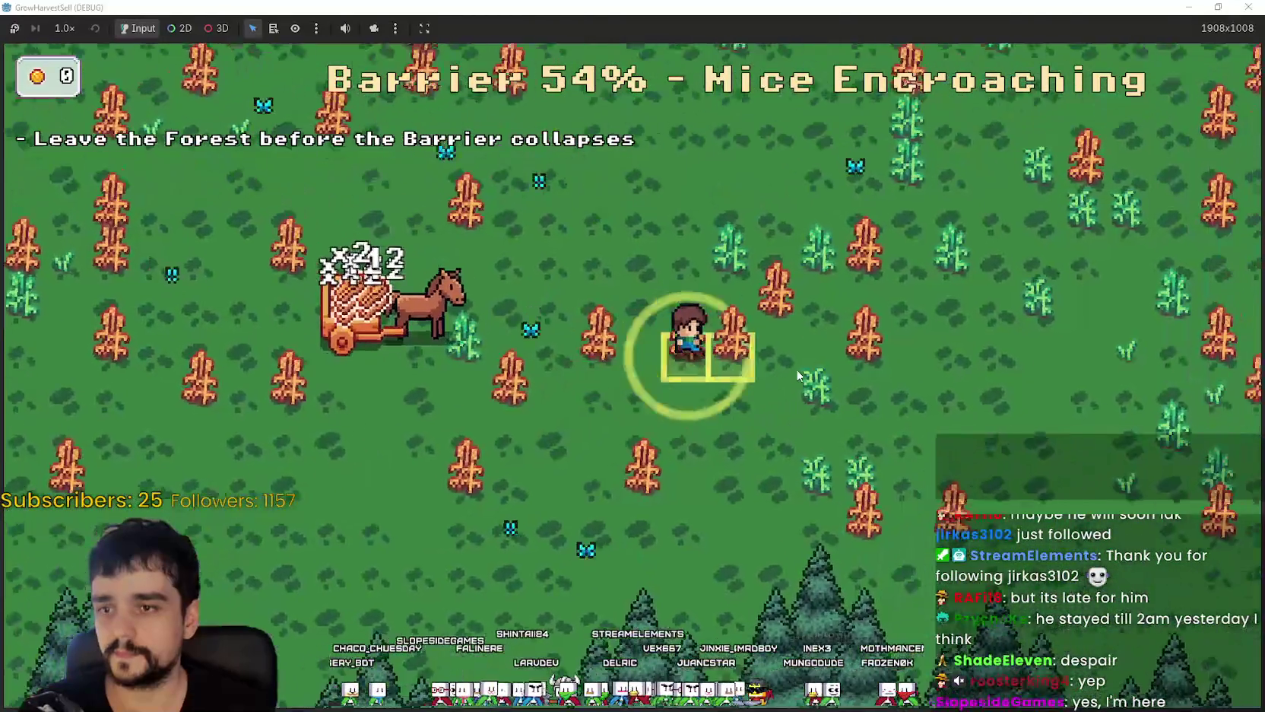
{"action": "key", "text": "Right"}
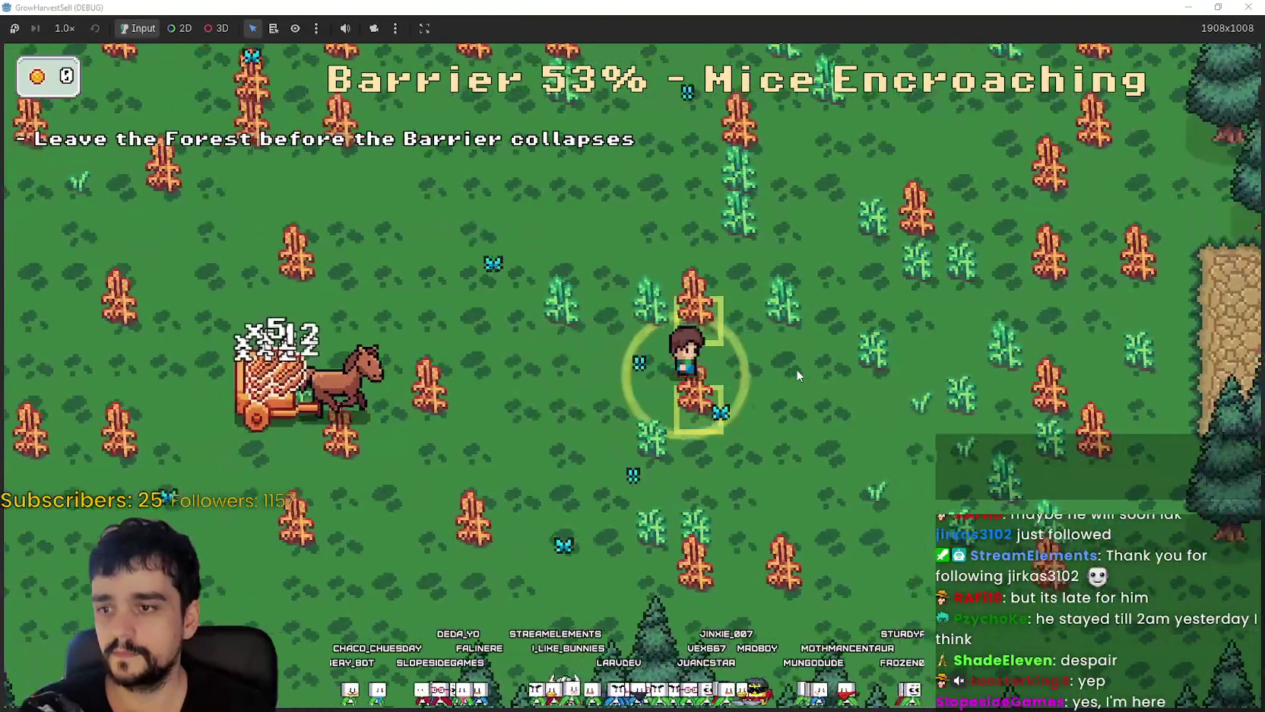
{"action": "key", "text": "Up"}
{"action": "key", "text": "Up"}
{"action": "key", "text": "Right"}
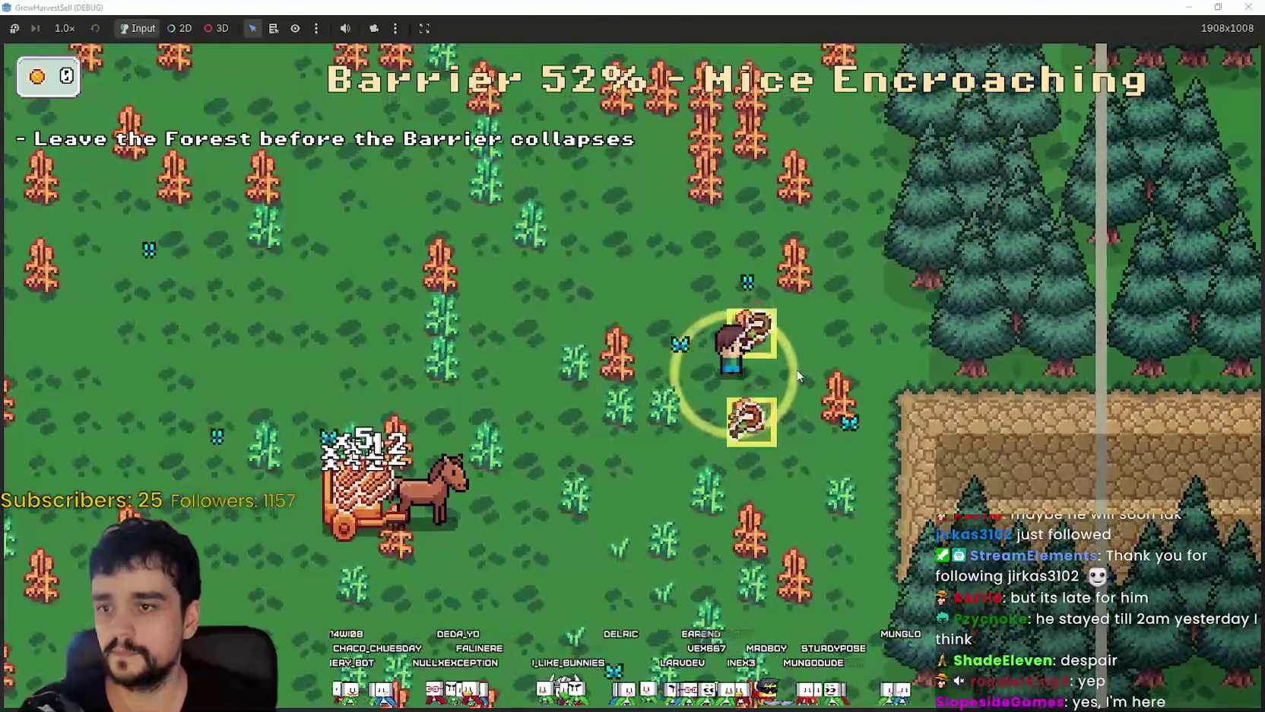
{"action": "key", "text": "Up"}
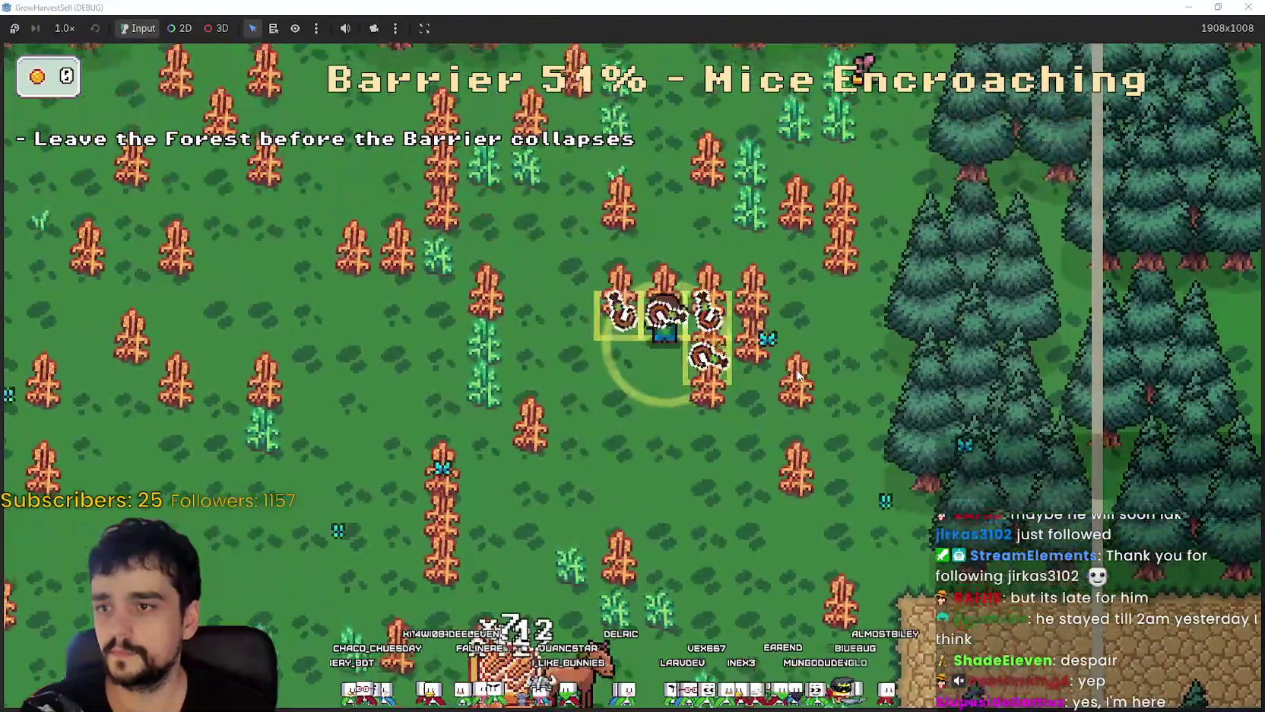
- Sweep down-left through the field, then harvest back right toward the crops near the cart
{"action": "key", "text": "Left"}
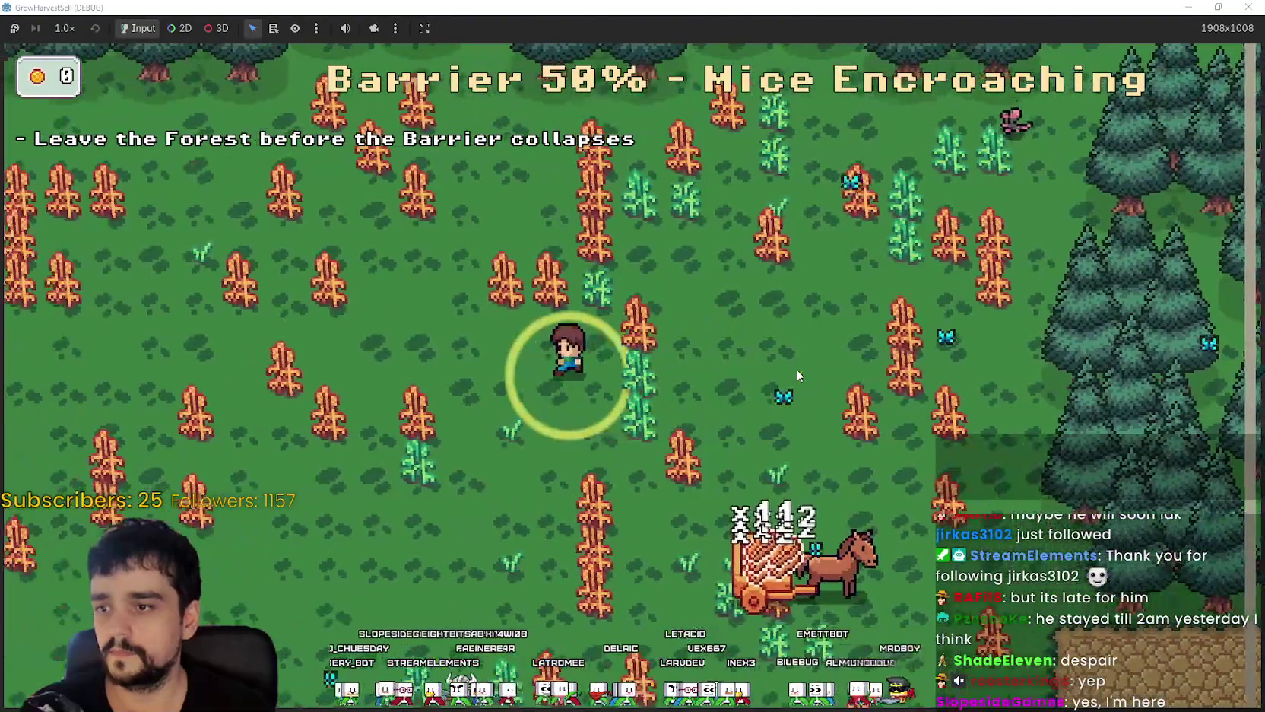
{"action": "key", "text": "Left"}
{"action": "key", "text": "Down"}
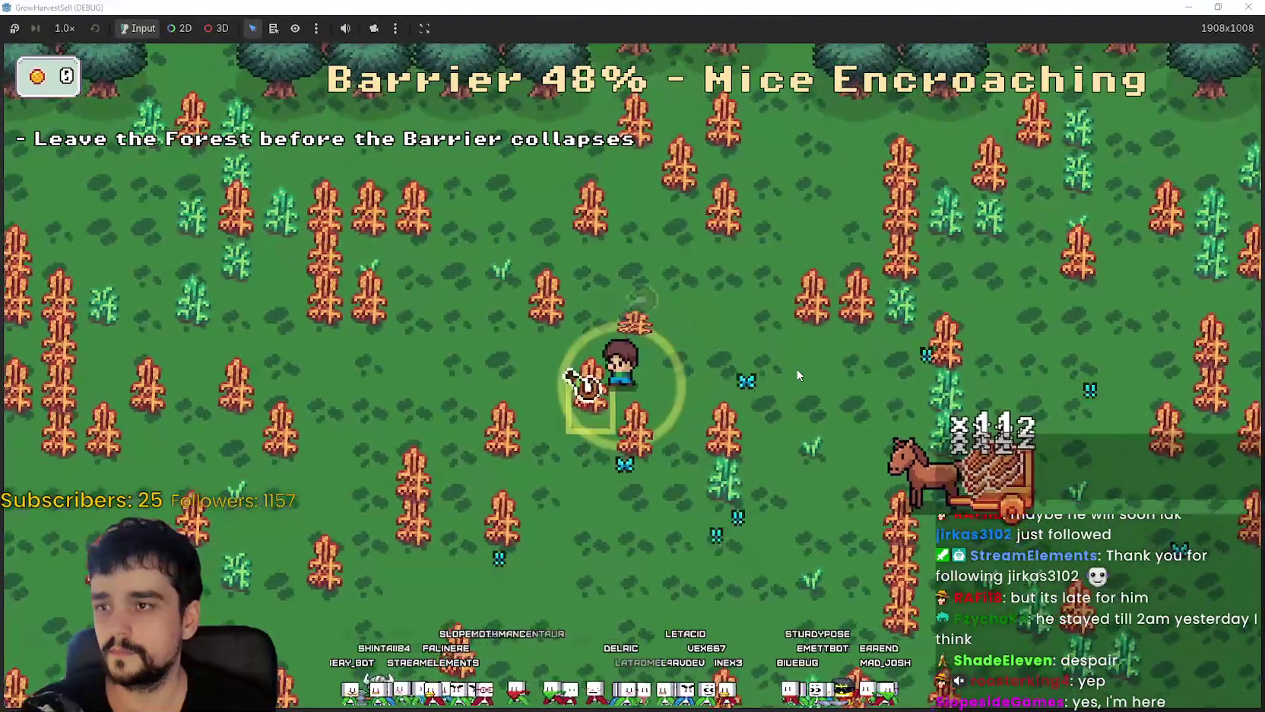
{"action": "key", "text": "Right"}
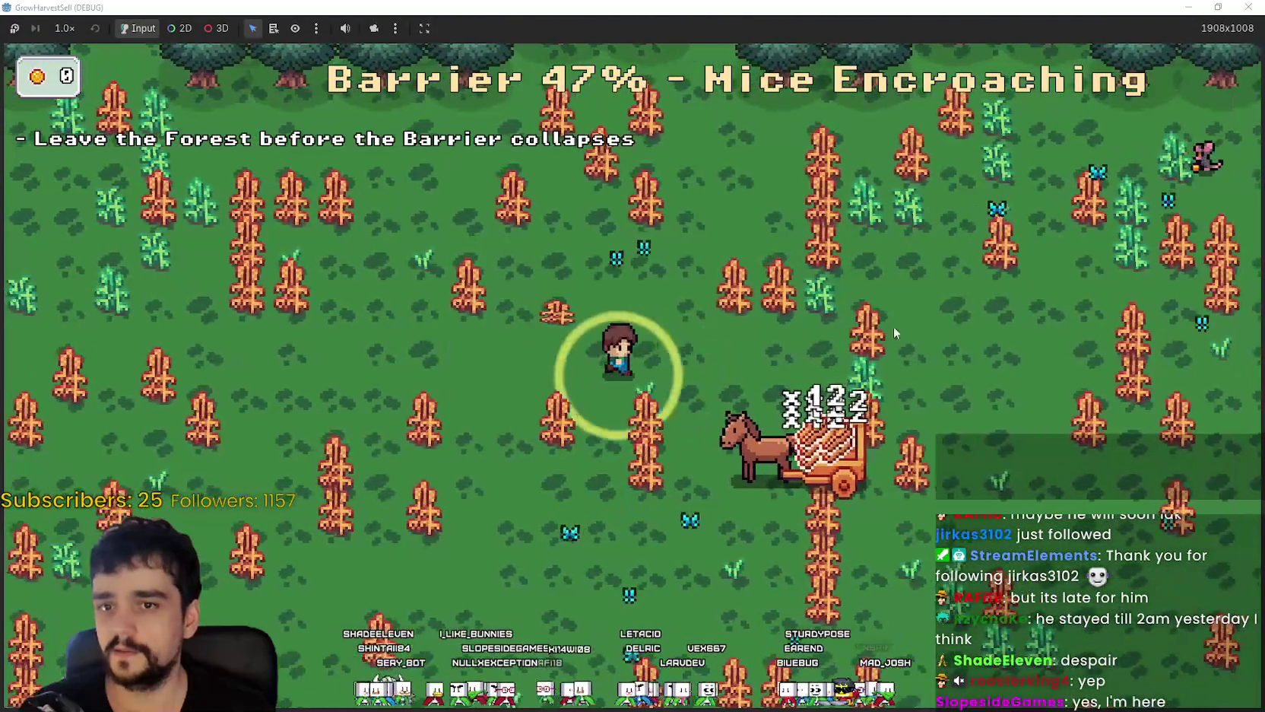
{"action": "key", "text": "Right"}
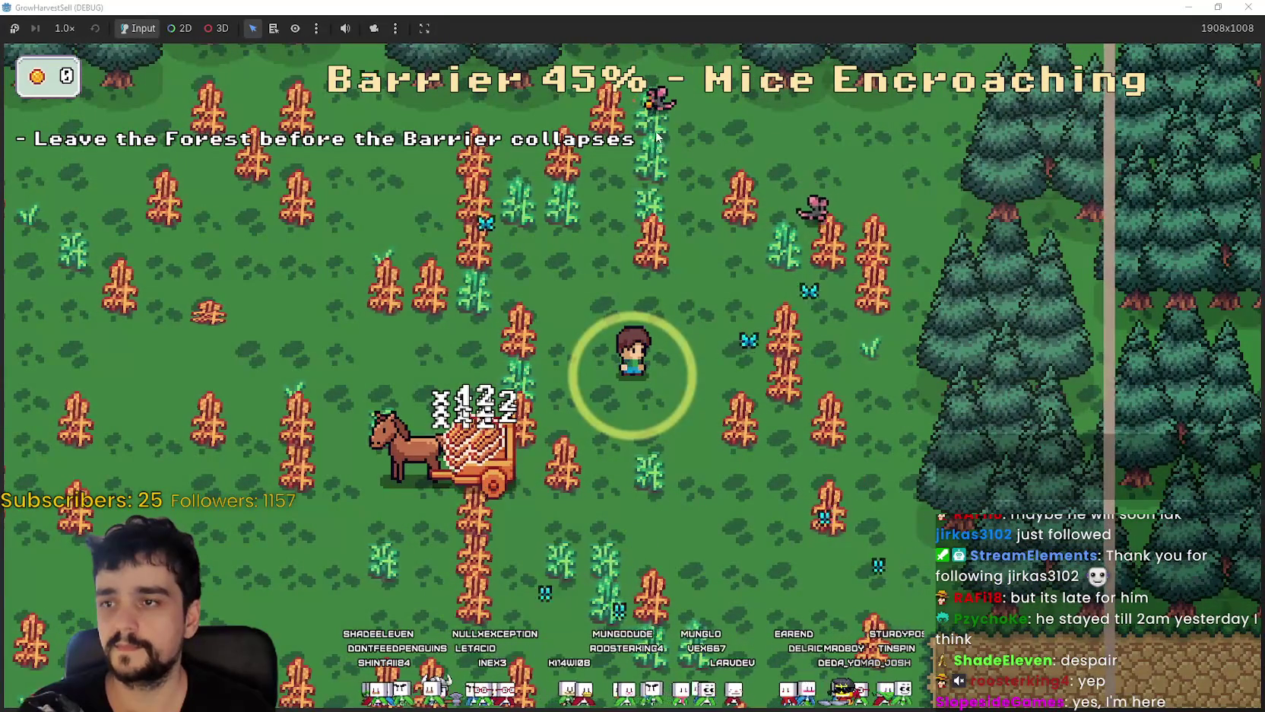
{"action": "key", "text": "Down"}
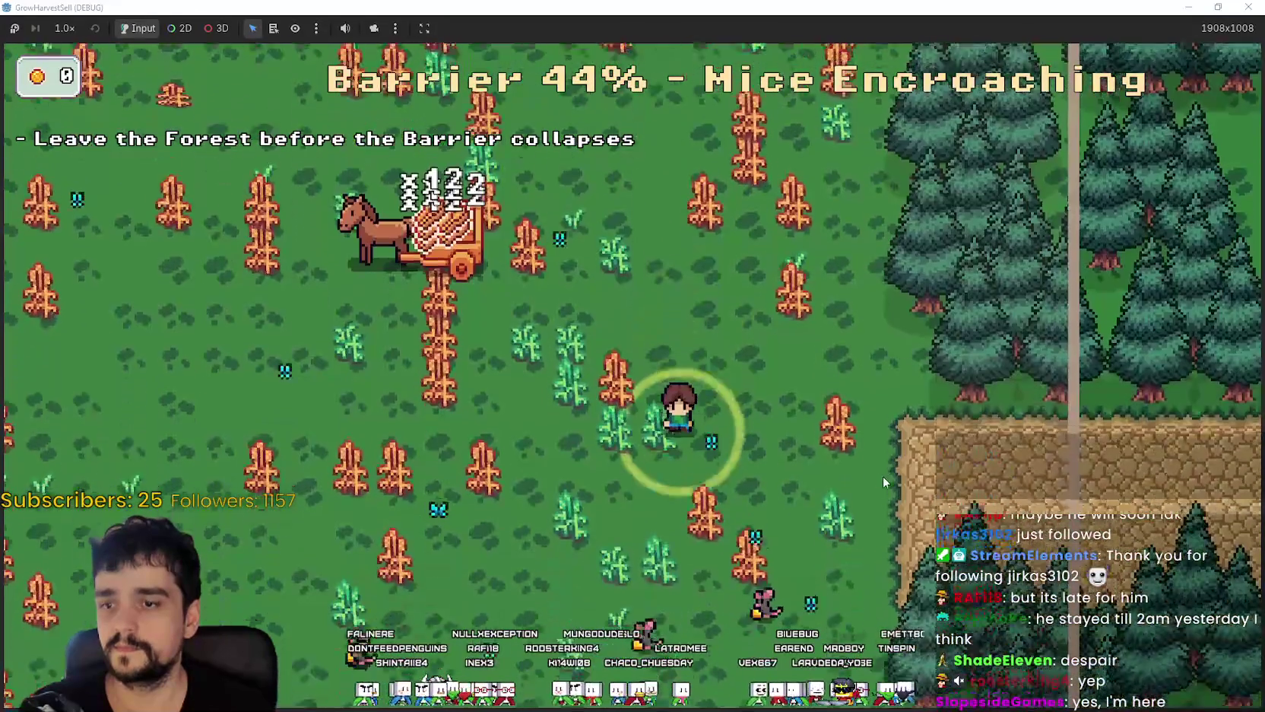
{"action": "key", "text": "Down"}
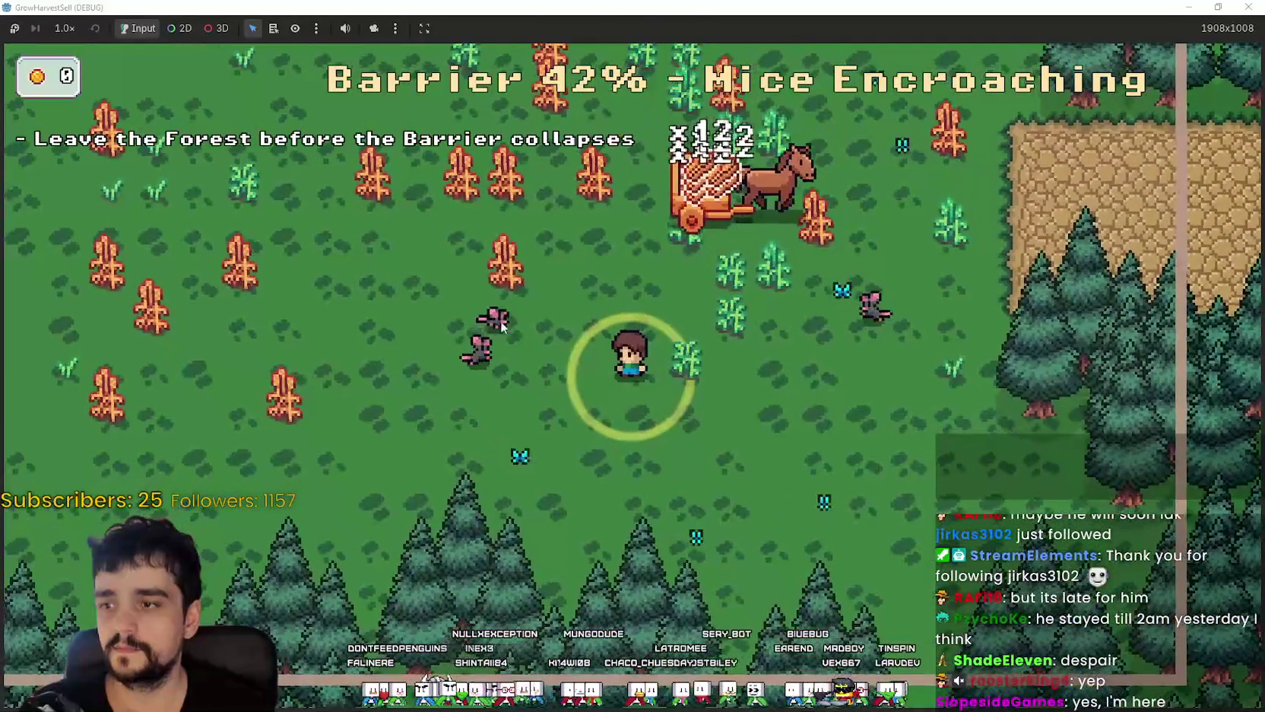
{"action": "key", "text": "Up"}
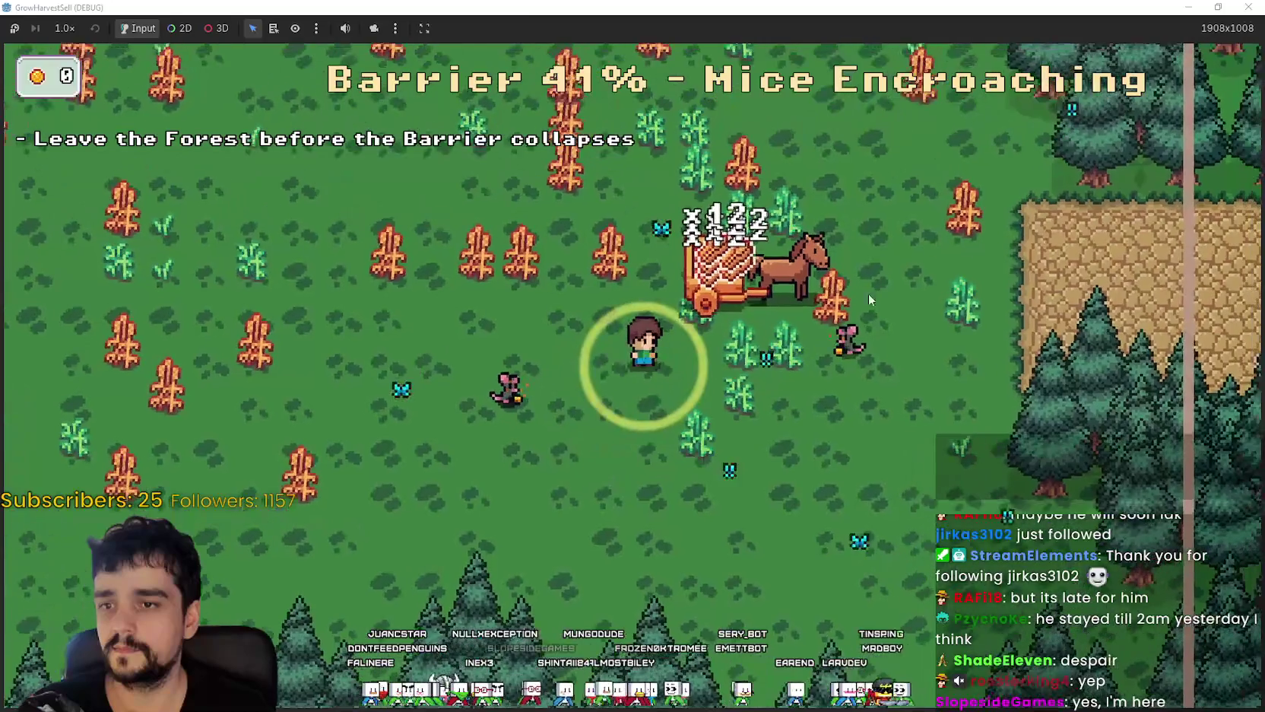
{"action": "key", "text": "Left"}
{"action": "key", "text": "Up"}
{"action": "key", "text": "Right"}
{"action": "key", "text": "Up"}
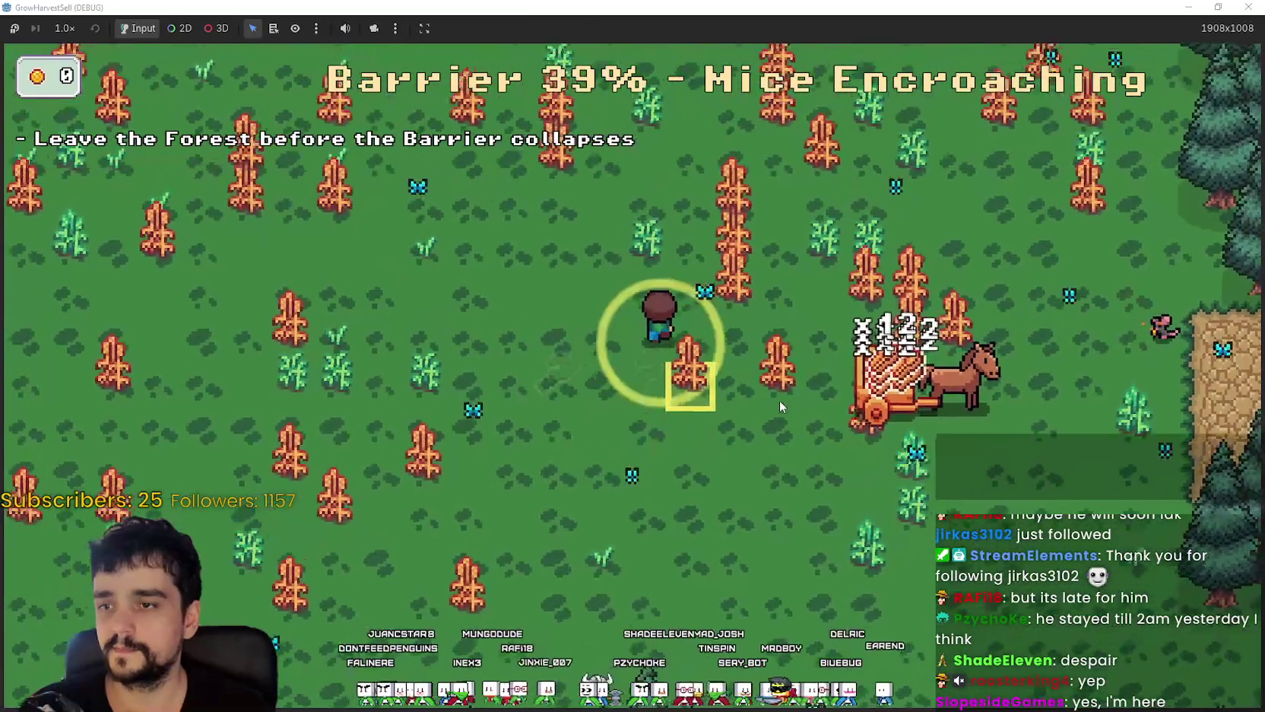
{"action": "key", "text": "Right"}
{"action": "key", "text": "Up"}
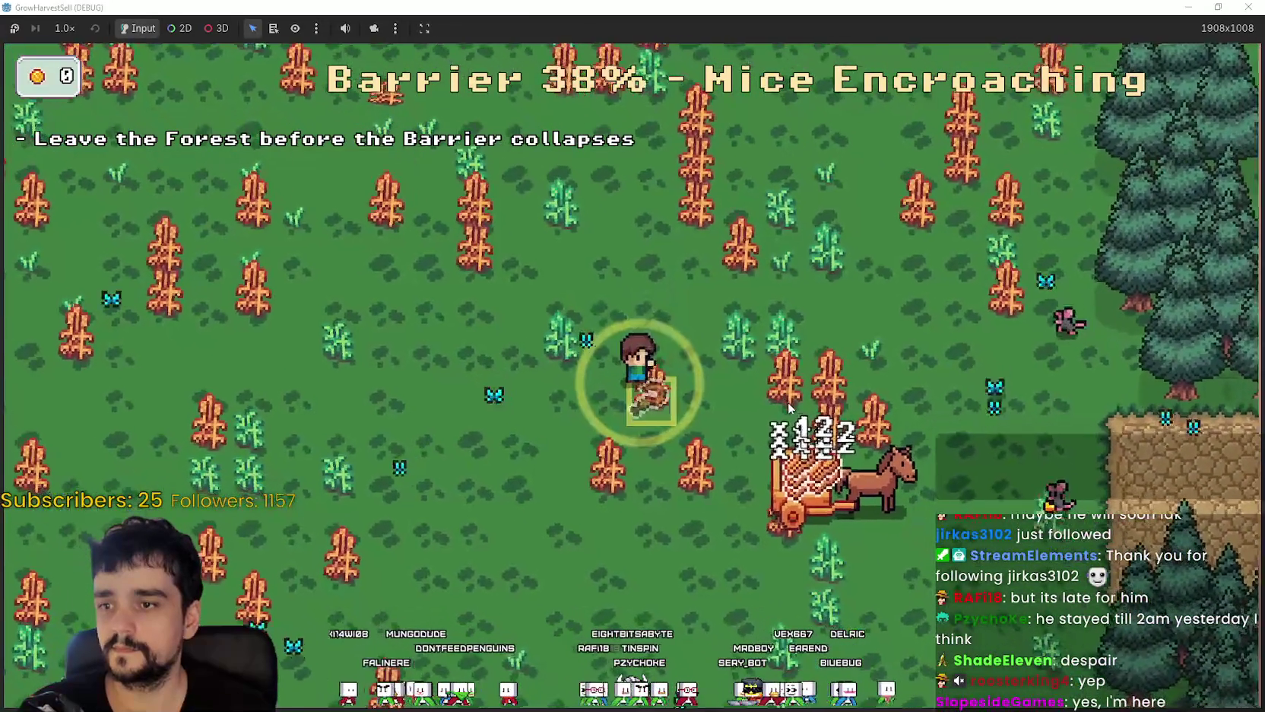
- Harvest along the left forest edge and around the horse cart as the barrier closes in
{"action": "key", "text": "Left"}
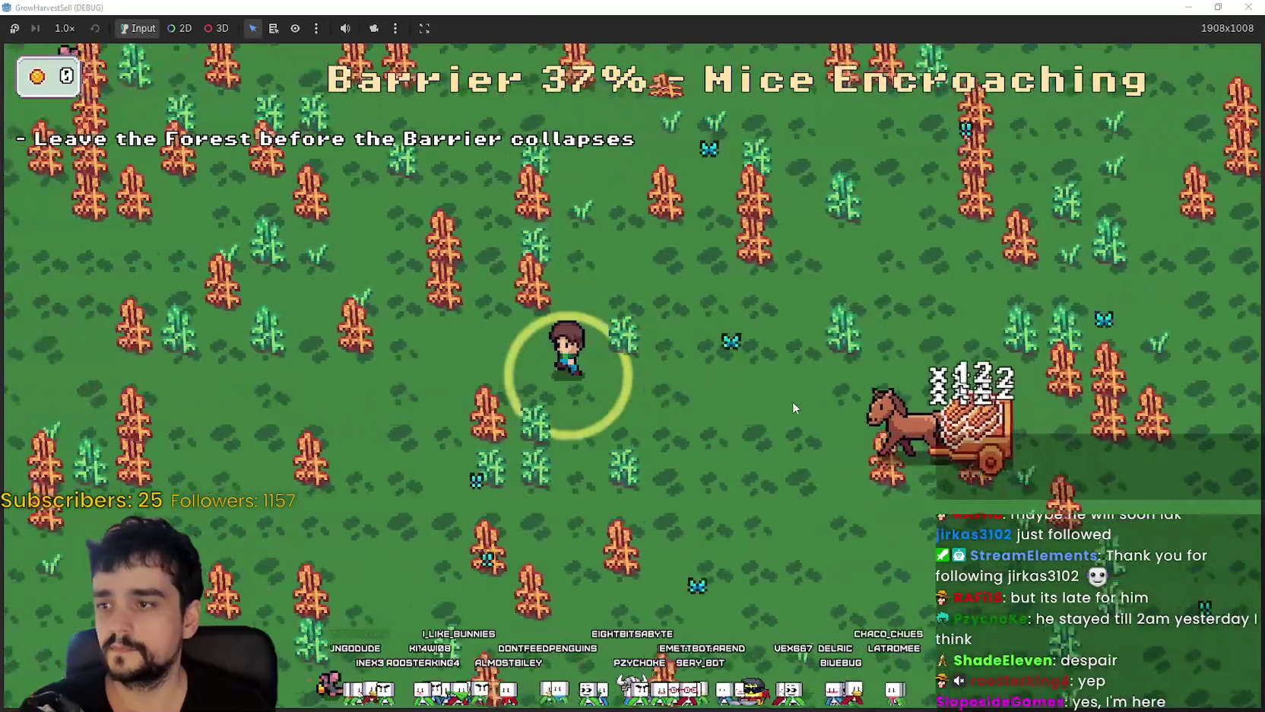
{"action": "key", "text": "Left"}
{"action": "key", "text": "Up"}
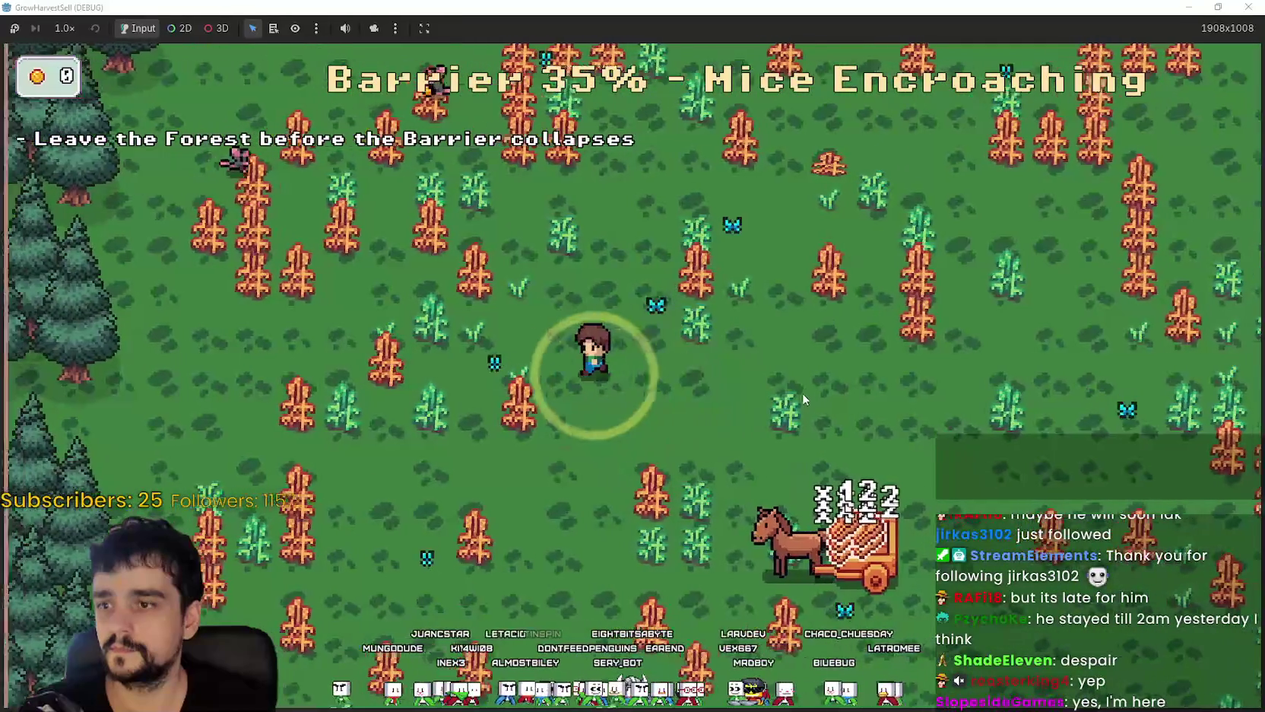
{"action": "key", "text": "Left"}
{"action": "key", "text": "Up"}
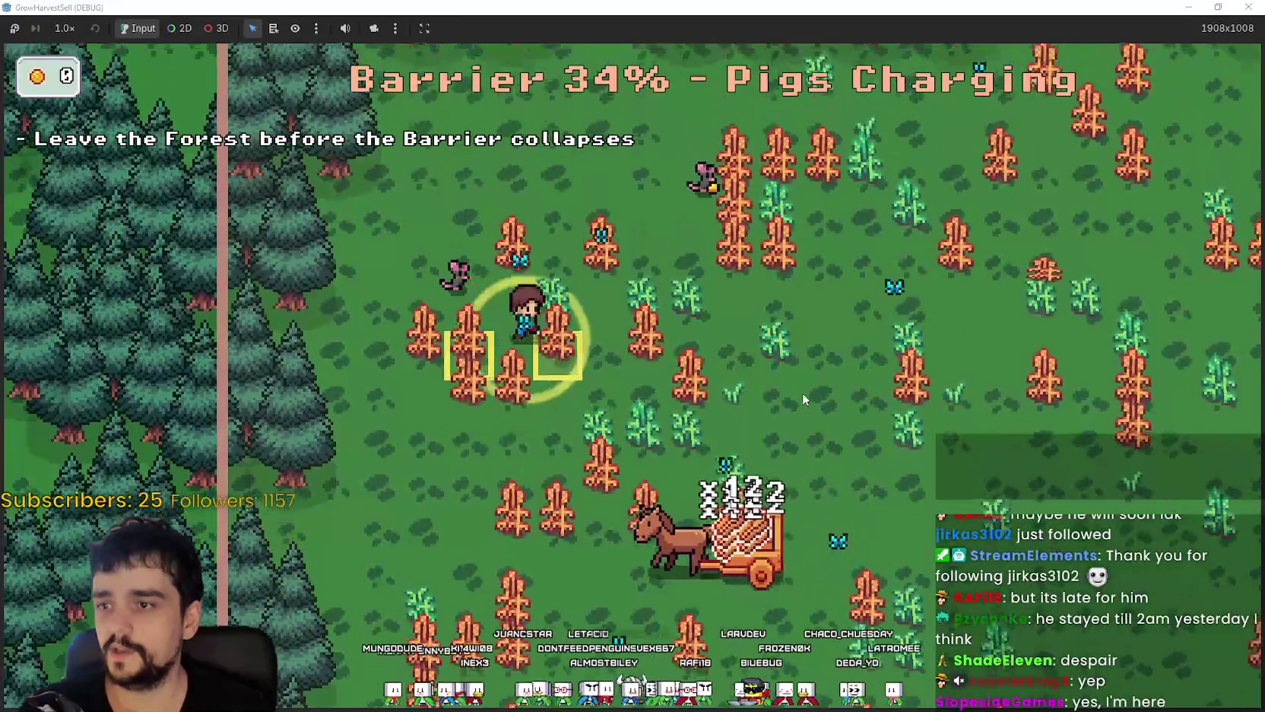
{"action": "key", "text": "Right"}
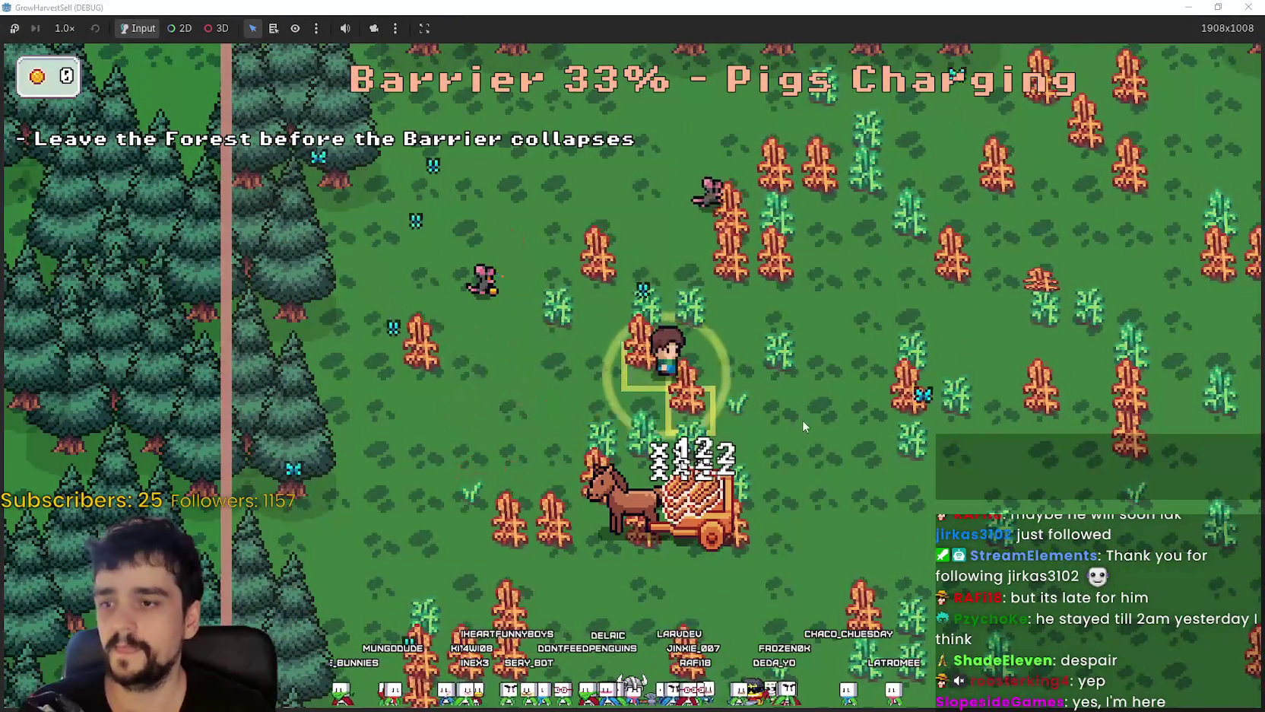
{"action": "key", "text": "Right"}
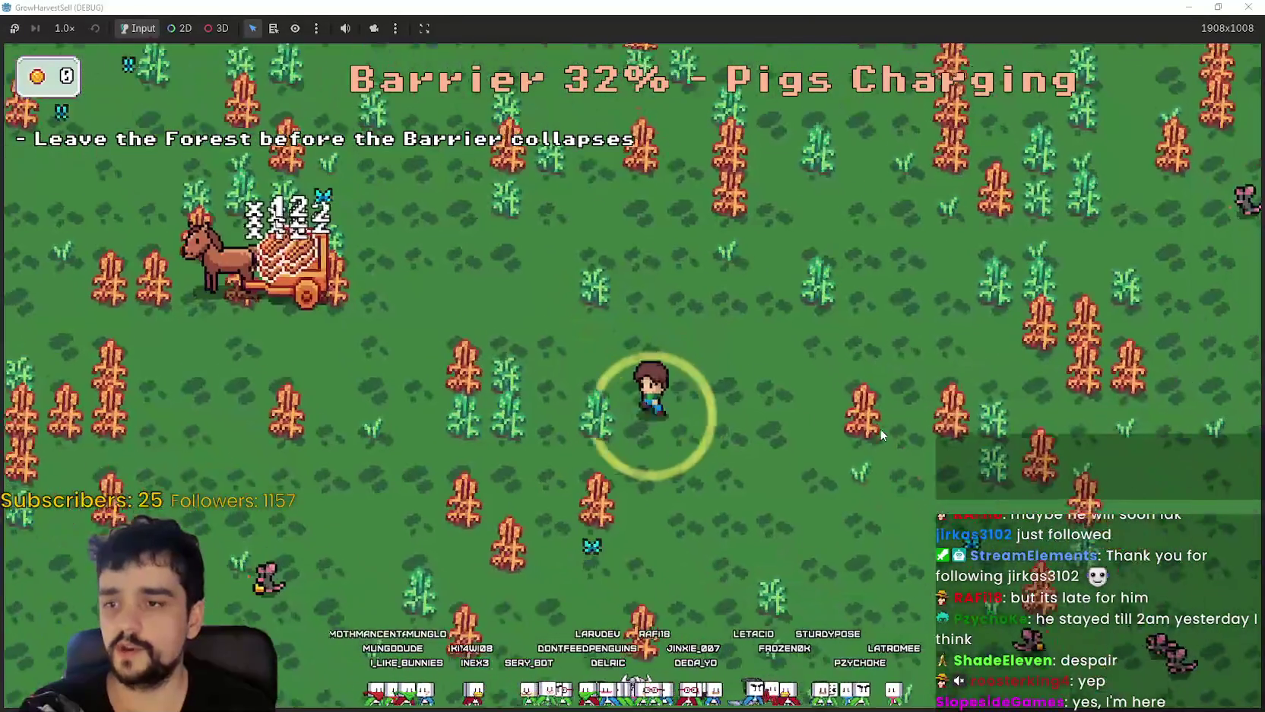
{"action": "key", "text": "Down"}
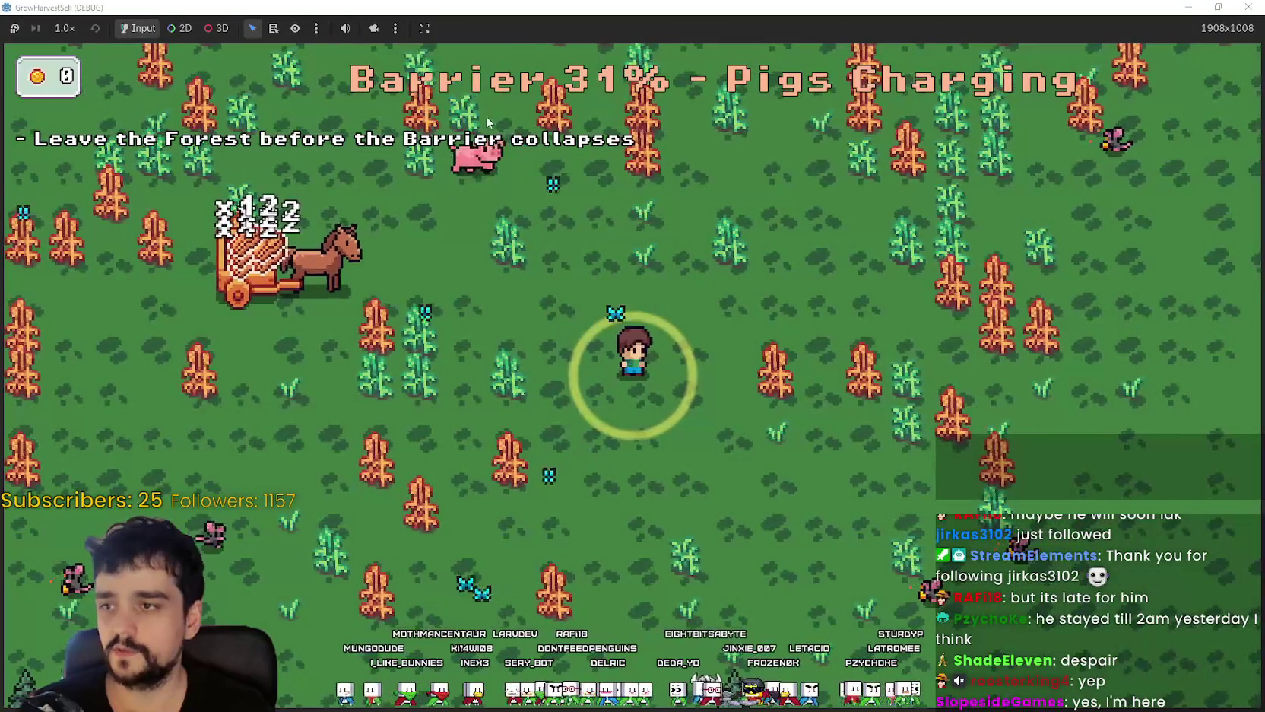
{"action": "key", "text": "Up"}
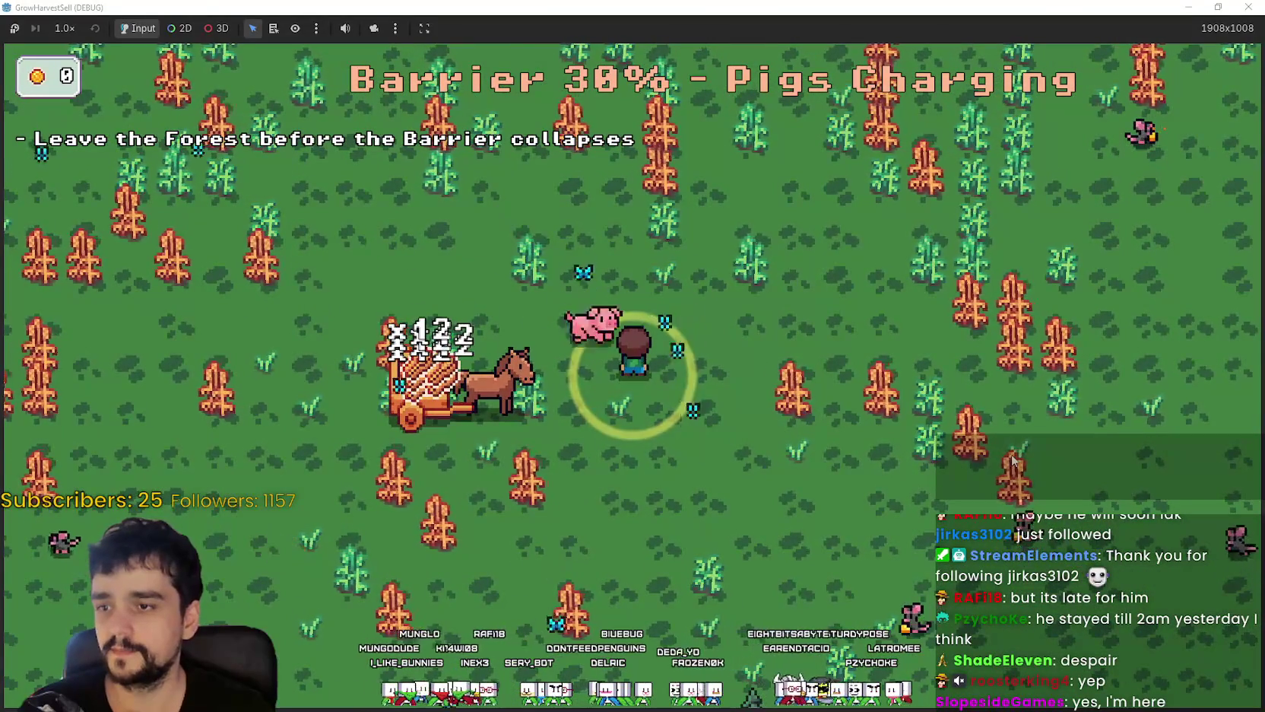
{"action": "key", "text": "Down"}
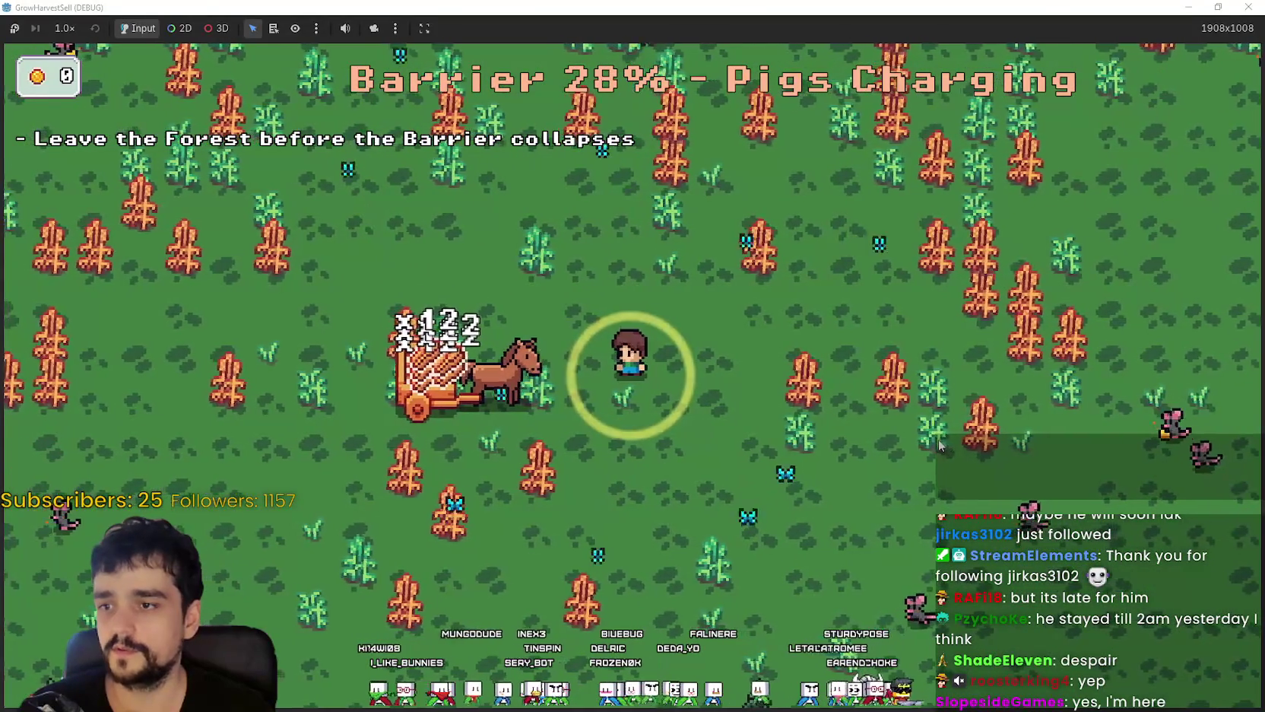
{"action": "key", "text": "Up"}
{"action": "key", "text": "Right"}
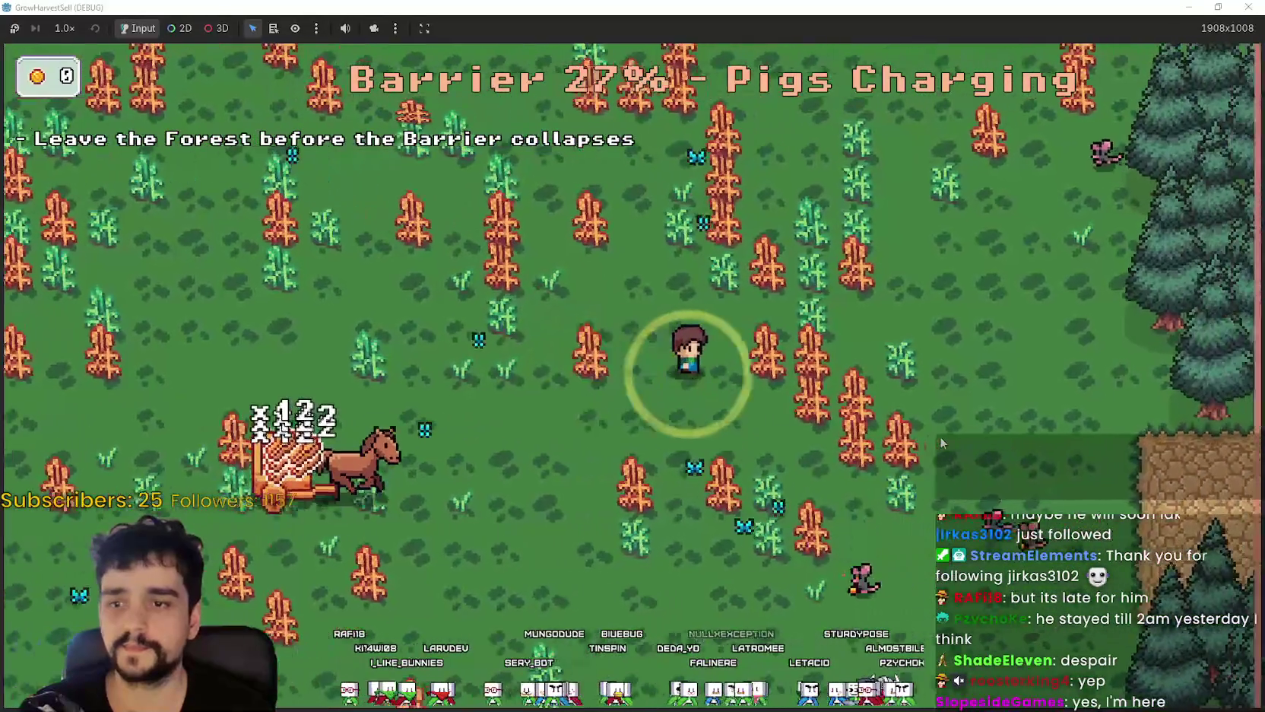
{"action": "key", "text": "Right"}
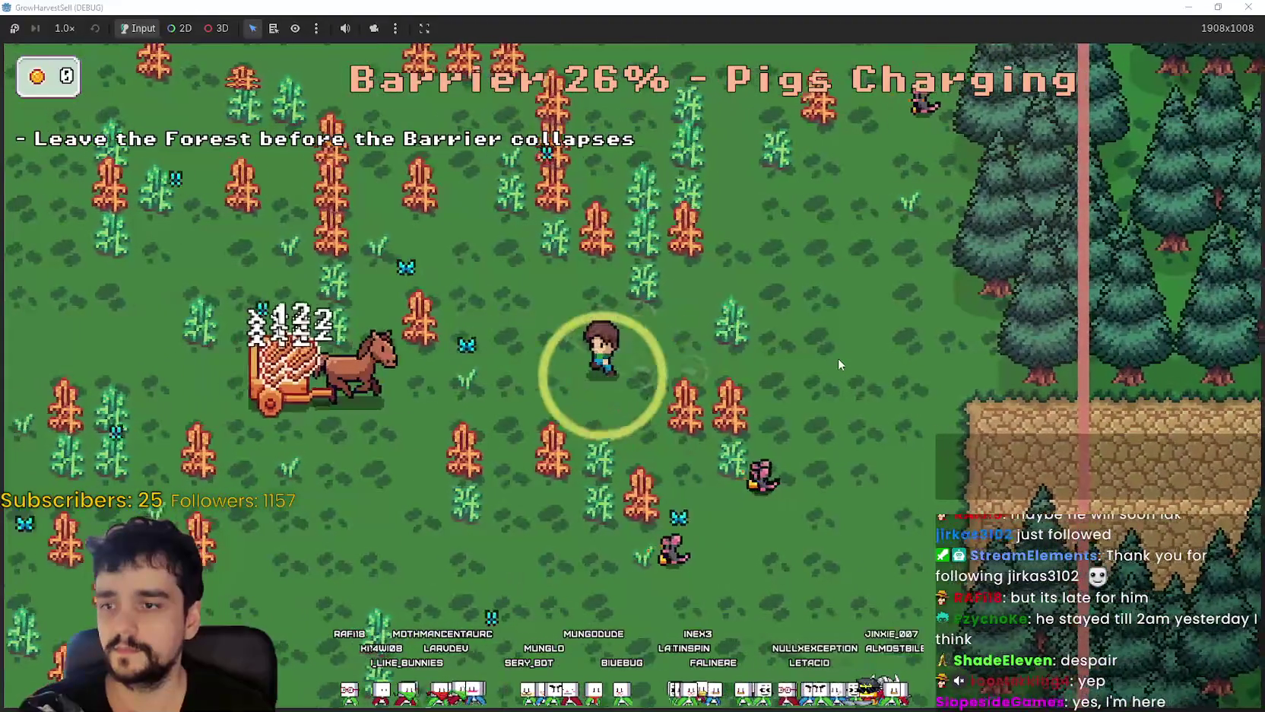
{"action": "key", "text": "Left"}
{"action": "key", "text": "Down"}
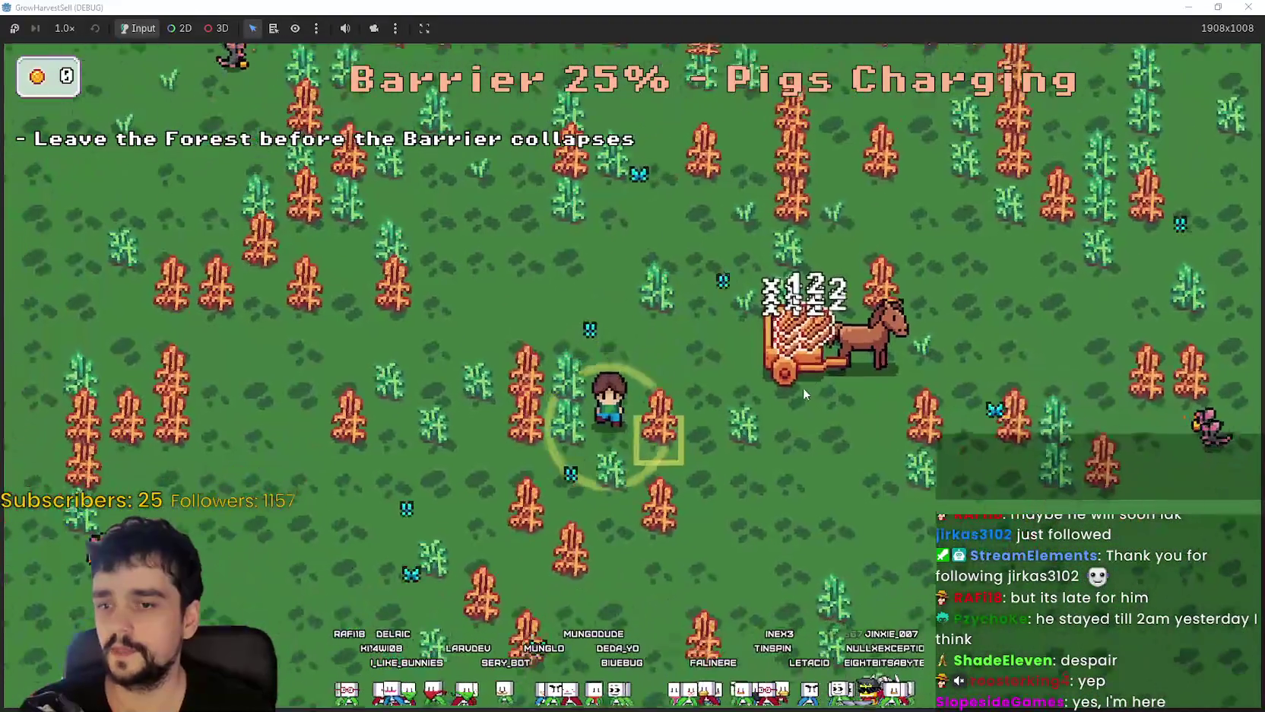
{"action": "key", "text": "Down"}
{"action": "key", "text": "Left"}
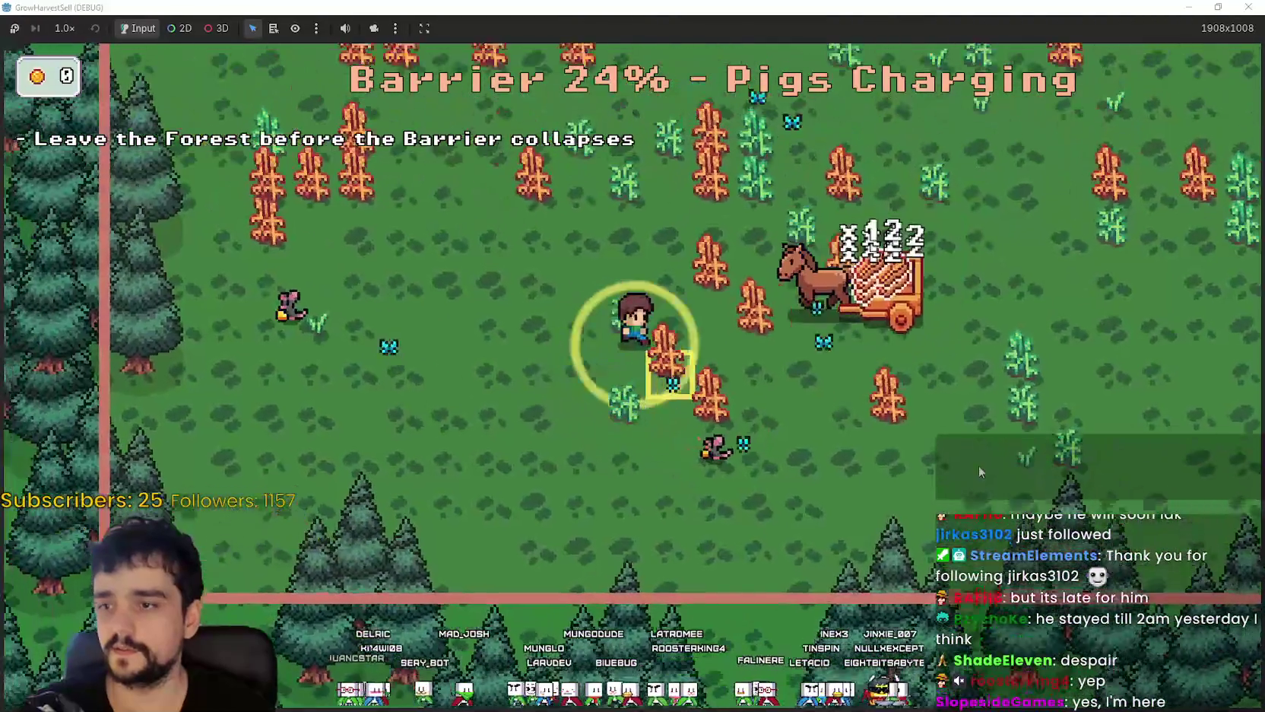
{"action": "key", "text": "Left"}
{"action": "key", "text": "Up"}
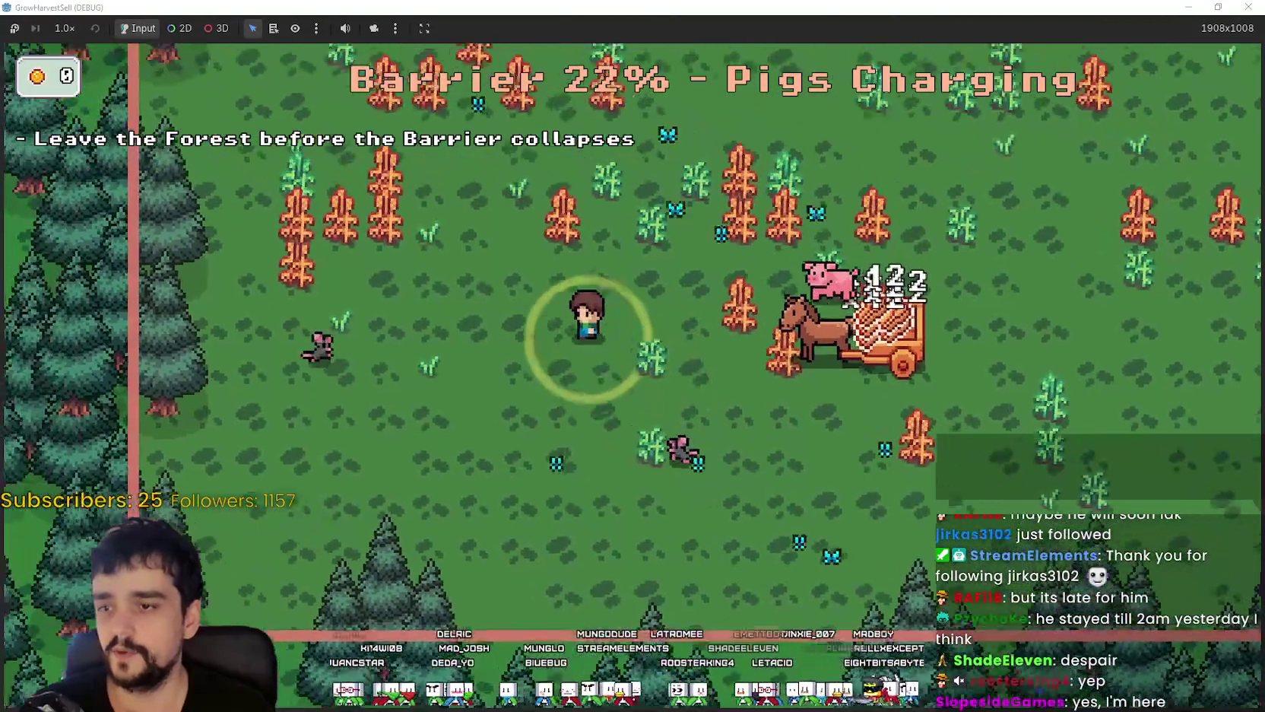
{"action": "key", "text": "Left"}
{"action": "key", "text": "Up"}
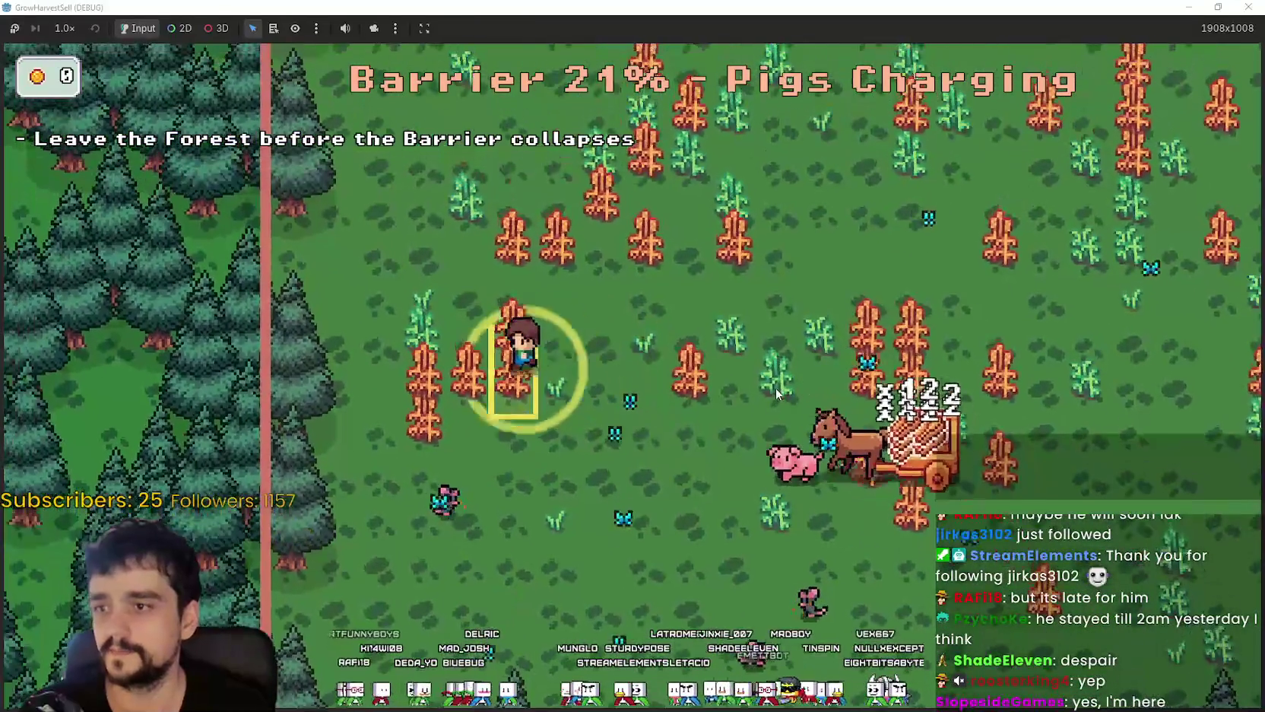
- Harvest the last crop patches and walk right into the forest exit zone
{"action": "key", "text": "Up"}
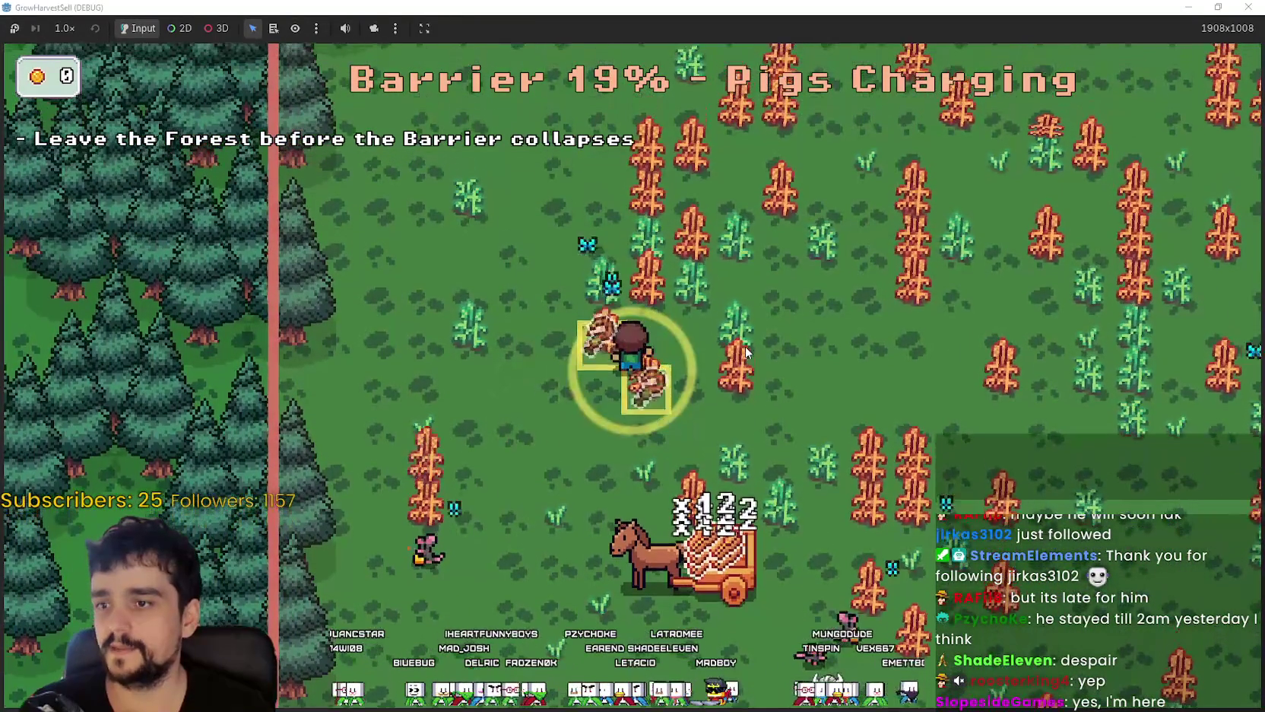
{"action": "key", "text": "Up"}
{"action": "key", "text": "Left"}
{"action": "key", "text": "Right"}
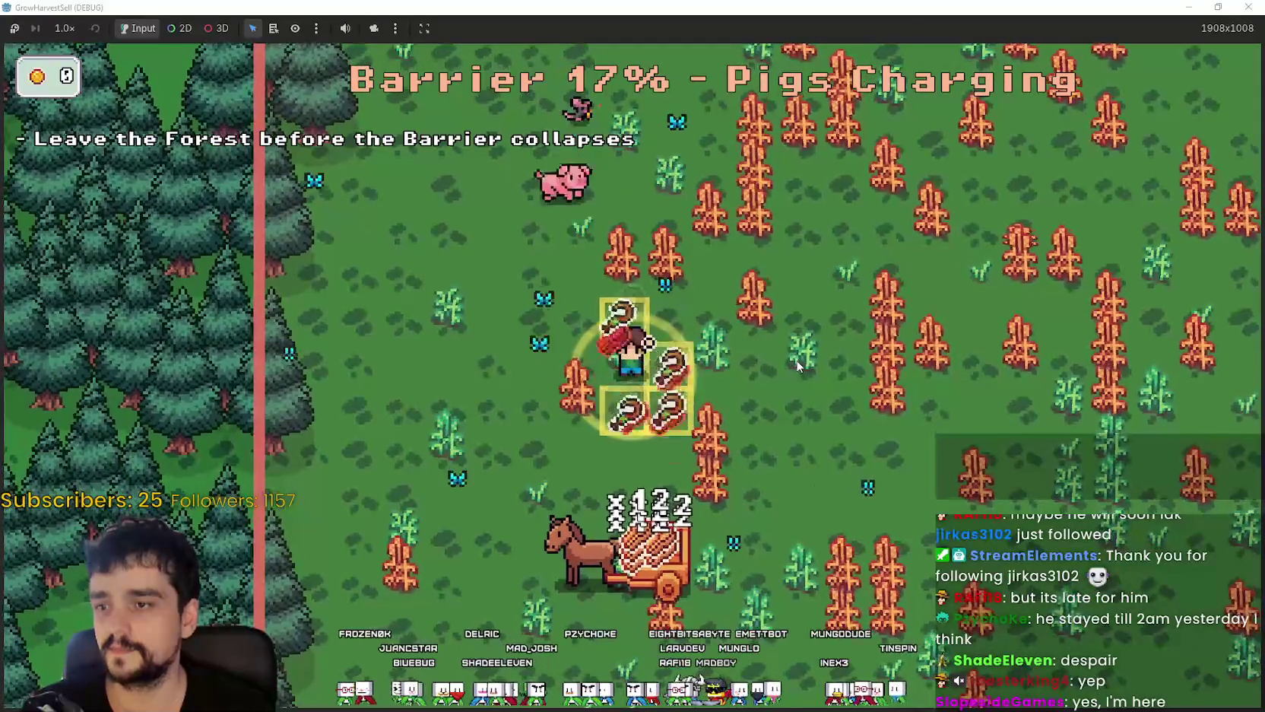
{"action": "key", "text": "Right"}
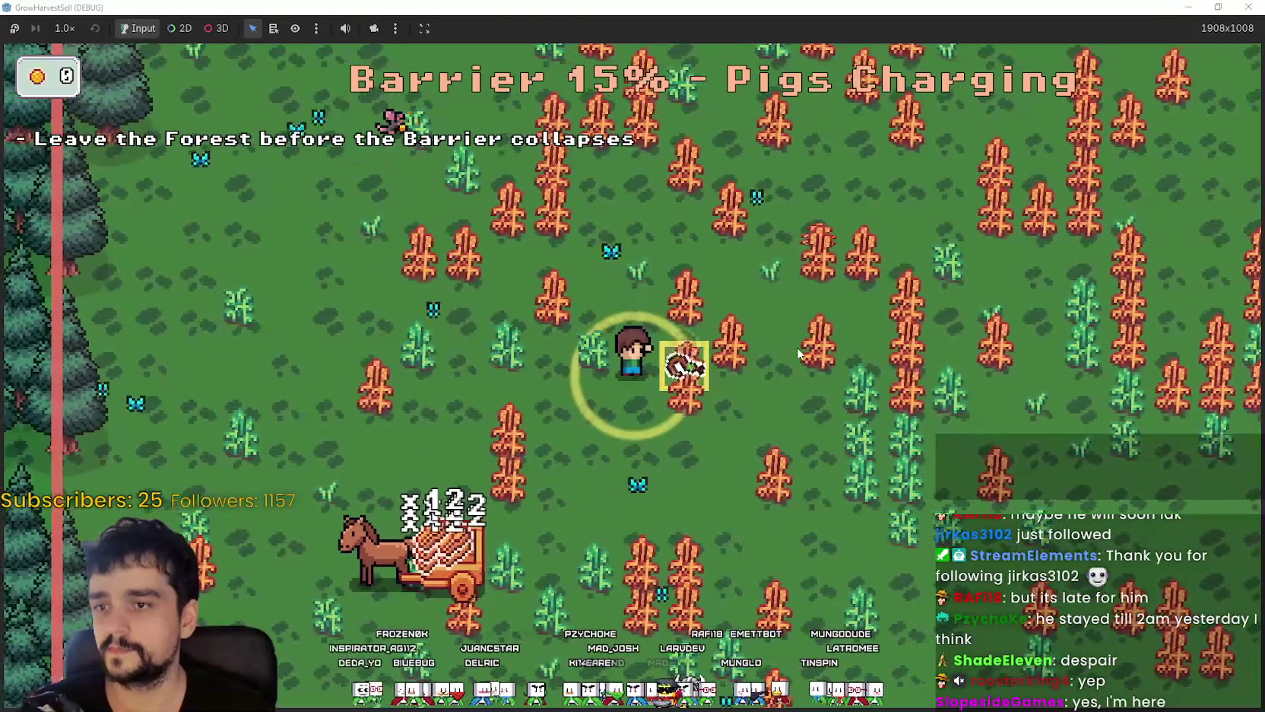
{"action": "key", "text": "Up"}
{"action": "key", "text": "Right"}
{"action": "key", "text": "Down"}
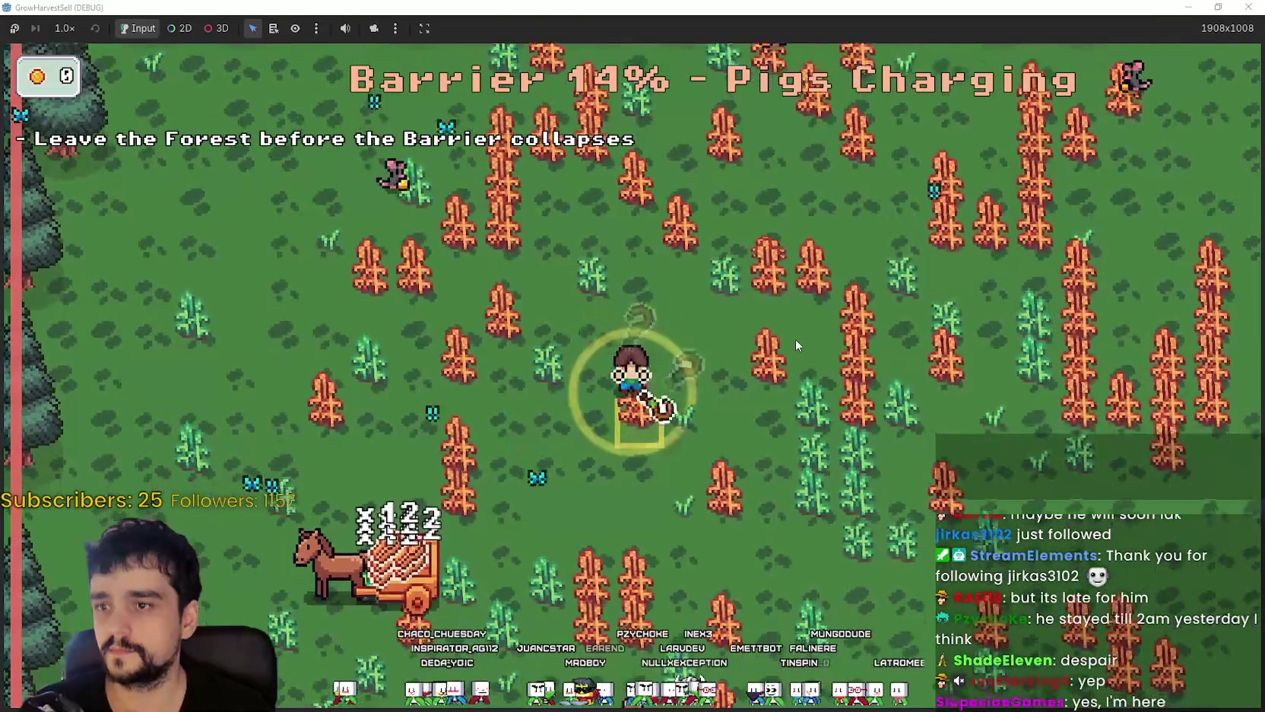
{"action": "key", "text": "Down"}
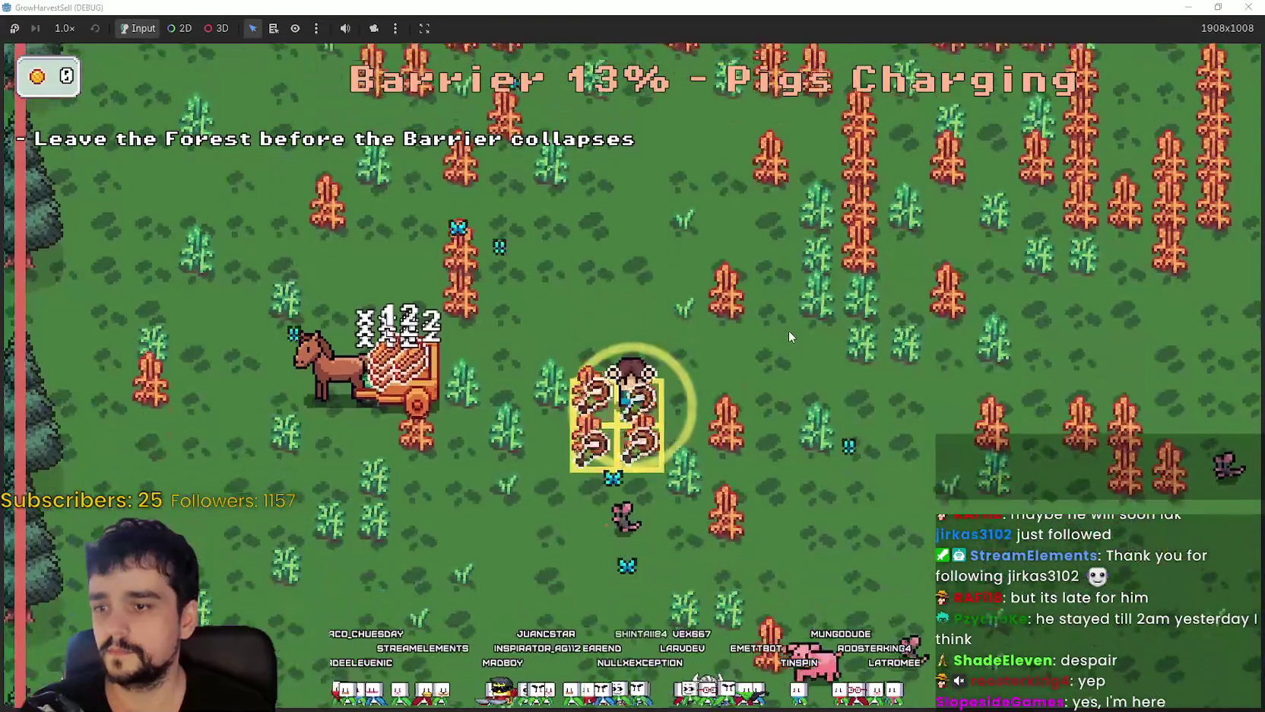
{"action": "key", "text": "Right"}
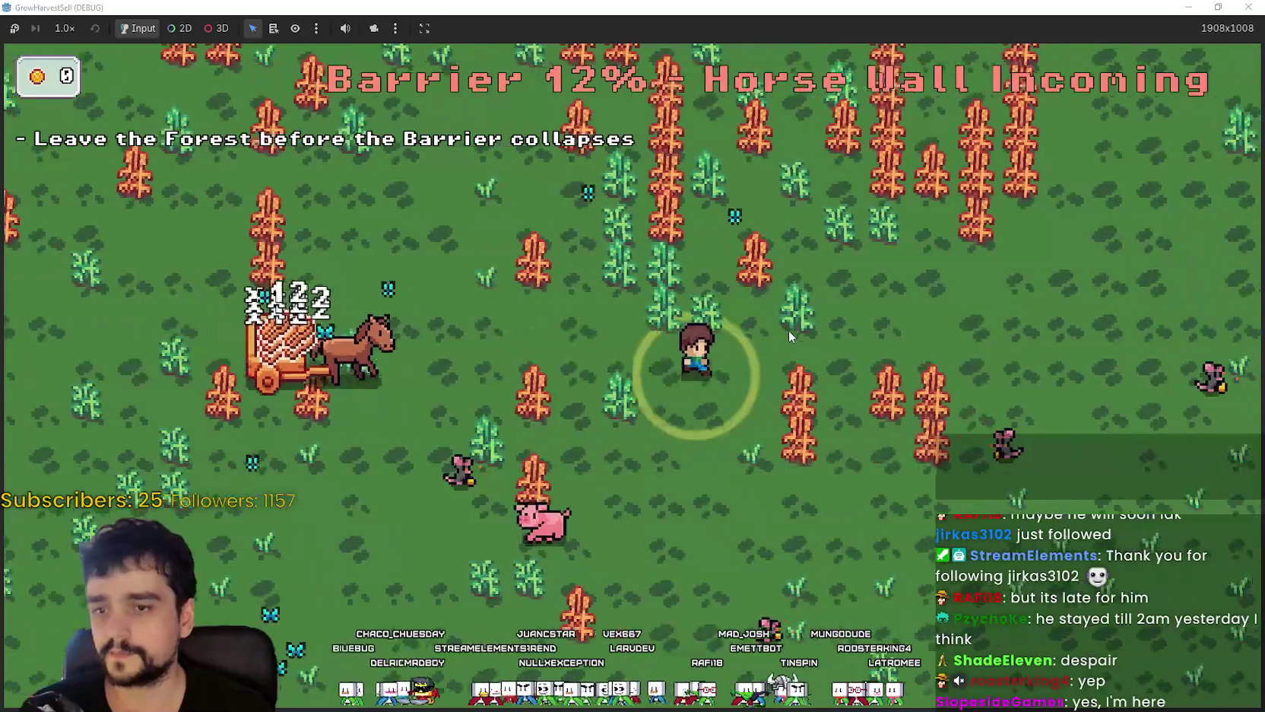
{"action": "key", "text": "Down"}
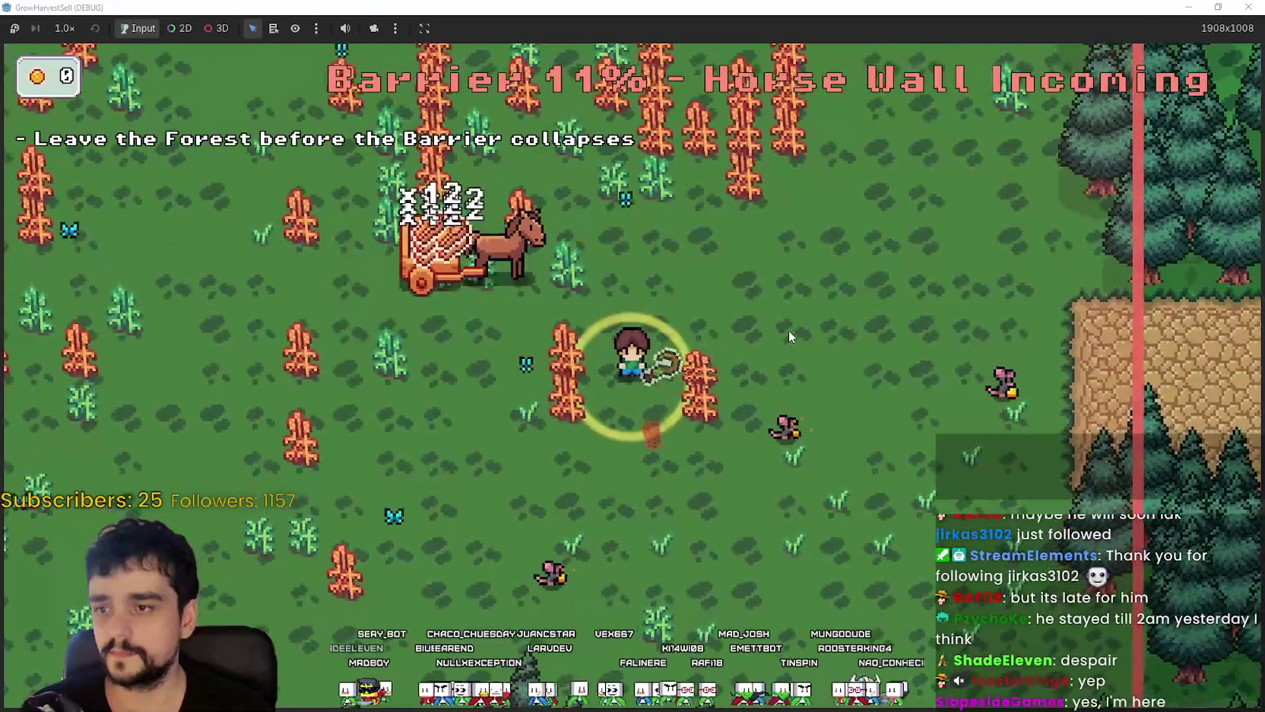
{"action": "key", "text": "Left"}
{"action": "key", "text": "Down"}
{"action": "key", "text": "Right"}
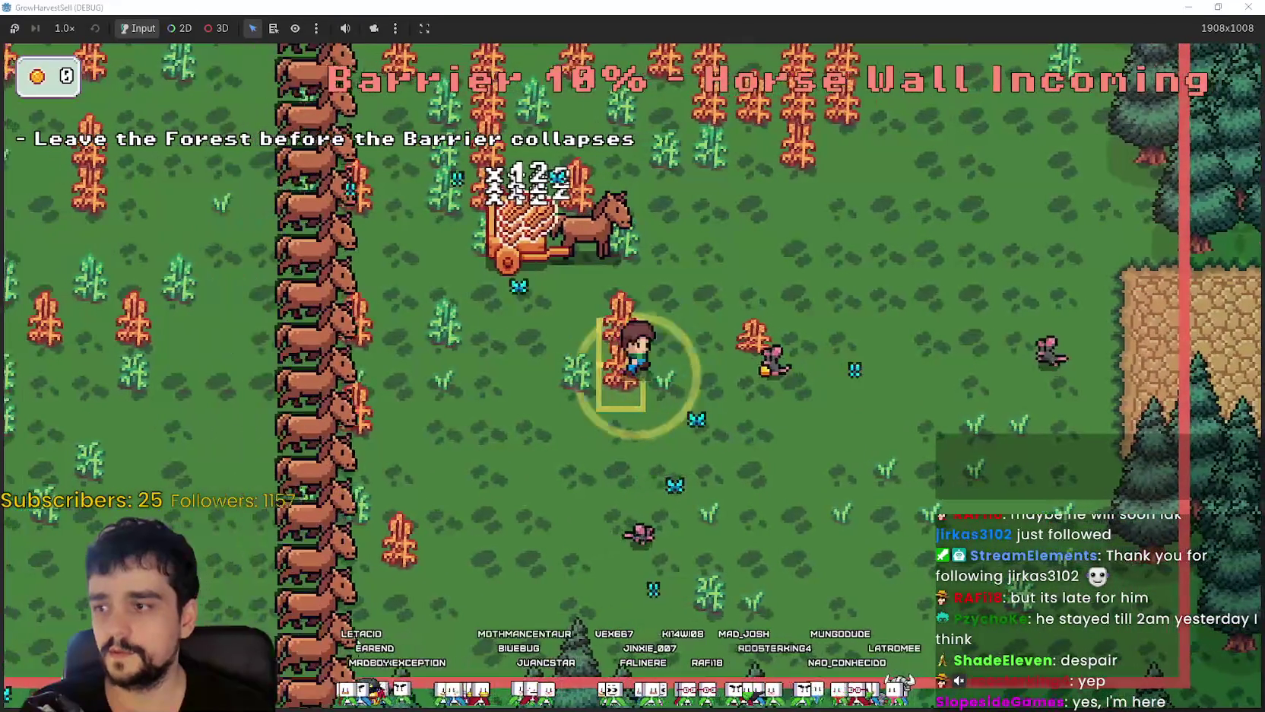
{"action": "key", "text": "Right"}
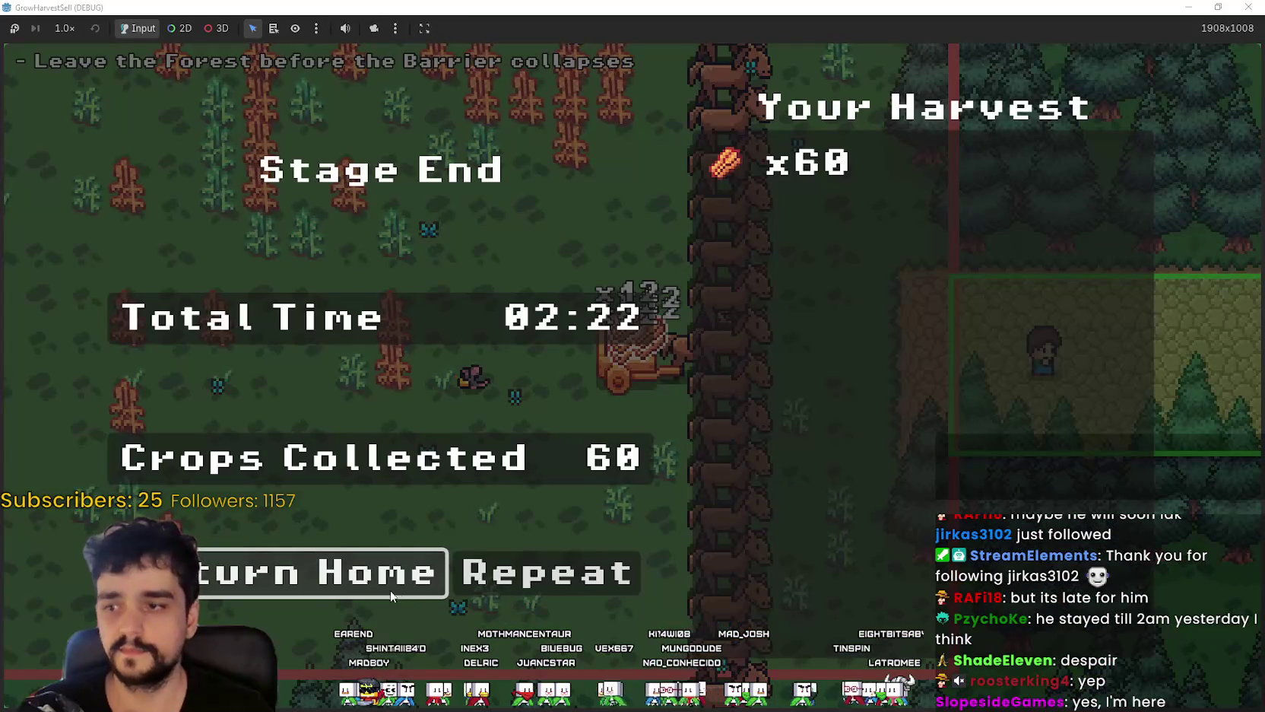
- Return home to the village from the Stage End summary (02:22, 60 crops)
{"action": "left_click", "coordinate": [364, 582]}
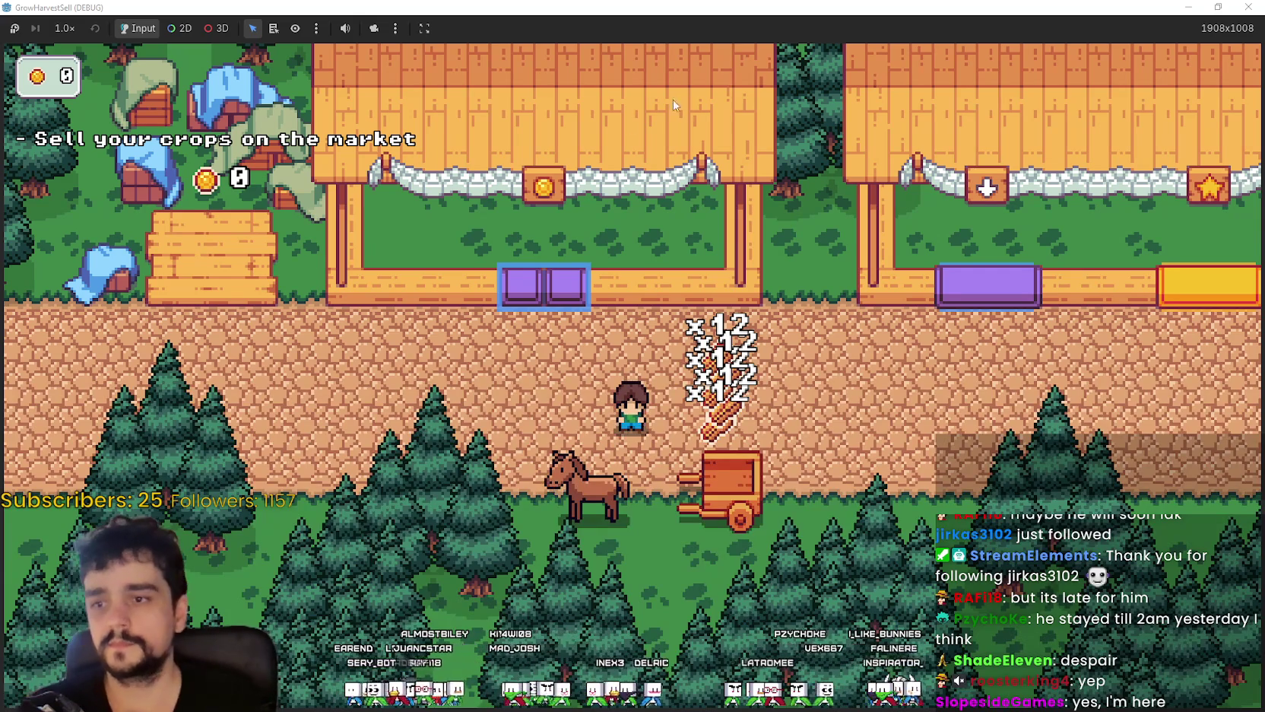
- Walk along the market road selling crops at the first stalls
{"action": "key", "text": "Right"}
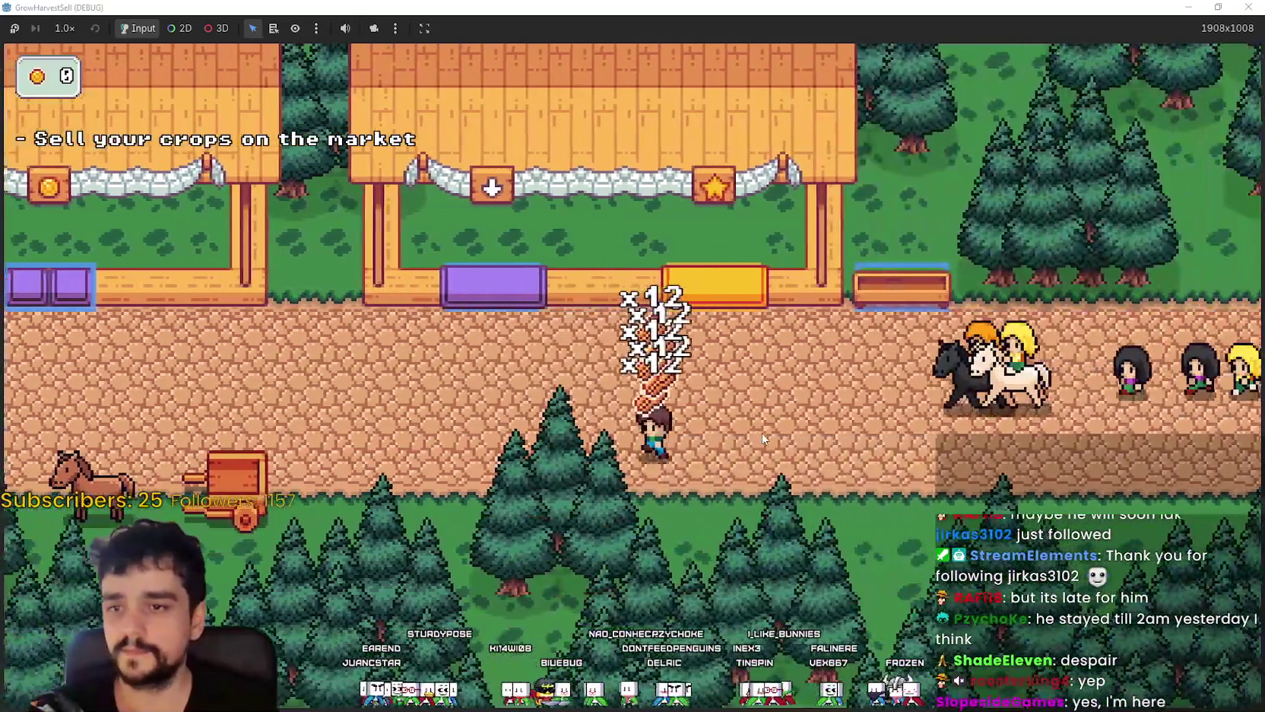
{"action": "key", "text": "Left"}
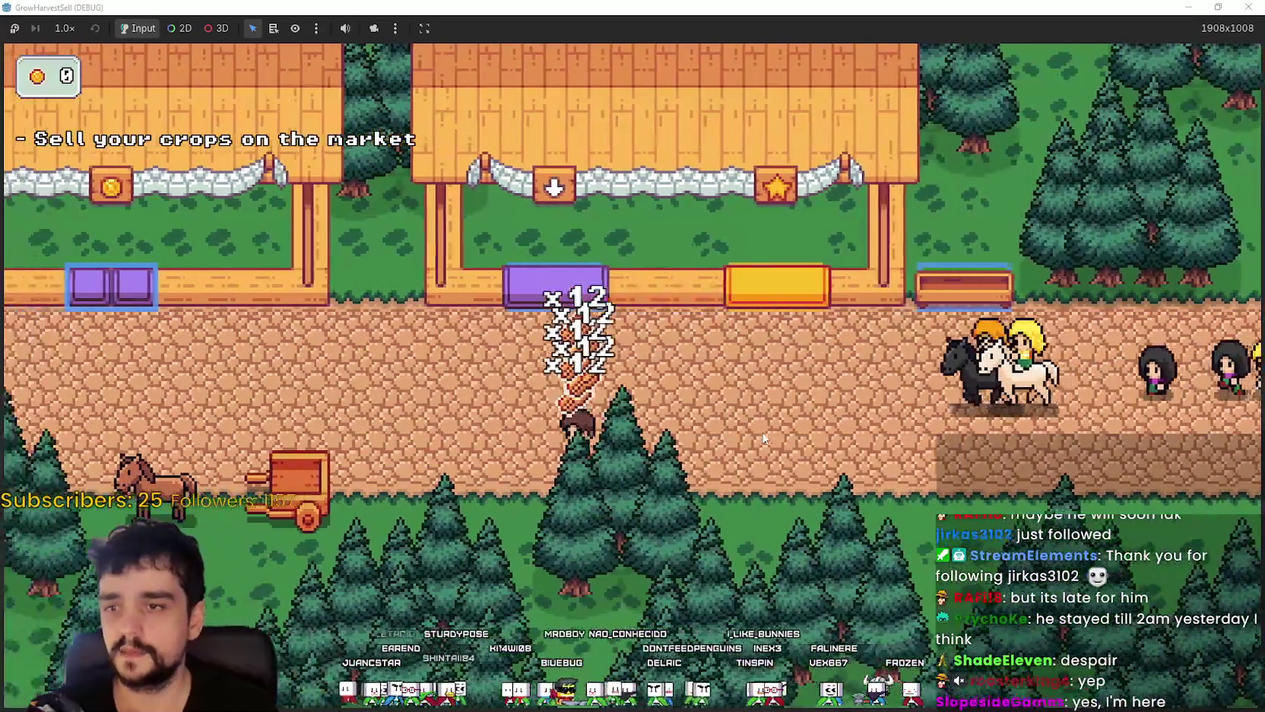
{"action": "key", "text": "Up"}
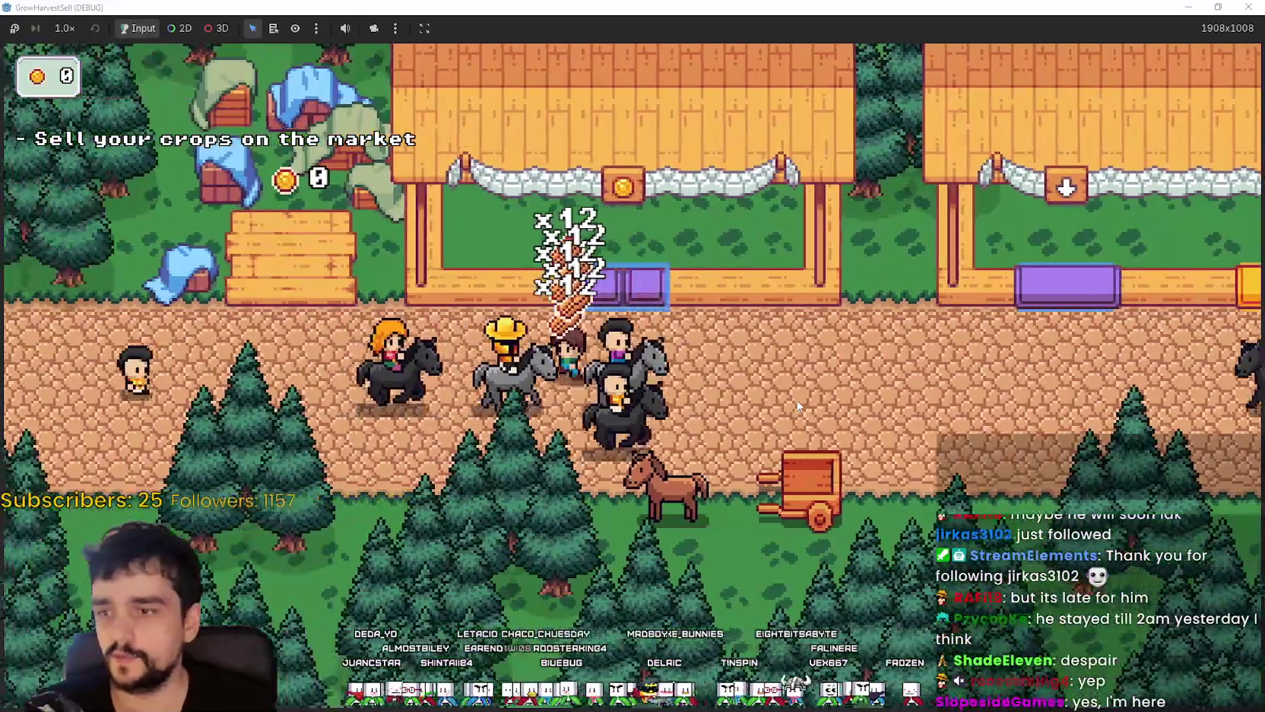
{"action": "key", "text": "Left"}
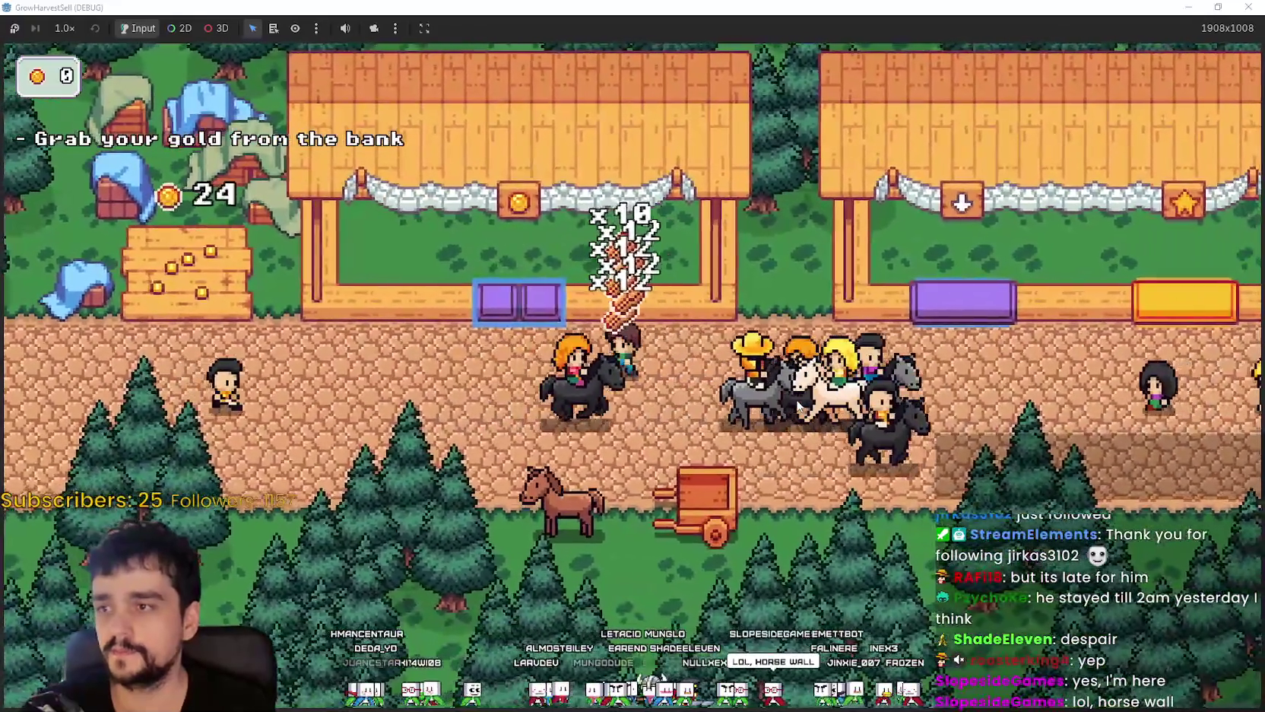
{"action": "key", "text": "Left"}
{"action": "key", "text": "Up"}
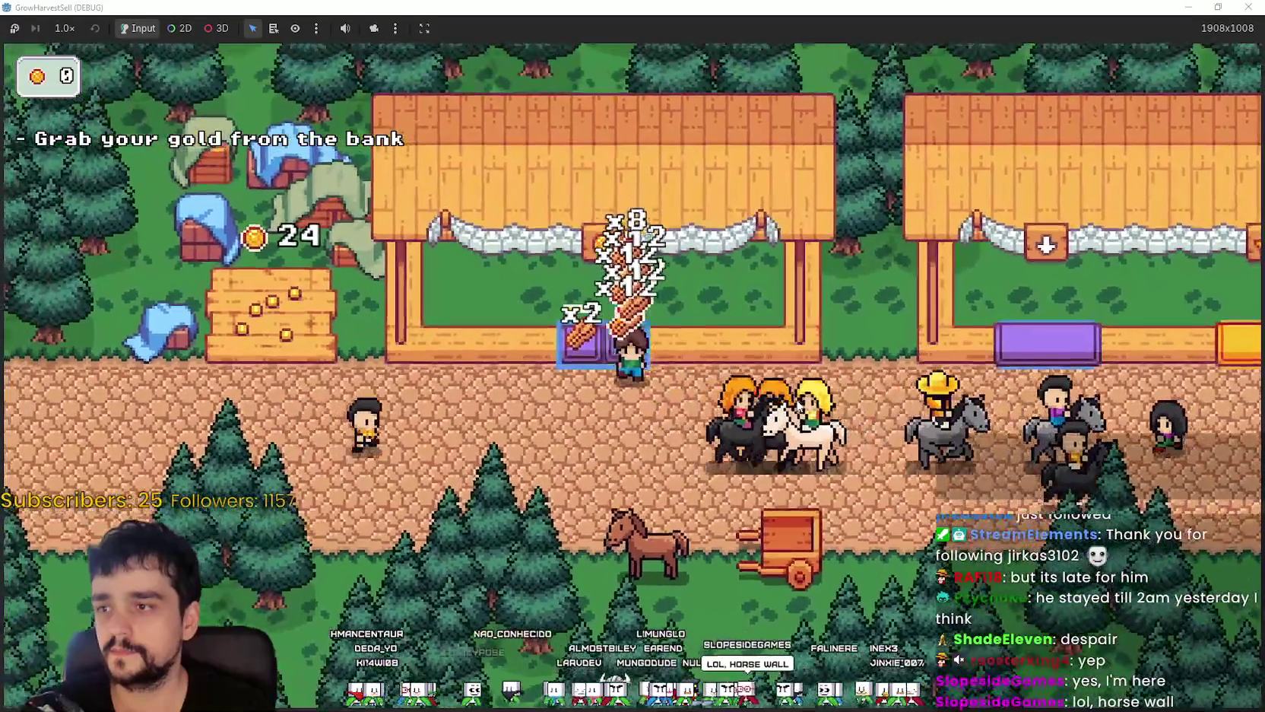
{"action": "key", "text": "Right"}
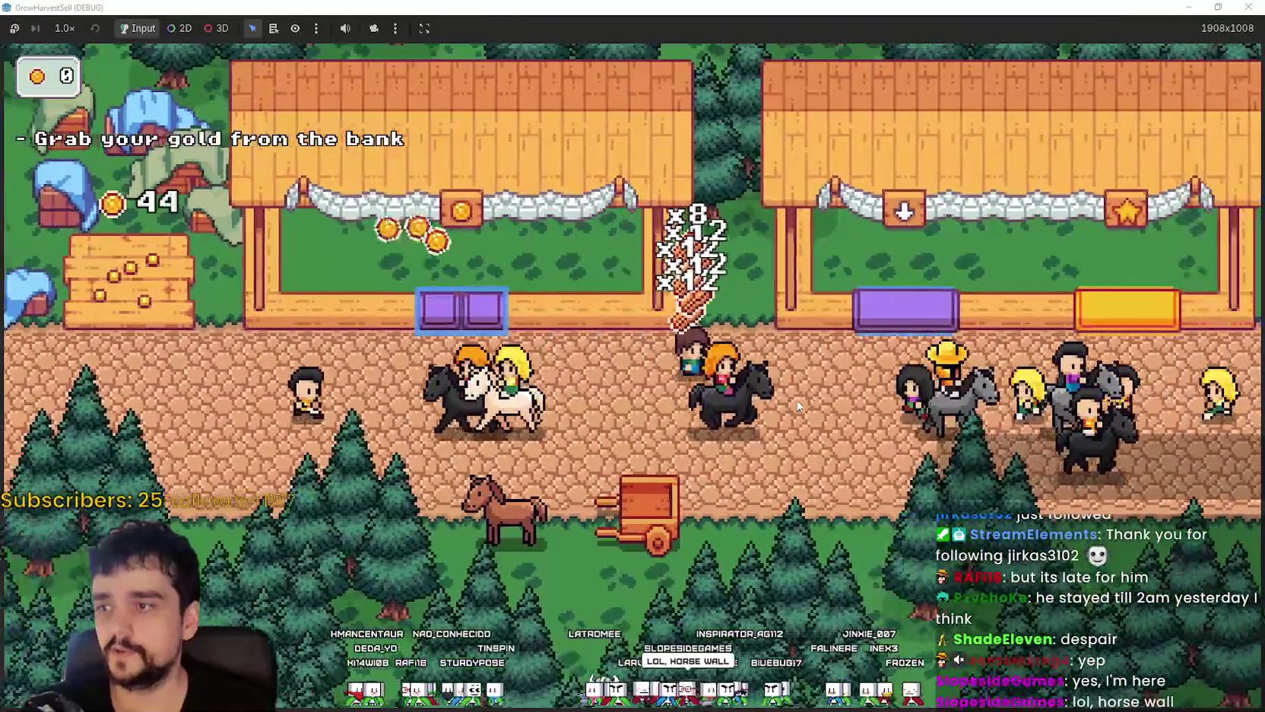
{"action": "key", "text": "Right"}
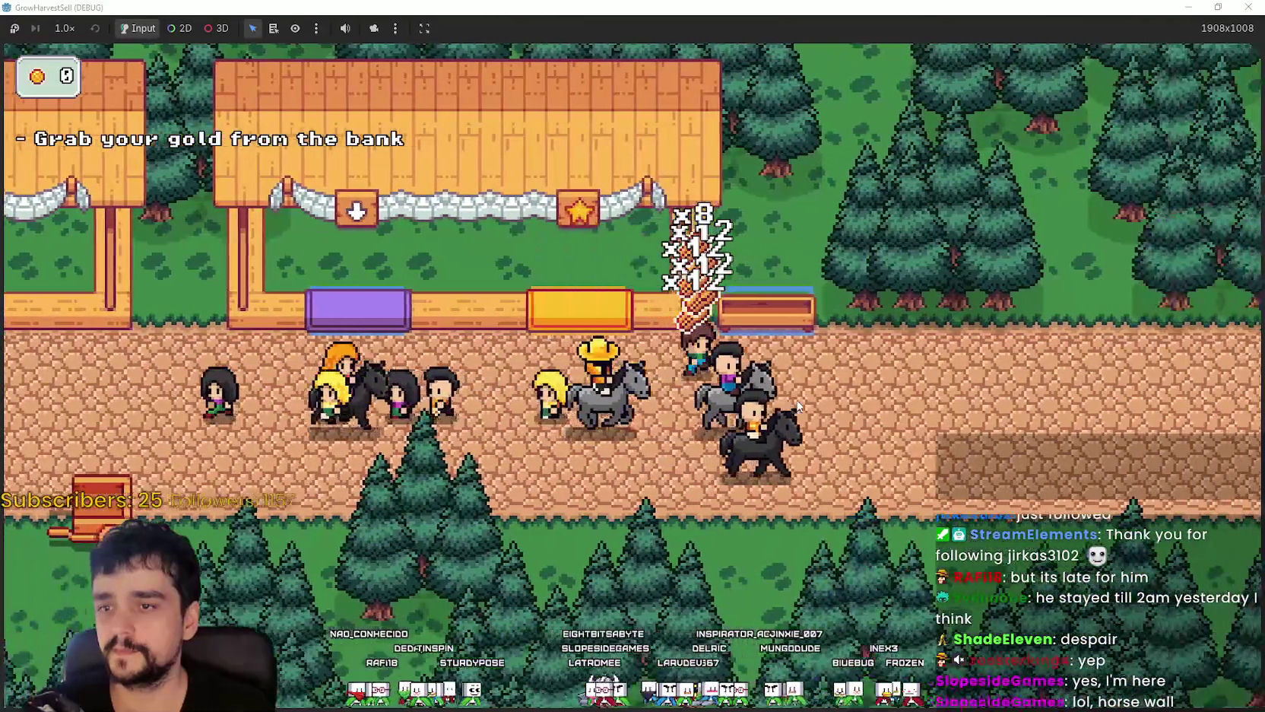
{"action": "key", "text": "Up"}
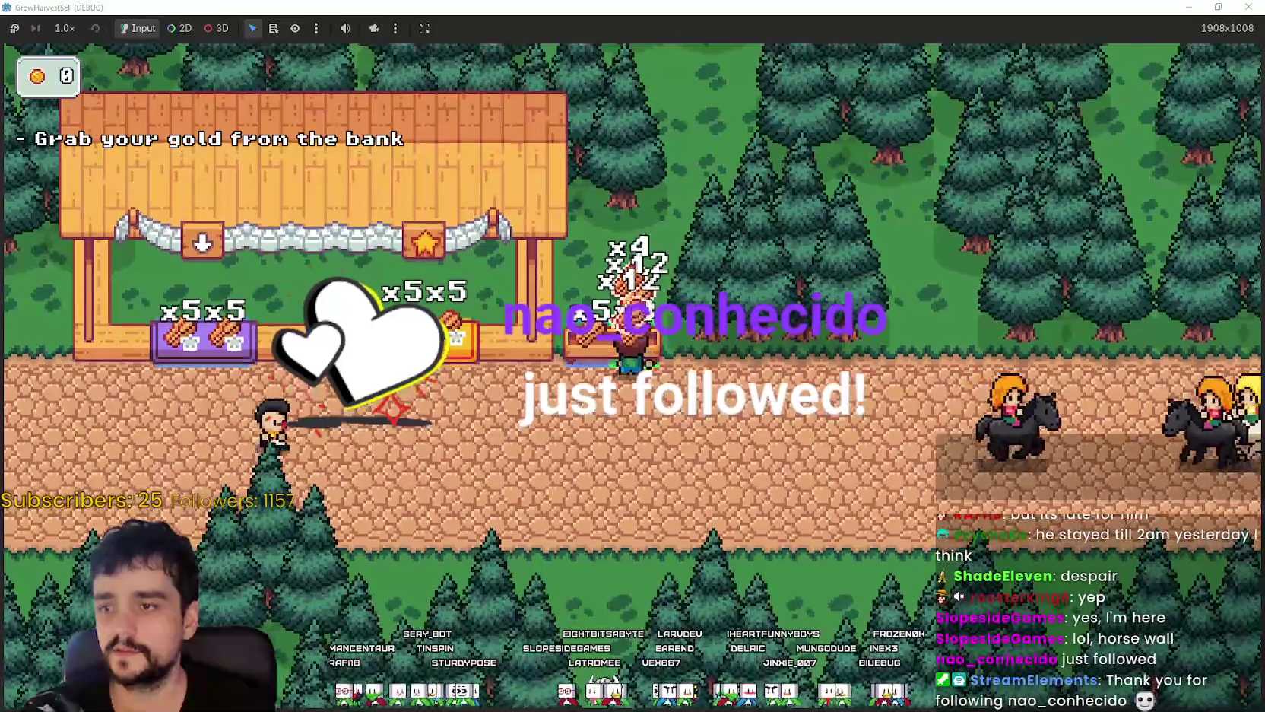
- Carry the bread back left and sell it at the bread stall
{"action": "key", "text": "Left"}
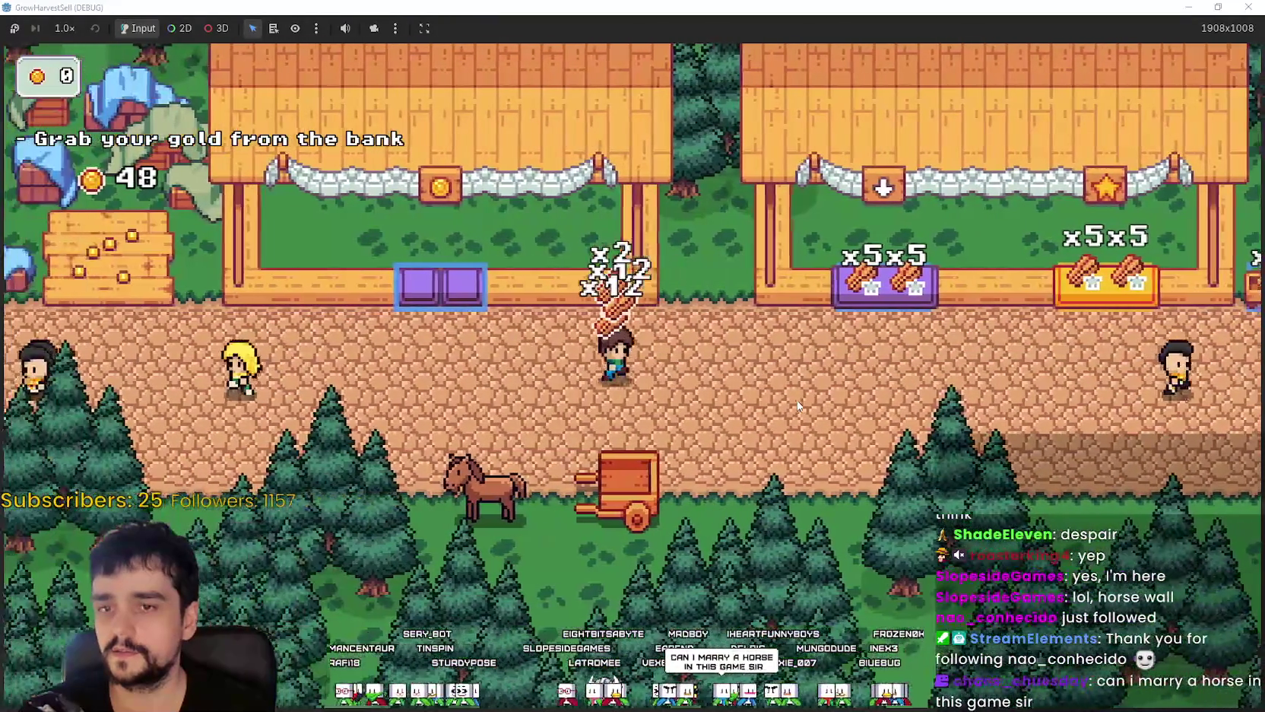
{"action": "key", "text": "Left"}
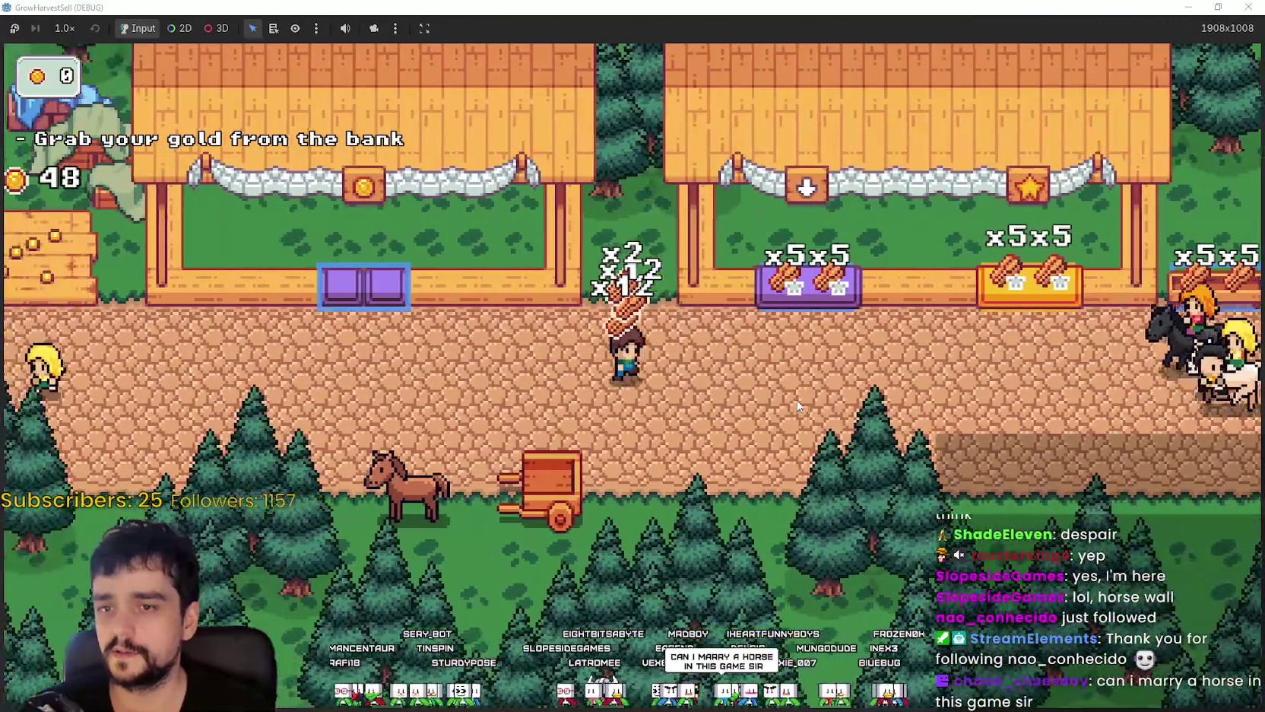
{"action": "key", "text": "d"}
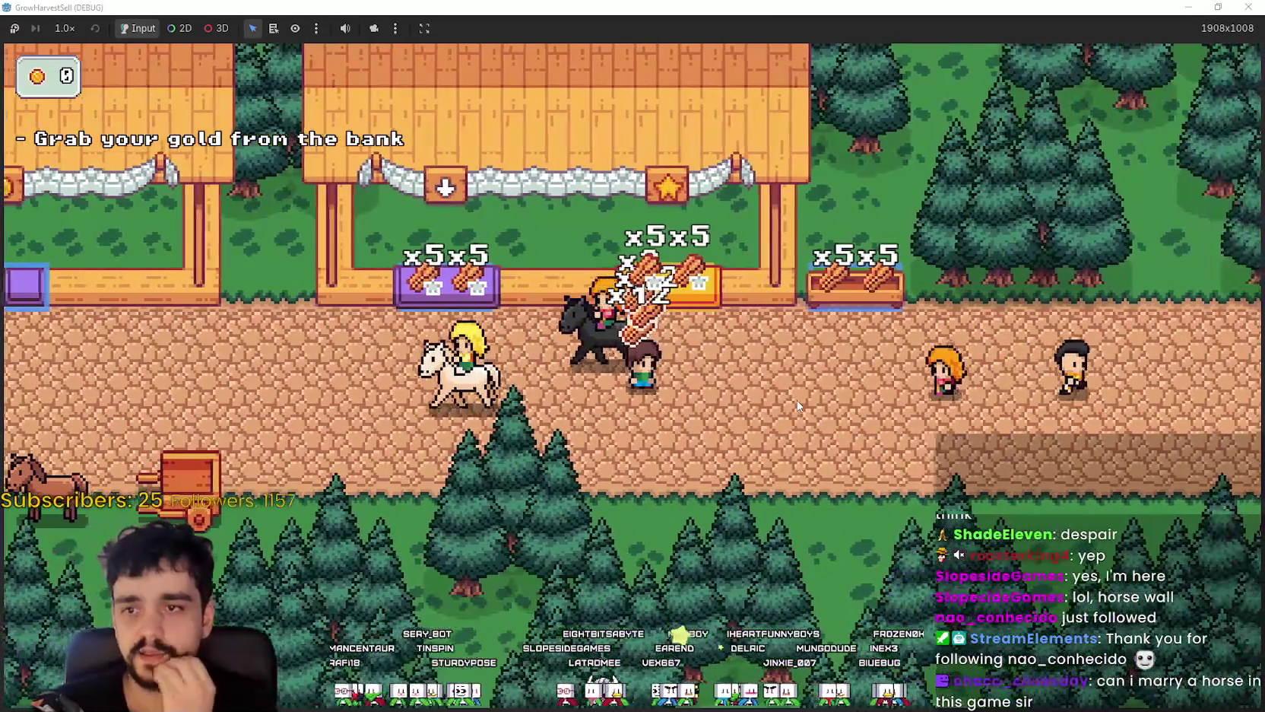
{"action": "key", "text": "a"}
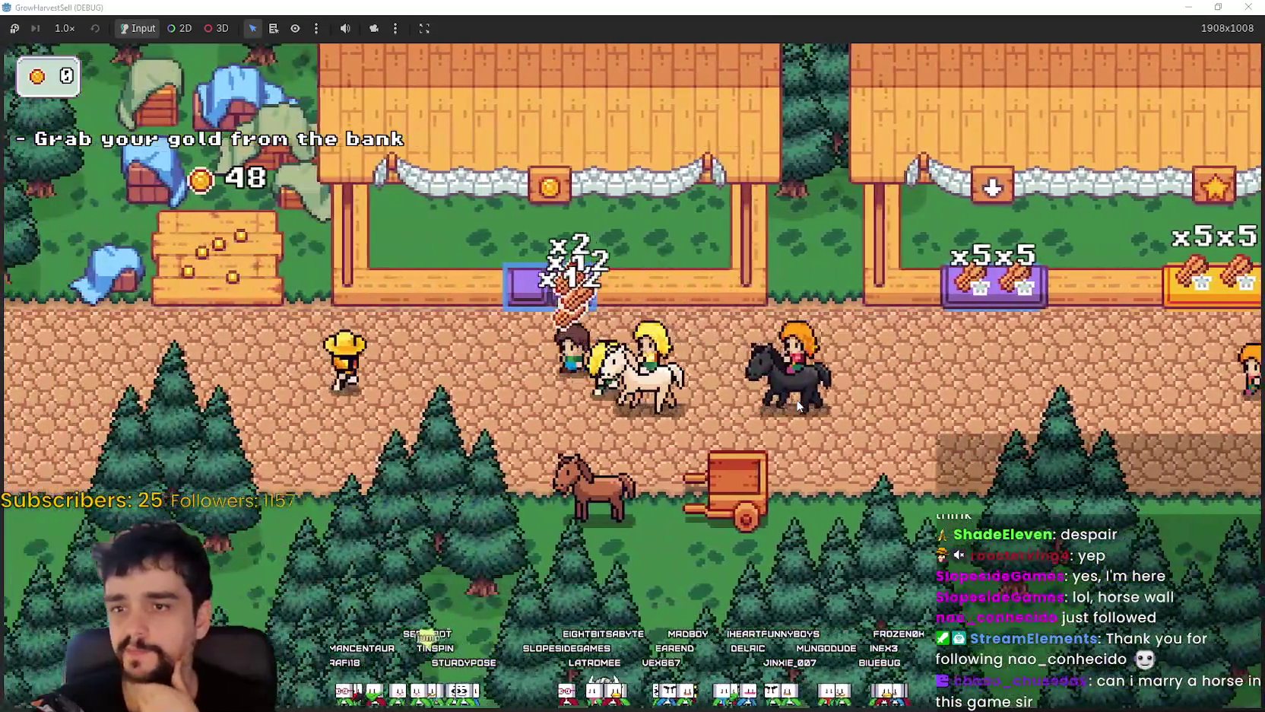
{"action": "key", "text": "w"}
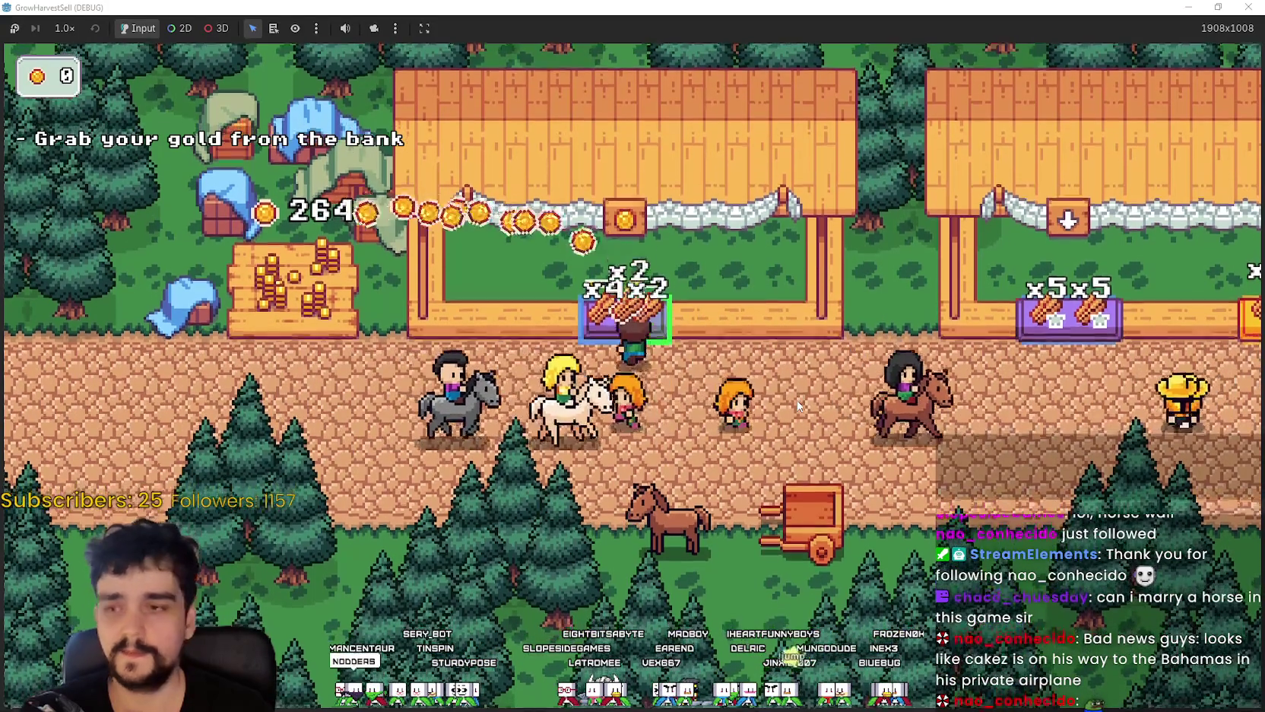
- Deliver crops into the stall slots, then move over to restock the purple stall
{"action": "key", "text": "w"}
{"action": "key", "text": "s"}
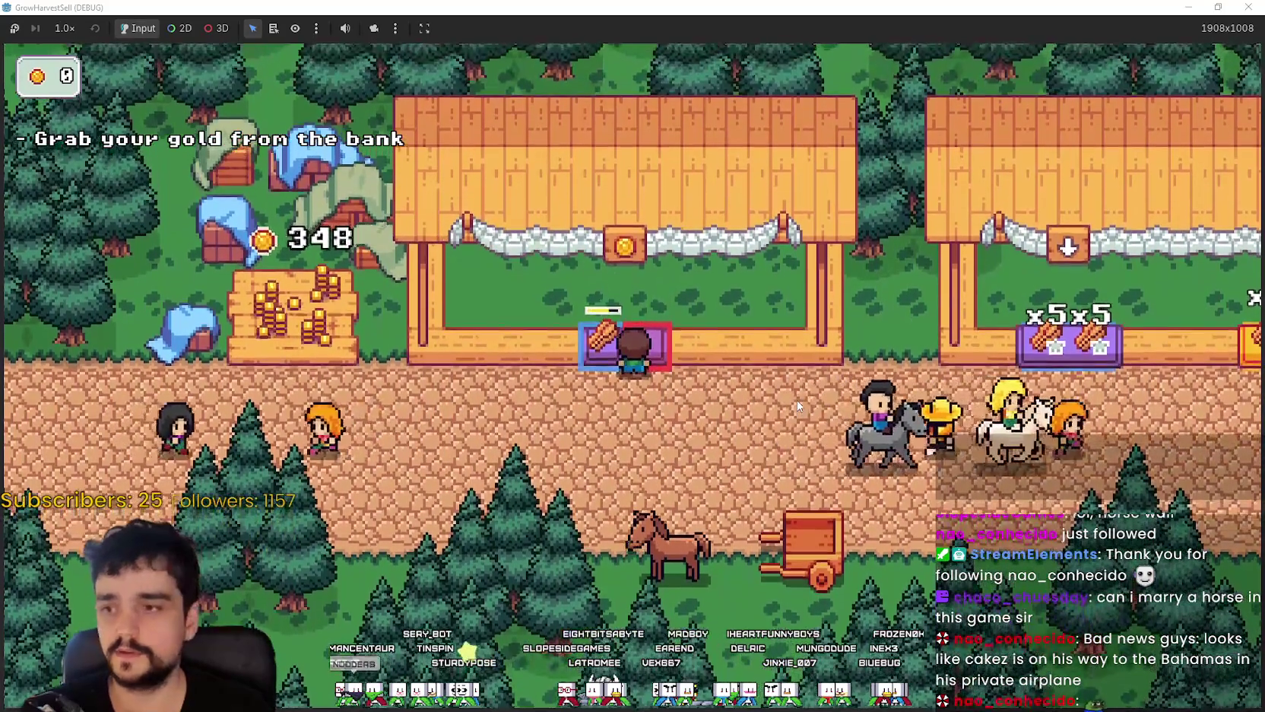
{"action": "key", "text": "d"}
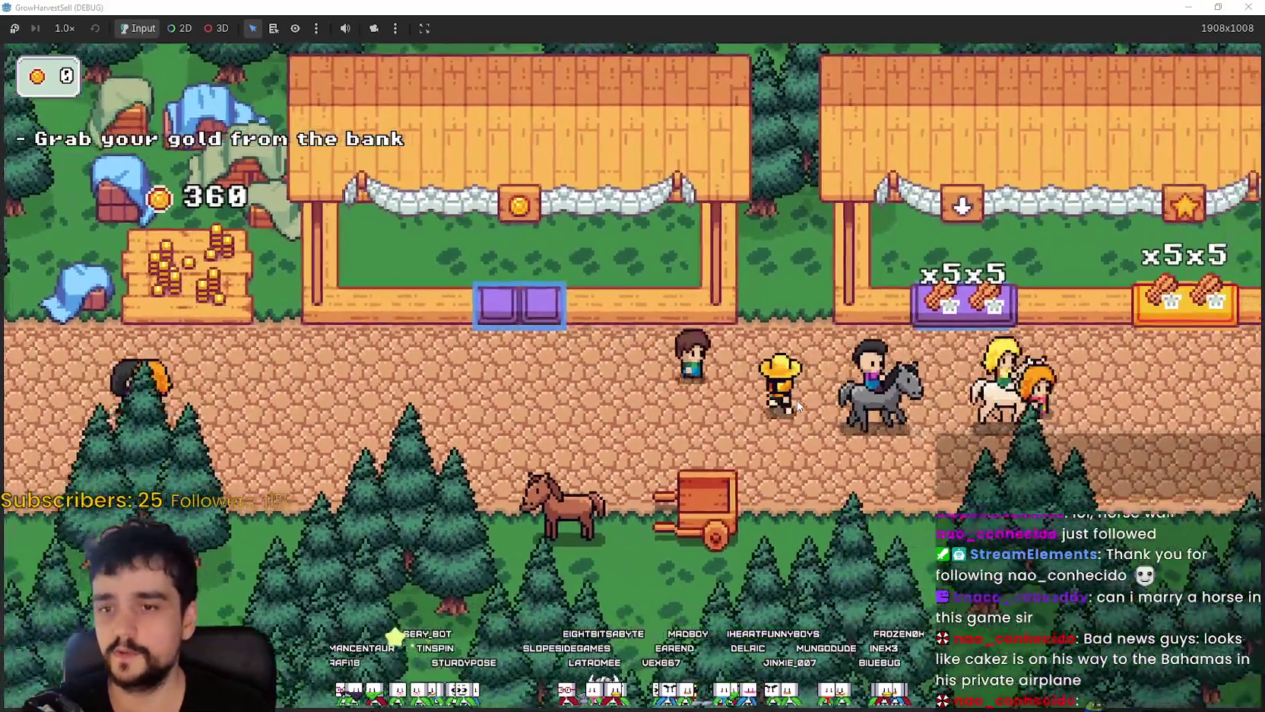
{"action": "key", "text": "d"}
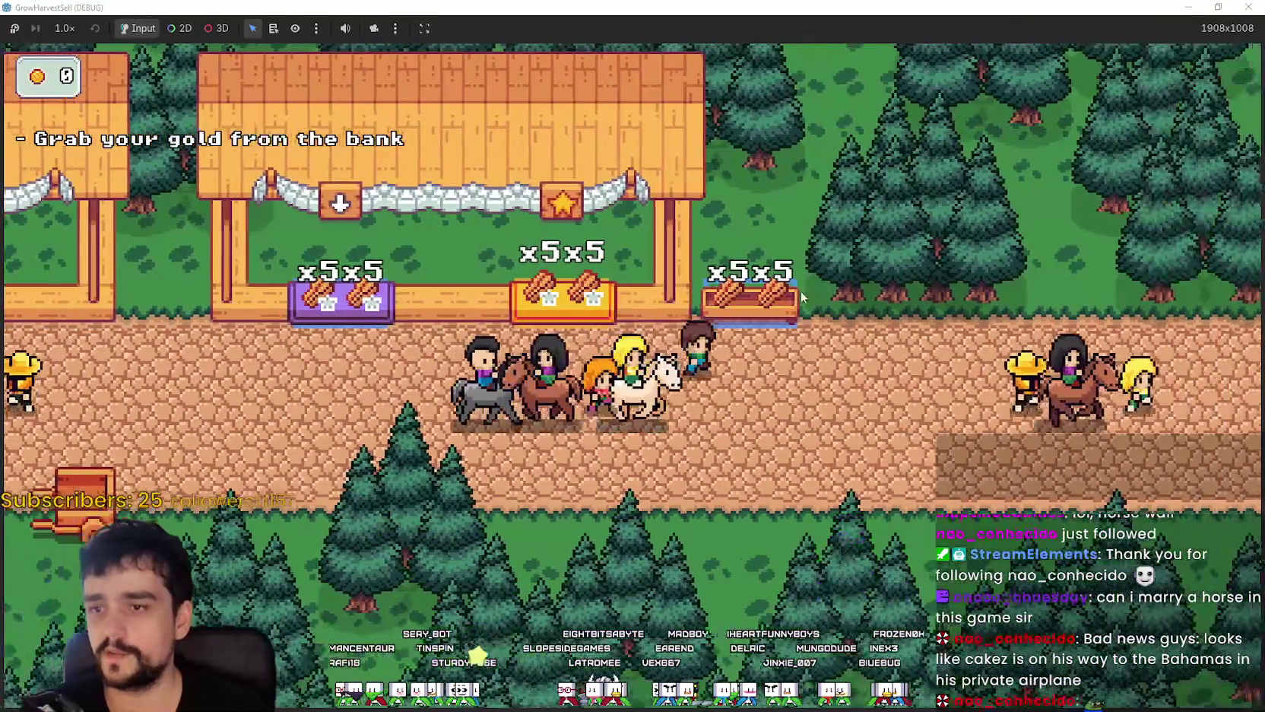
{"action": "key", "text": "w"}
{"action": "key", "text": "a"}
{"action": "key", "text": "a"}
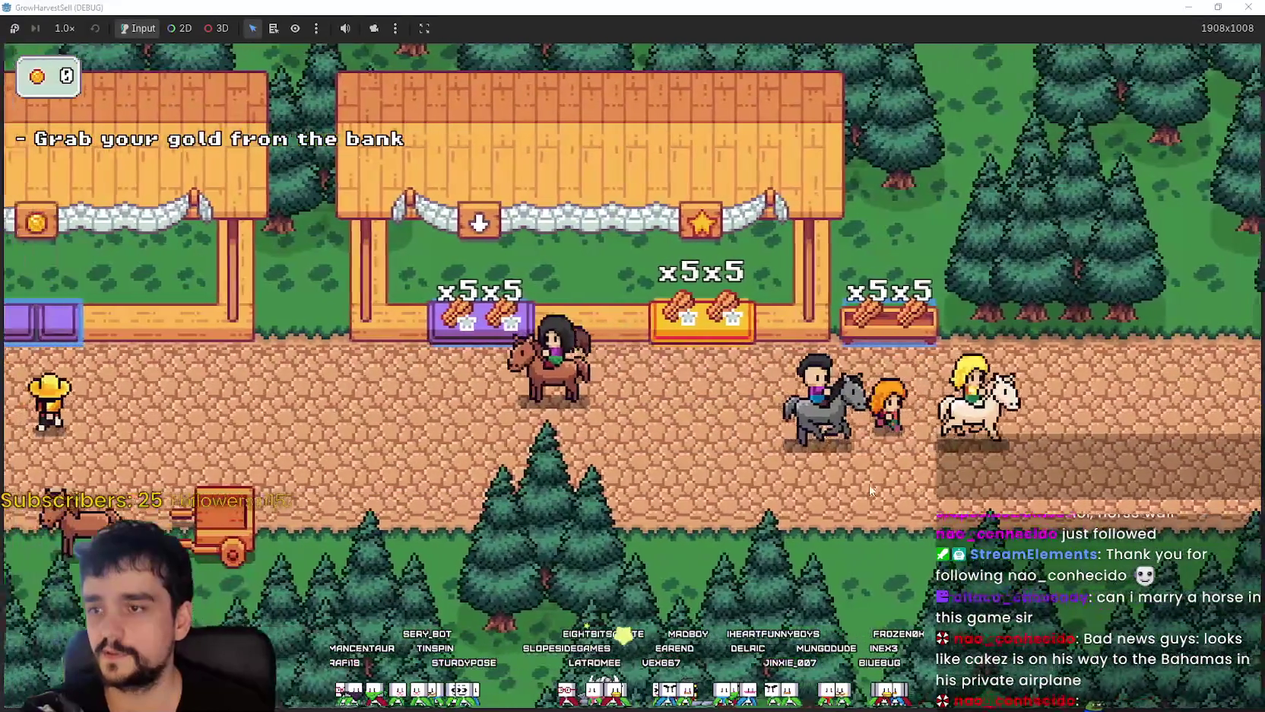
{"action": "key", "text": "w"}
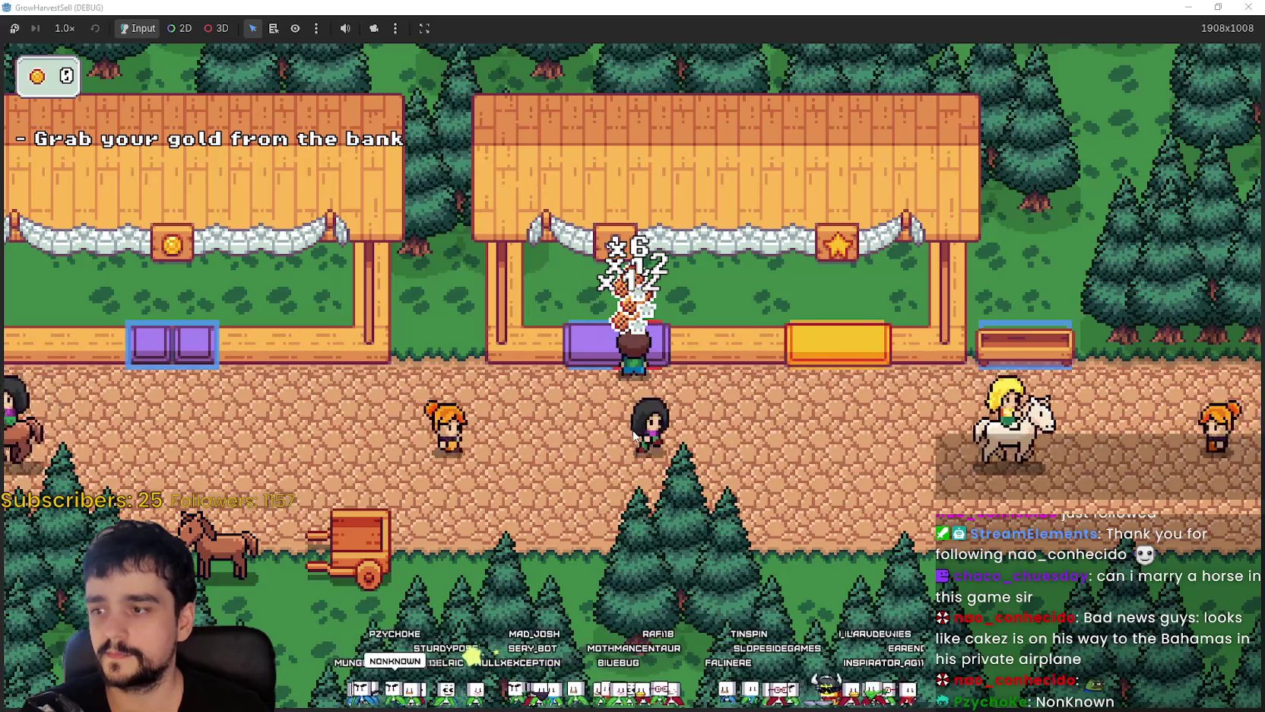
- Stock the coin building's purple stall slot, then leave the stall
{"action": "key", "text": "a"}
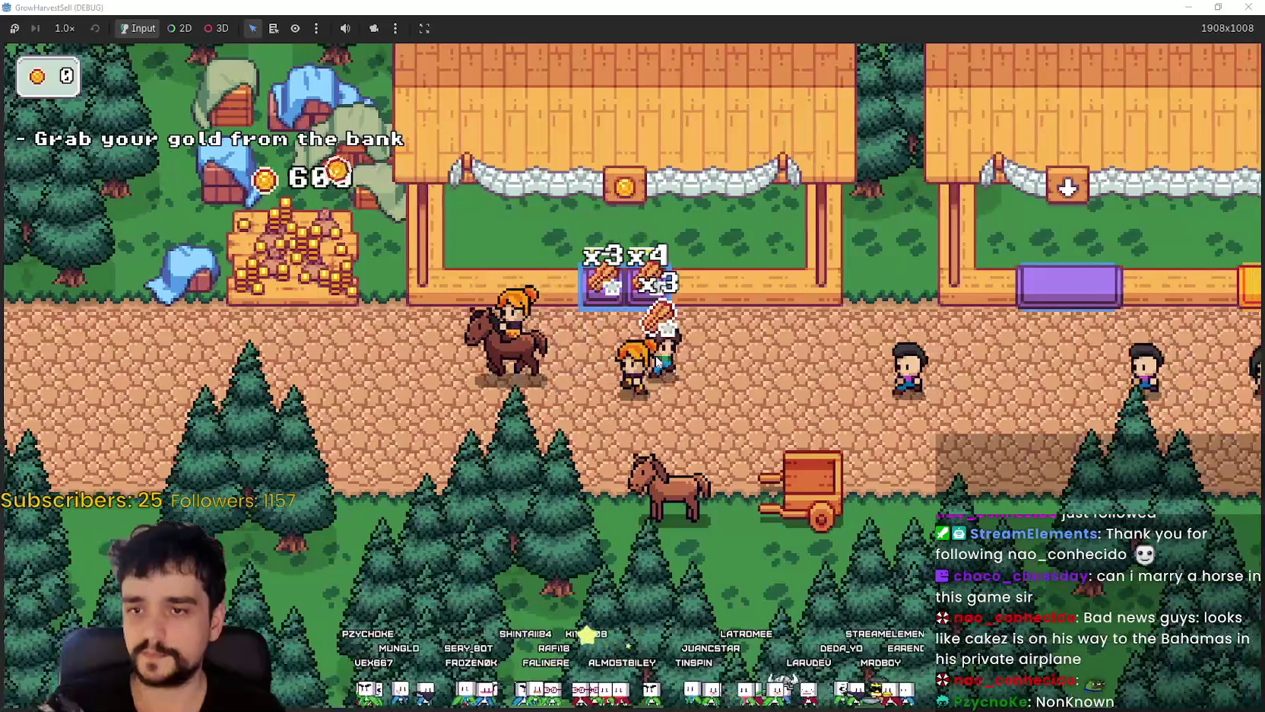
{"action": "key", "text": "d"}
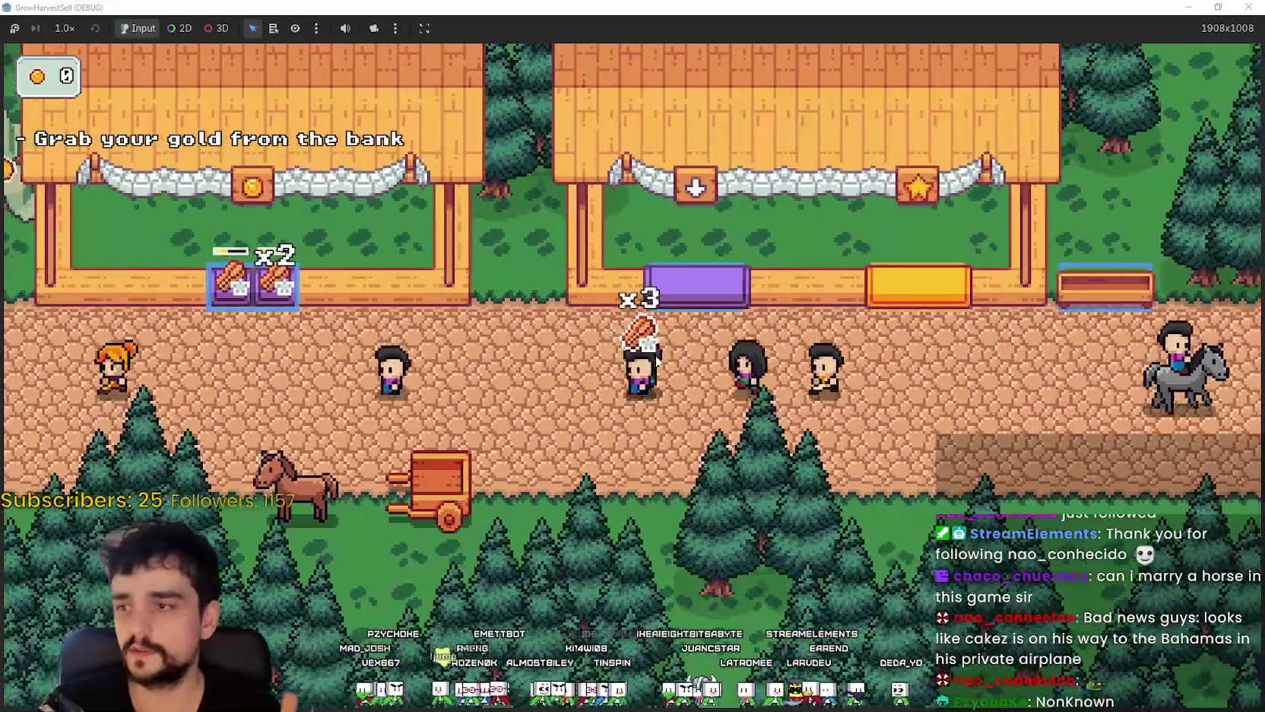
{"action": "key", "text": "a"}
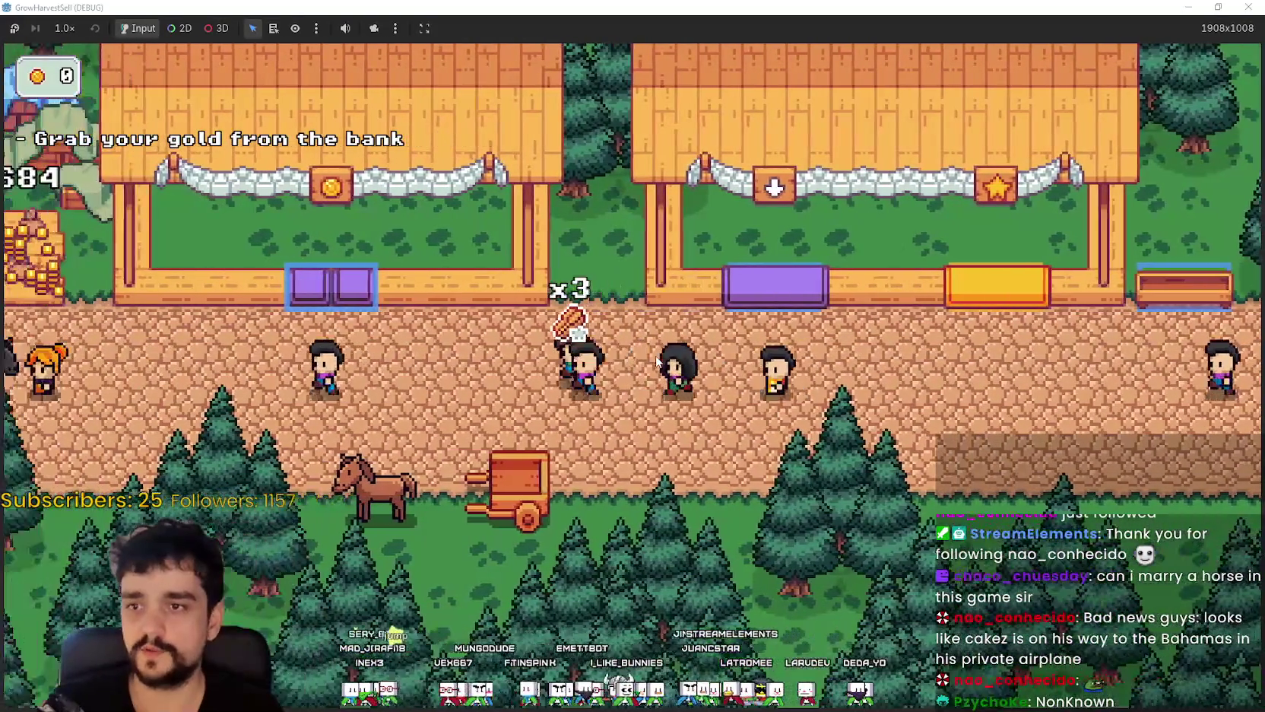
{"action": "key", "text": "a"}
{"action": "key", "text": "w"}
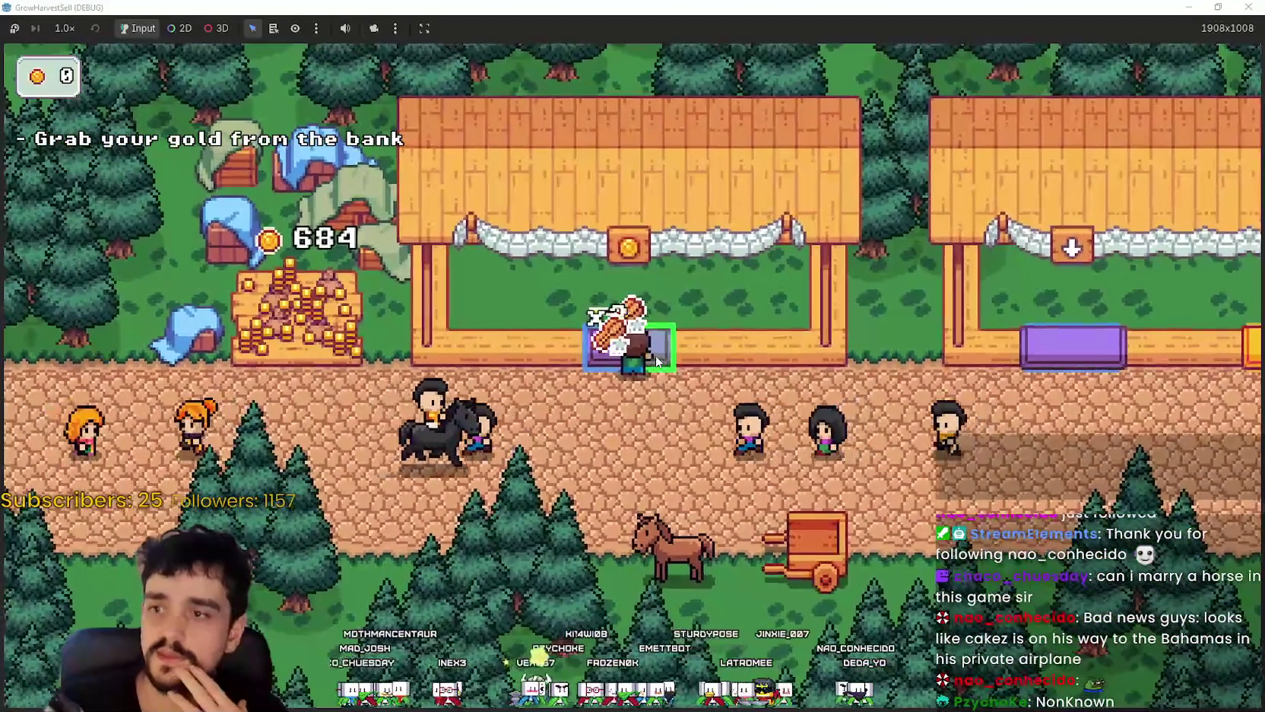
{"action": "key", "text": "s"}
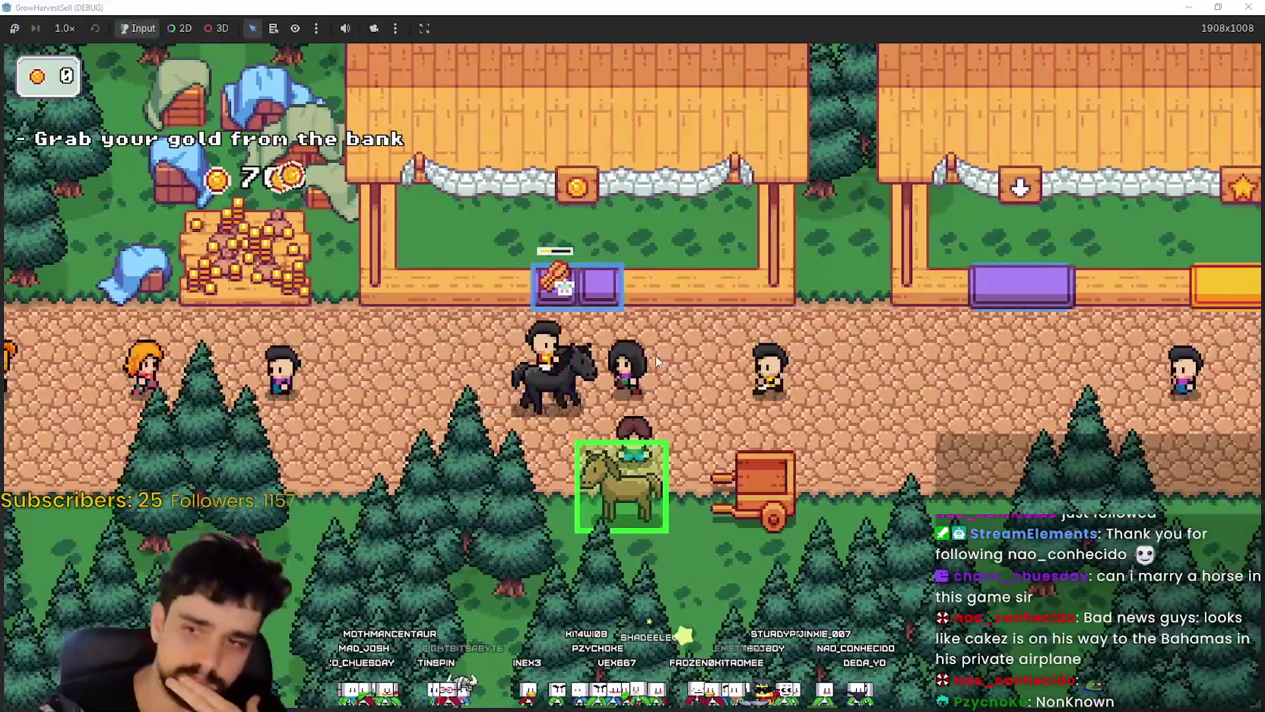
- Ride to the stage pad, look over the prestige tree, and close the menus
{"action": "key", "text": "d"}
{"action": "key", "text": "e"}
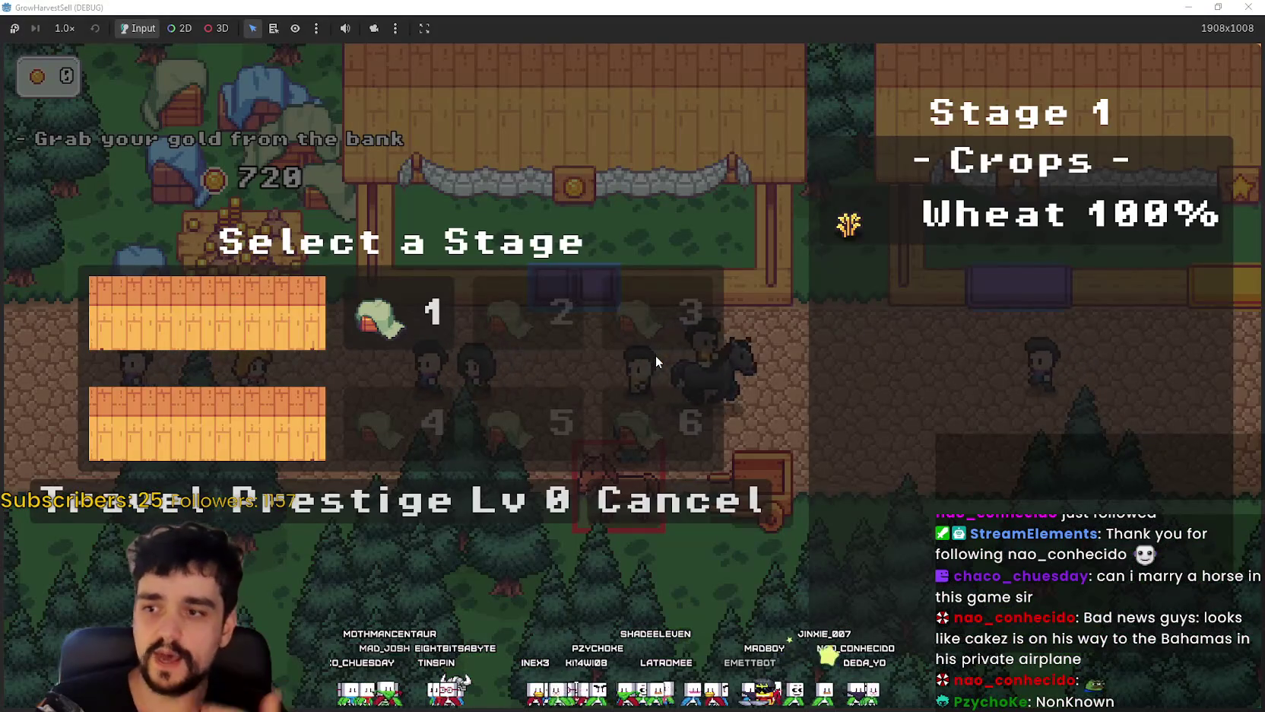
{"action": "left_click", "coordinate": [494, 500]}
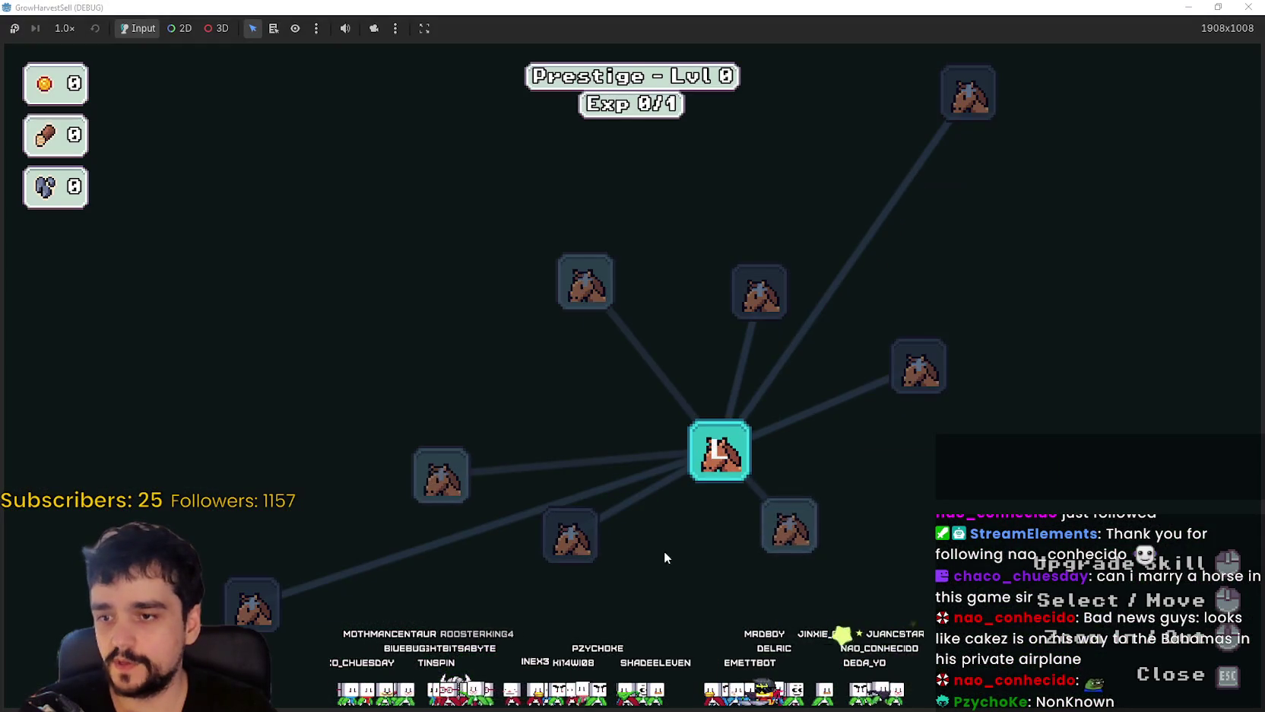
{"action": "scroll", "coordinate": [665, 557], "scroll_direction": "up", "scroll_amount": 2}
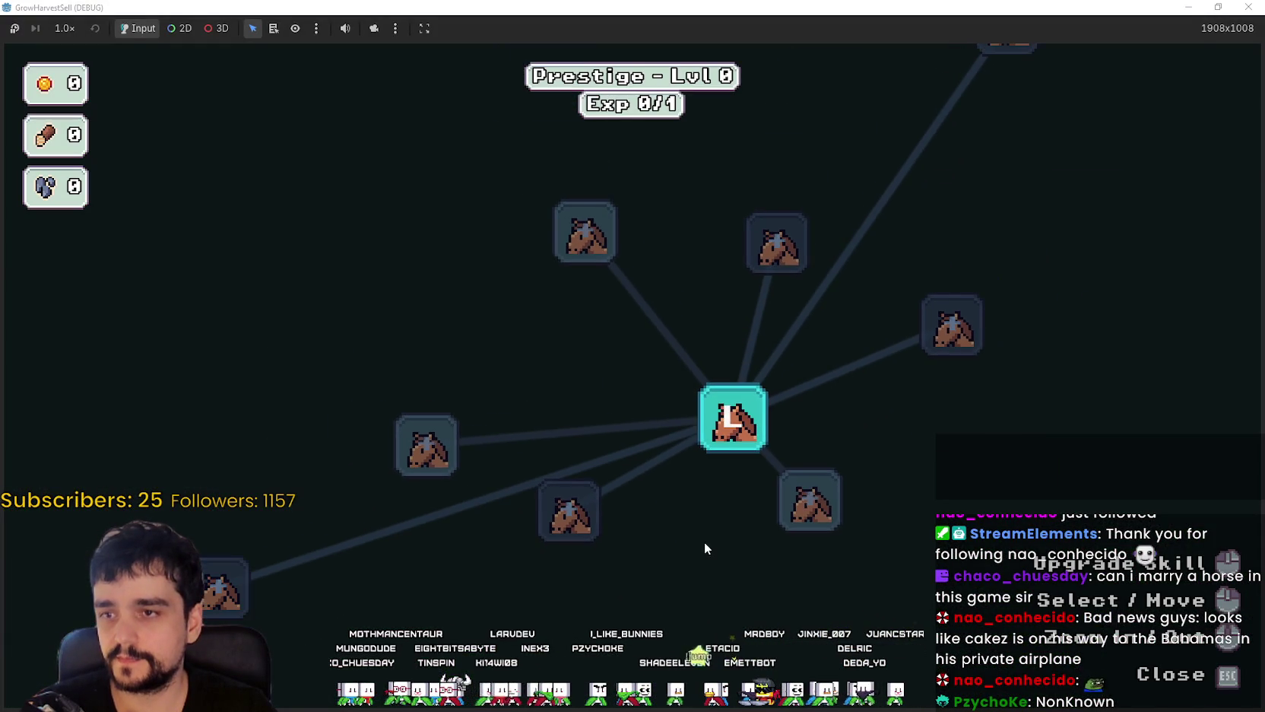
{"action": "key", "text": "Escape"}
{"action": "key", "text": "Escape"}
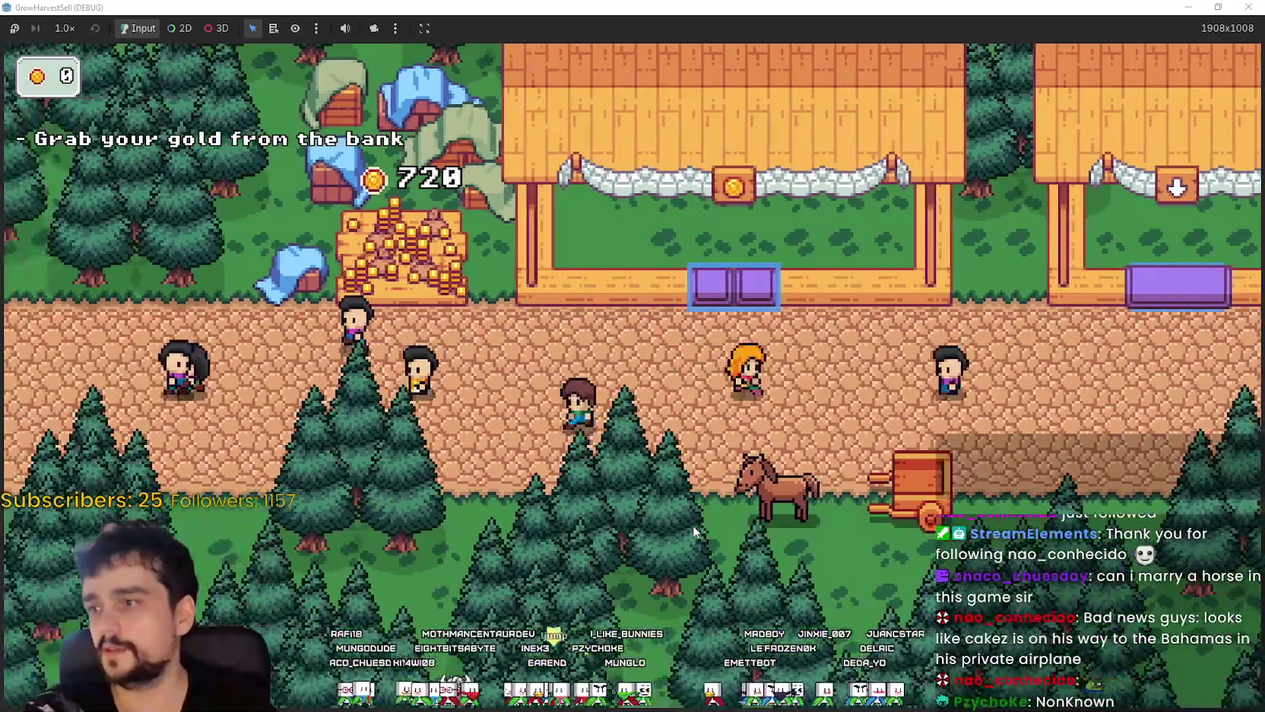
- Collect the 720 gold from the bank, then open the prestige tree from the stage pad
{"action": "key", "text": "w"}
{"action": "key", "text": "a"}
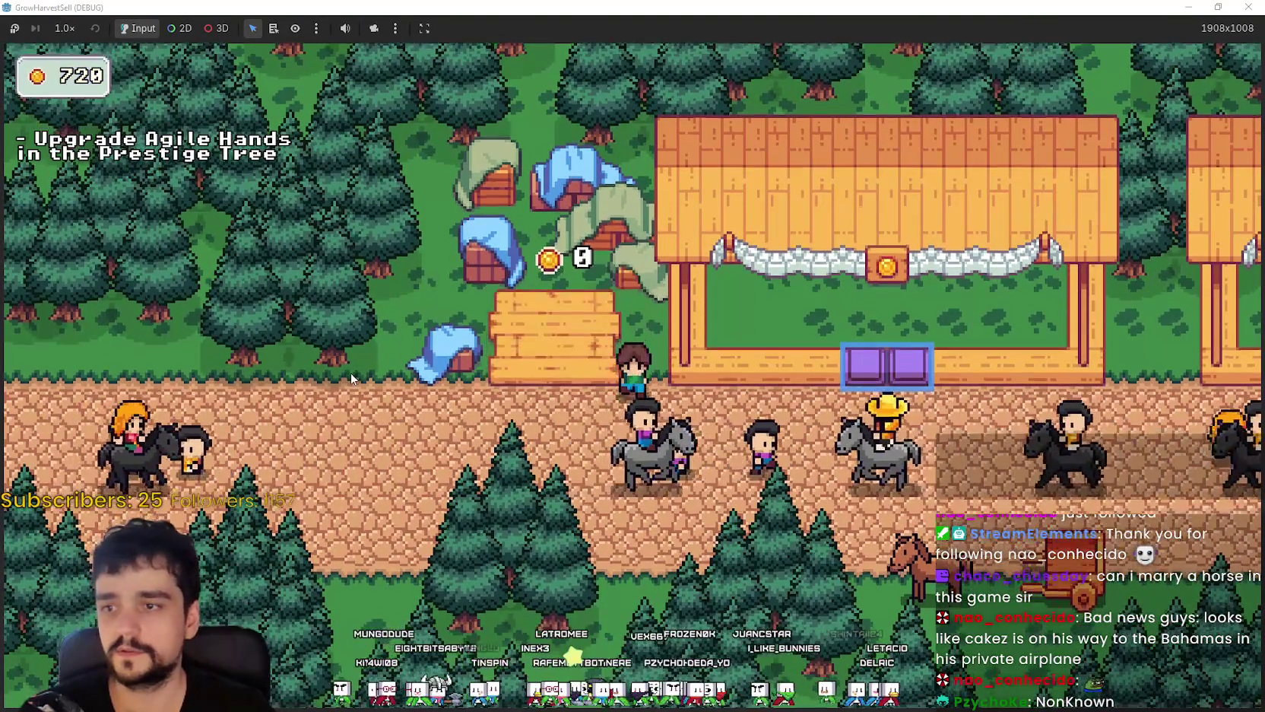
{"action": "key", "text": "d"}
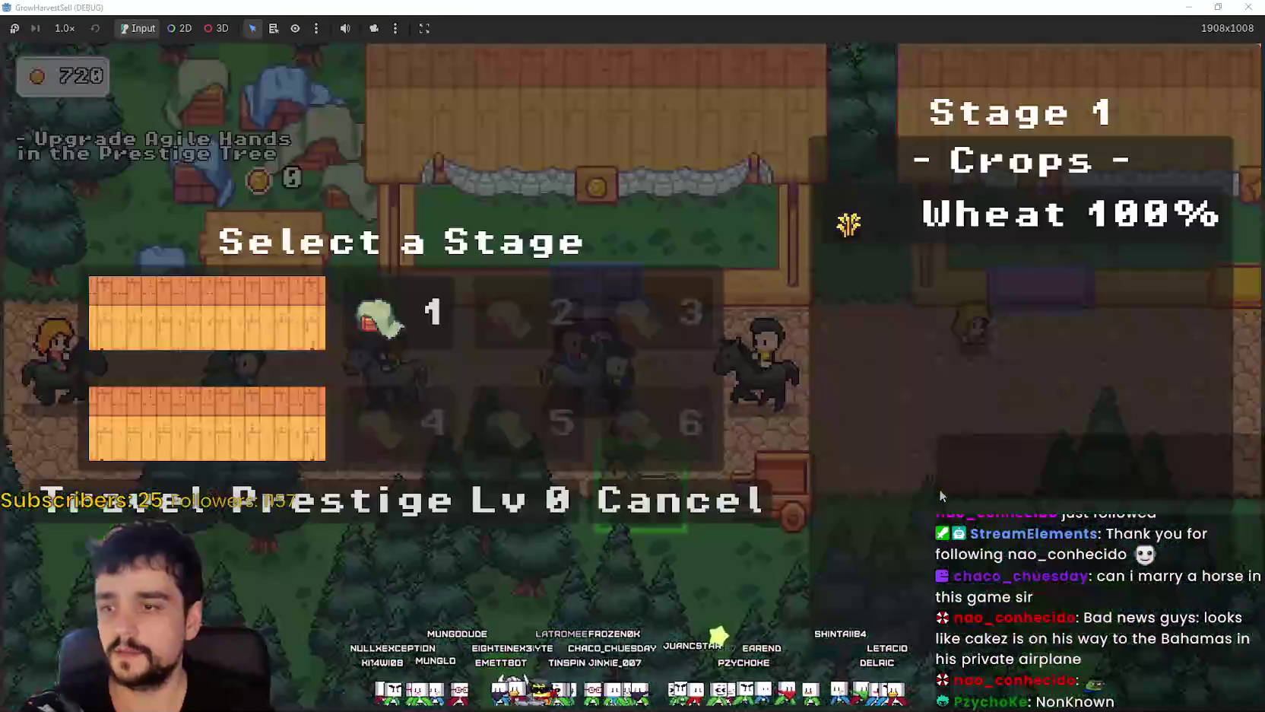
{"action": "key", "text": "a"}
{"action": "key", "text": "Return"}
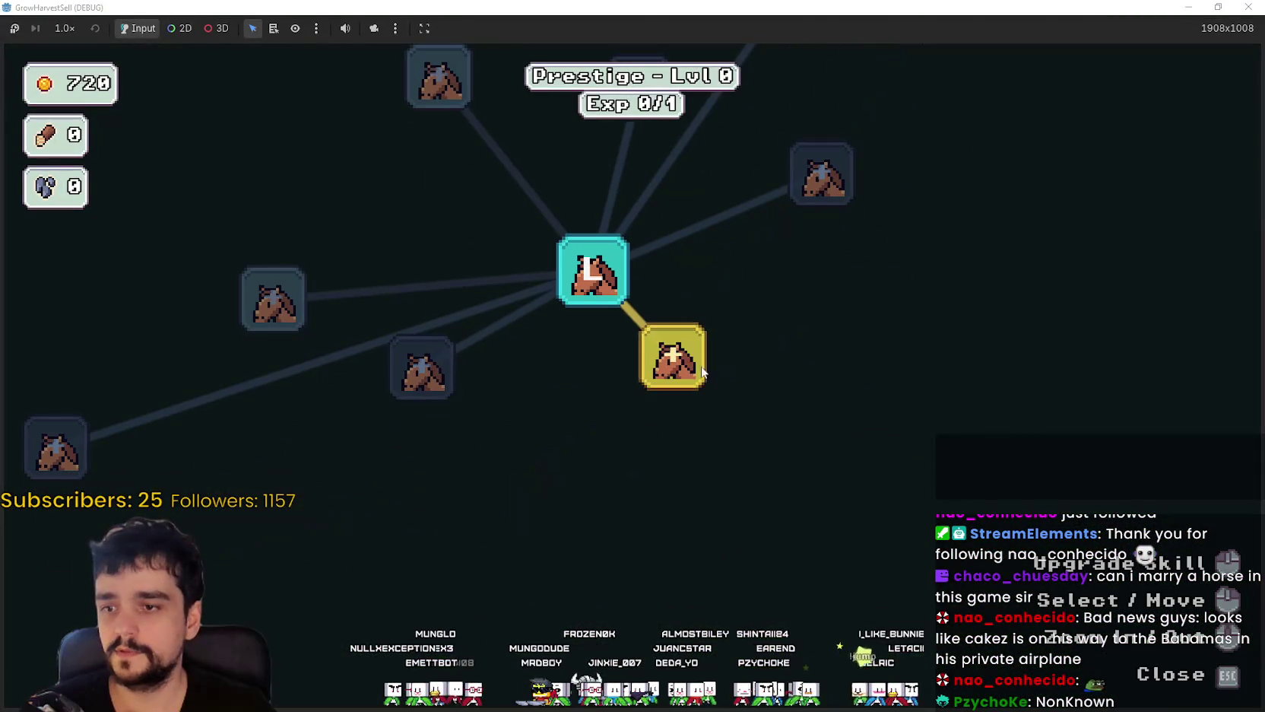
- Buy Agile Hands level 1 and a Bank Speed upgrade, leaving 515 gold at Prestige Lv 3
{"action": "mouse_move", "coordinate": [686, 360]}
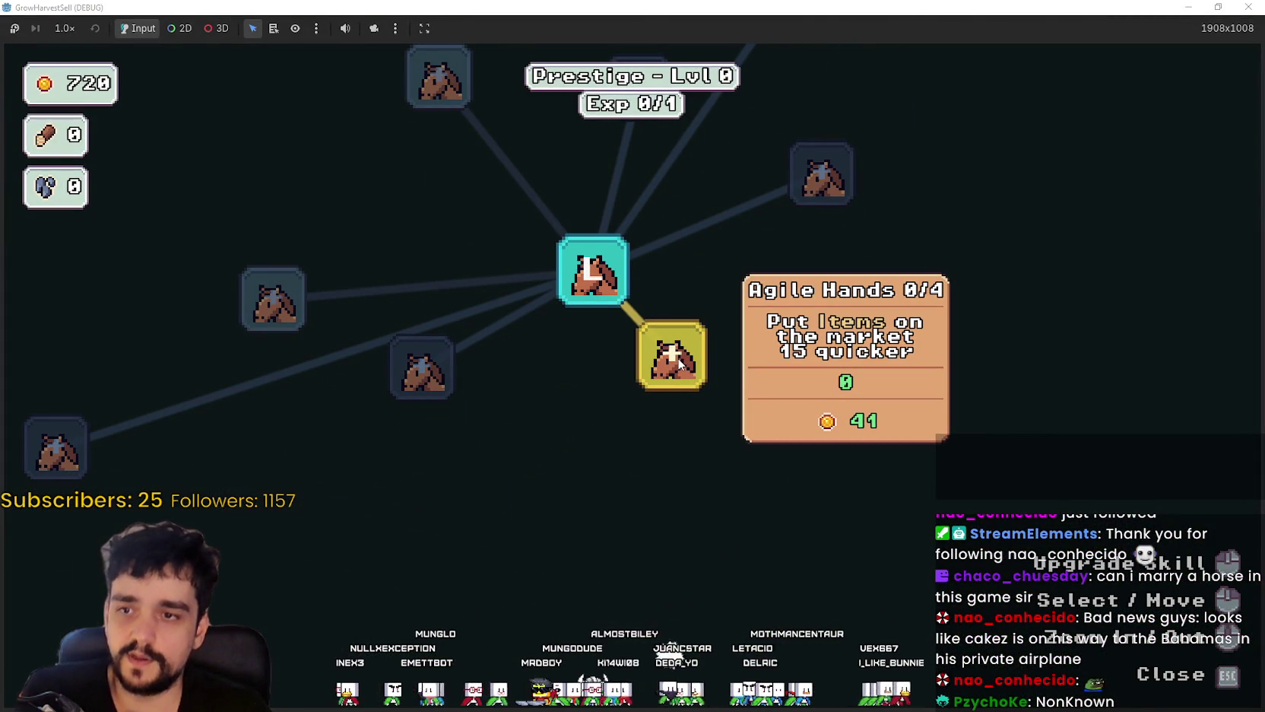
{"action": "left_click", "coordinate": [672, 360]}
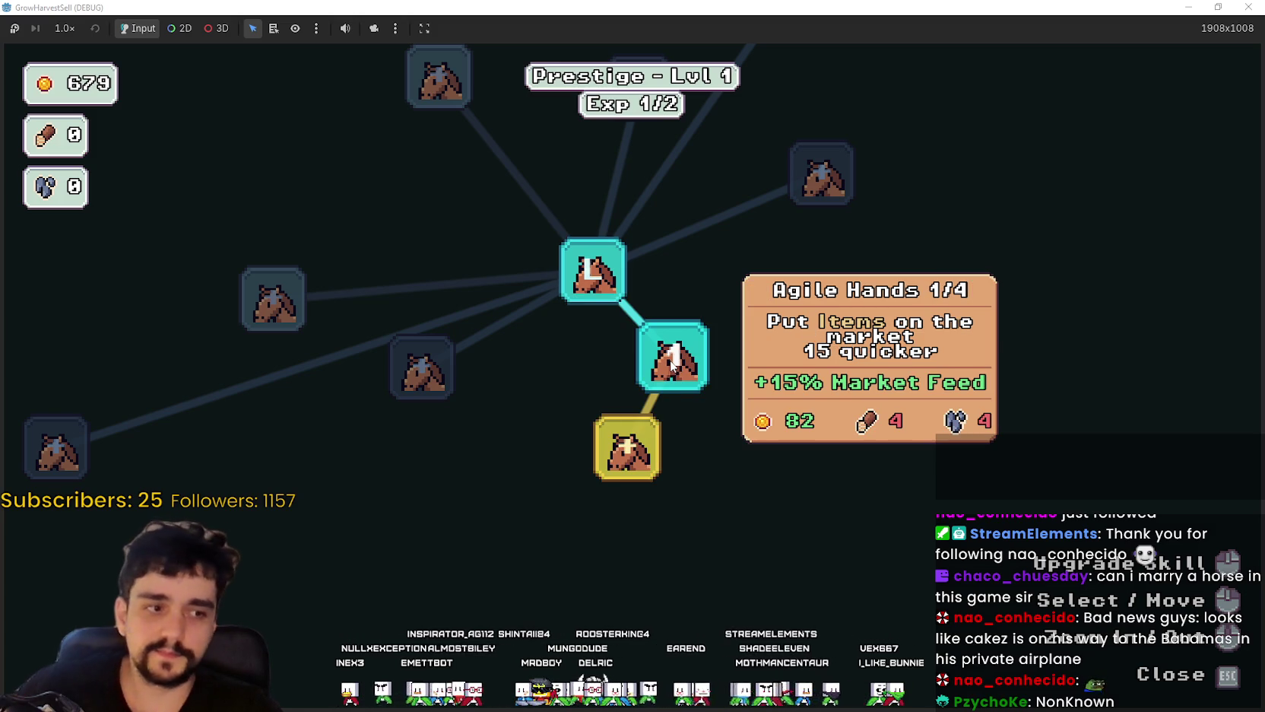
{"action": "mouse_move", "coordinate": [655, 479]}
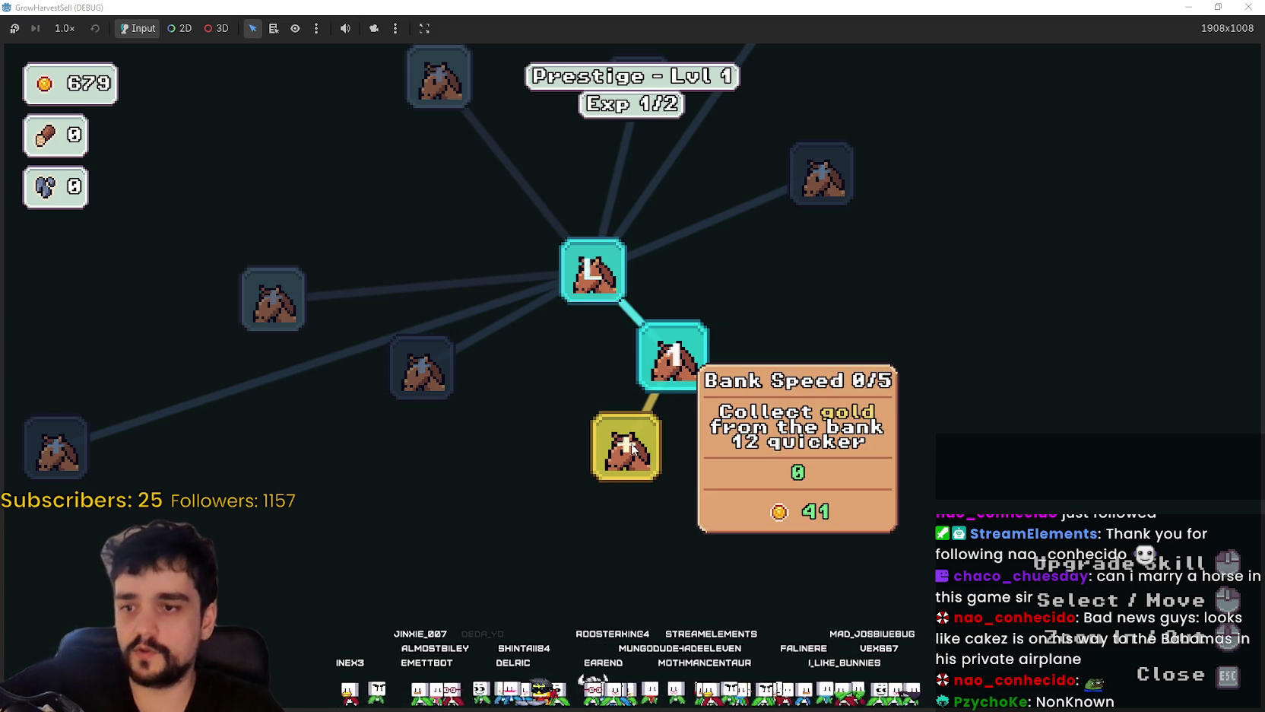
{"action": "left_click", "coordinate": [632, 445]}
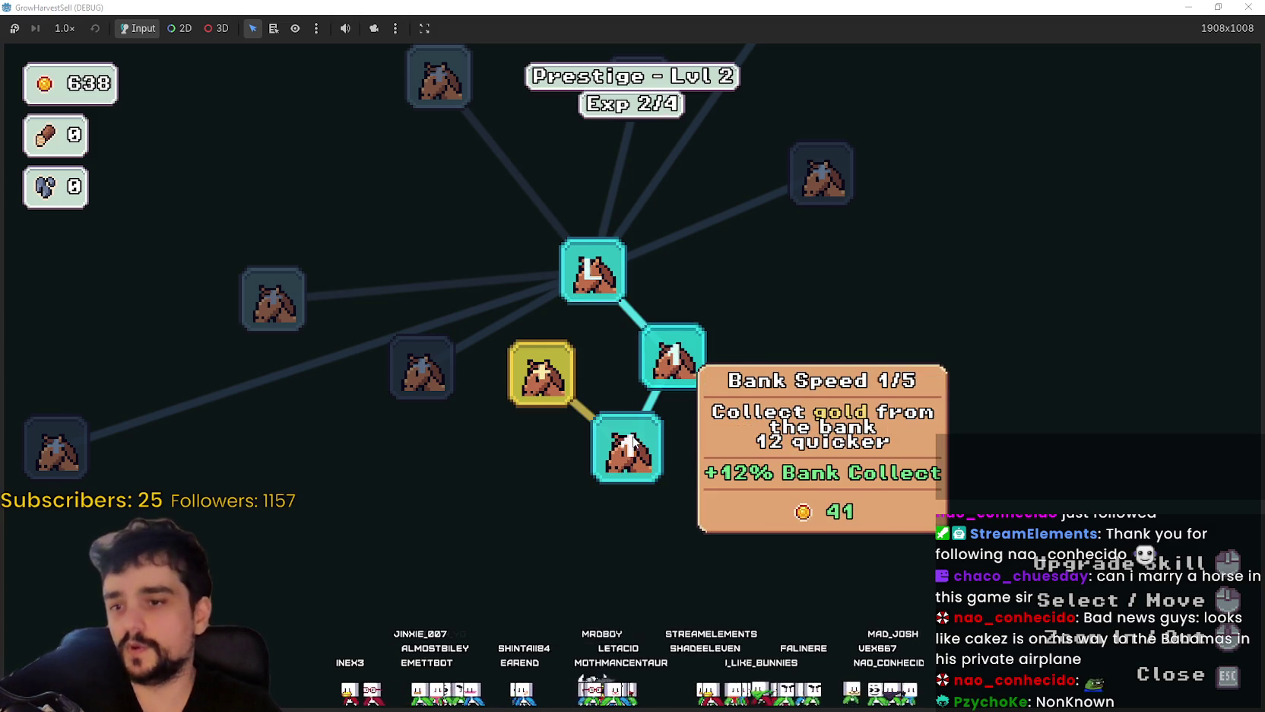
{"action": "mouse_move", "coordinate": [538, 371]}
{"action": "mouse_move", "coordinate": [635, 443]}
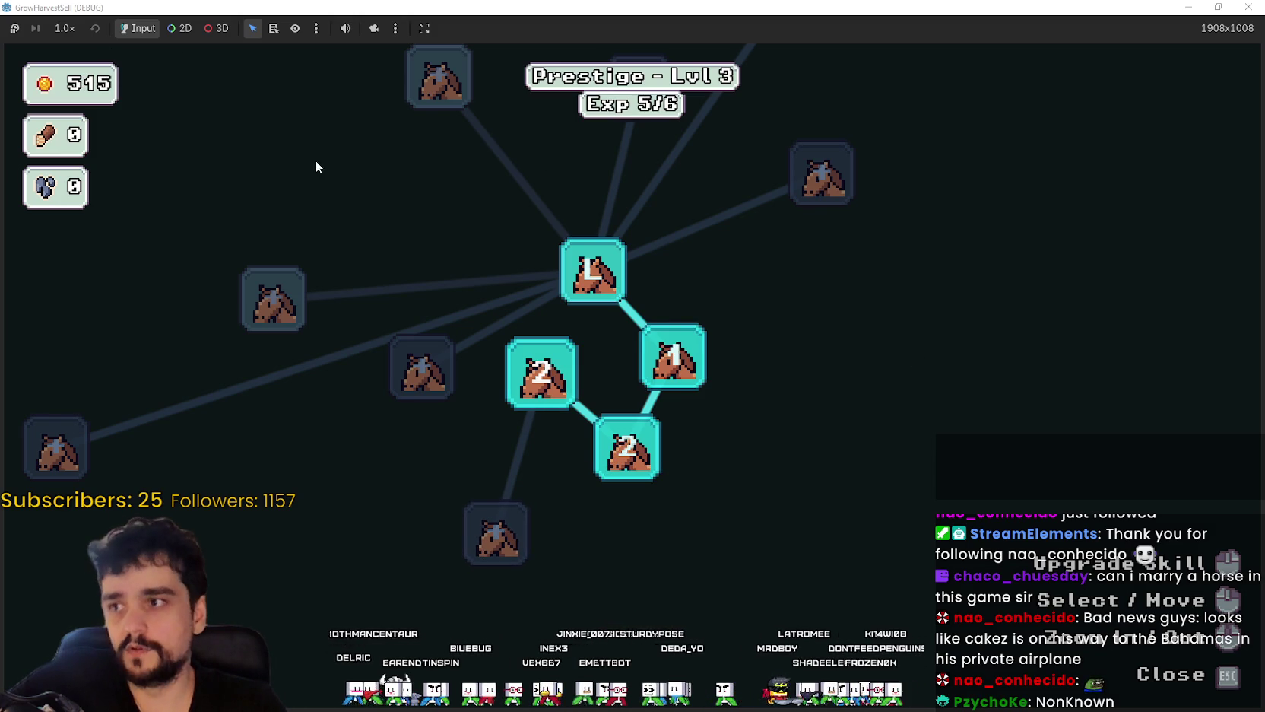
{"action": "key", "text": "Escape"}
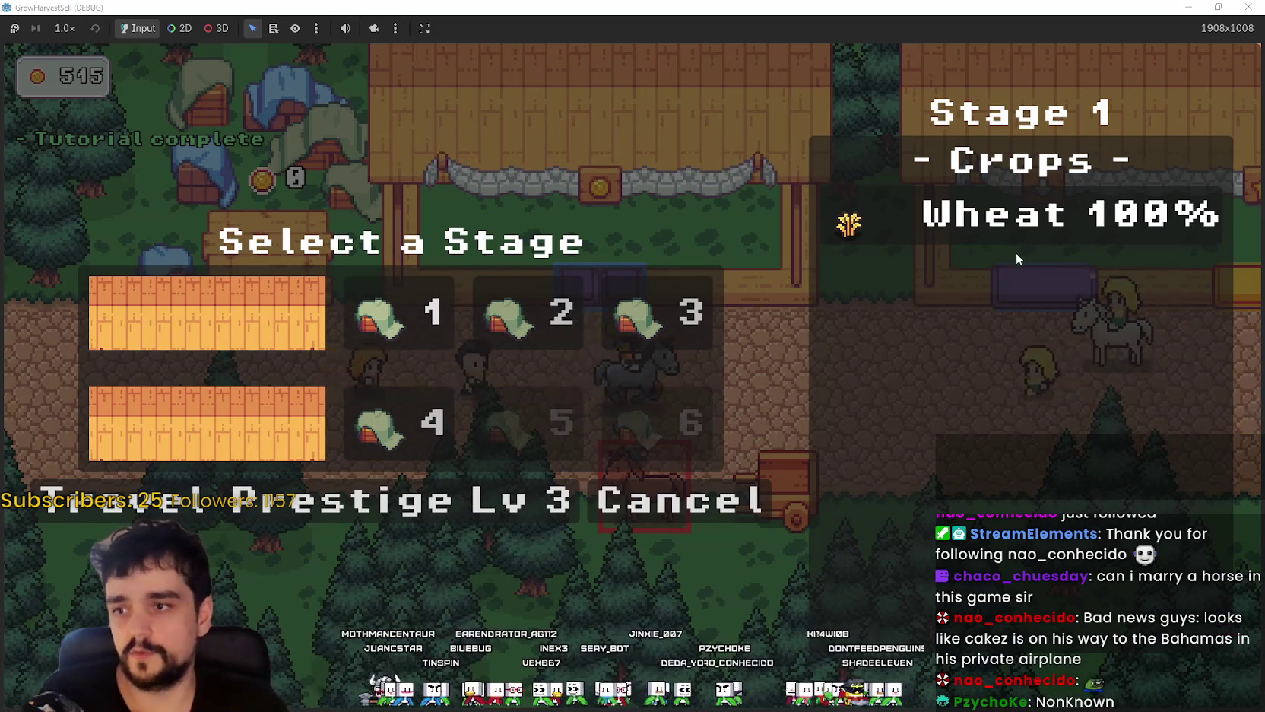
- Briefly reopen and close the prestige tree, then travel to forest stage 3 (forest_3)
{"action": "left_click", "coordinate": [359, 498]}
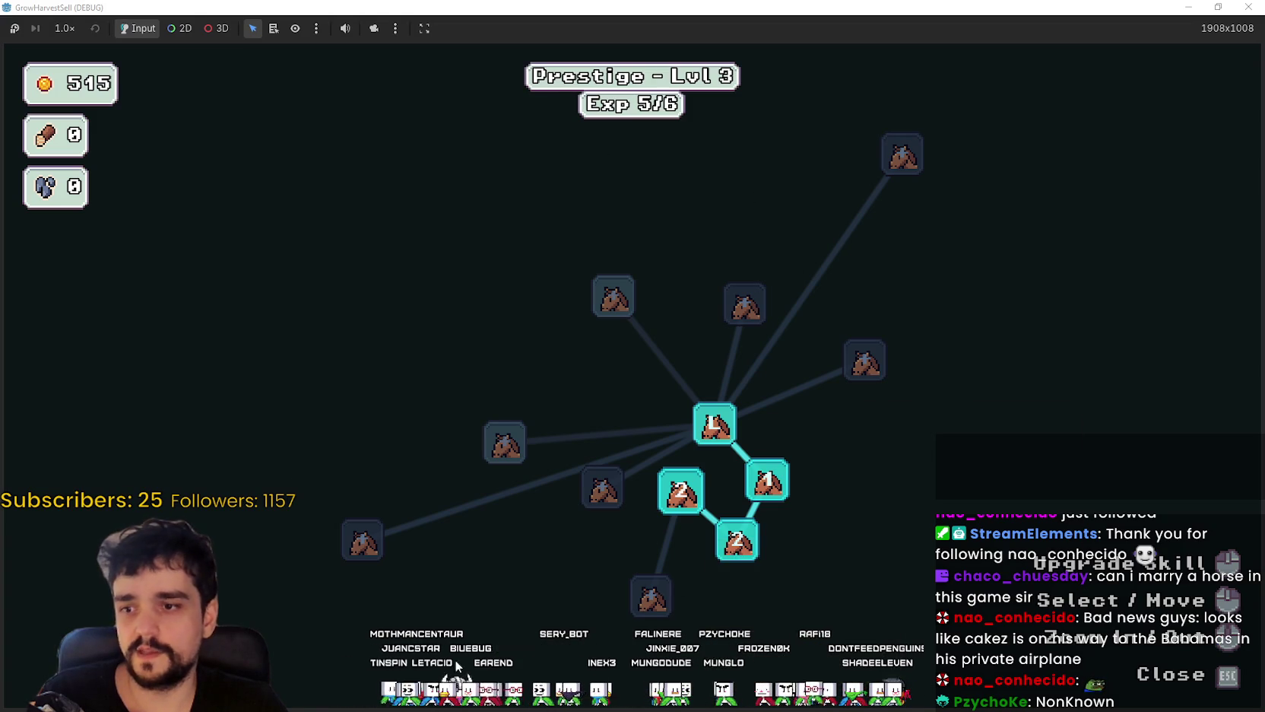
{"action": "key", "text": "Escape"}
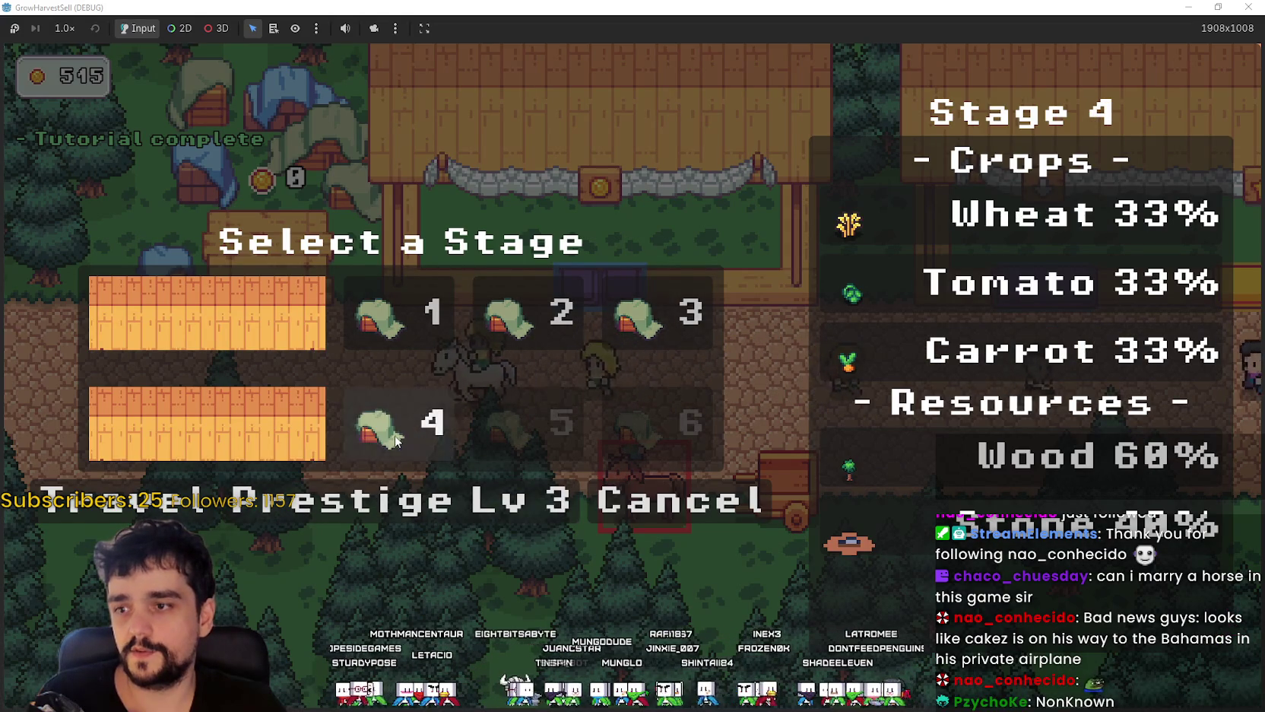
{"action": "left_click", "coordinate": [180, 508]}
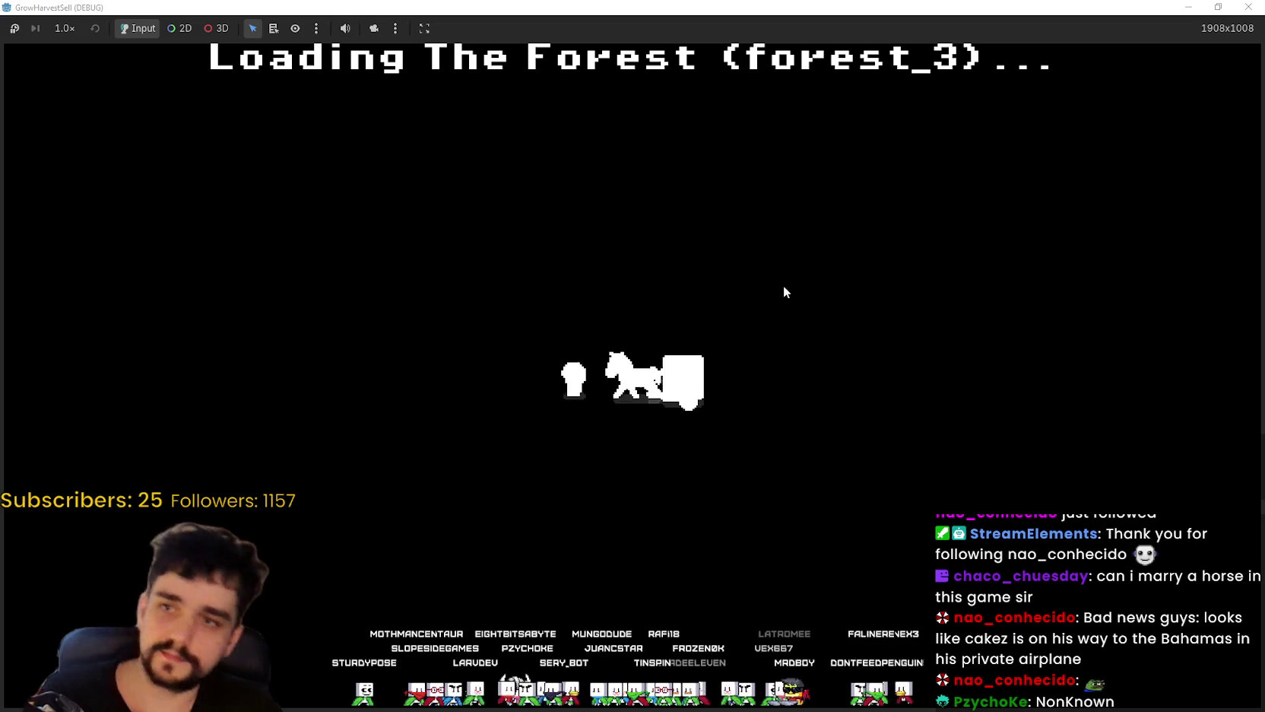
- Walk the farmer through the forest, chopping trees and mining rocks for wood and stone
{"action": "key", "text": "d"}
{"action": "key", "text": "s"}
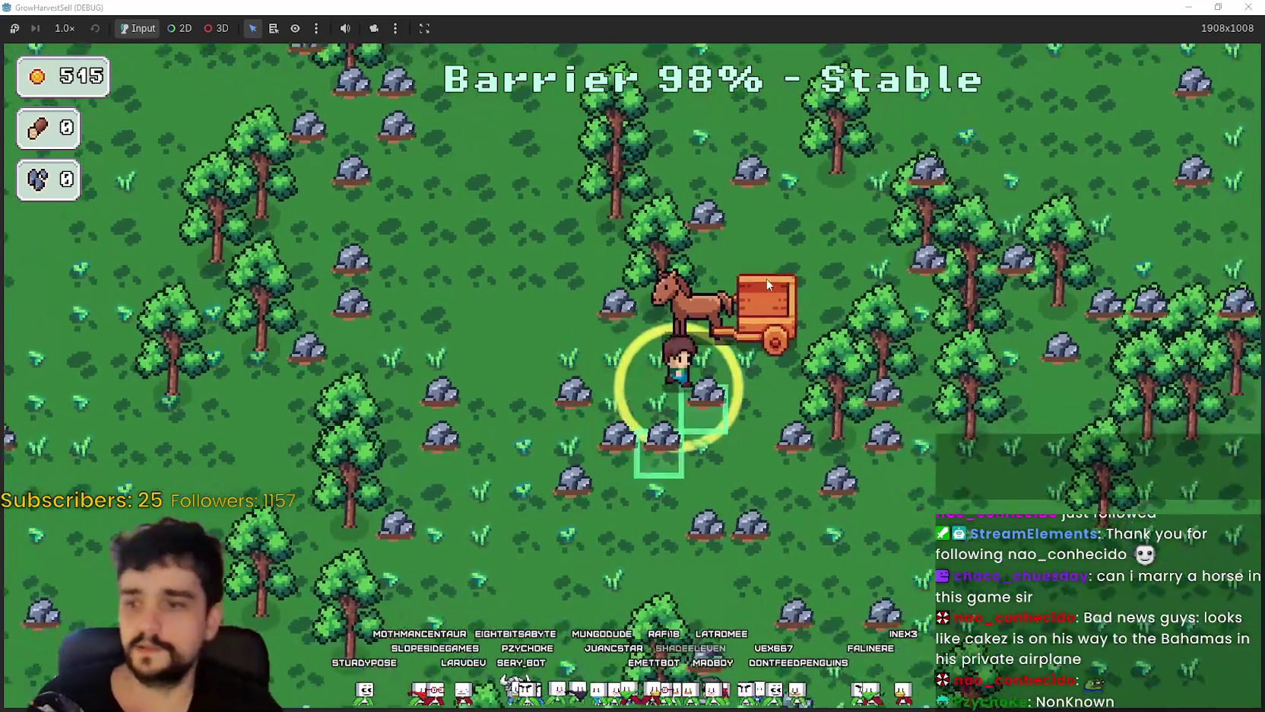
{"action": "key", "text": "d"}
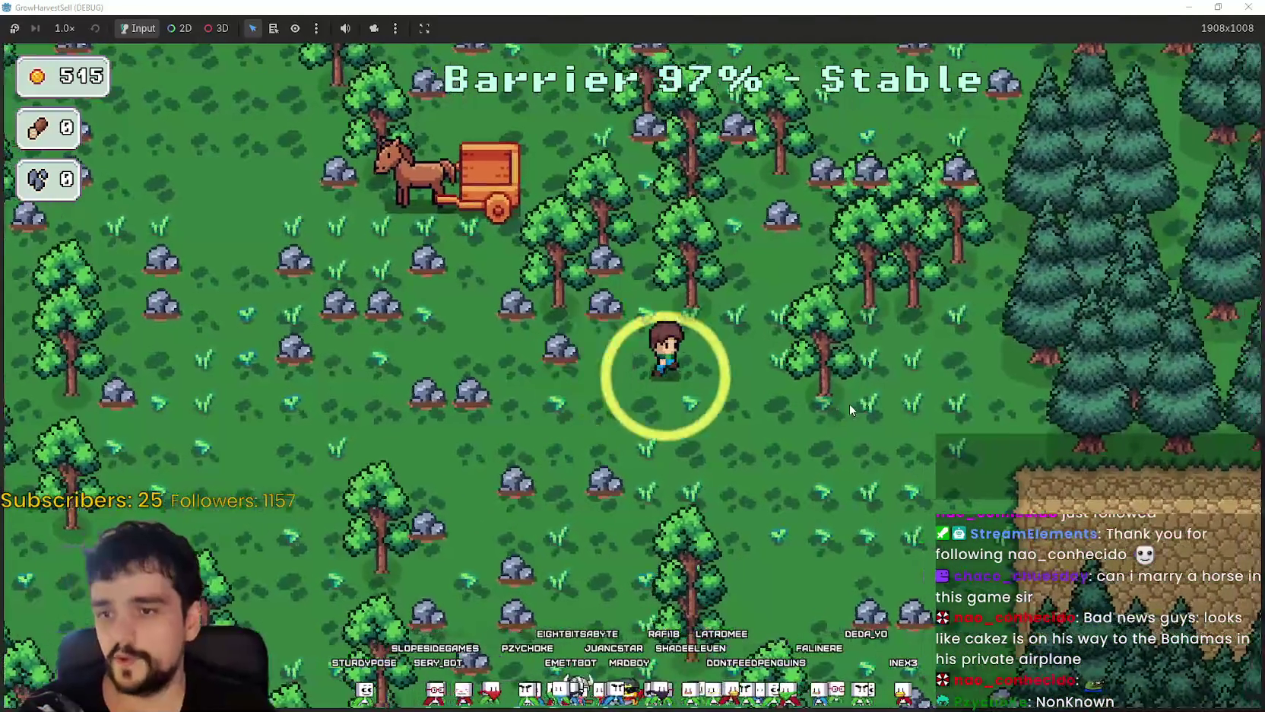
{"action": "key", "text": "a"}
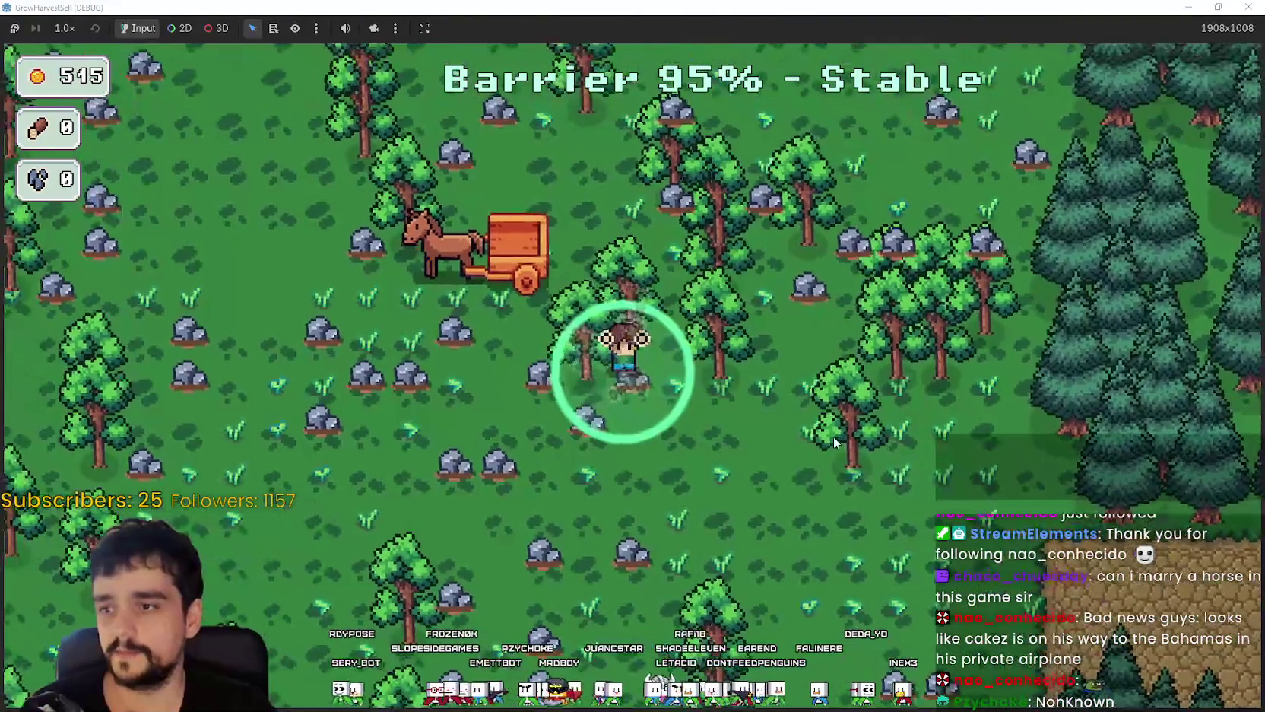
{"action": "key", "text": "a"}
{"action": "key", "text": "s"}
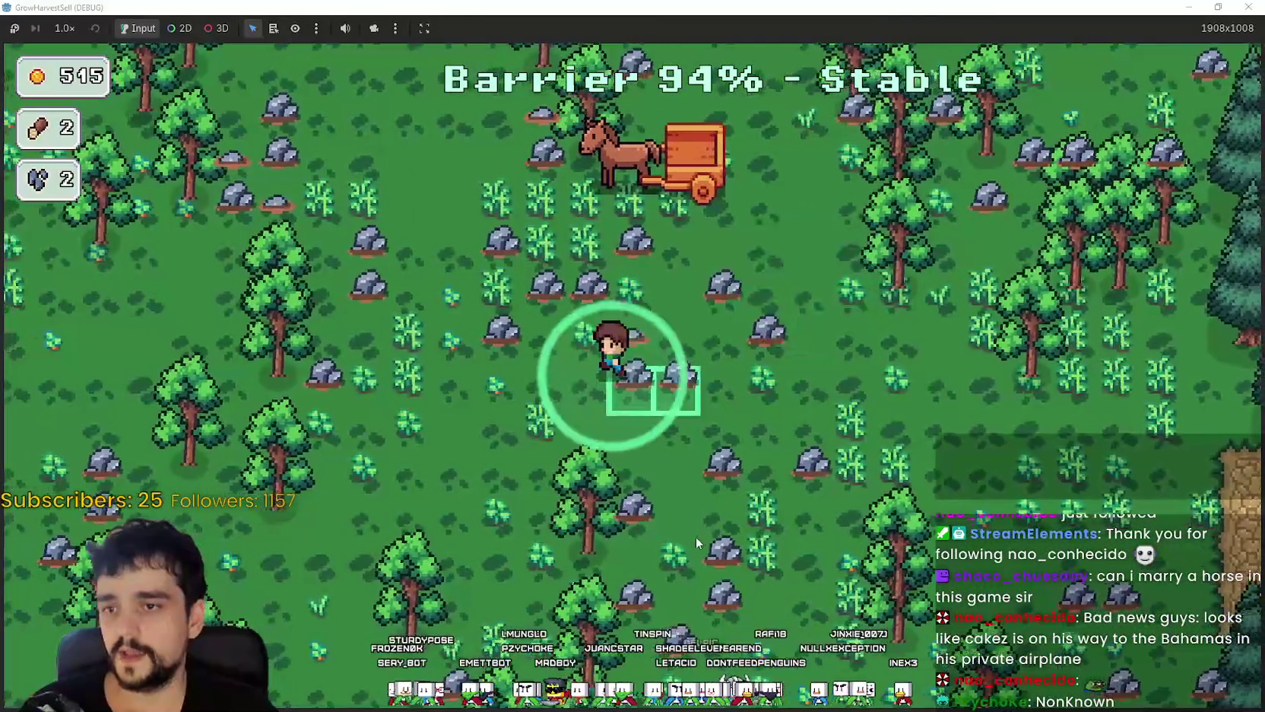
{"action": "key", "text": "a"}
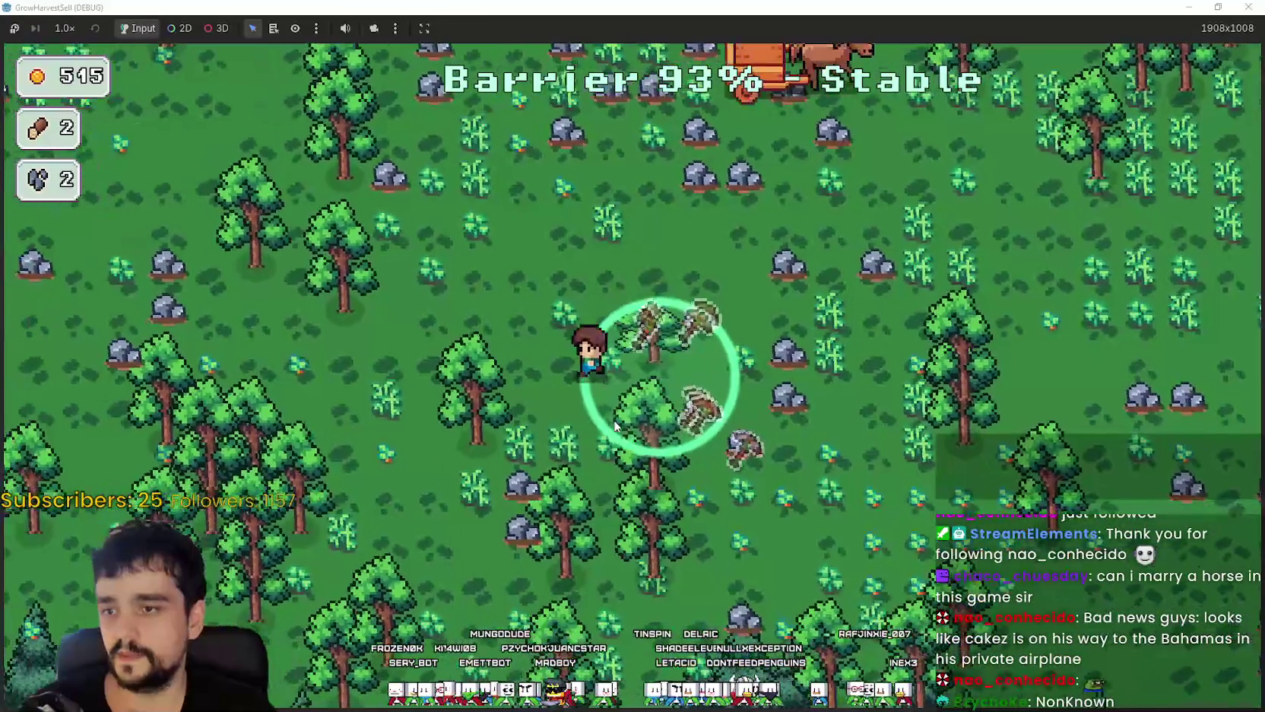
{"action": "key", "text": "w"}
{"action": "key", "text": "s"}
{"action": "key", "text": "d"}
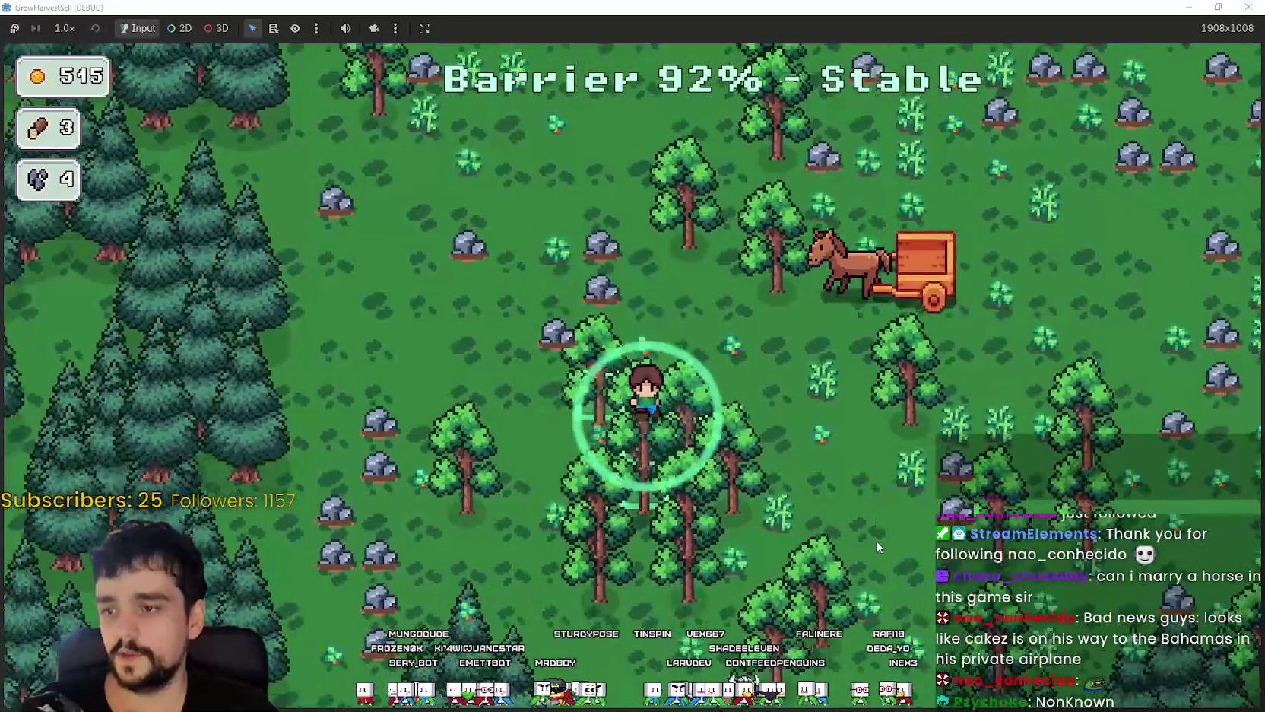
{"action": "key", "text": "d"}
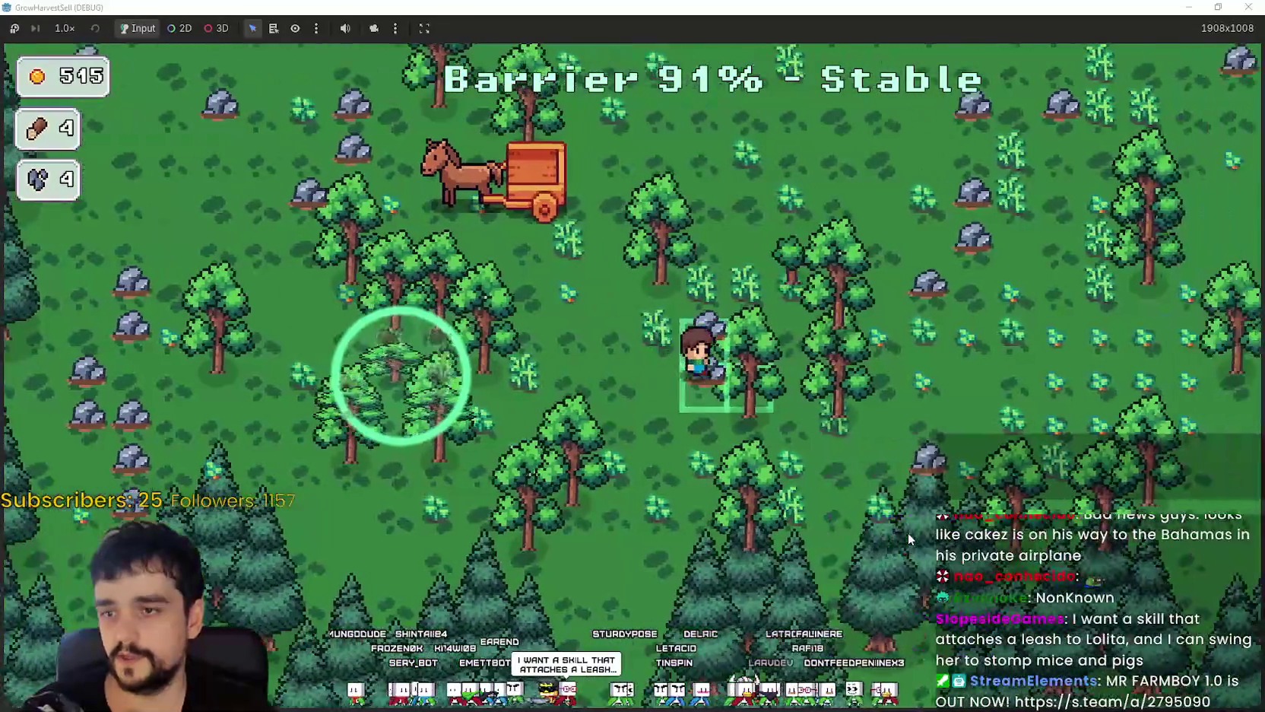
{"action": "key", "text": "d"}
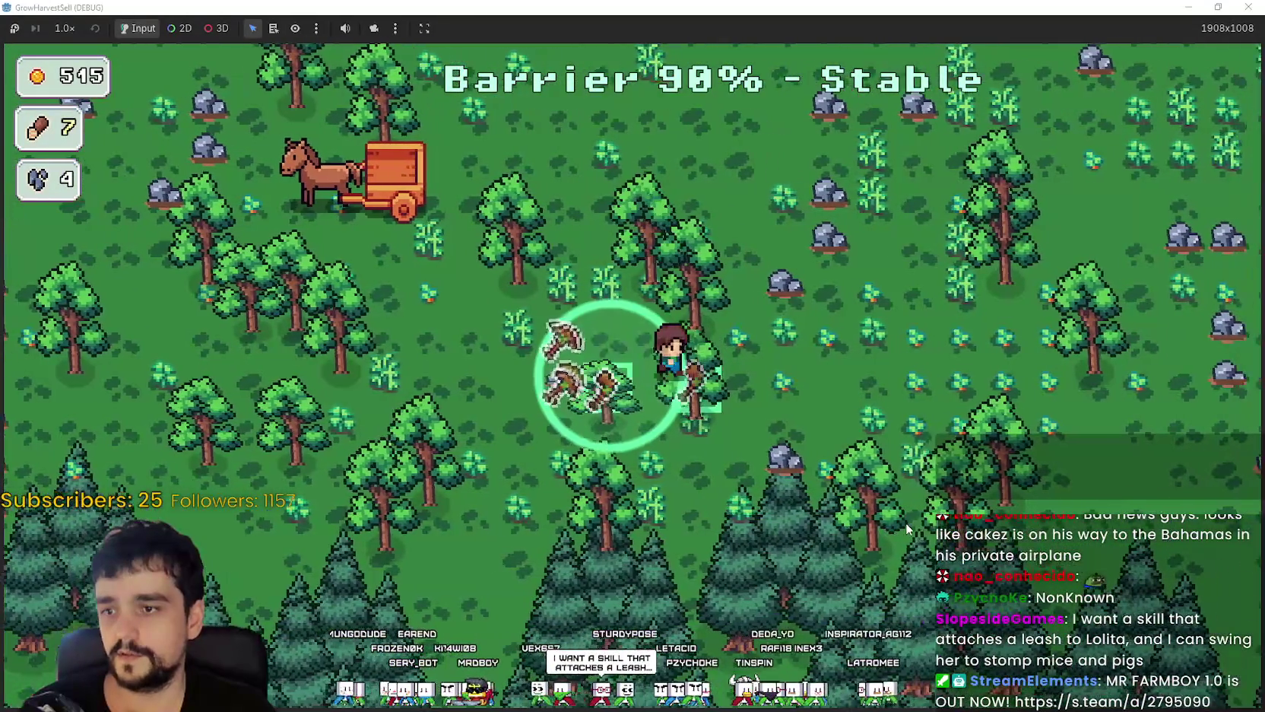
{"action": "key", "text": "w"}
{"action": "key", "text": "a"}
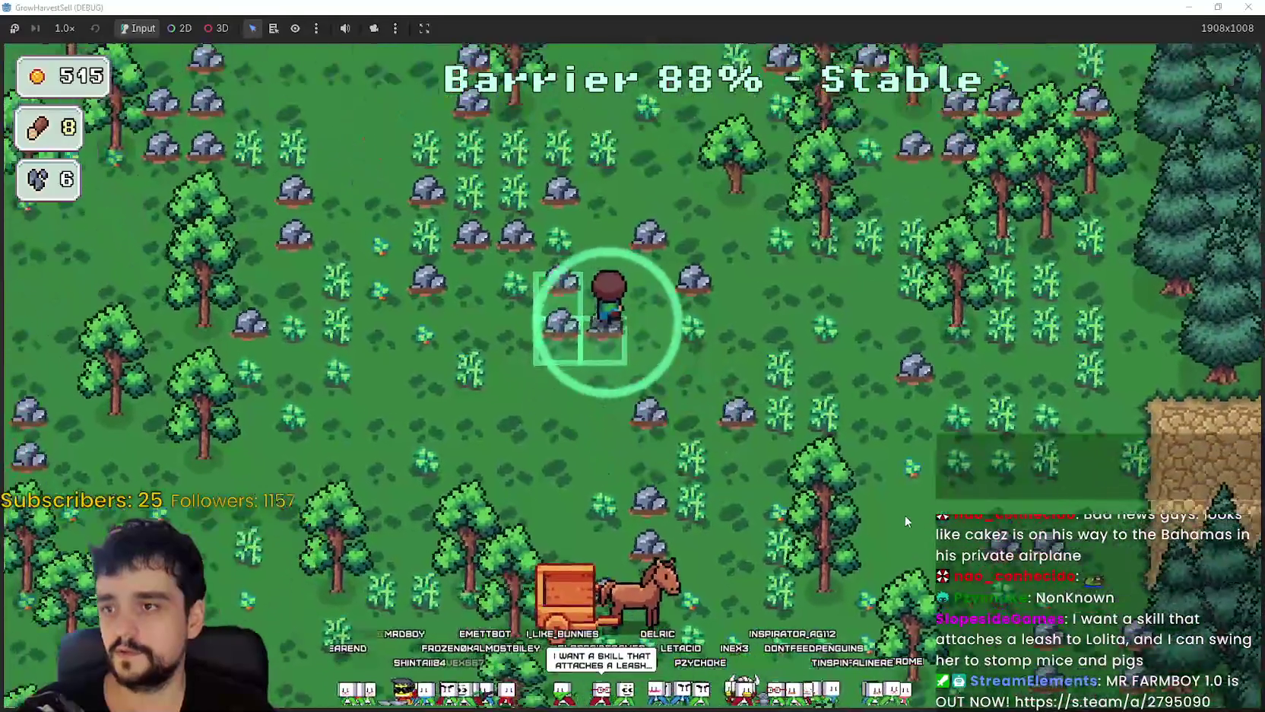
{"action": "key", "text": "w"}
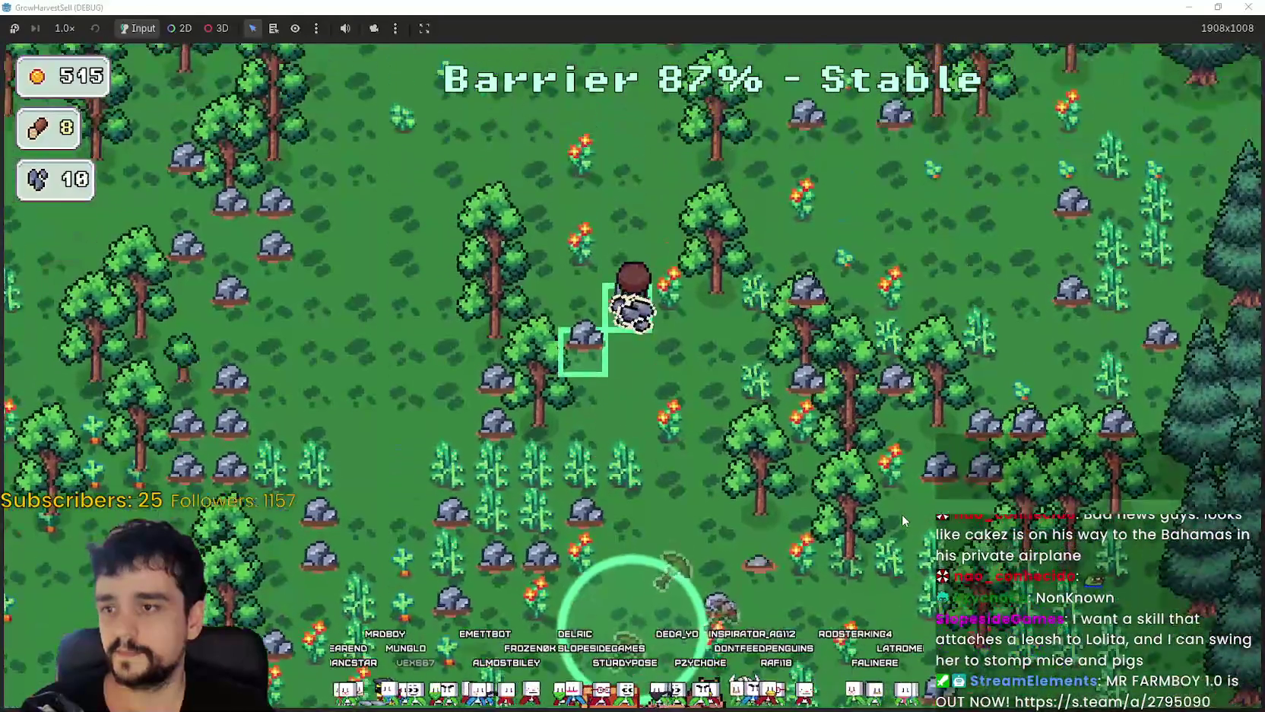
{"action": "key", "text": "s"}
{"action": "key", "text": "a"}
{"action": "key", "text": "s"}
{"action": "key", "text": "a"}
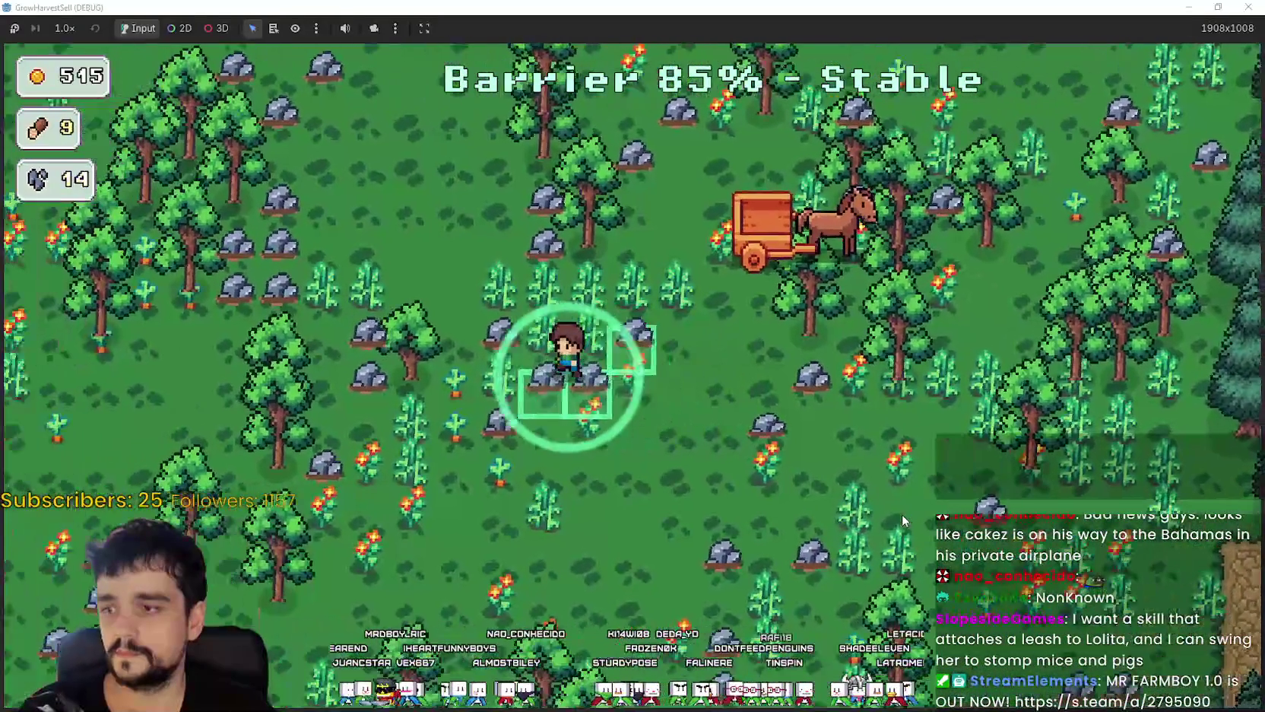
{"action": "key", "text": "a"}
{"action": "key", "text": "w"}
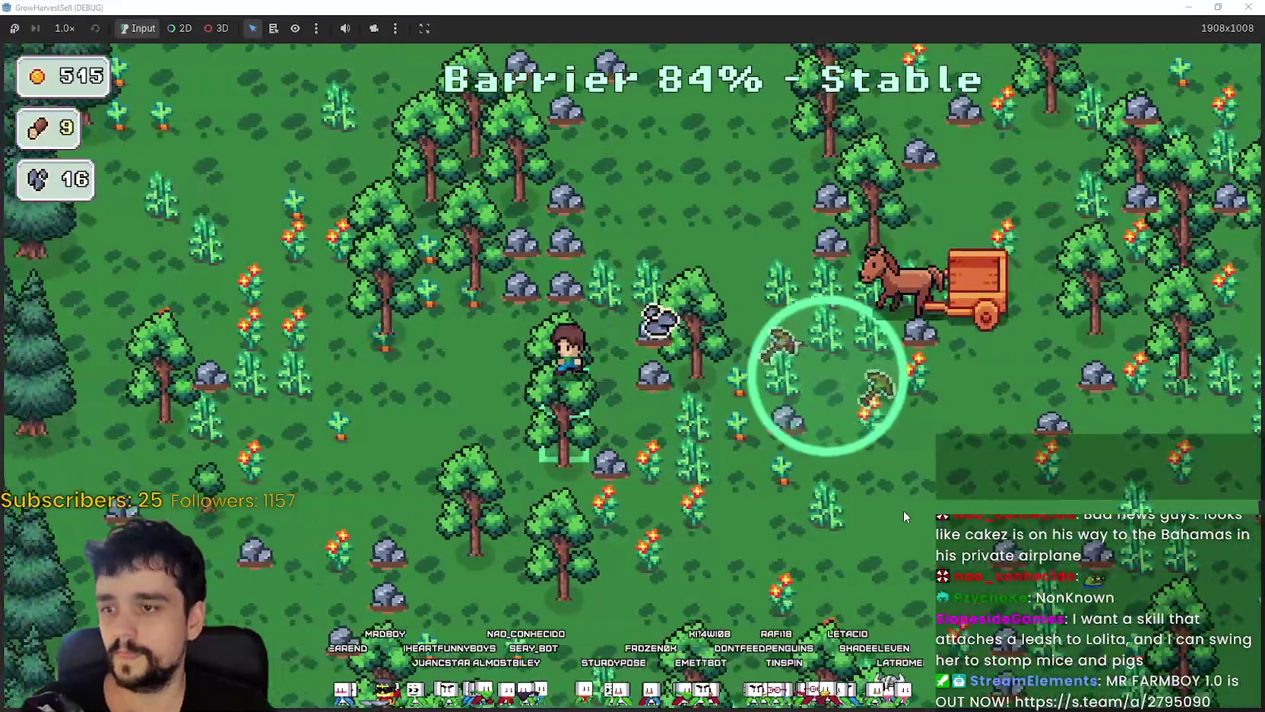
{"action": "key", "text": "w"}
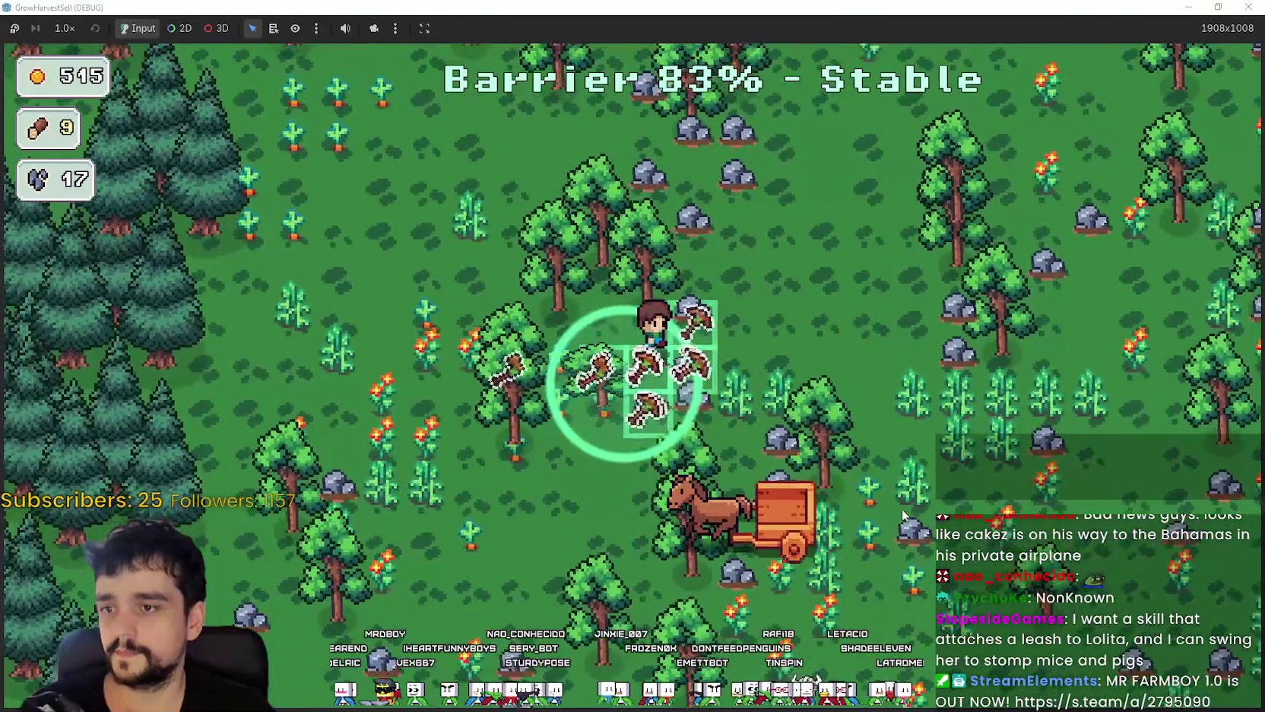
{"action": "key", "text": "d"}
{"action": "key", "text": "w"}
{"action": "key", "text": "d"}
{"action": "key", "text": "s"}
{"action": "key", "text": "d"}
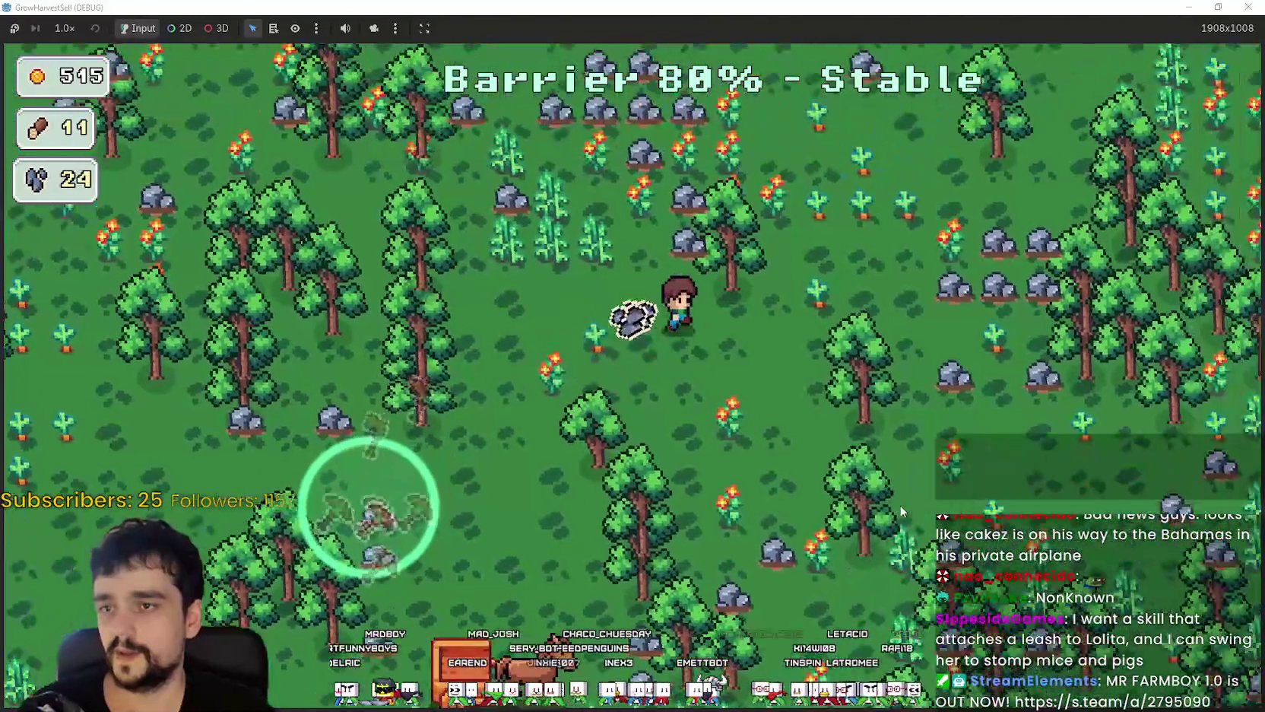
{"action": "key", "text": "s"}
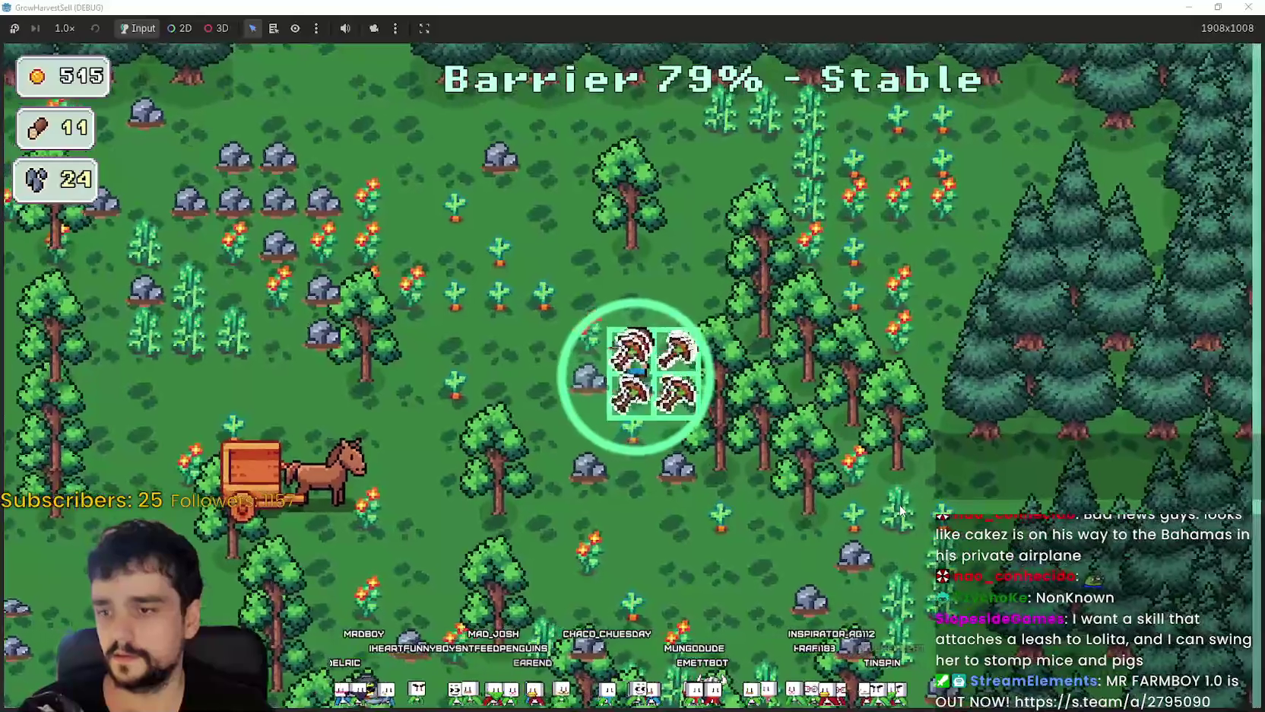
{"action": "key", "text": "w"}
{"action": "key", "text": "a"}
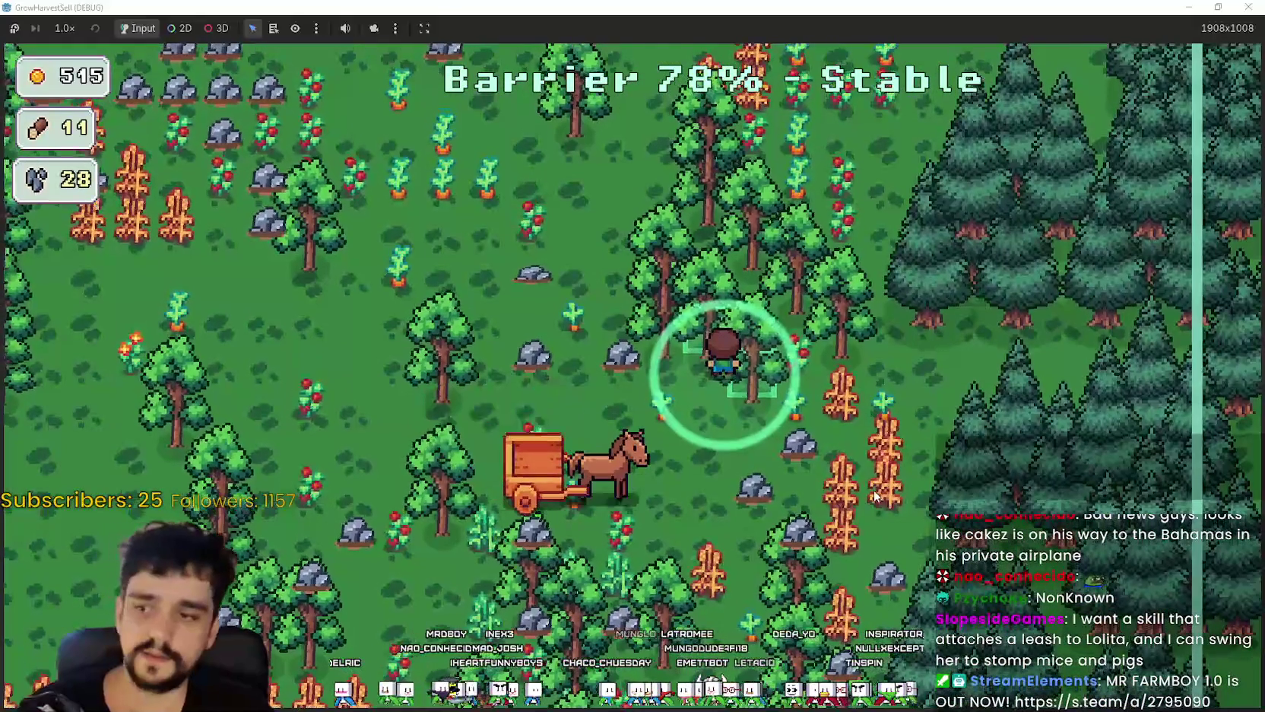
{"action": "key", "text": "w"}
{"action": "key", "text": "a"}
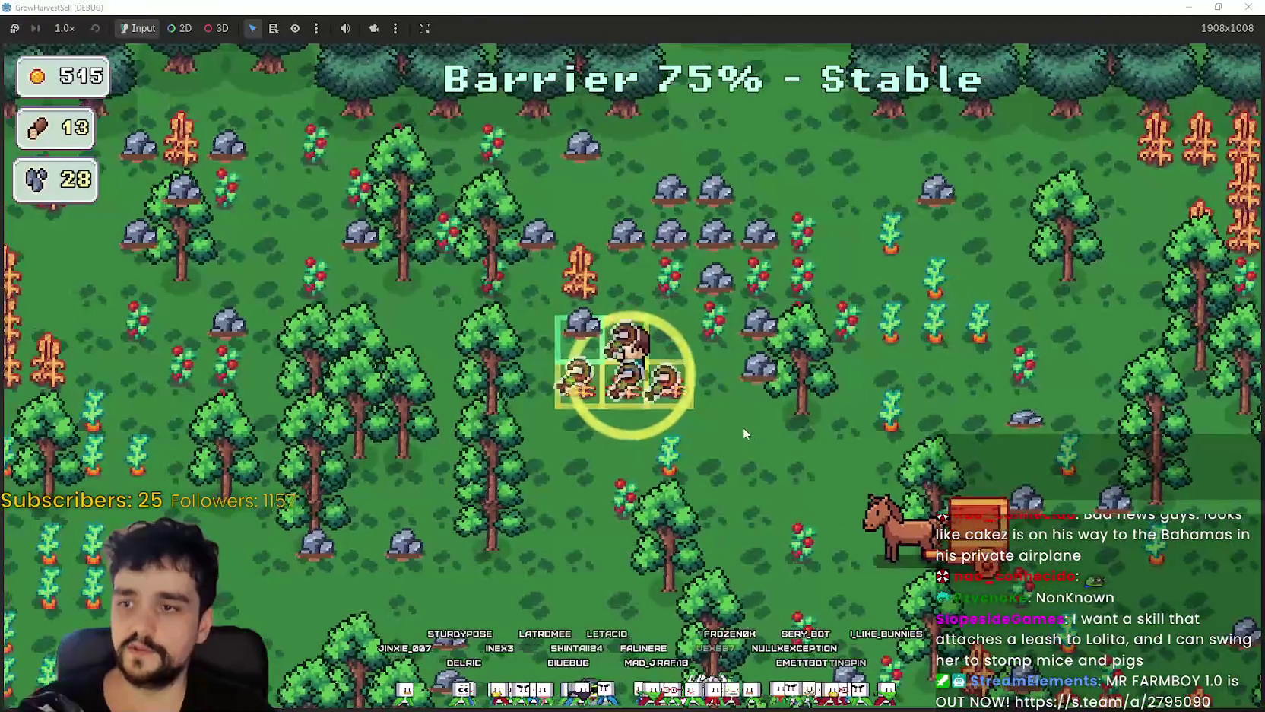
- Harvest the wheat field to the south-west, then head north-east toward the pines
{"action": "key", "text": "a"}
{"action": "key", "text": "s"}
{"action": "key", "text": "a"}
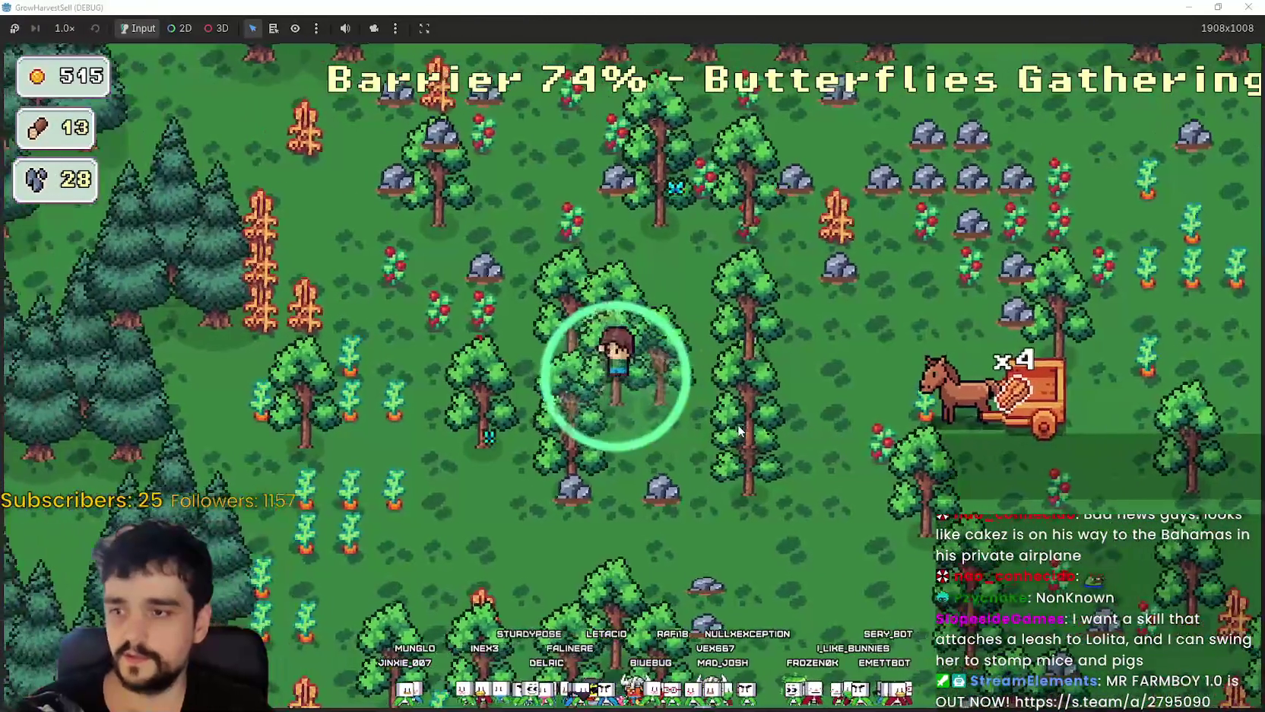
{"action": "key", "text": "s"}
{"action": "key", "text": "d"}
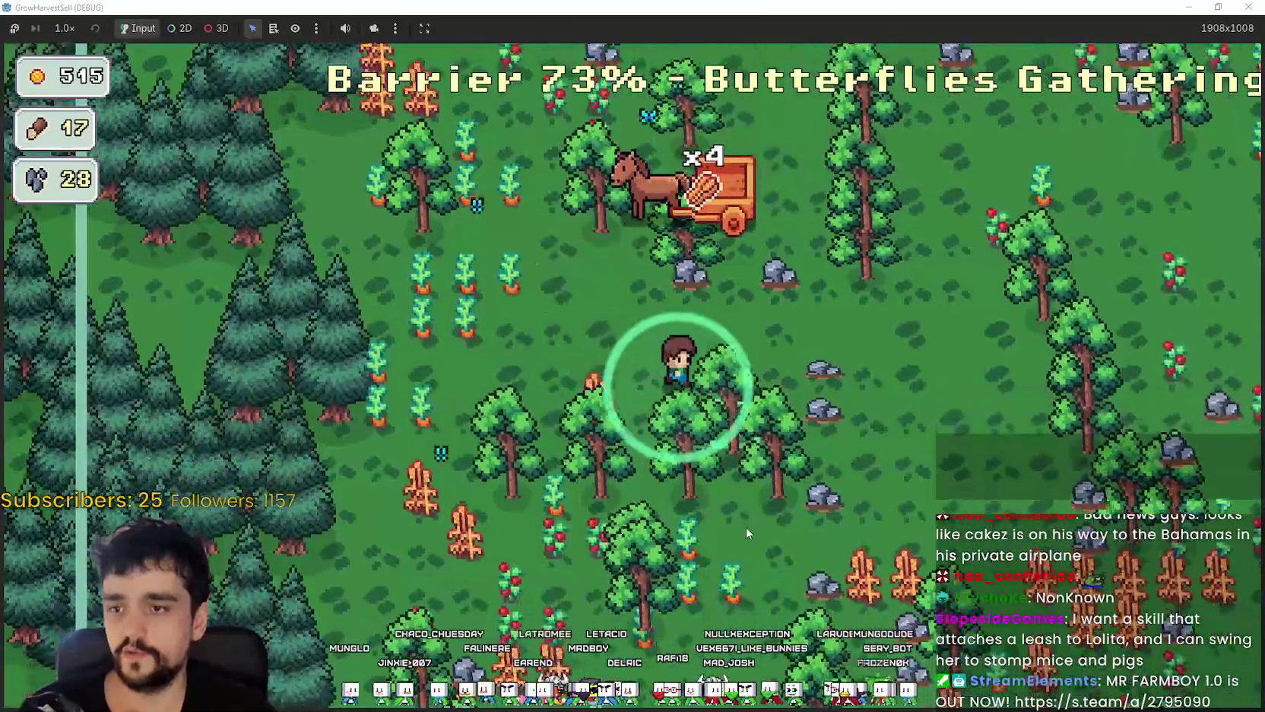
{"action": "key", "text": "s"}
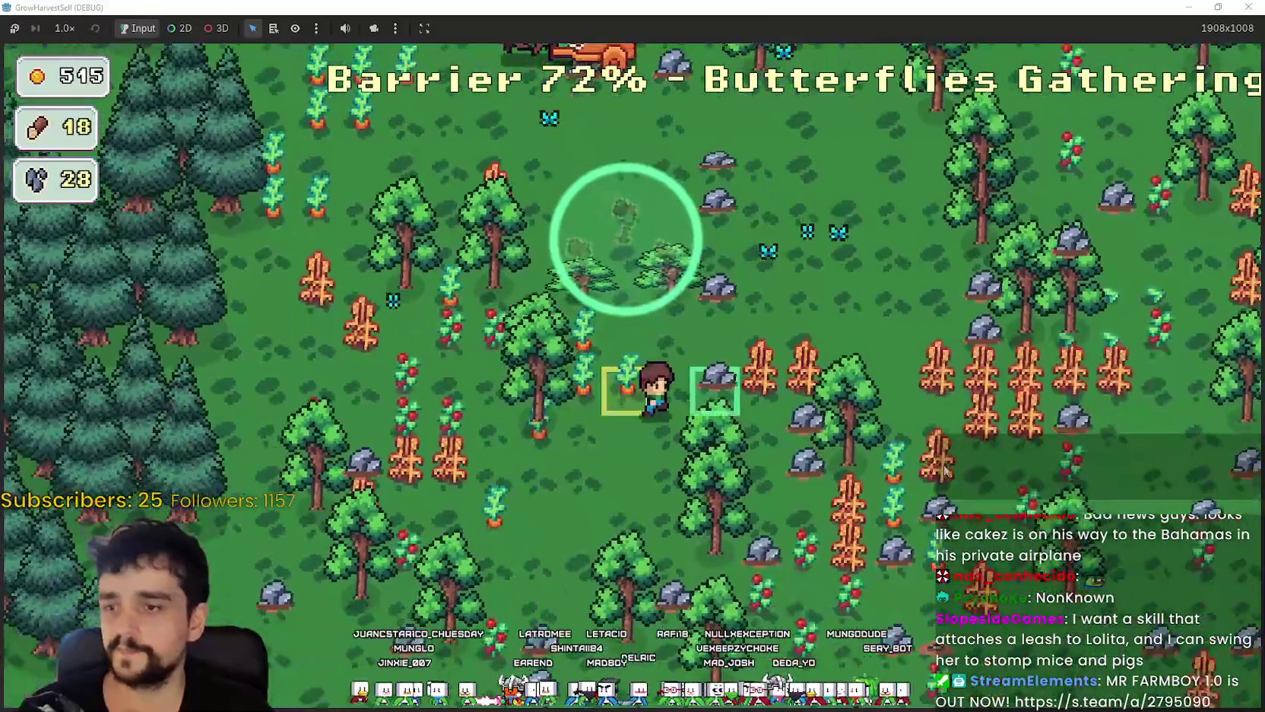
{"action": "key", "text": "w"}
{"action": "key", "text": "d"}
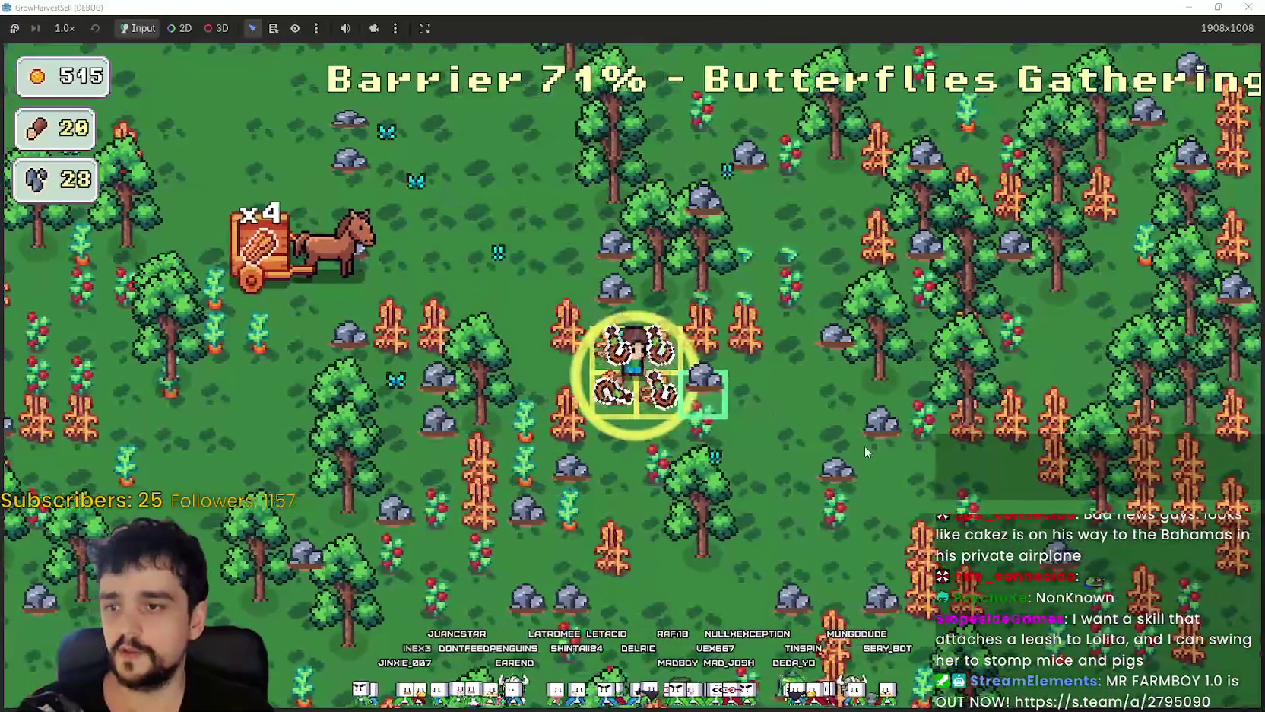
{"action": "key", "text": "d"}
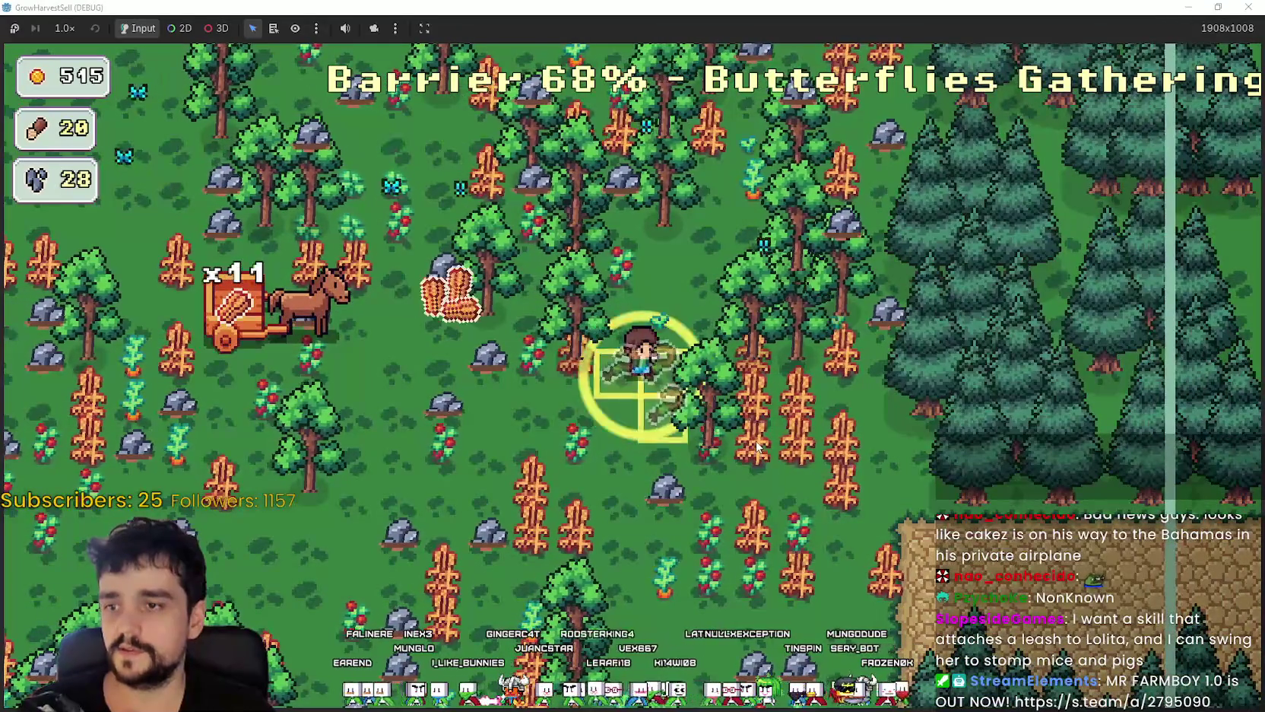
{"action": "key", "text": "a"}
{"action": "key", "text": "s"}
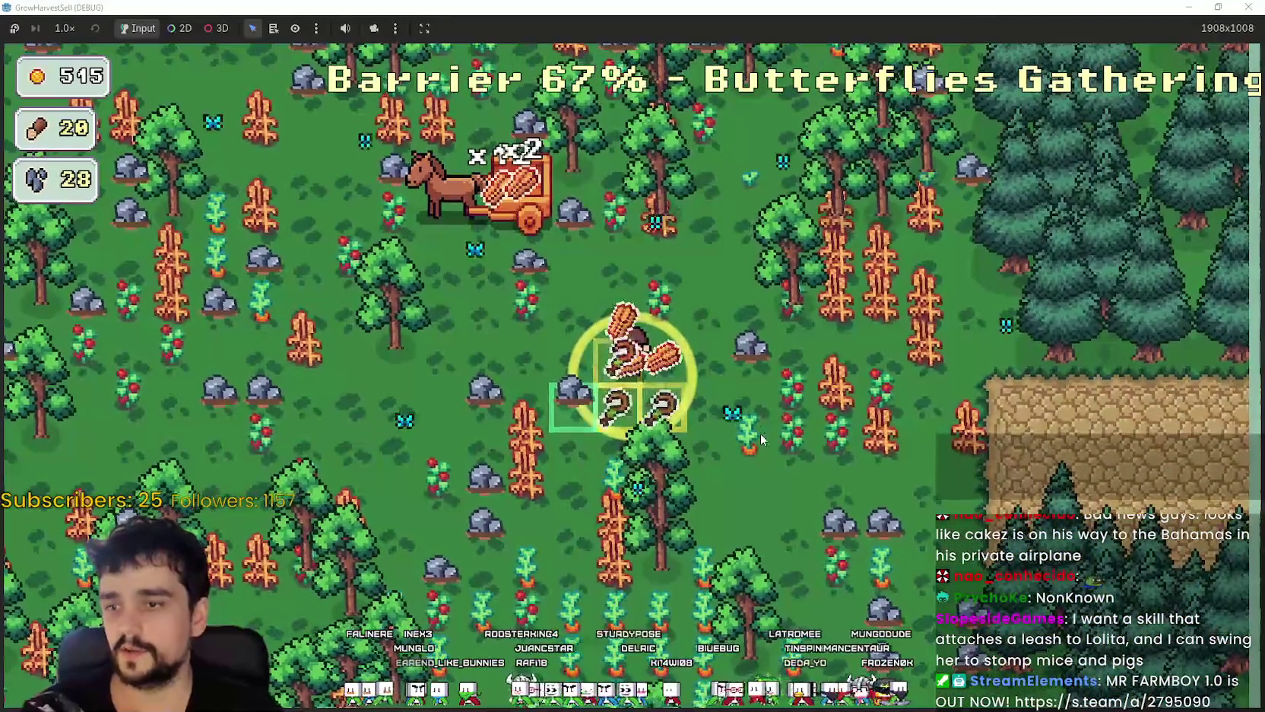
{"action": "key", "text": "s"}
{"action": "key", "text": "d"}
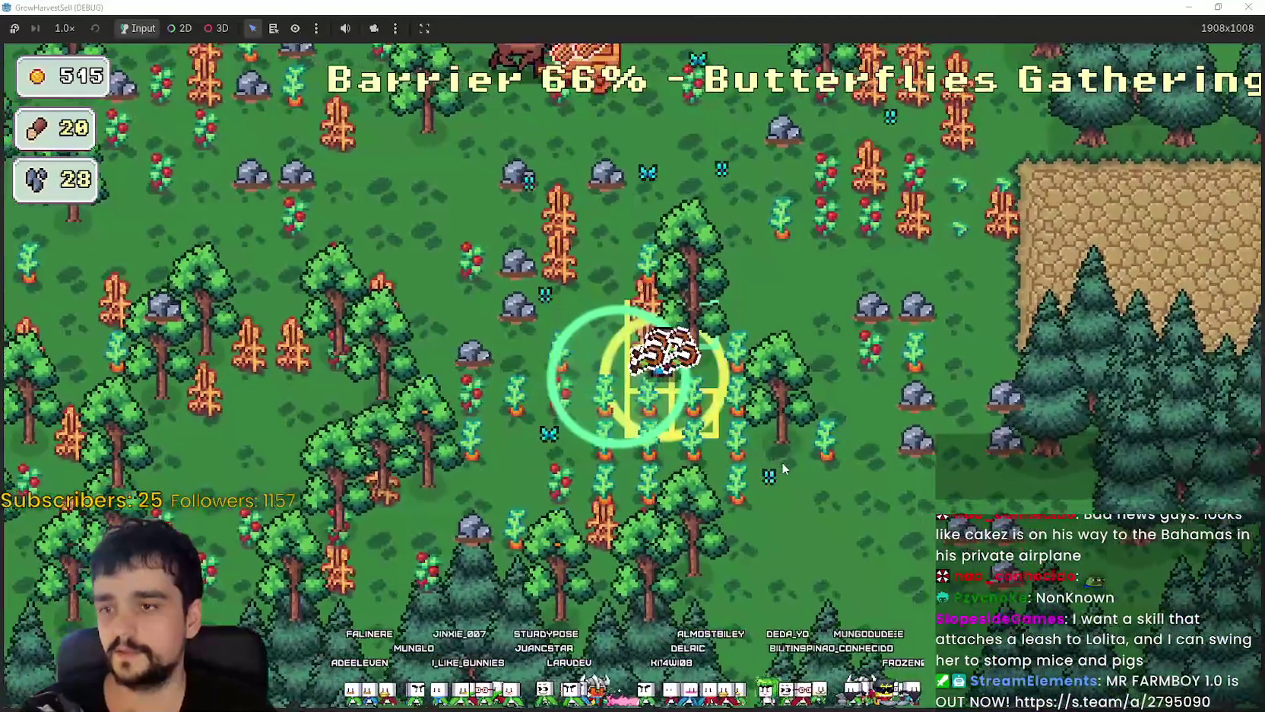
{"action": "key", "text": "s"}
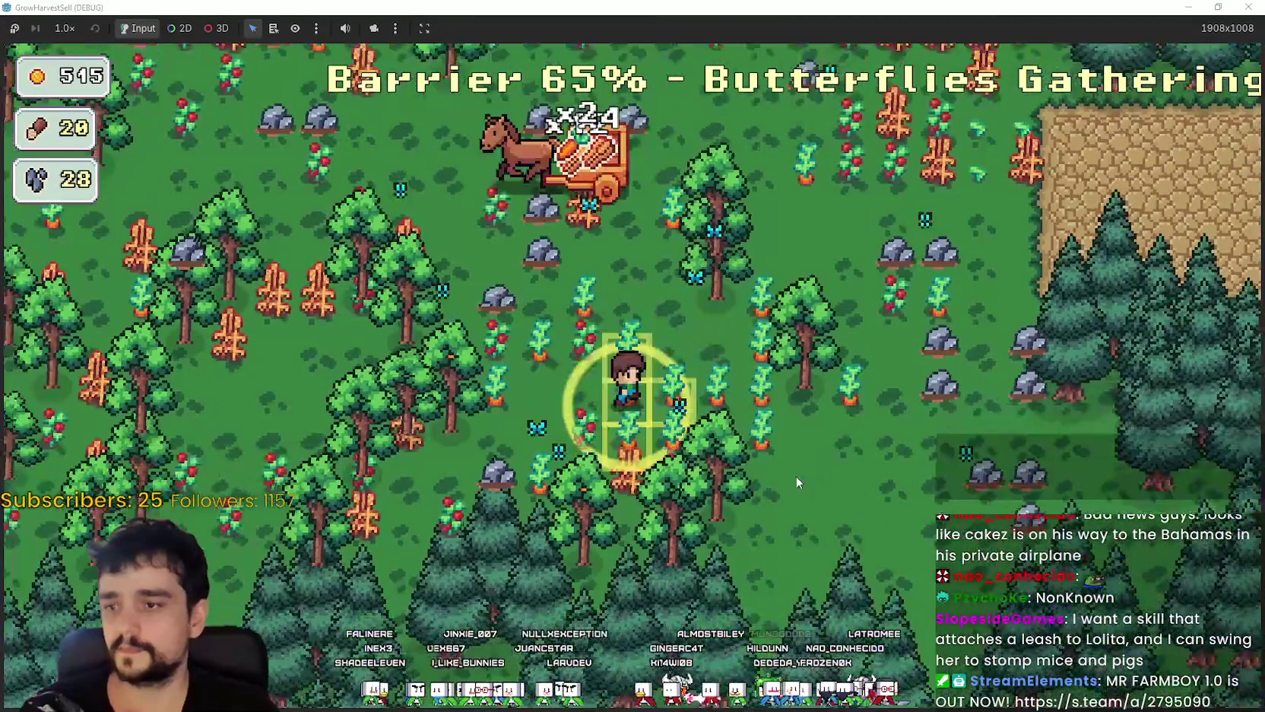
{"action": "key", "text": "d"}
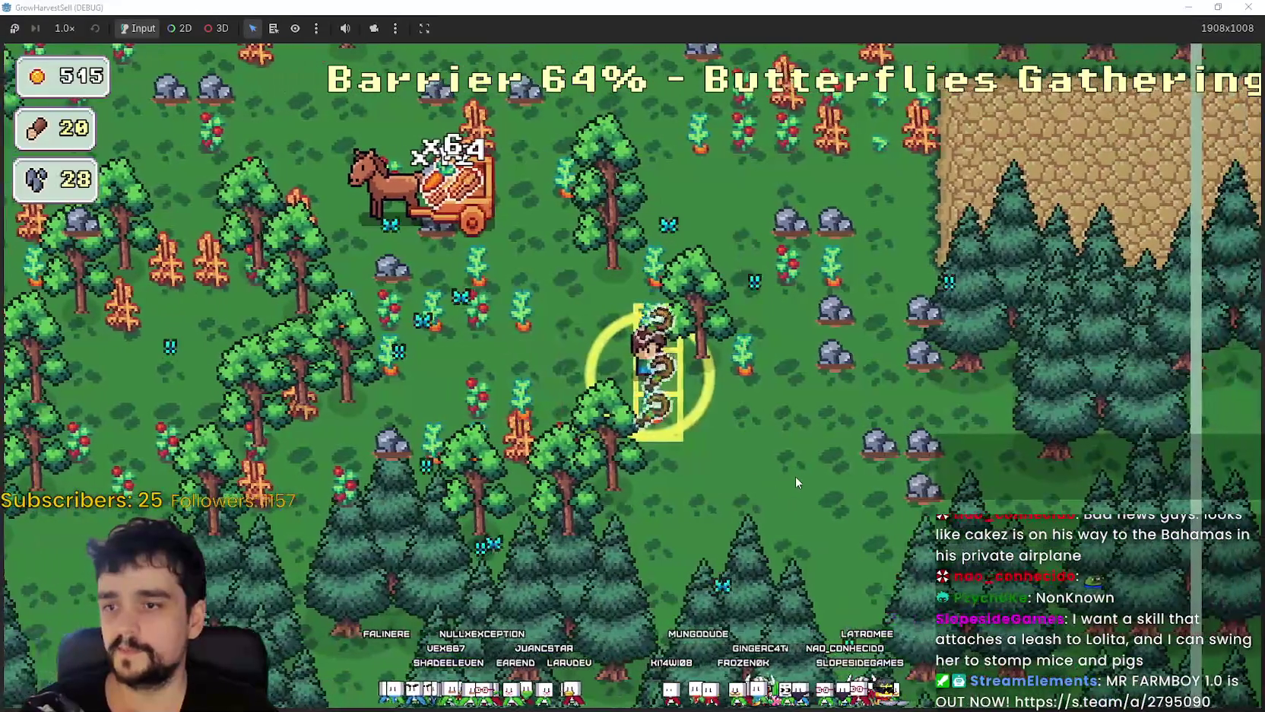
{"action": "key", "text": "a"}
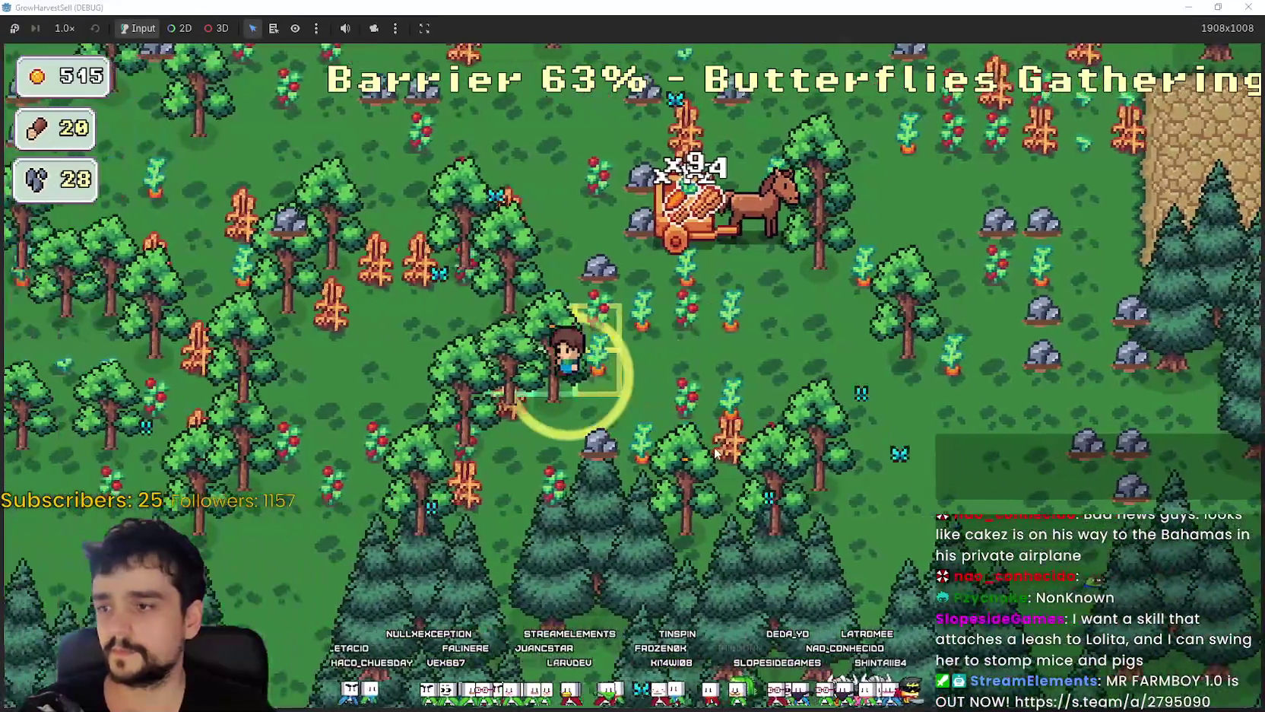
{"action": "key", "text": "w"}
{"action": "key", "text": "a"}
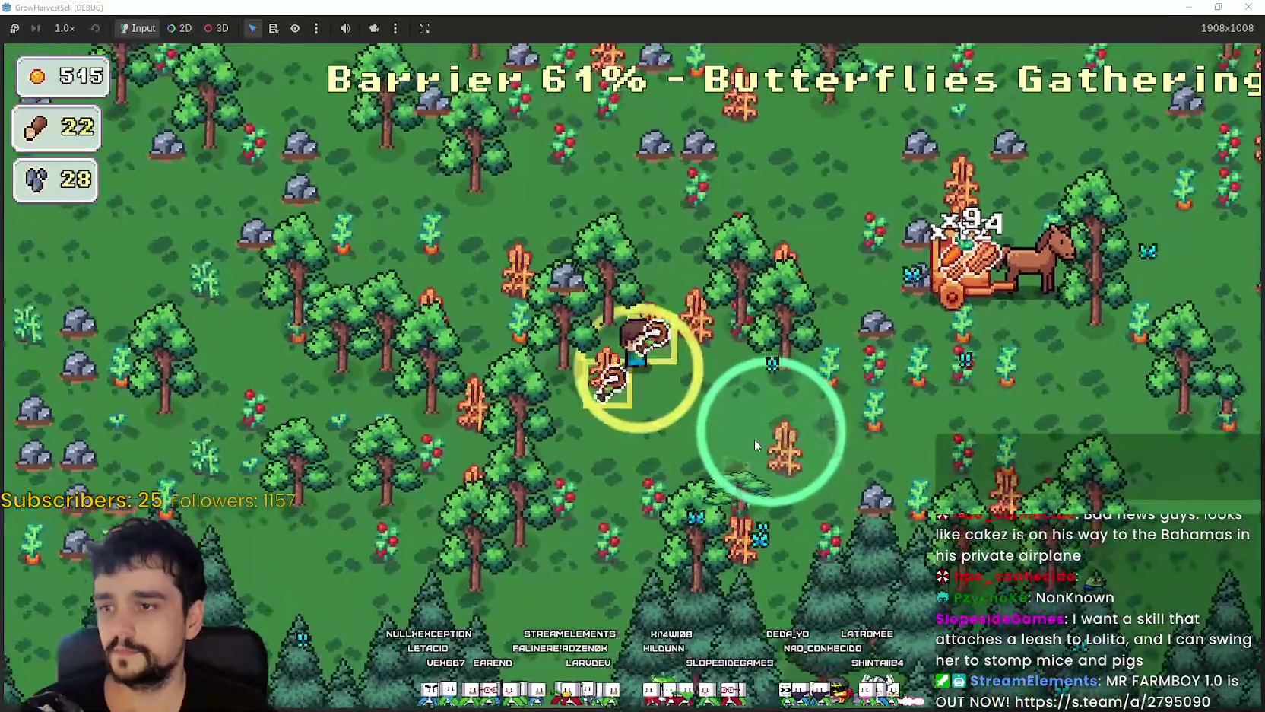
{"action": "key", "text": "w"}
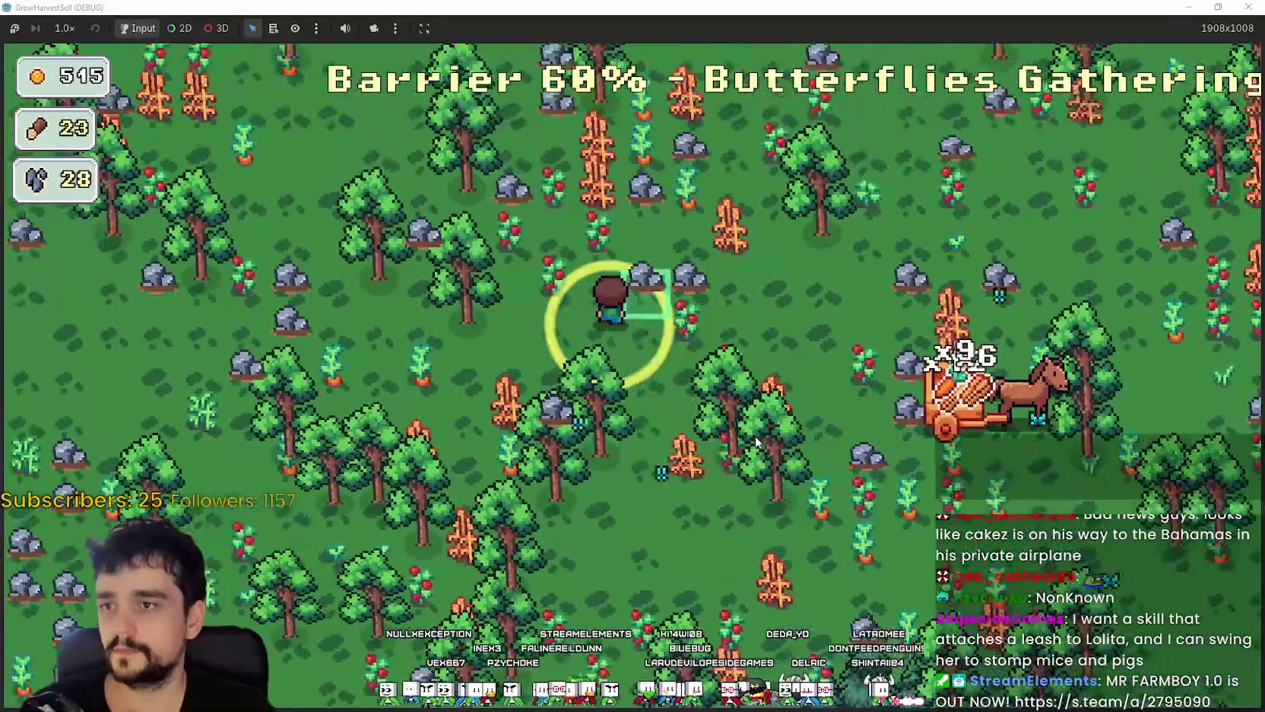
{"action": "key", "text": "w"}
{"action": "key", "text": "d"}
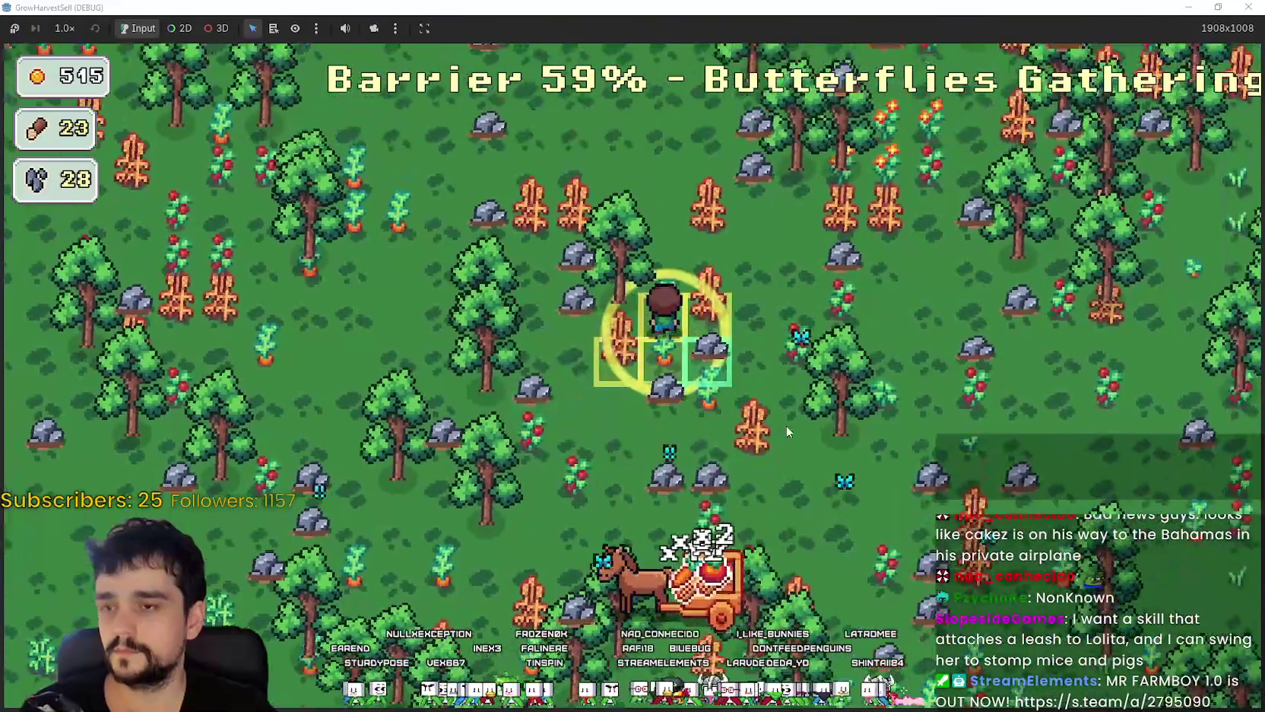
{"action": "key", "text": "w"}
{"action": "key", "text": "d"}
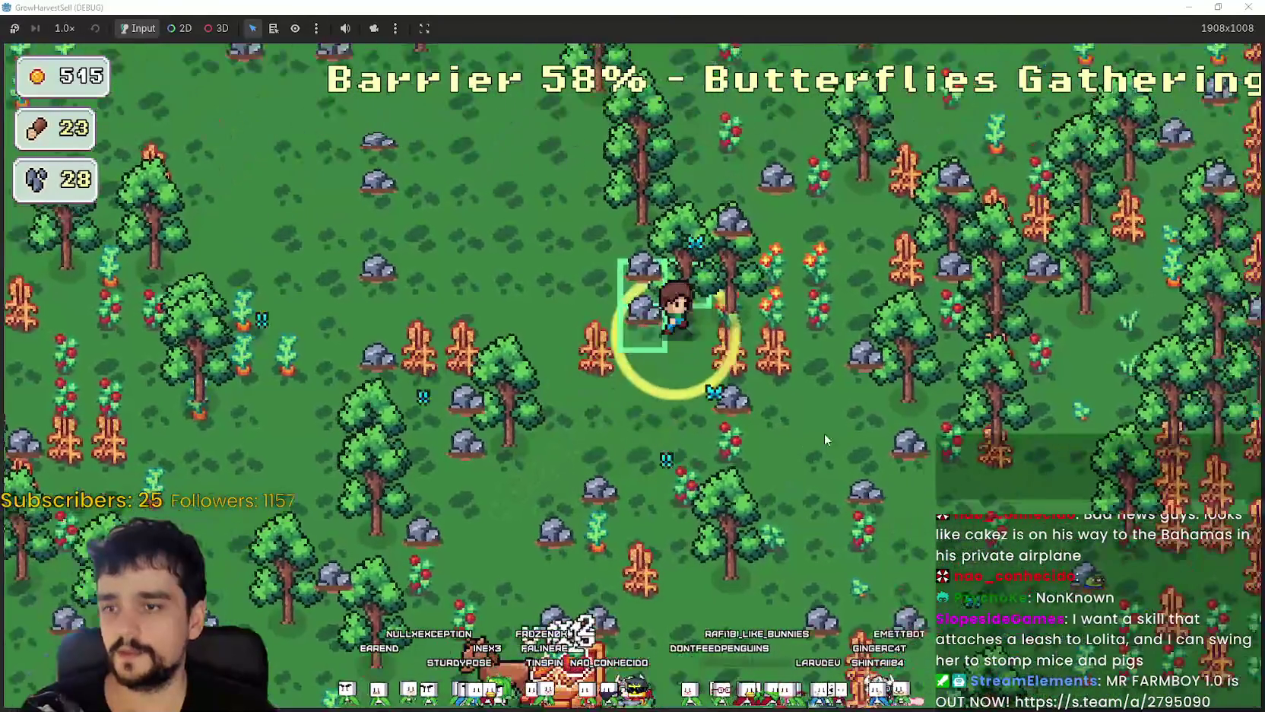
{"action": "key", "text": "w"}
{"action": "key", "text": "d"}
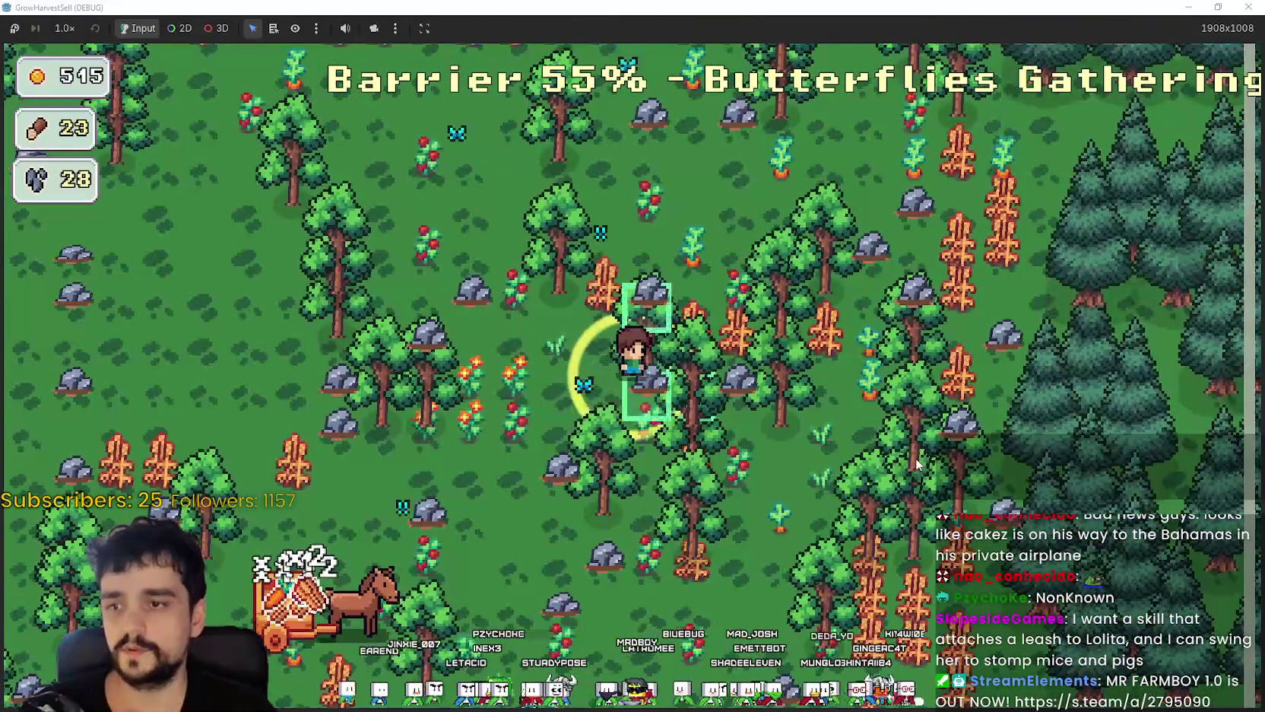
{"action": "key", "text": "w"}
{"action": "key", "text": "d"}
{"action": "key", "text": "w"}
{"action": "key", "text": "d"}
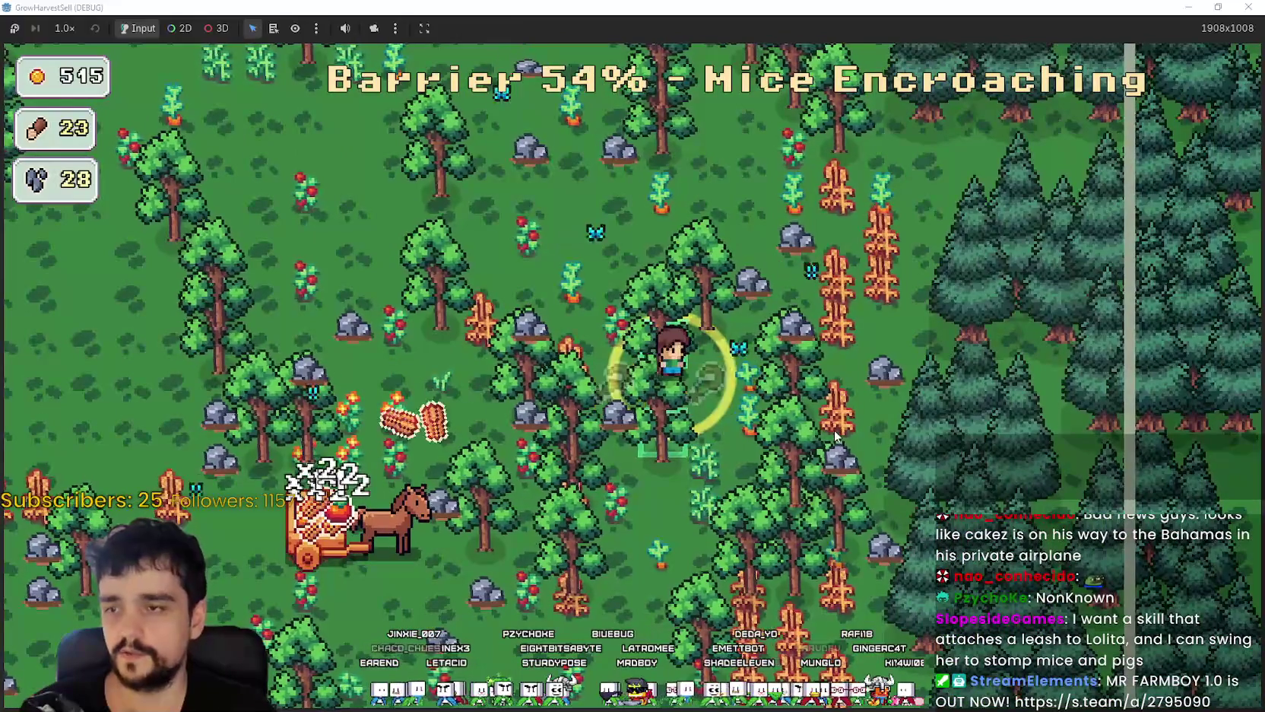
- Break rocks in the clearing and collect crops near the cart as the barrier drops to 33%
{"action": "key", "text": "w"}
{"action": "key", "text": "a"}
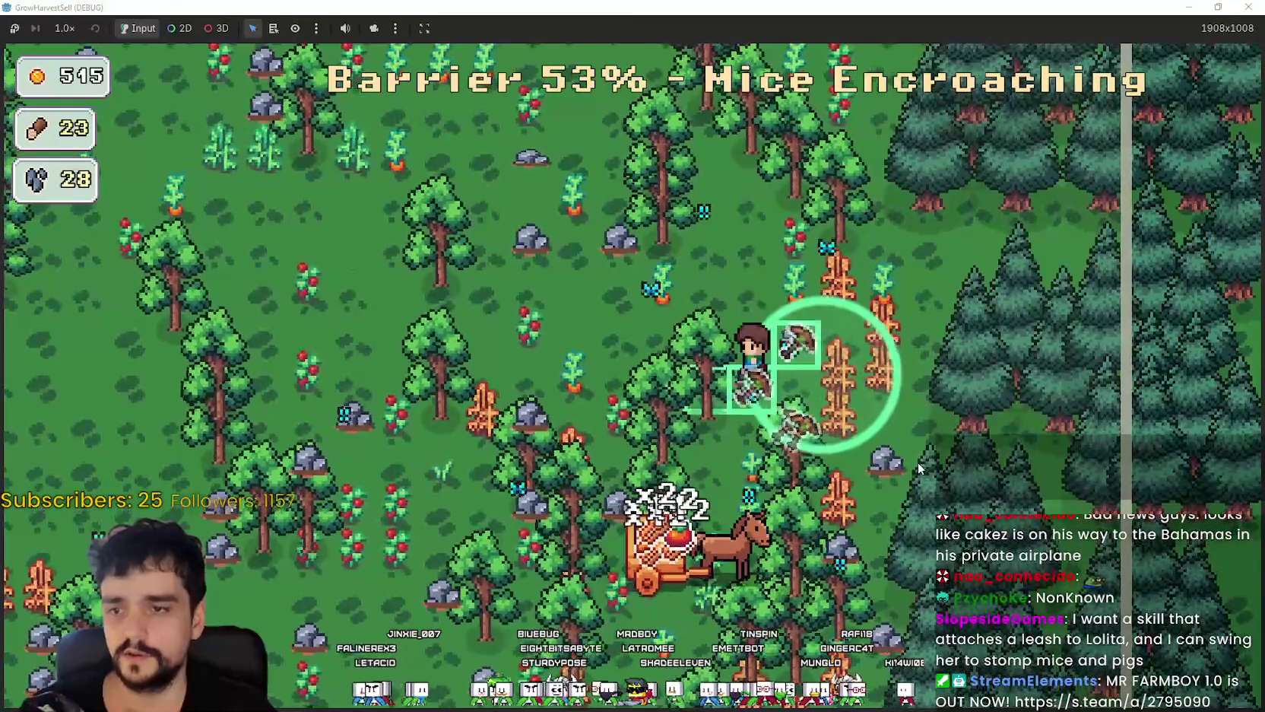
{"action": "key", "text": "d"}
{"action": "key", "text": "s"}
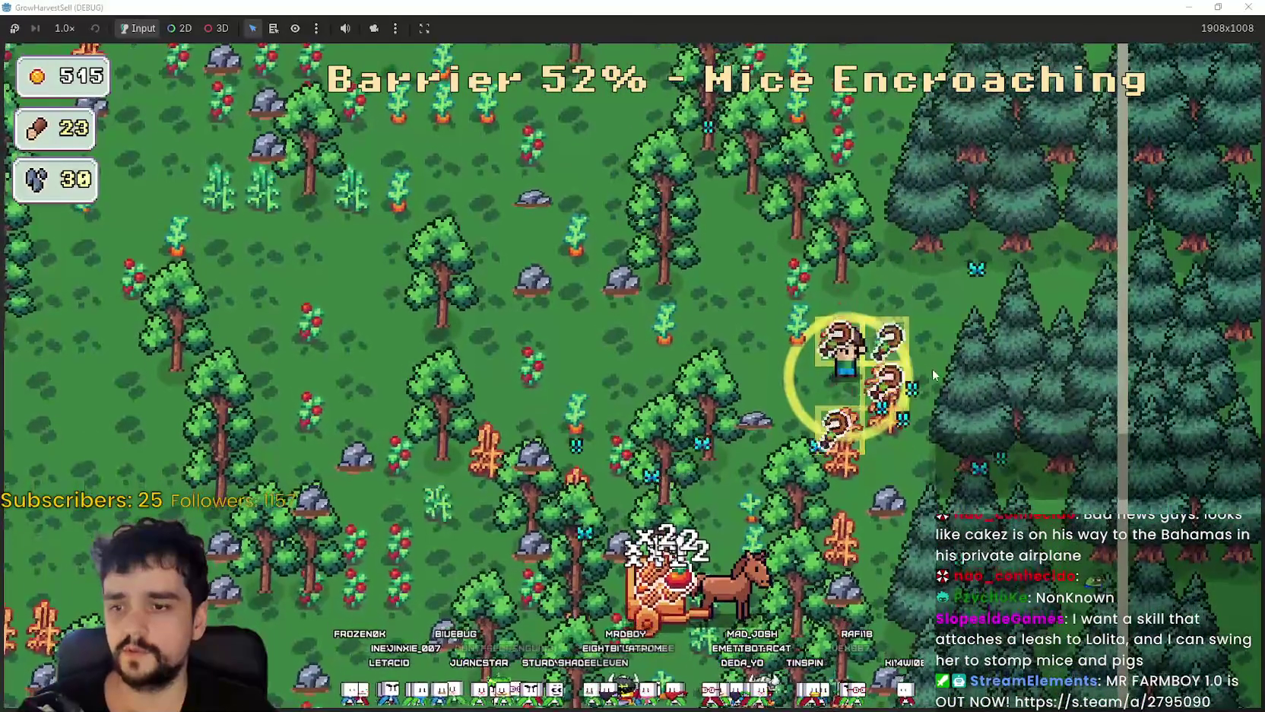
{"action": "key", "text": "a"}
{"action": "key", "text": "w"}
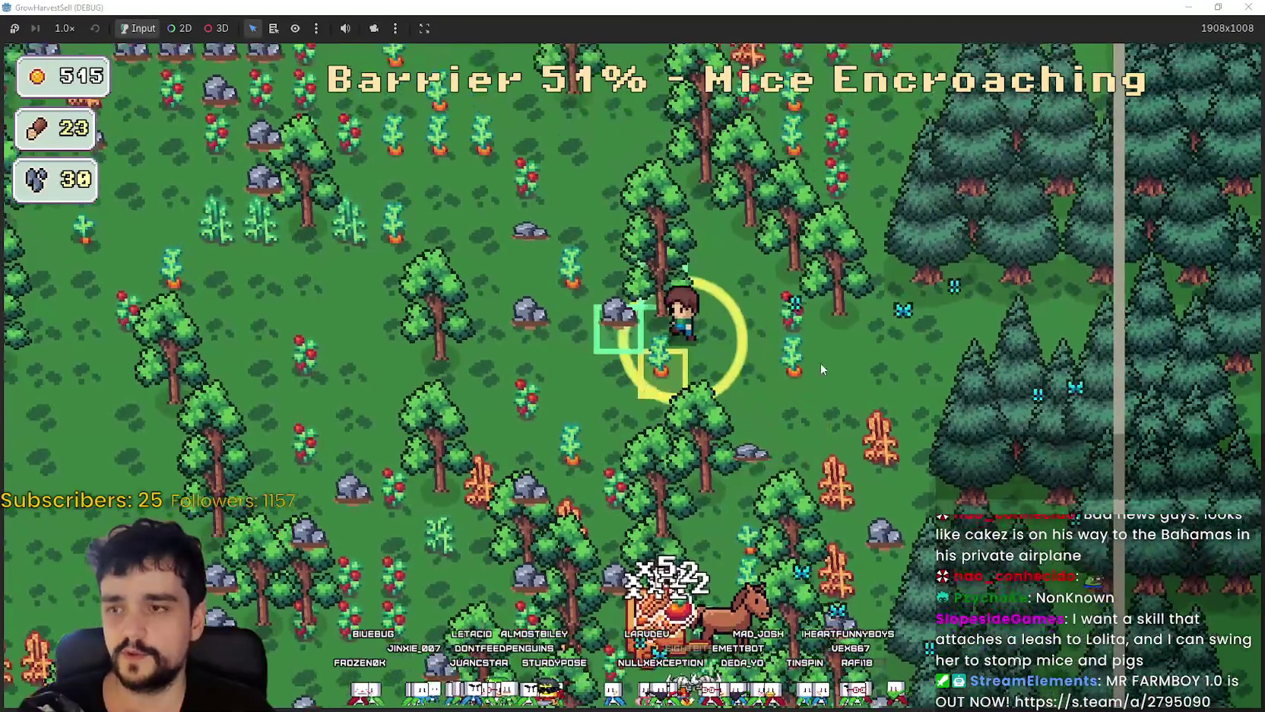
{"action": "key", "text": "w"}
{"action": "key", "text": "a"}
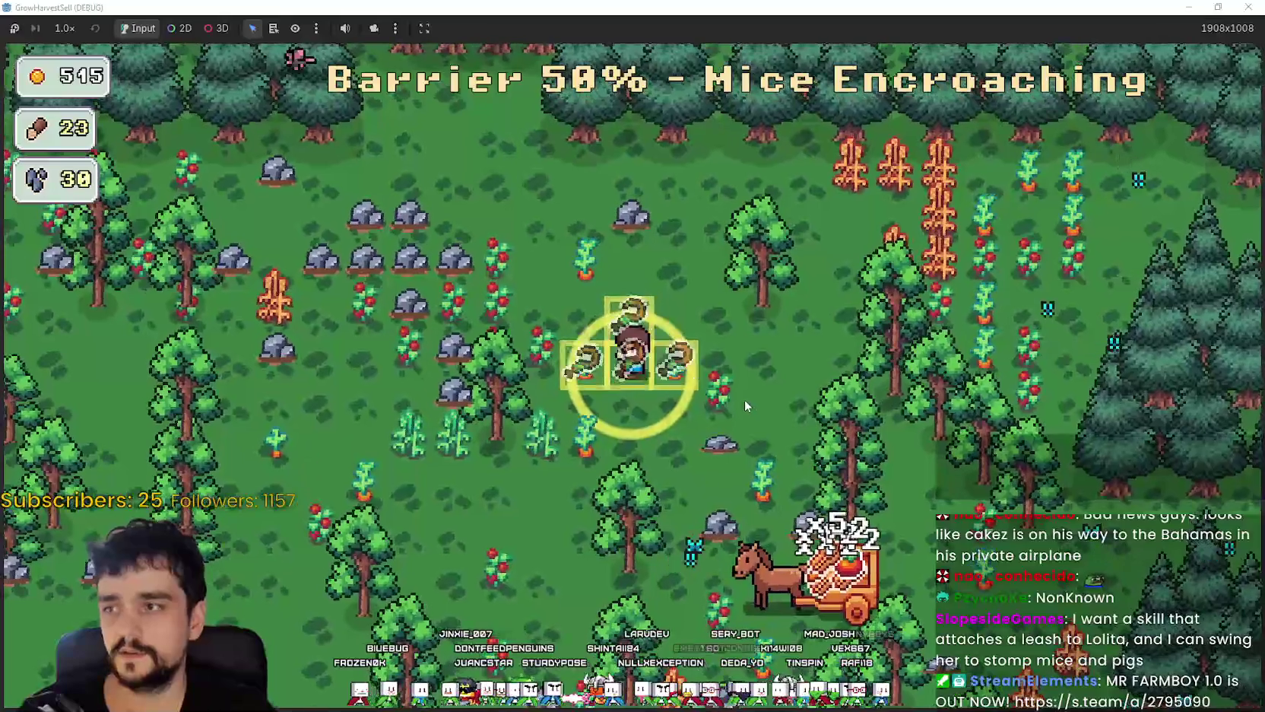
{"action": "key", "text": "a"}
{"action": "key", "text": "s"}
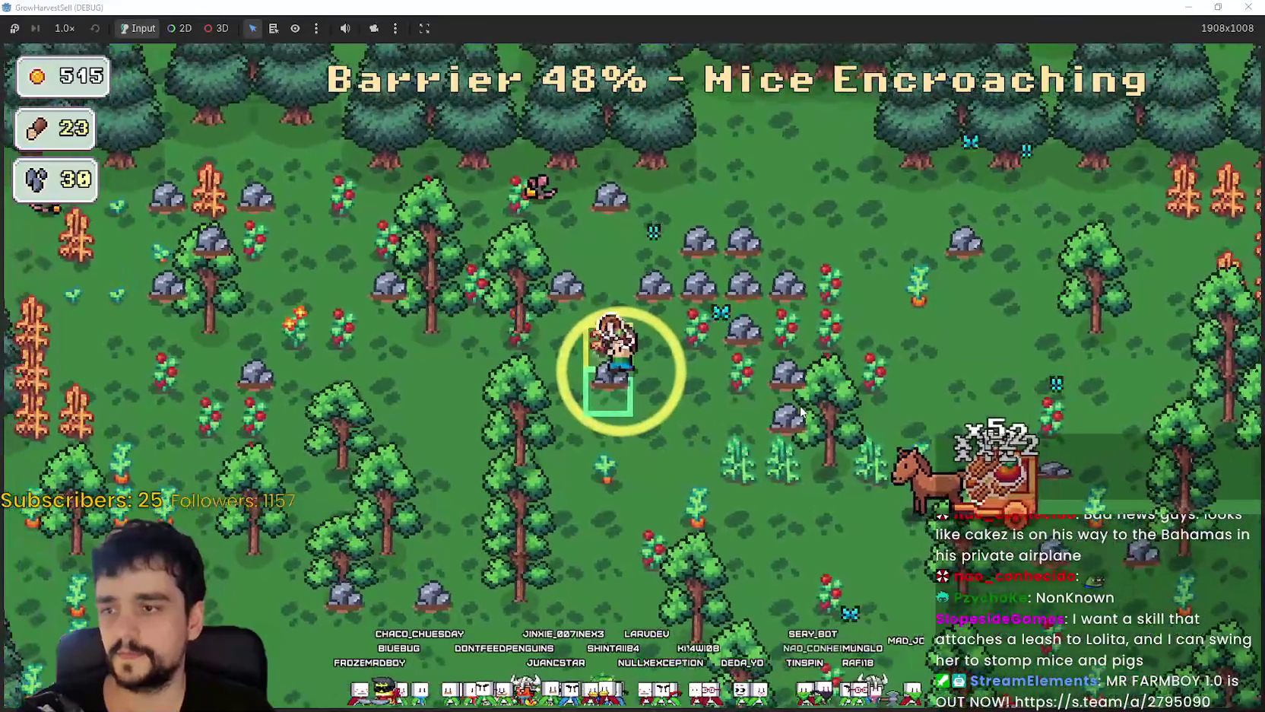
{"action": "key", "text": "d"}
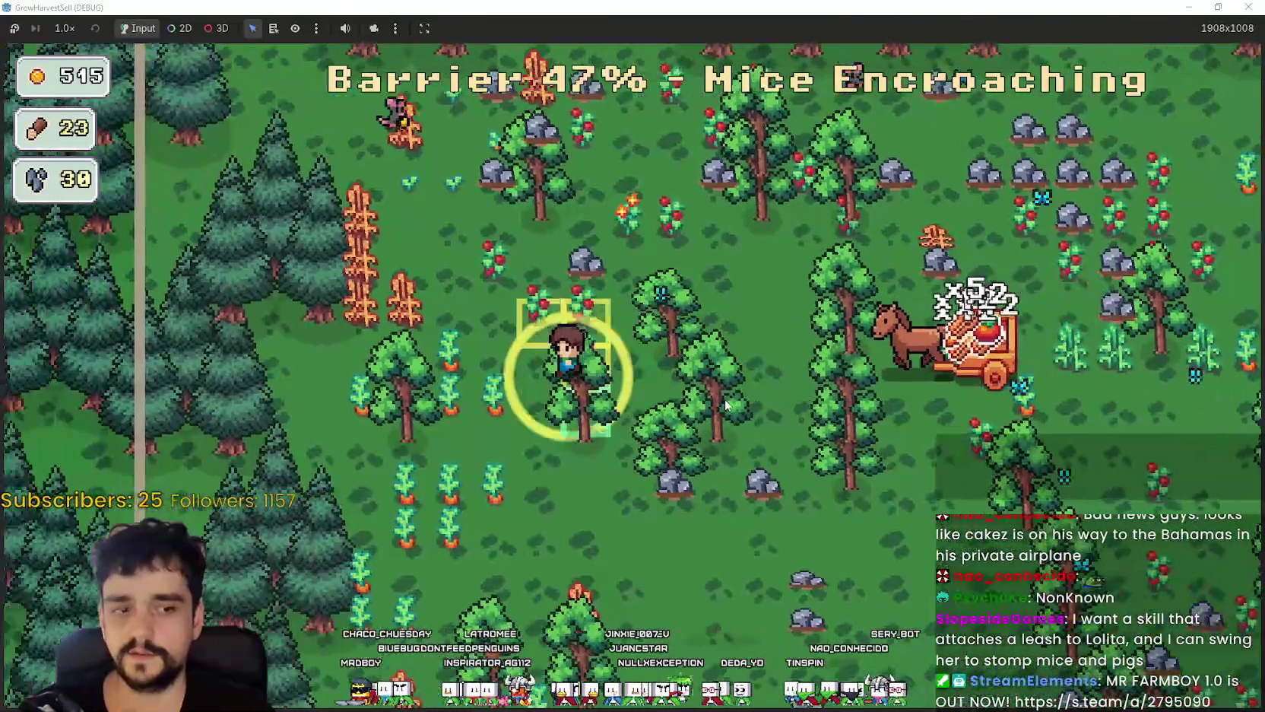
{"action": "key", "text": "s"}
{"action": "key", "text": "s"}
{"action": "key", "text": "a"}
{"action": "key", "text": "d"}
{"action": "key", "text": "d"}
{"action": "key", "text": "s"}
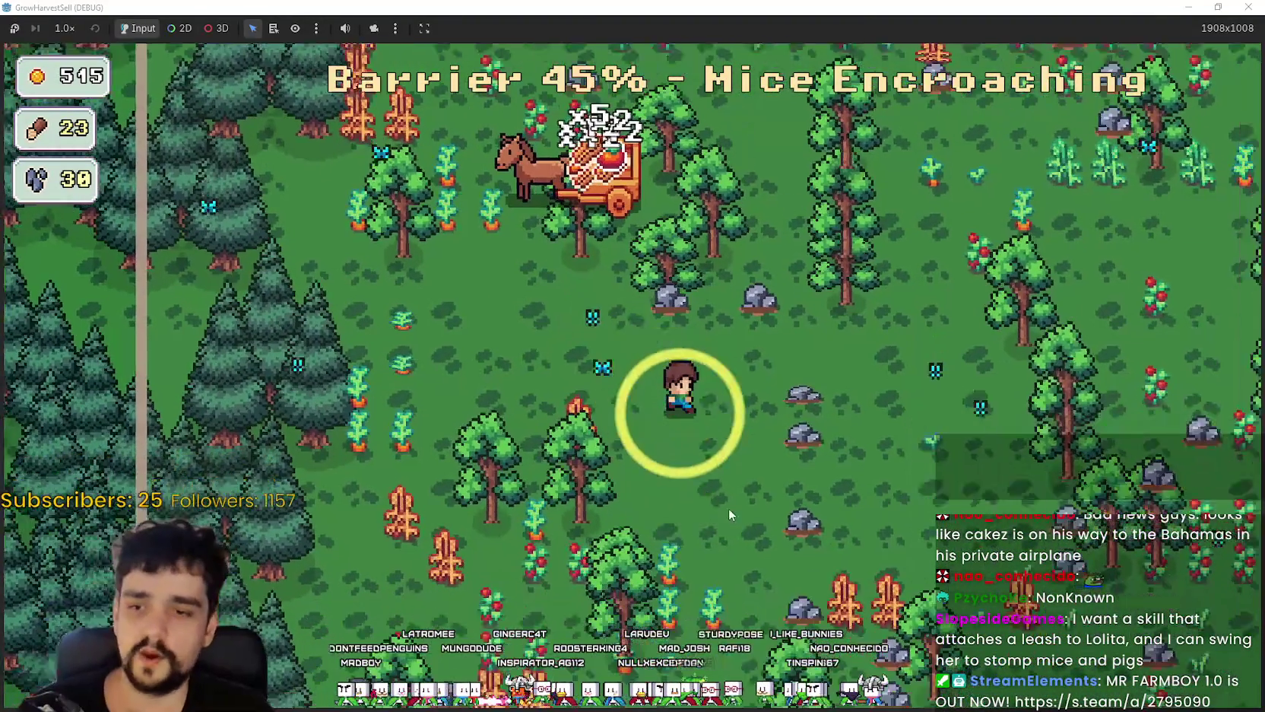
{"action": "key", "text": "d"}
{"action": "key", "text": "s"}
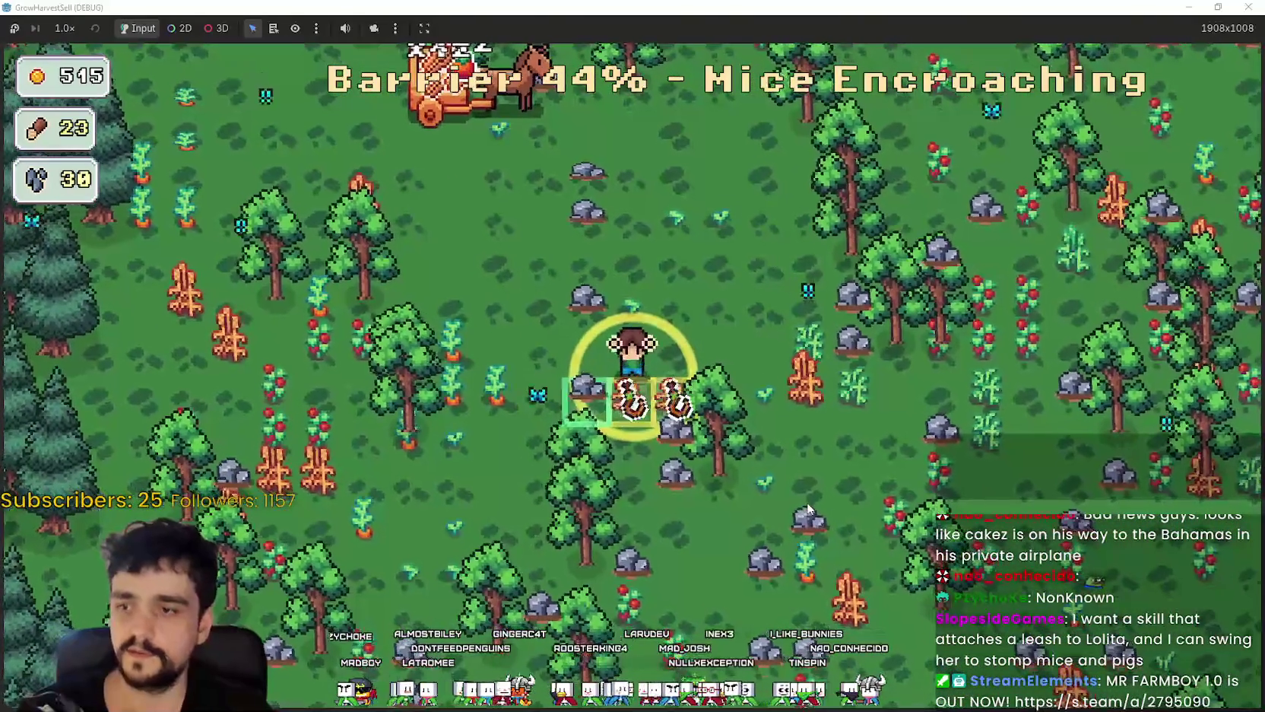
{"action": "key", "text": "a"}
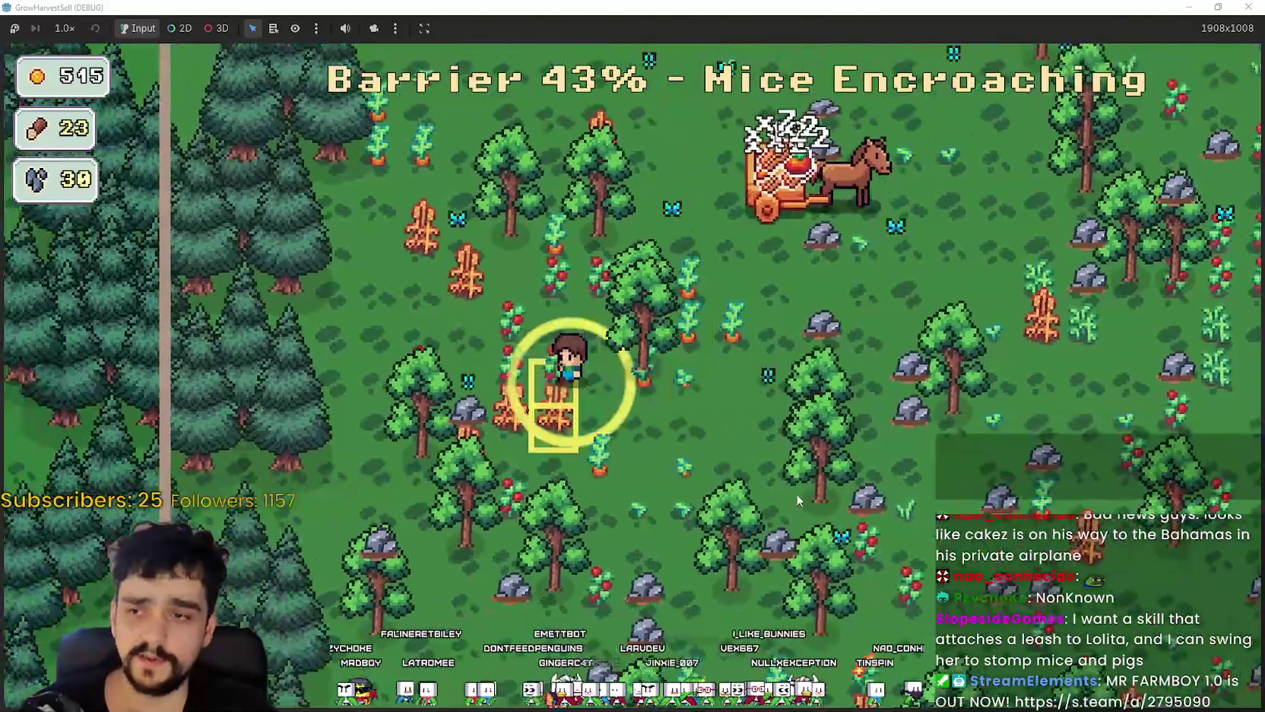
{"action": "key", "text": "s"}
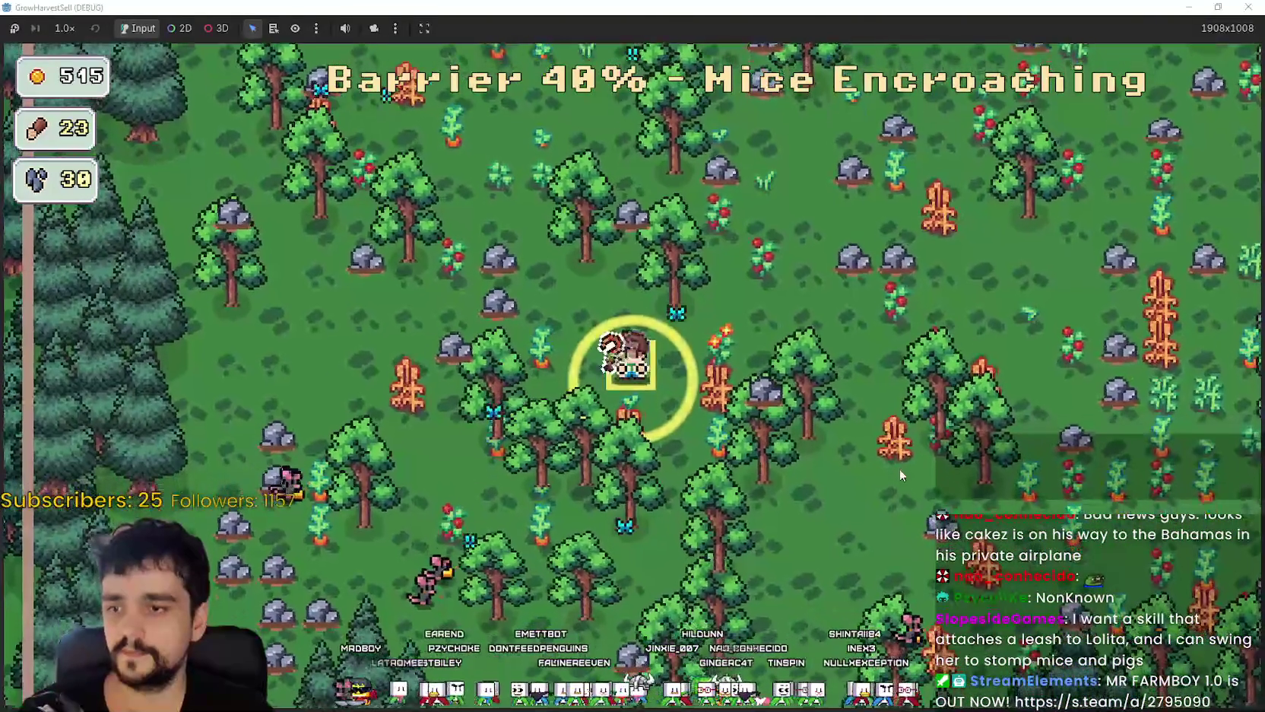
{"action": "key", "text": "d"}
{"action": "key", "text": "s"}
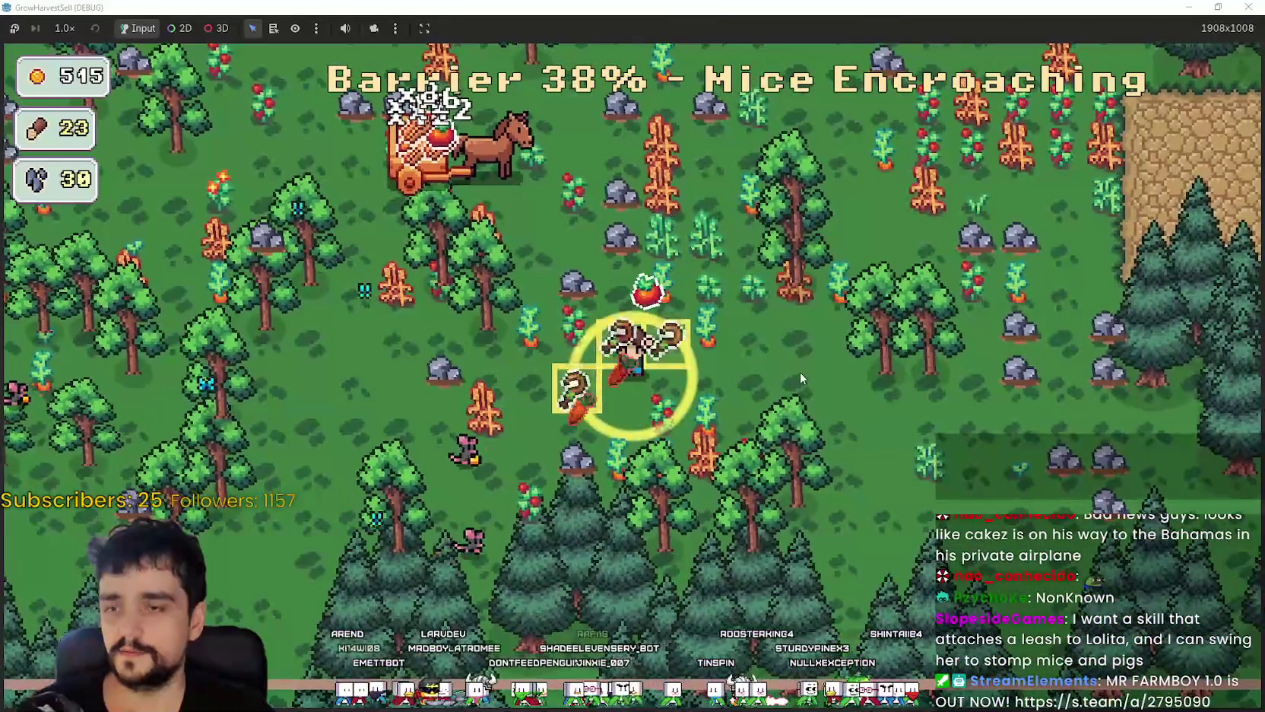
{"action": "key", "text": "w"}
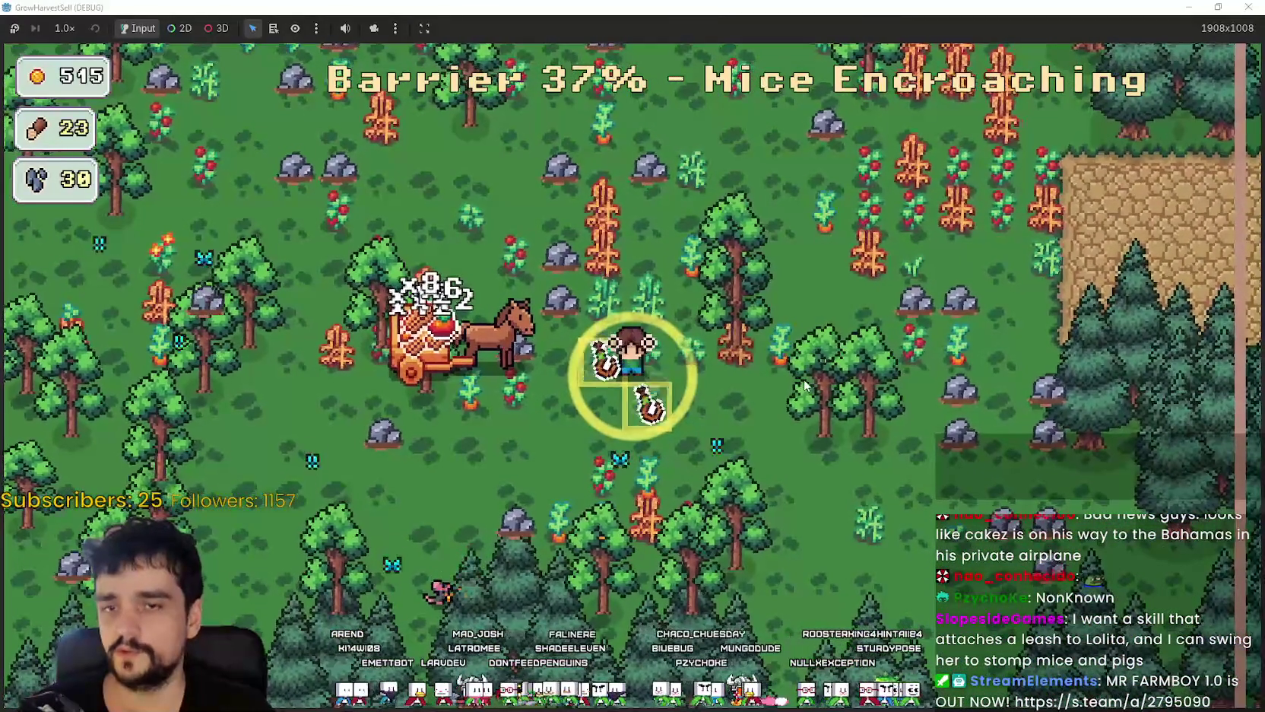
{"action": "key", "text": "w"}
{"action": "key", "text": "w"}
{"action": "key", "text": "a"}
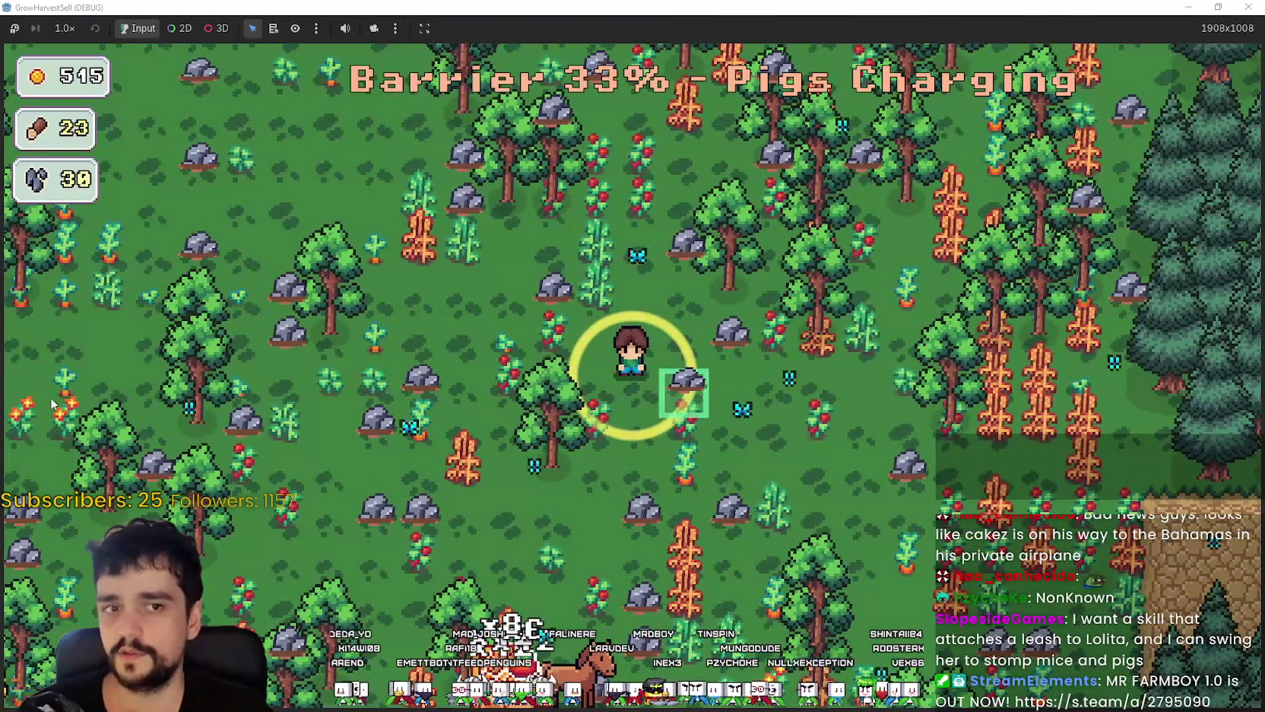
- Walk the farmer past the rocks and around the upper field, harvesting crops
{"action": "key", "text": "a"}
{"action": "key", "text": "s"}
{"action": "key", "text": "a"}
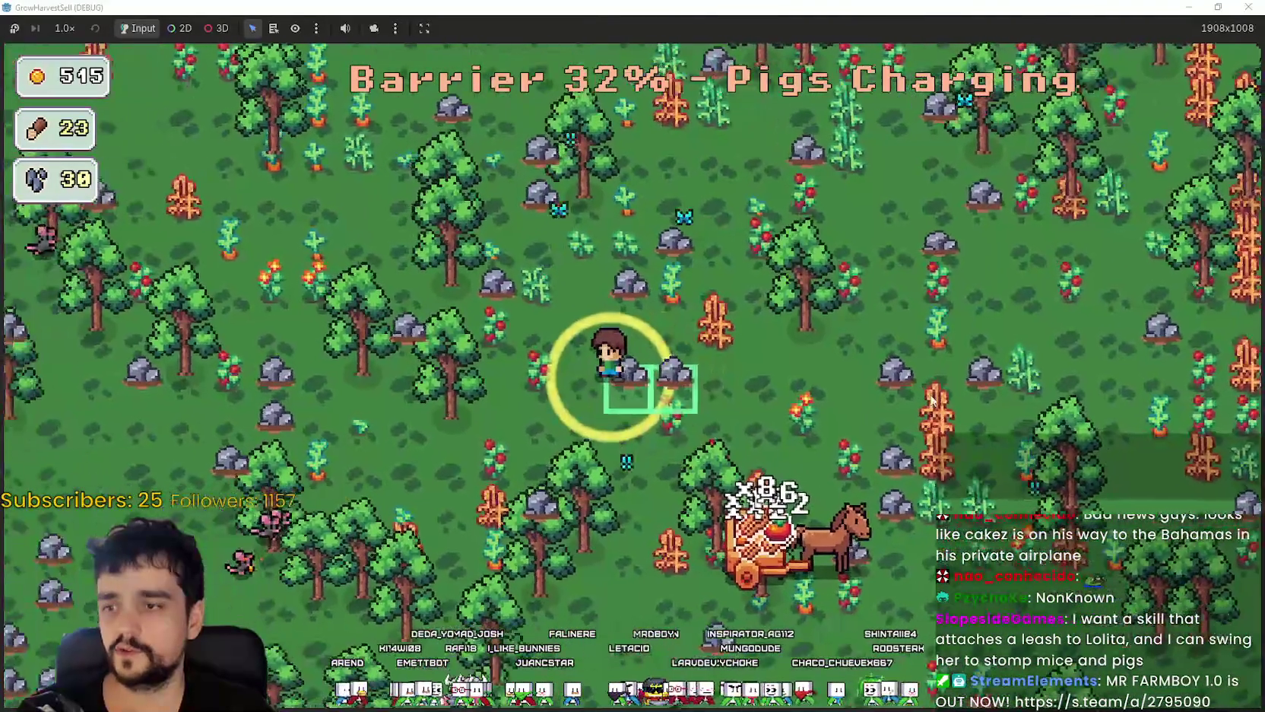
{"action": "key", "text": "s"}
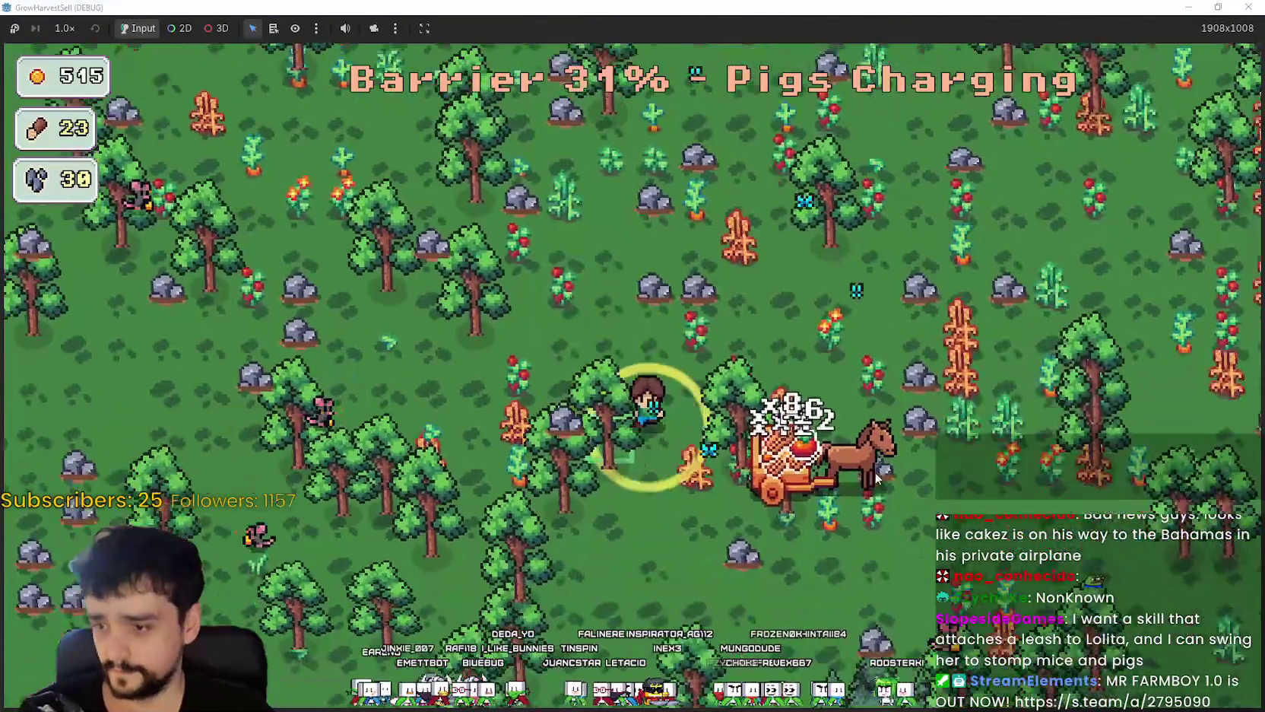
{"action": "key", "text": "d"}
{"action": "key", "text": "w"}
{"action": "key", "text": "d"}
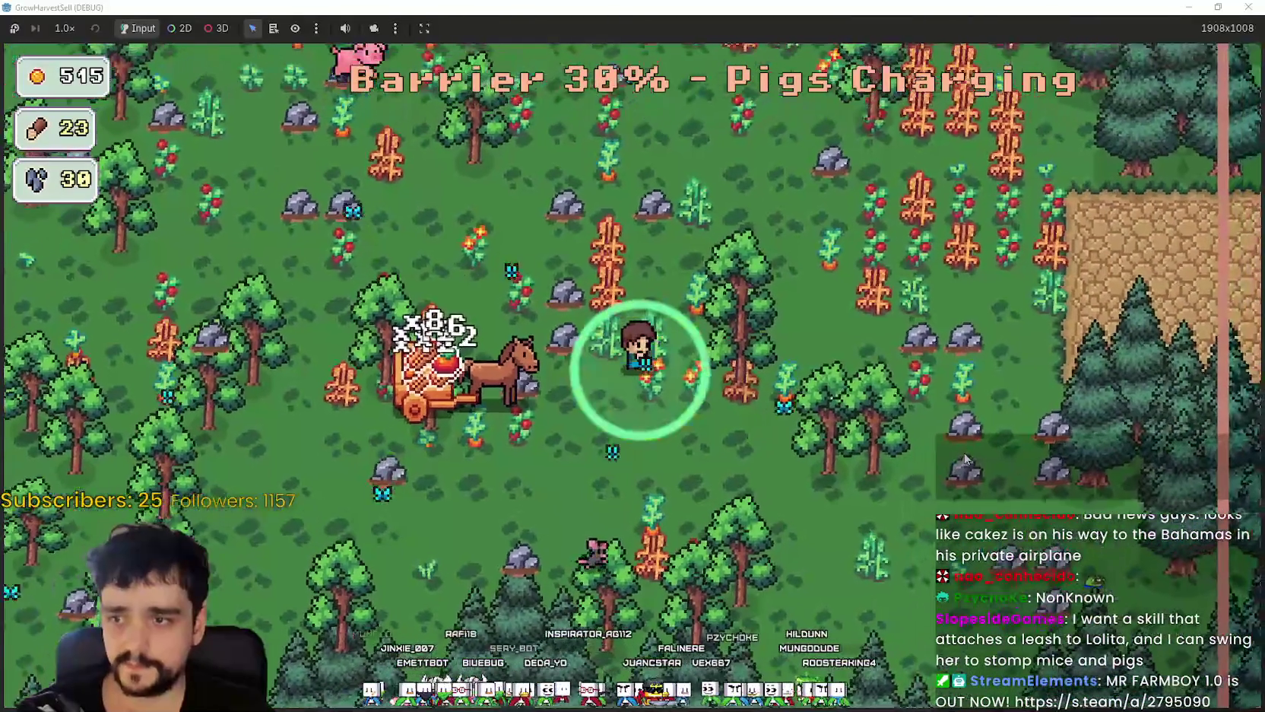
{"action": "key", "text": "w"}
{"action": "key", "text": "d"}
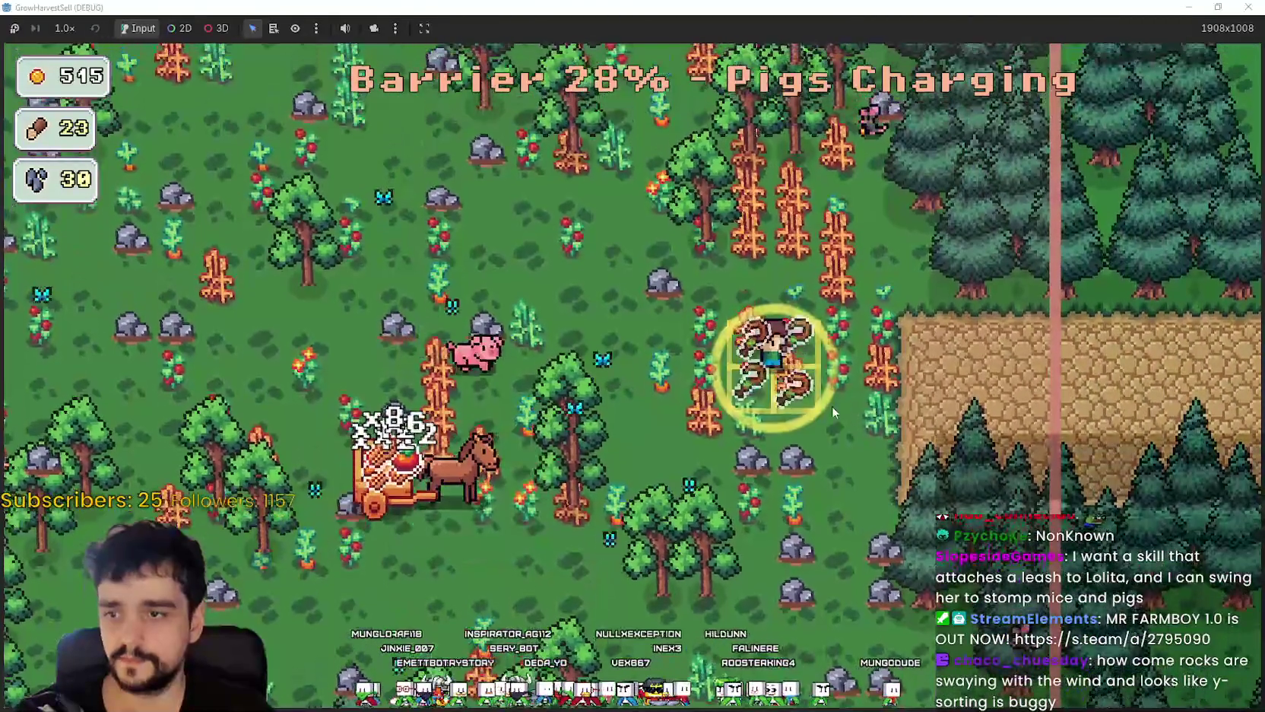
{"action": "key", "text": "w"}
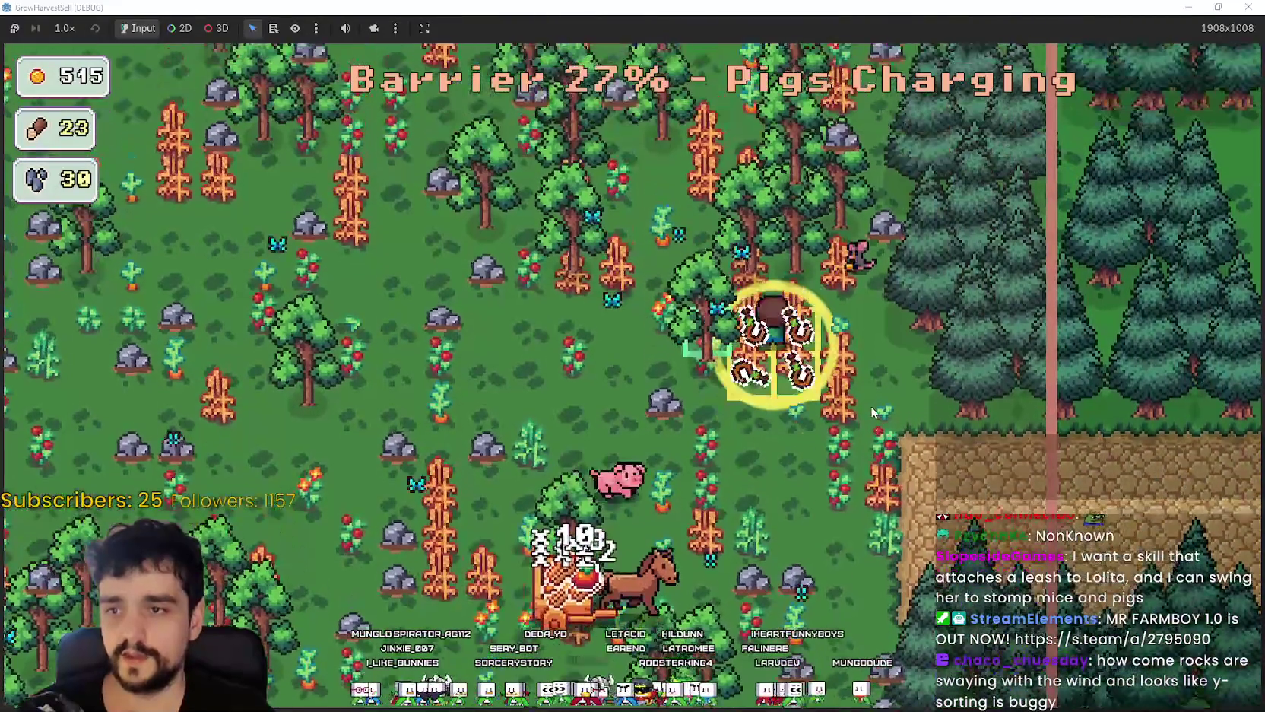
{"action": "key", "text": "w"}
{"action": "key", "text": "a"}
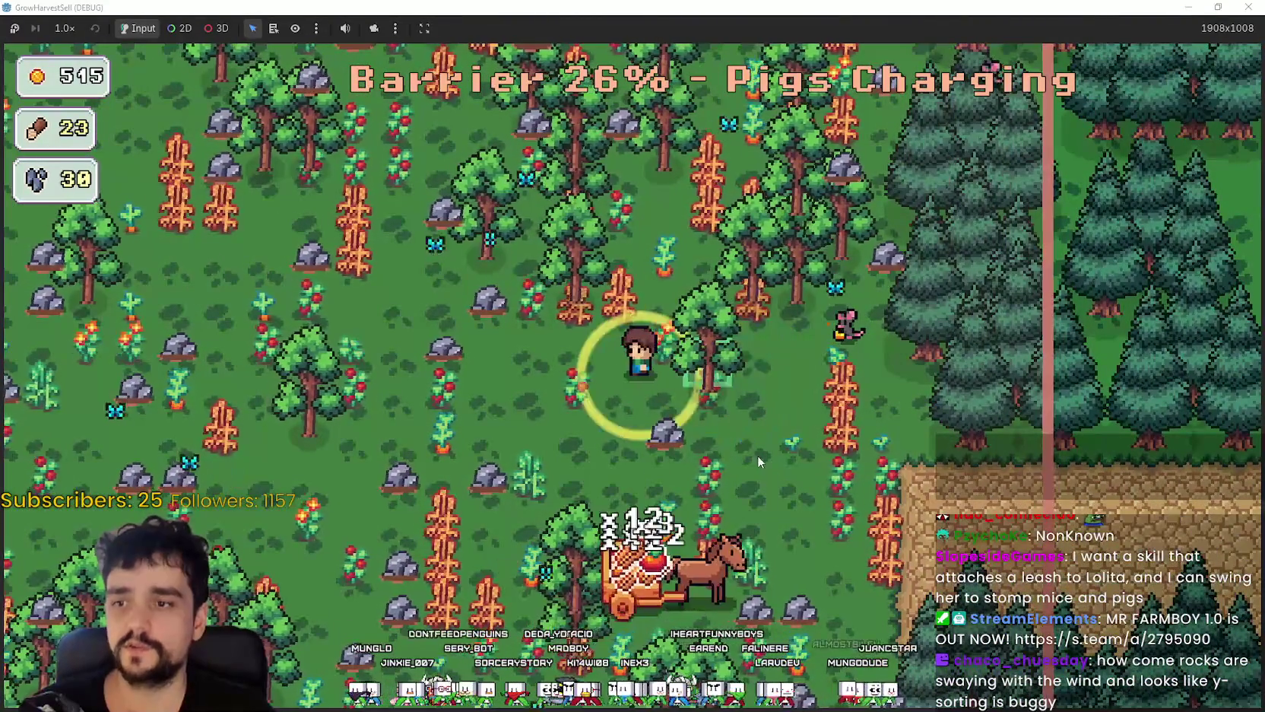
{"action": "key", "text": "a"}
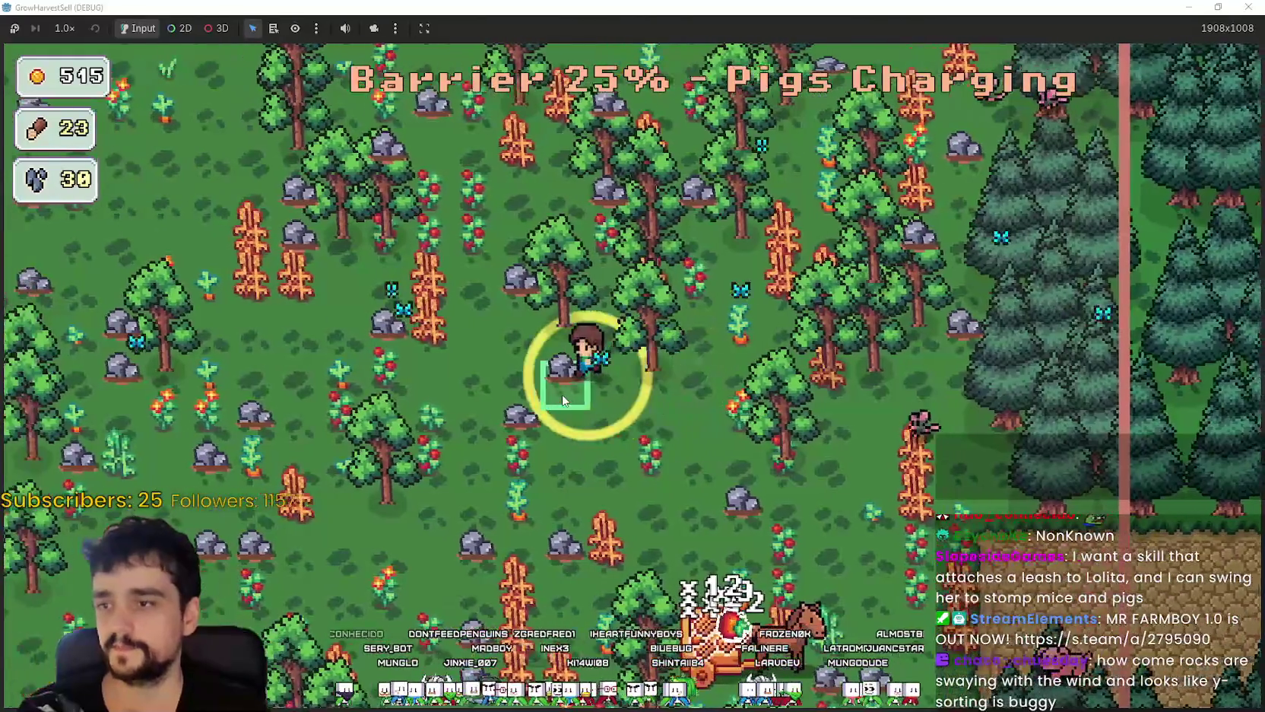
{"action": "key", "text": "s"}
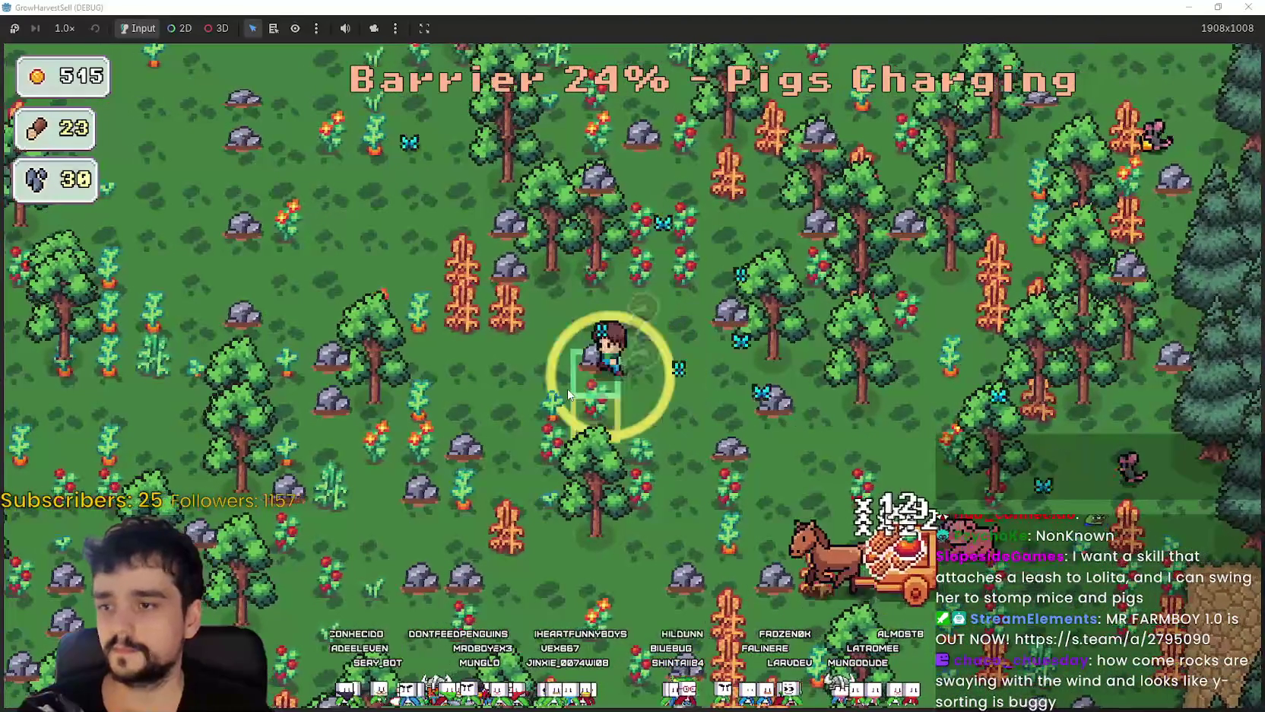
{"action": "key", "text": "a"}
{"action": "key", "text": "d"}
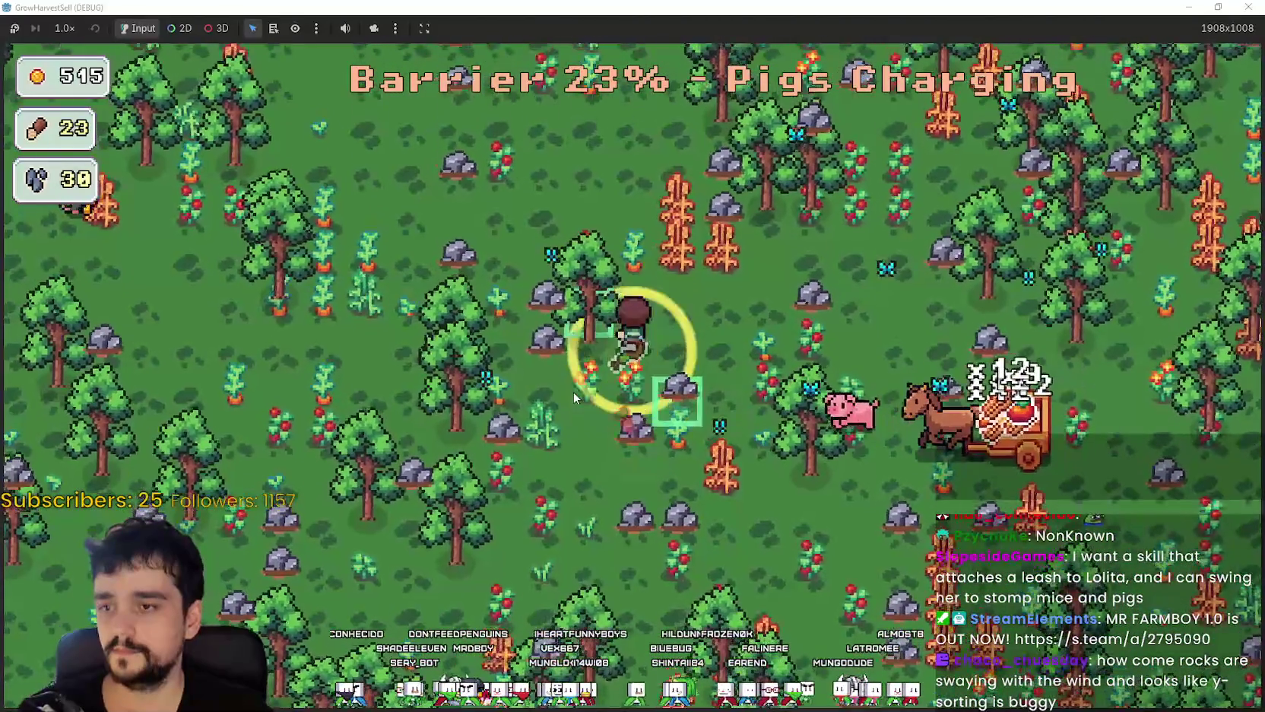
{"action": "key", "text": "w"}
- Keep harvesting crops across the field until the cart holds 122 and the stage ends
{"action": "key", "text": "d"}
{"action": "key", "text": "w"}
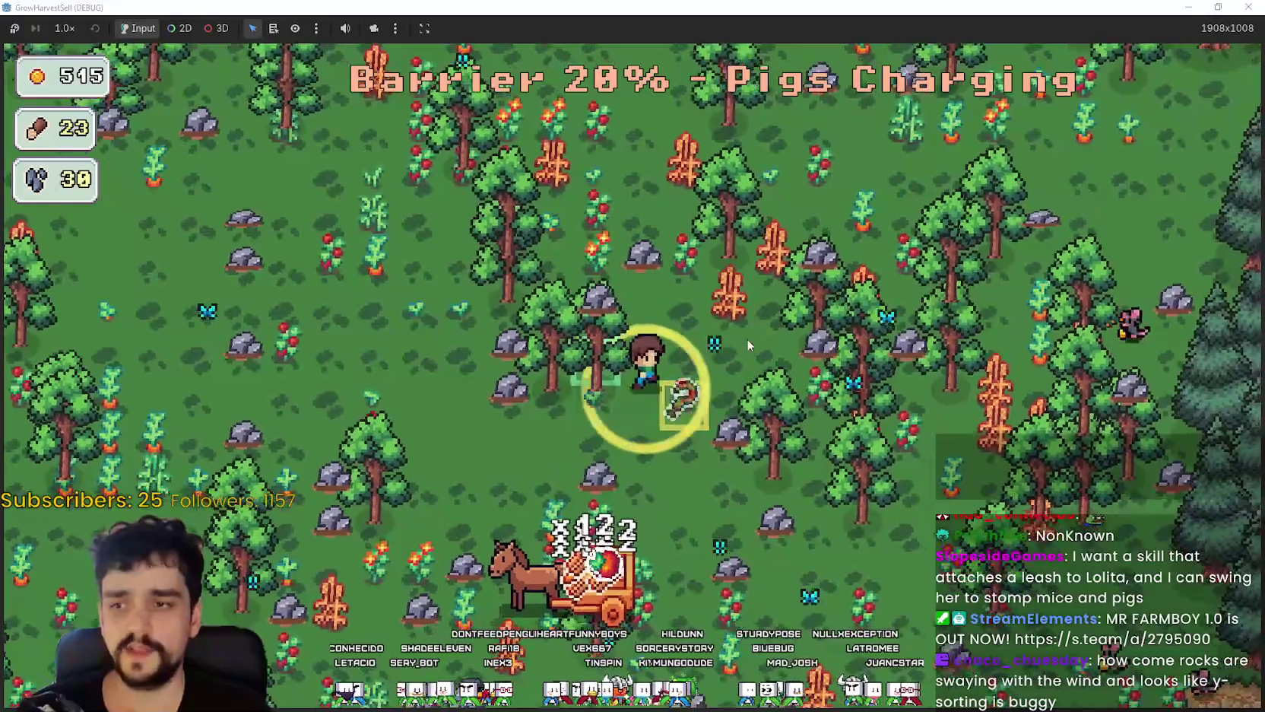
{"action": "key", "text": "s"}
{"action": "key", "text": "d"}
{"action": "key", "text": "s"}
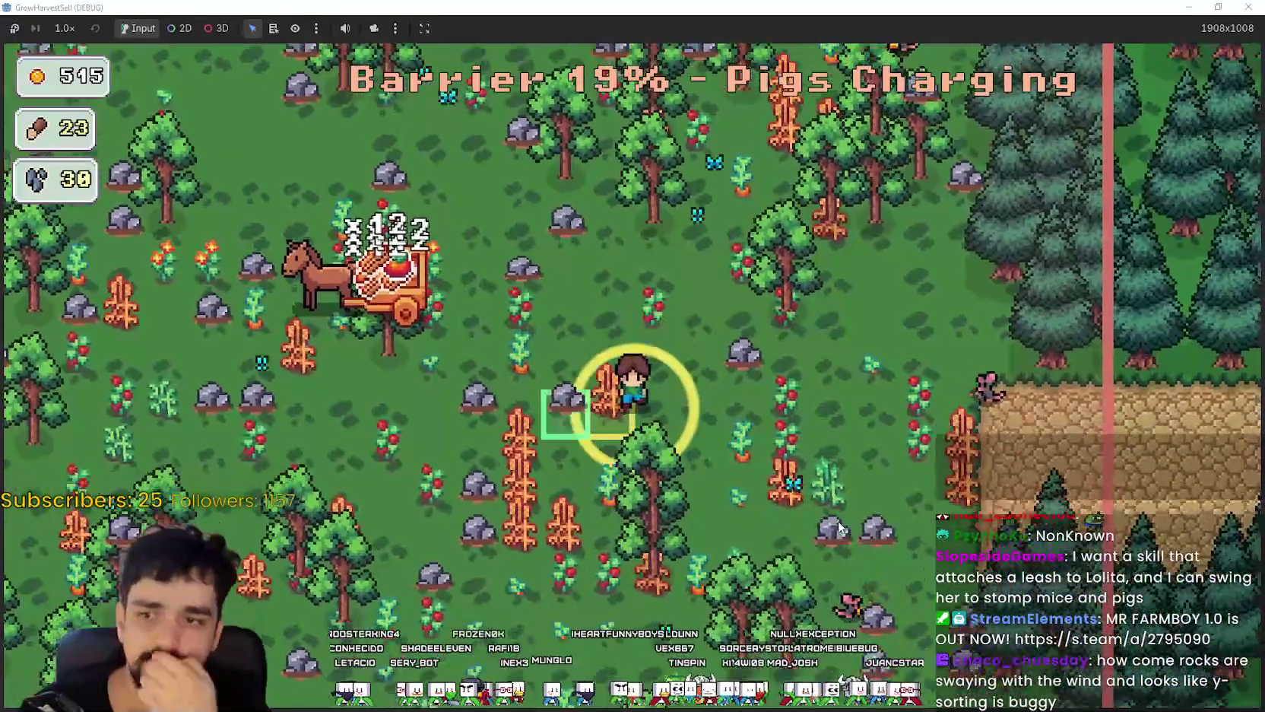
{"action": "key", "text": "a"}
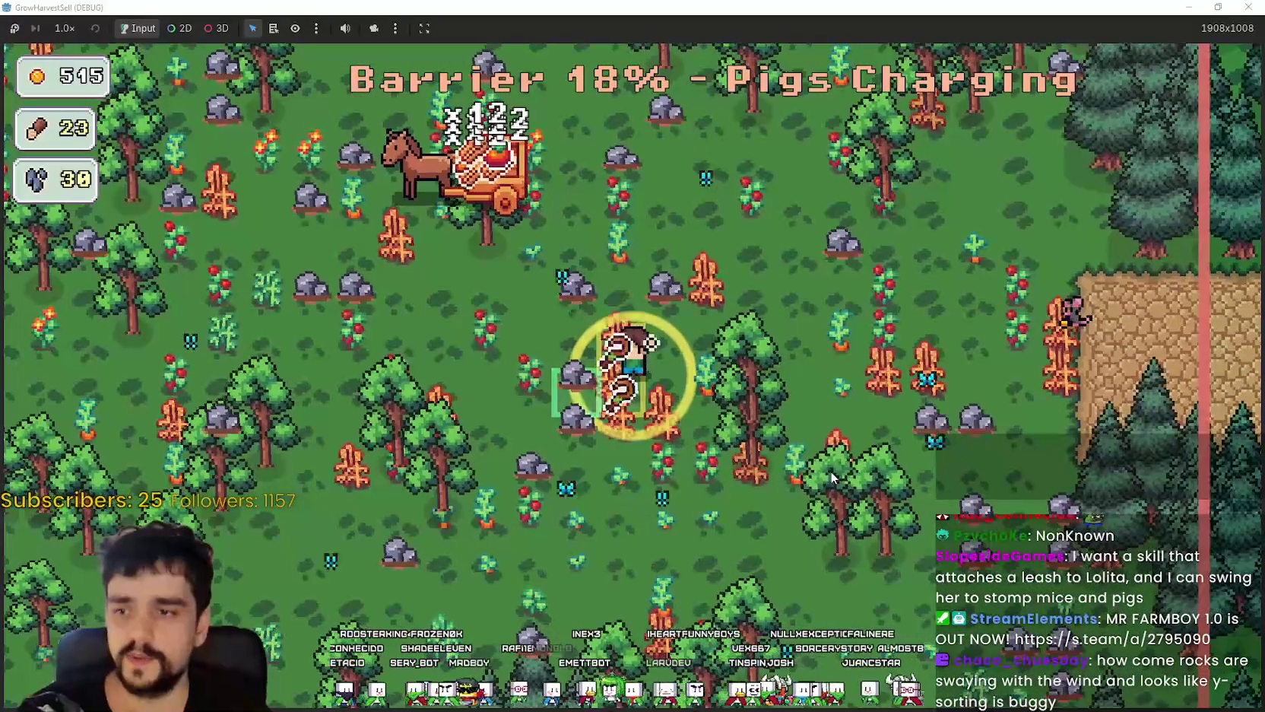
{"action": "key", "text": "s"}
{"action": "key", "text": "d"}
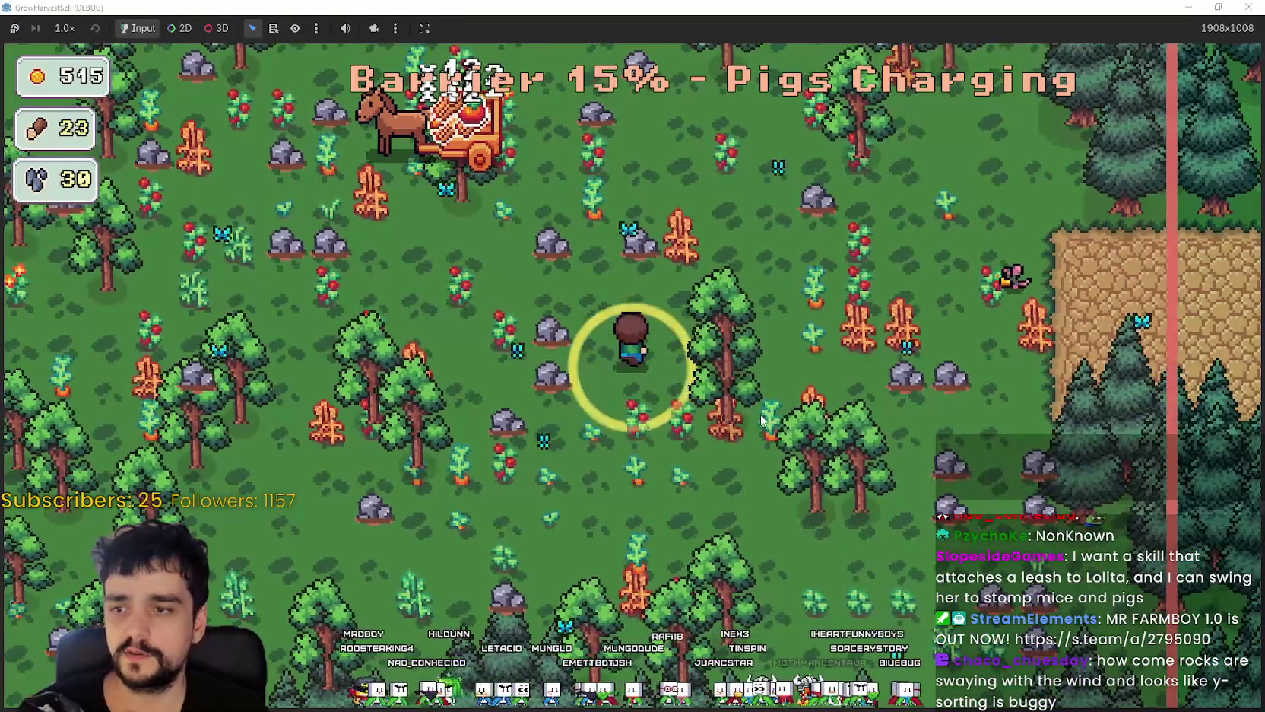
{"action": "key", "text": "w"}
{"action": "key", "text": "d"}
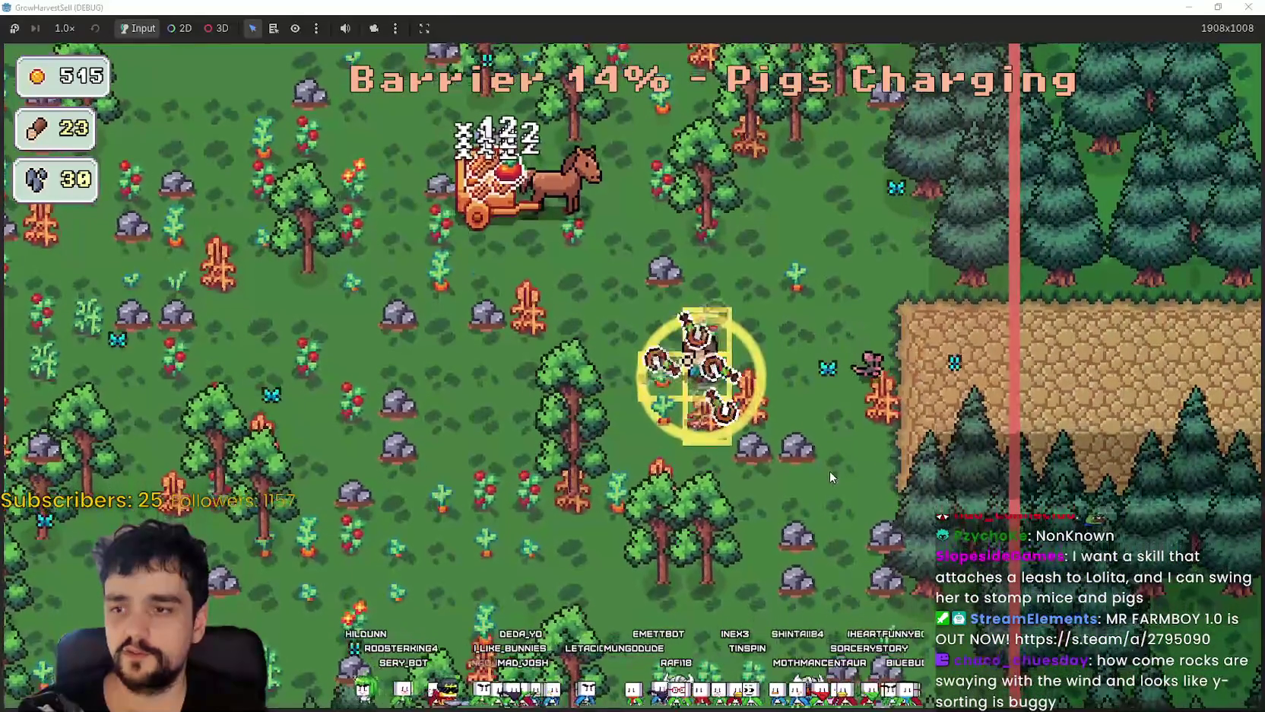
{"action": "key", "text": "d"}
{"action": "key", "text": "a"}
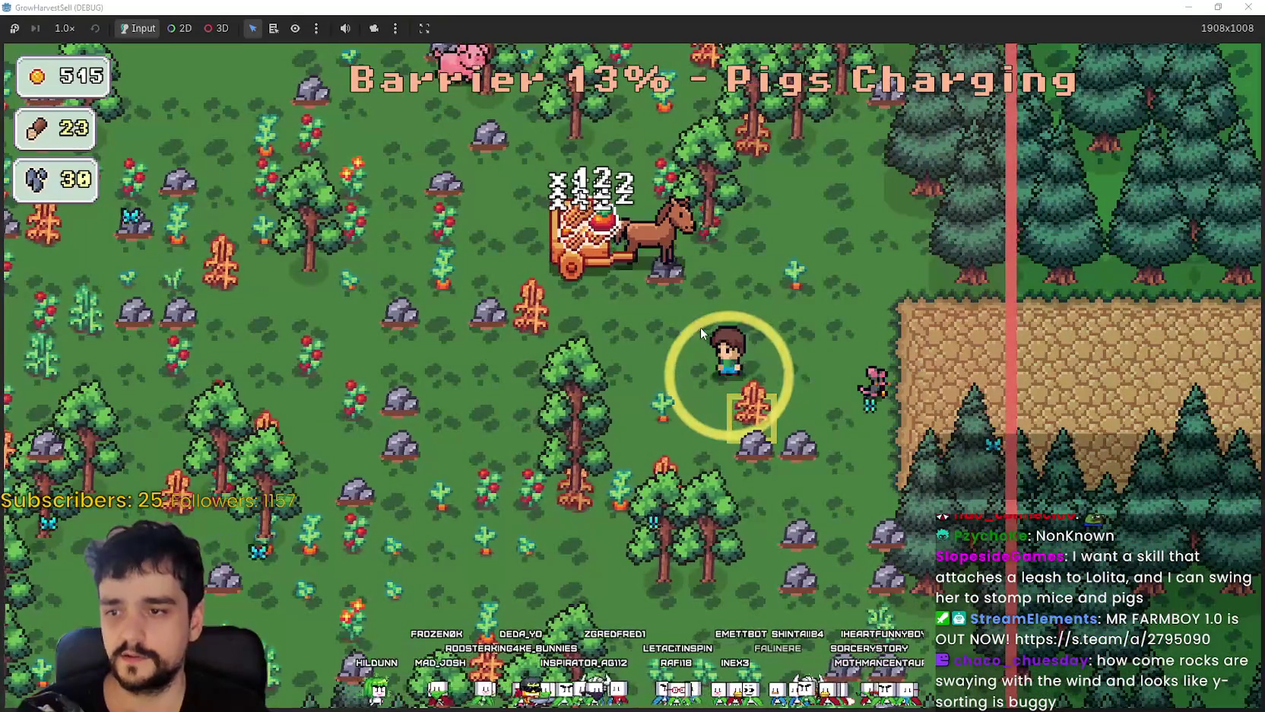
{"action": "key", "text": "a"}
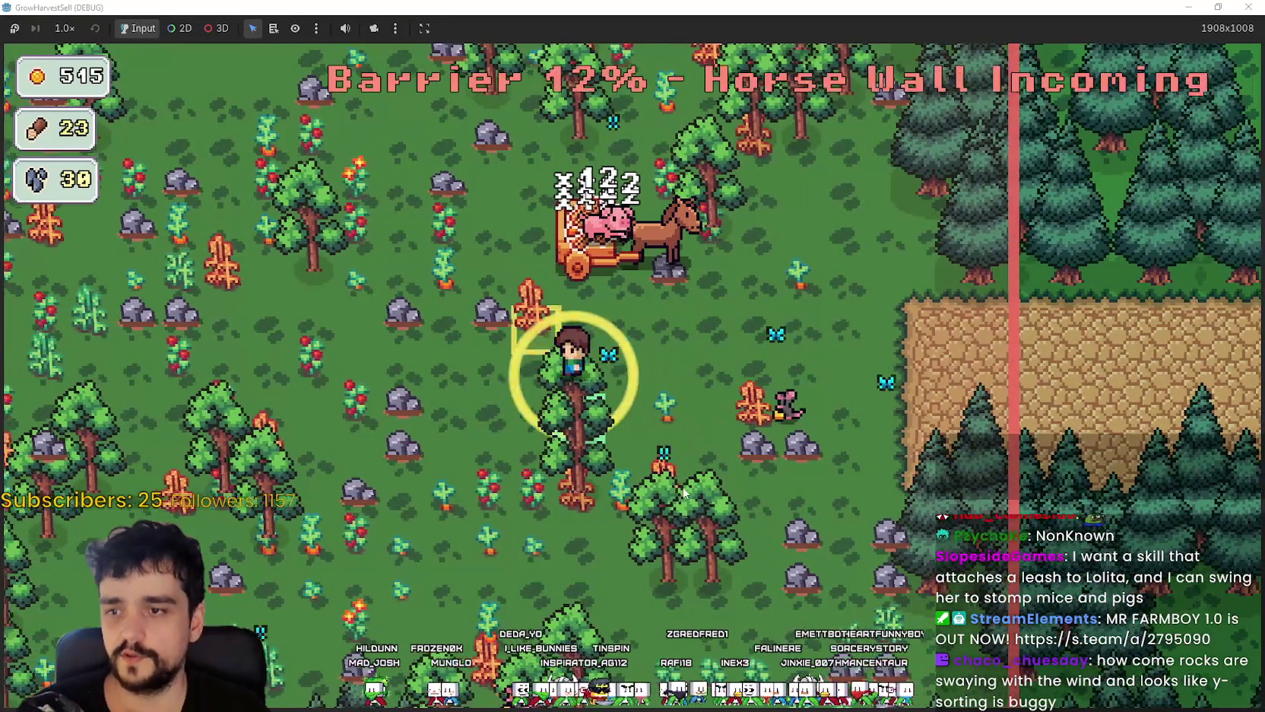
{"action": "key", "text": "a"}
{"action": "key", "text": "w"}
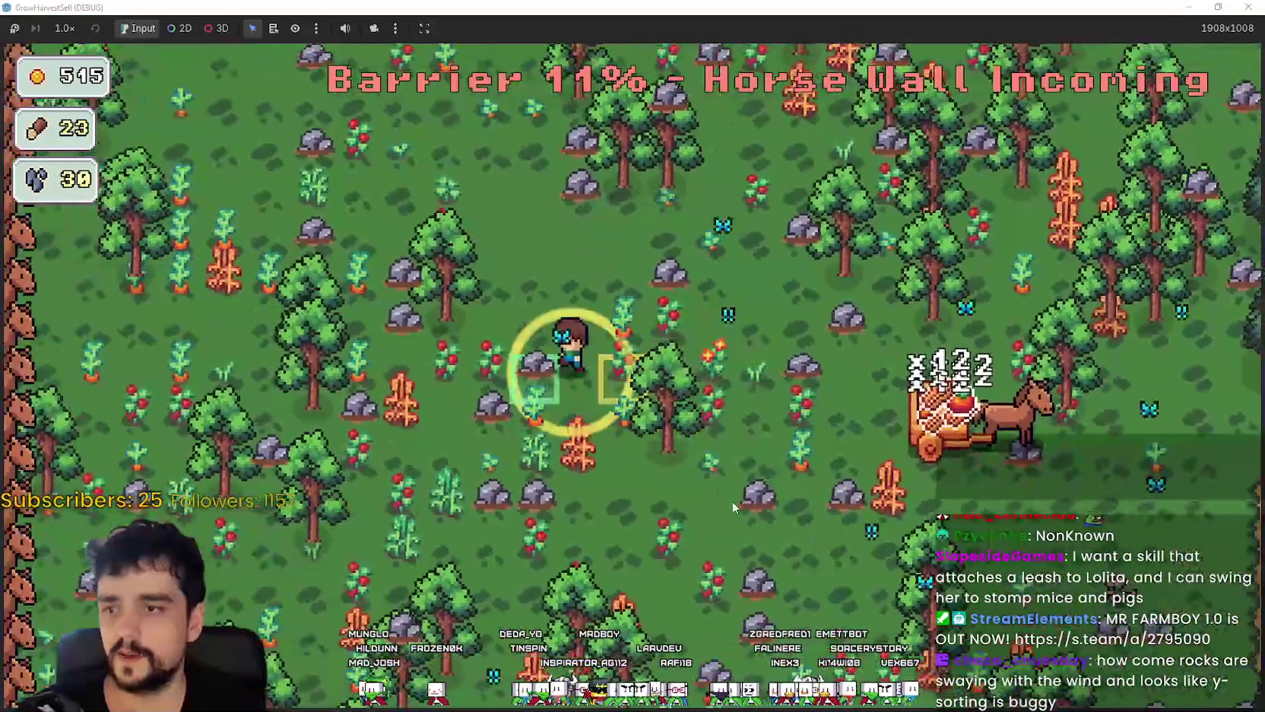
{"action": "key", "text": "s"}
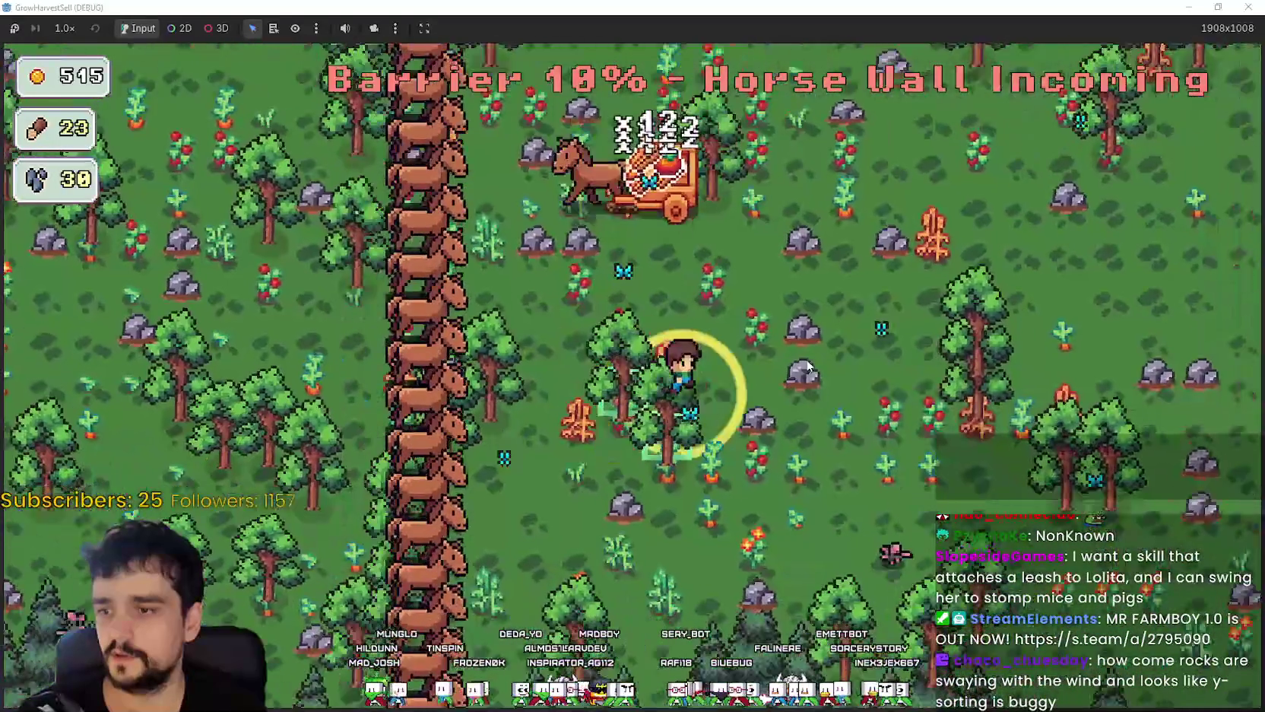
{"action": "key", "text": "d"}
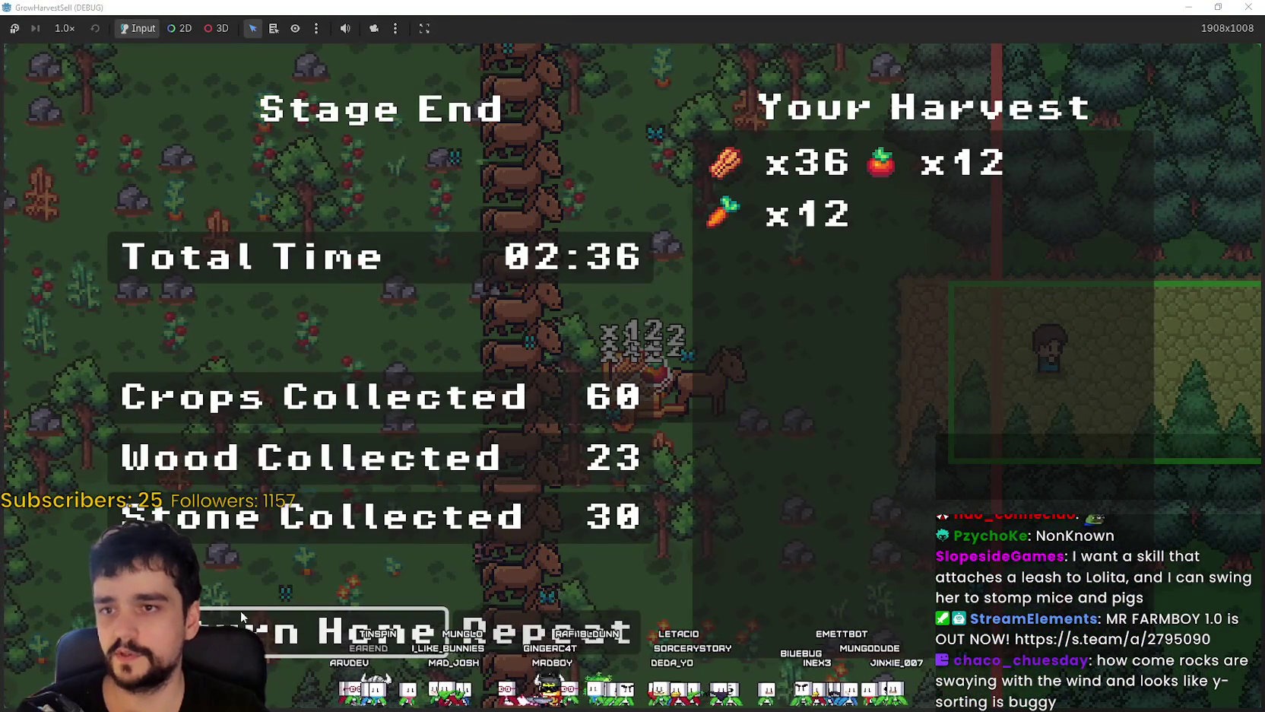
- Choose Return Home from the Stage End summary to load the village
{"action": "key", "text": "Return"}
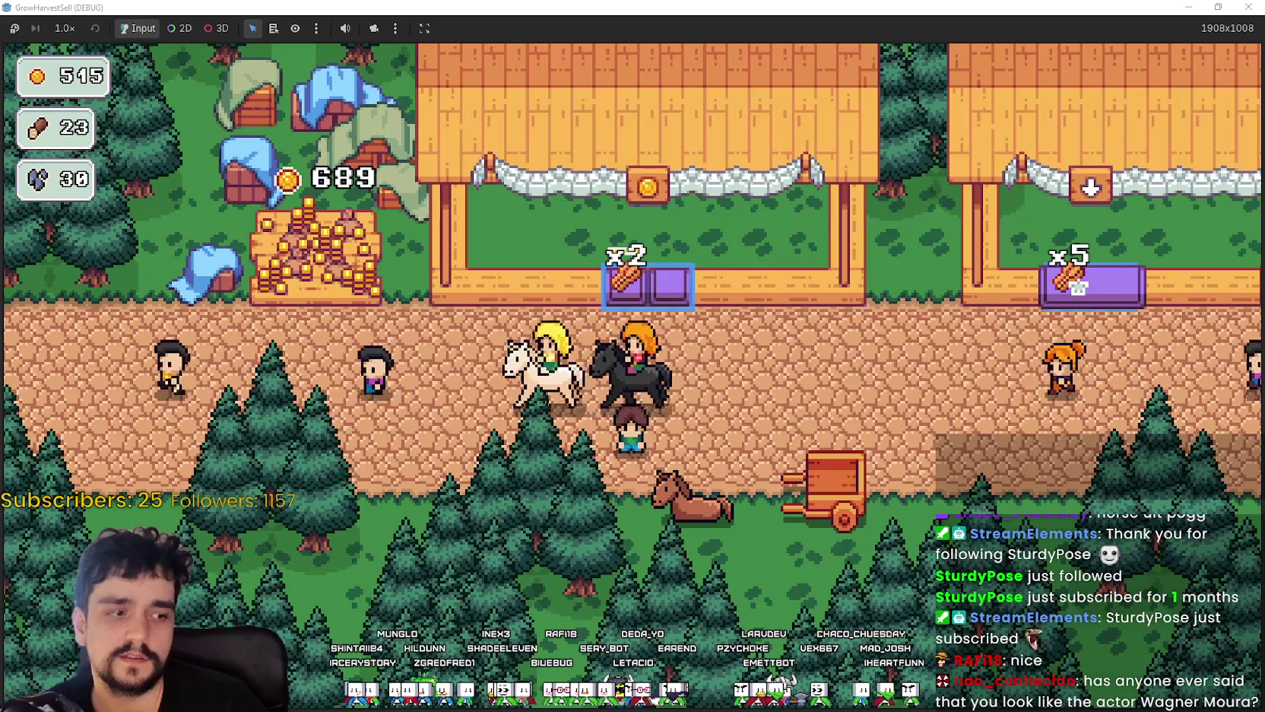
- Switch to Steam and search the store for Witcher 3
{"action": "key", "text": "alt+Tab"}
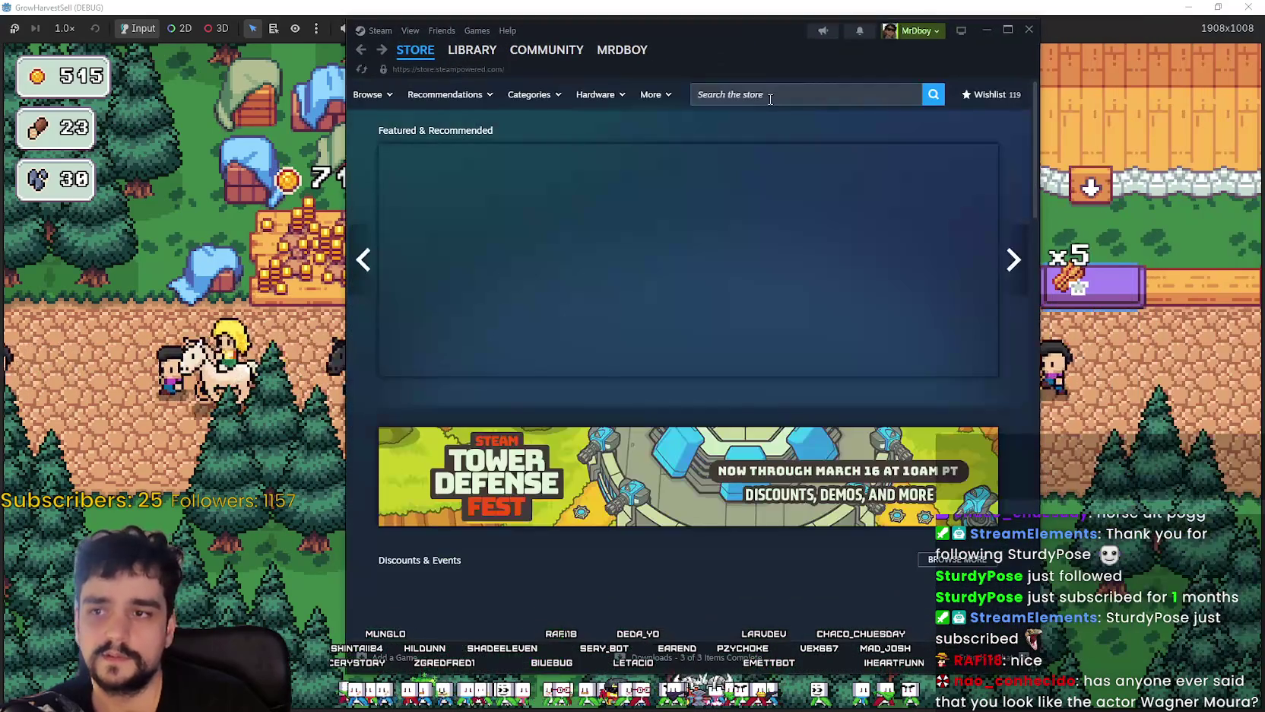
{"action": "left_click", "coordinate": [760, 95]}
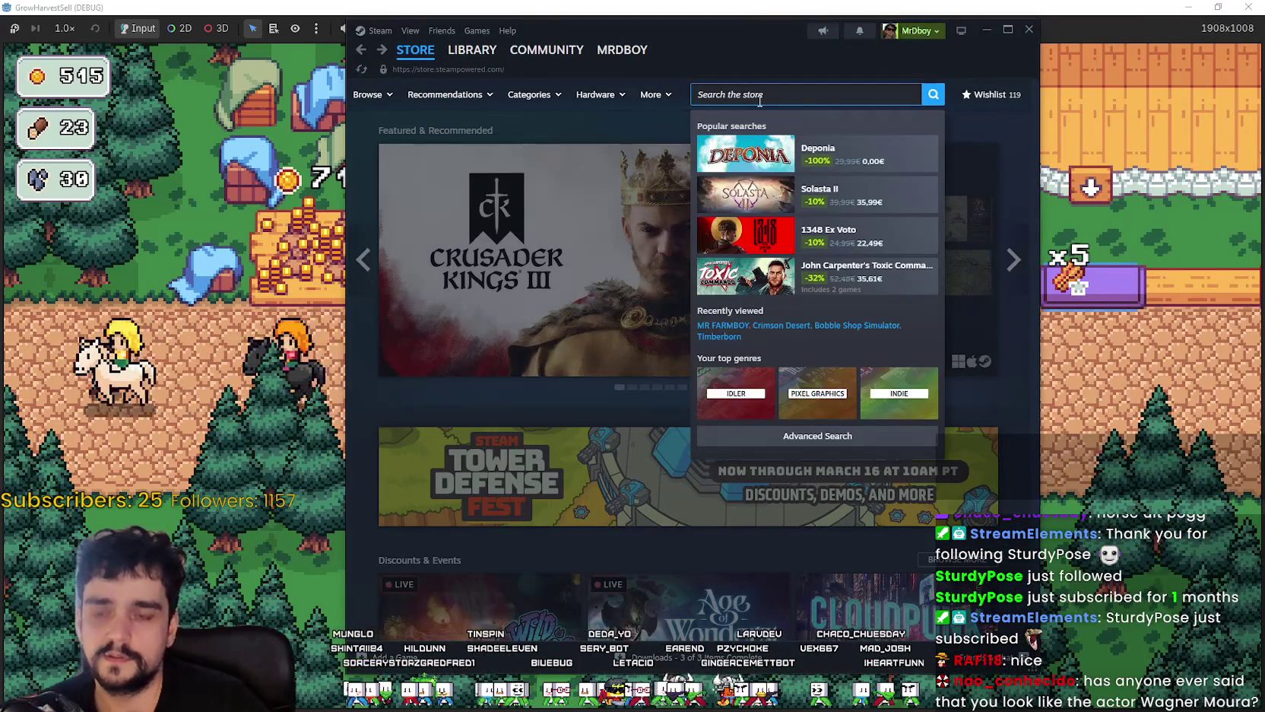
{"action": "type", "text": "Witcher 3"}
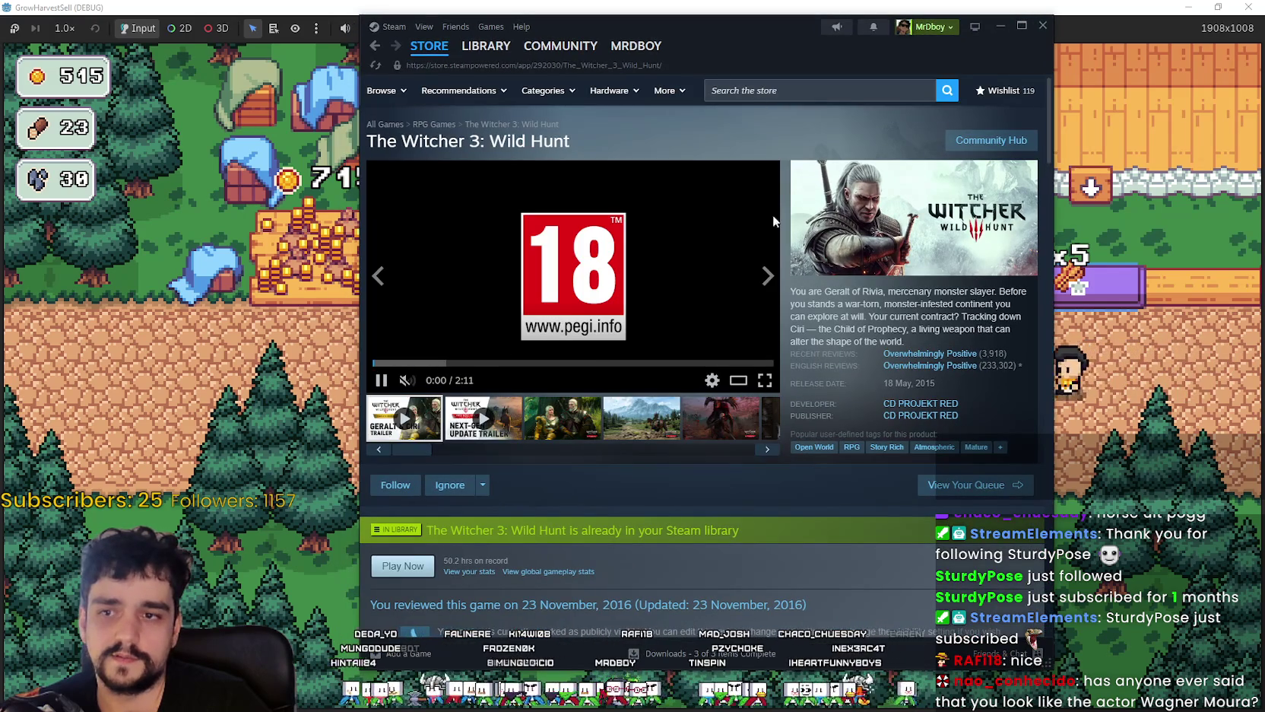
- Browse The Witcher 3 screenshots and open the griffin image full size (7 of 21)
{"action": "left_click", "coordinate": [590, 433]}
{"action": "left_click", "coordinate": [654, 431]}
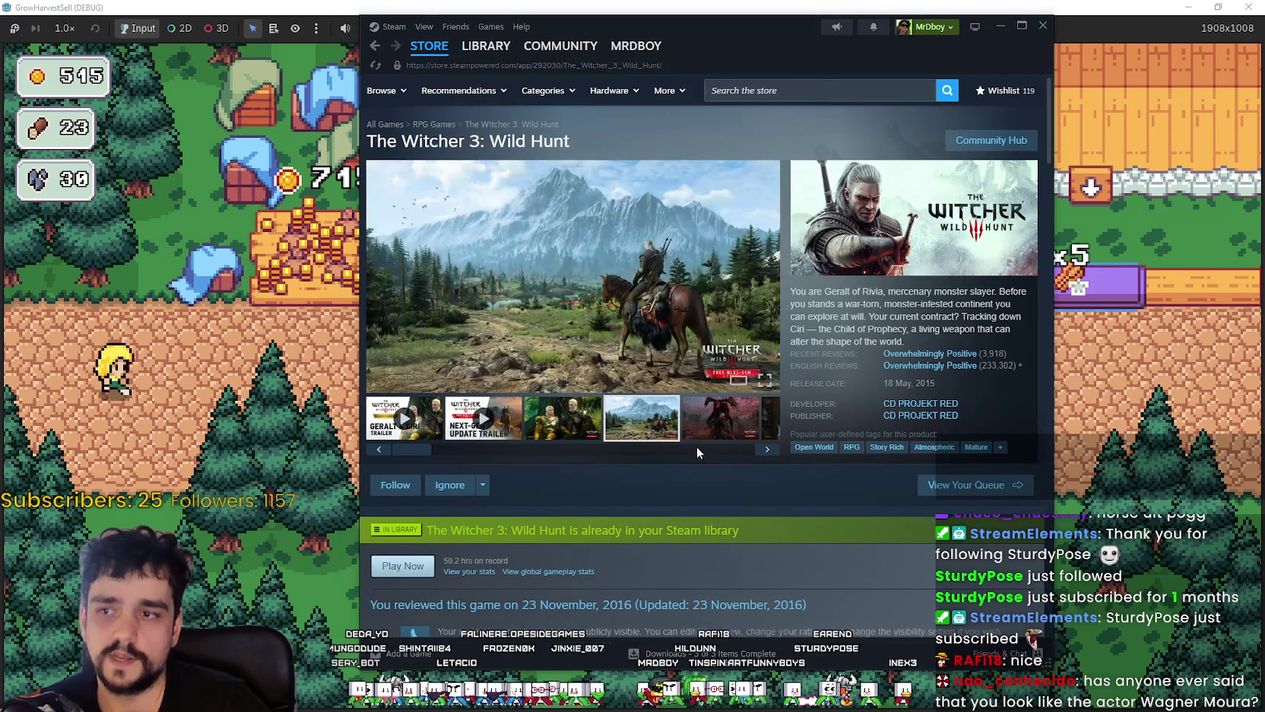
{"action": "left_click", "coordinate": [697, 447]}
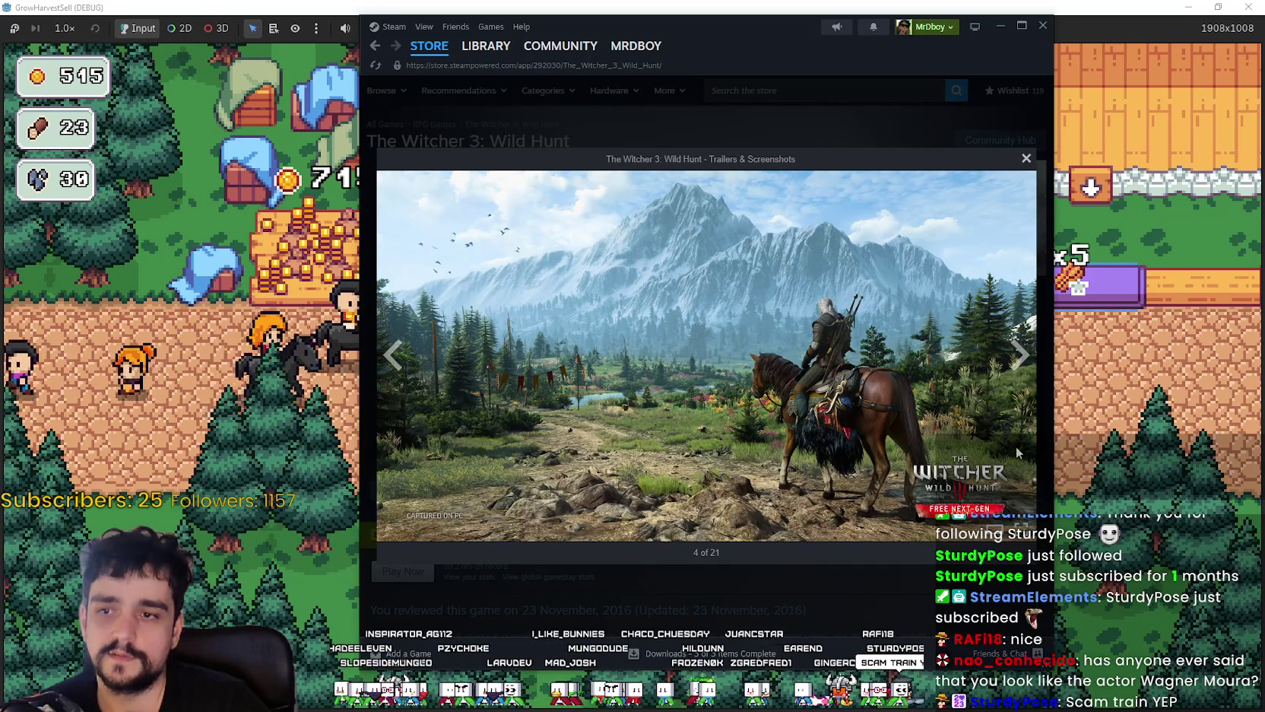
{"action": "left_click", "coordinate": [1019, 354]}
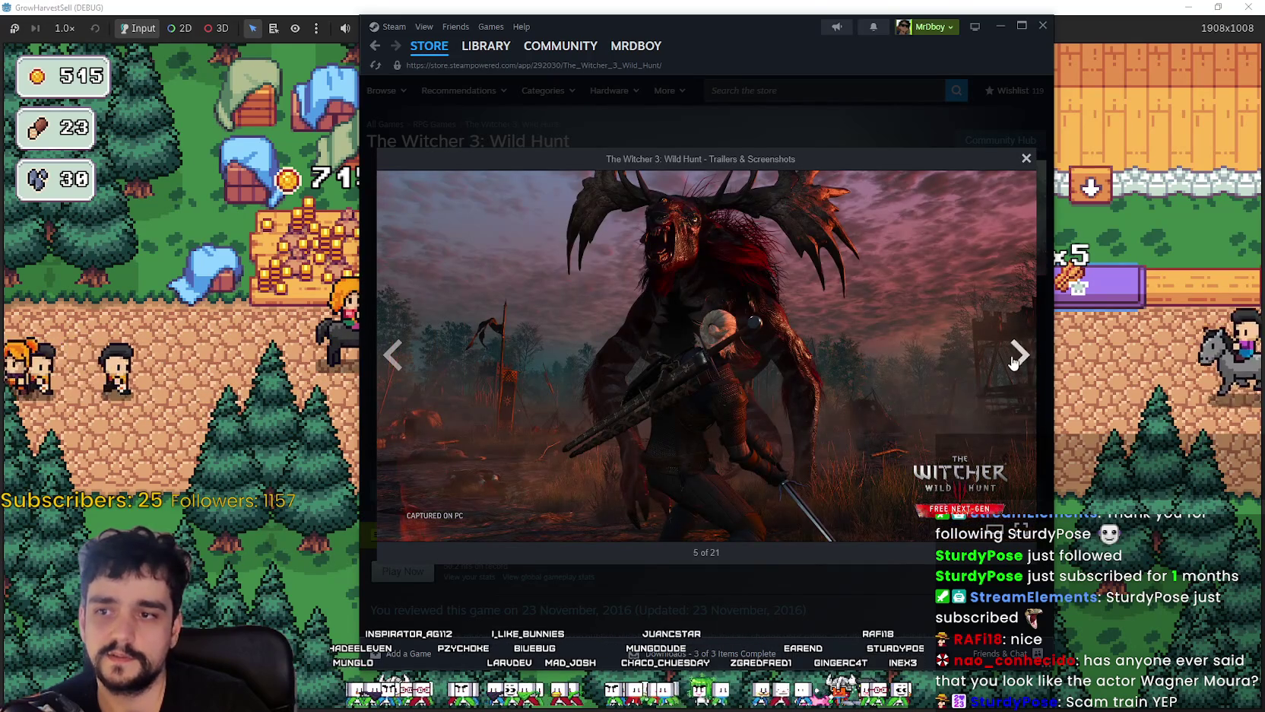
{"action": "left_click", "coordinate": [1019, 354]}
{"action": "left_click", "coordinate": [1019, 354]}
{"action": "key", "text": "Escape"}
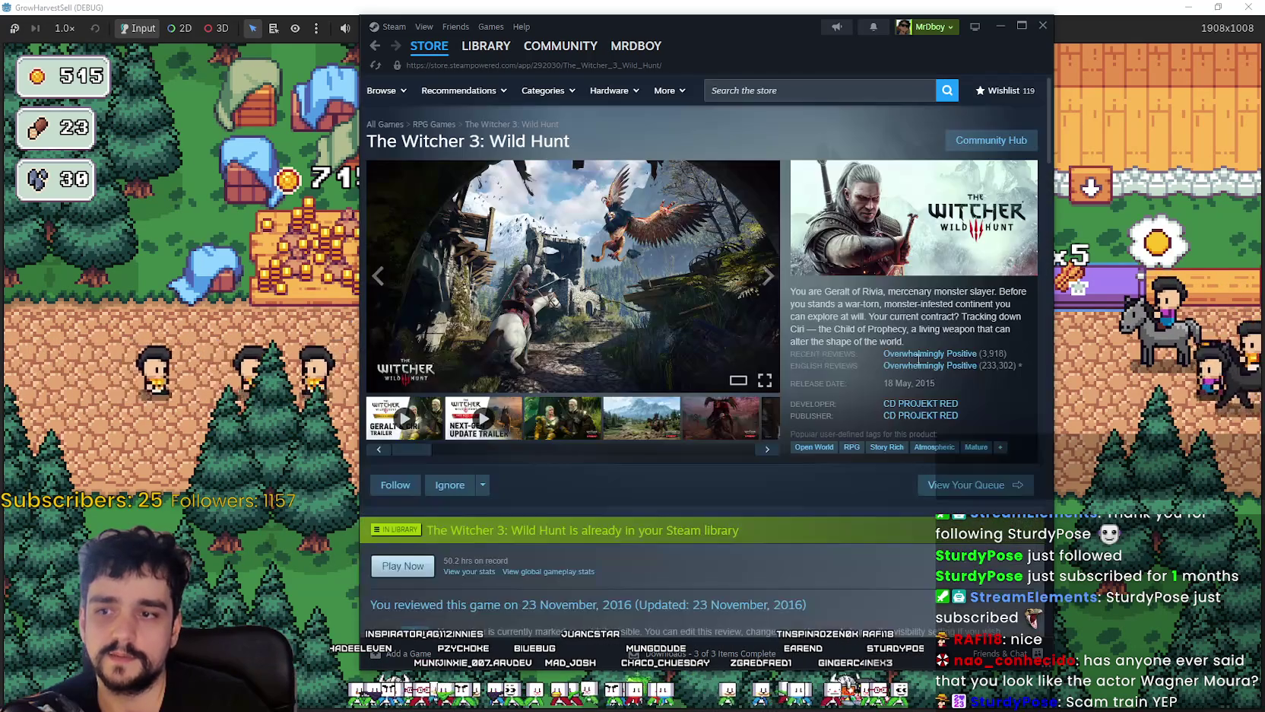
{"action": "left_click", "coordinate": [632, 357]}
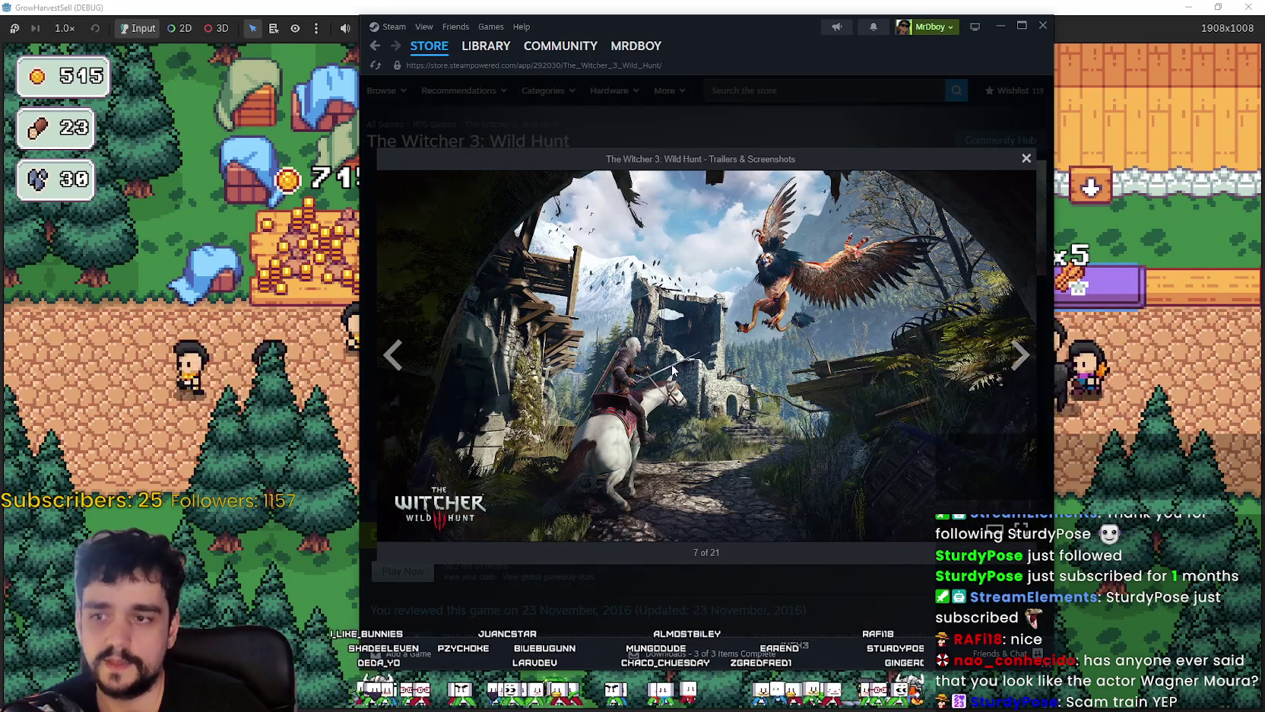
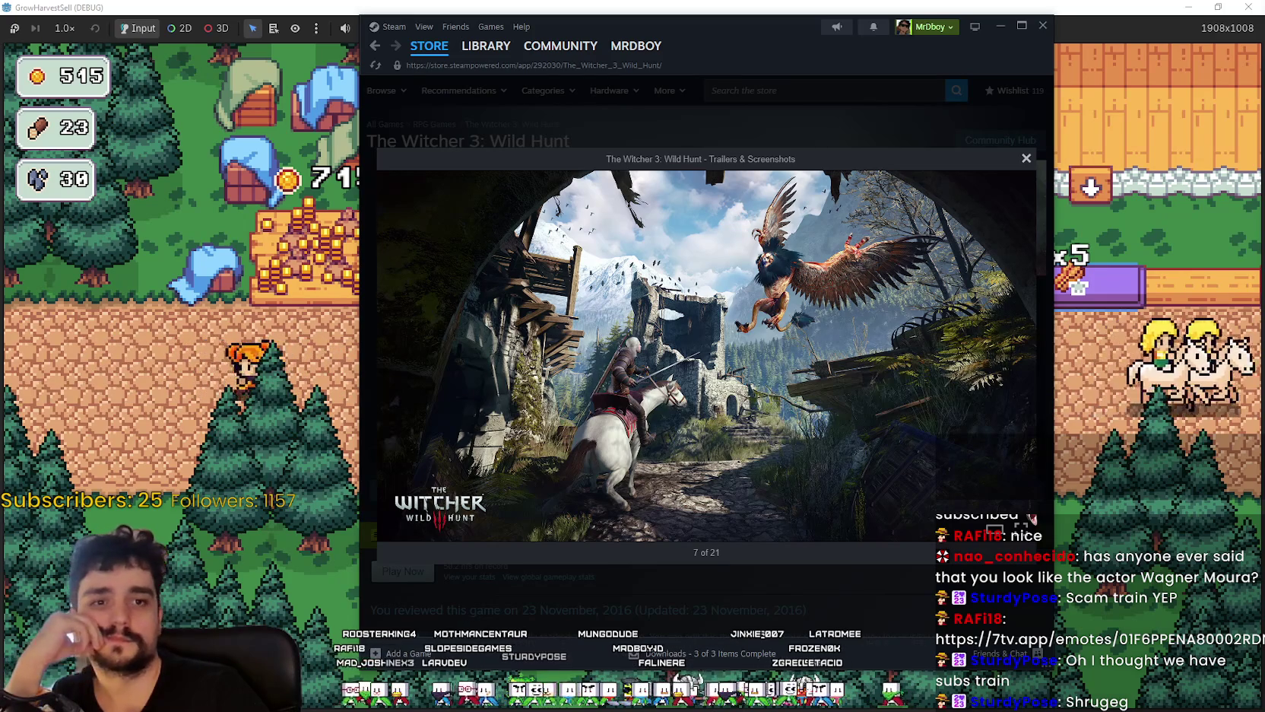
- Close the Witcher 3 screenshot viewer, feature the Geralt and Ciri screenshot, then bring the farm game forward
{"action": "mouse_move", "coordinate": [401, 349]}
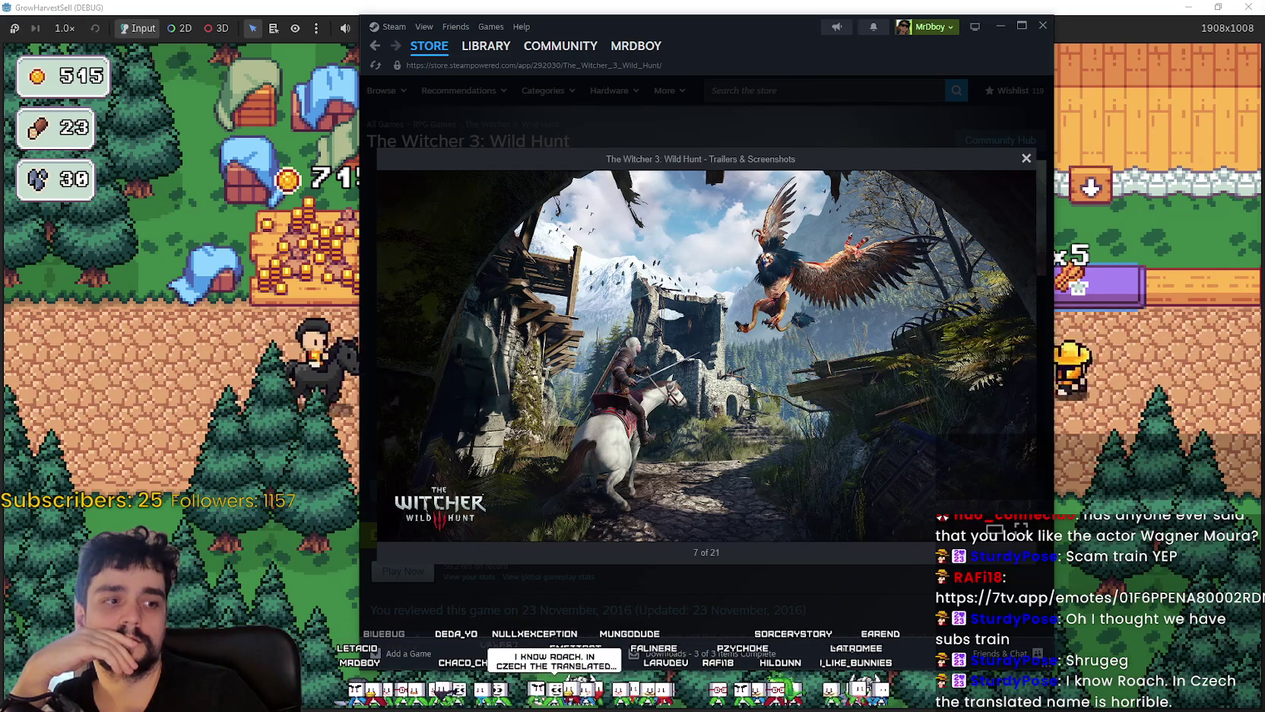
{"action": "left_click", "coordinate": [1027, 155]}
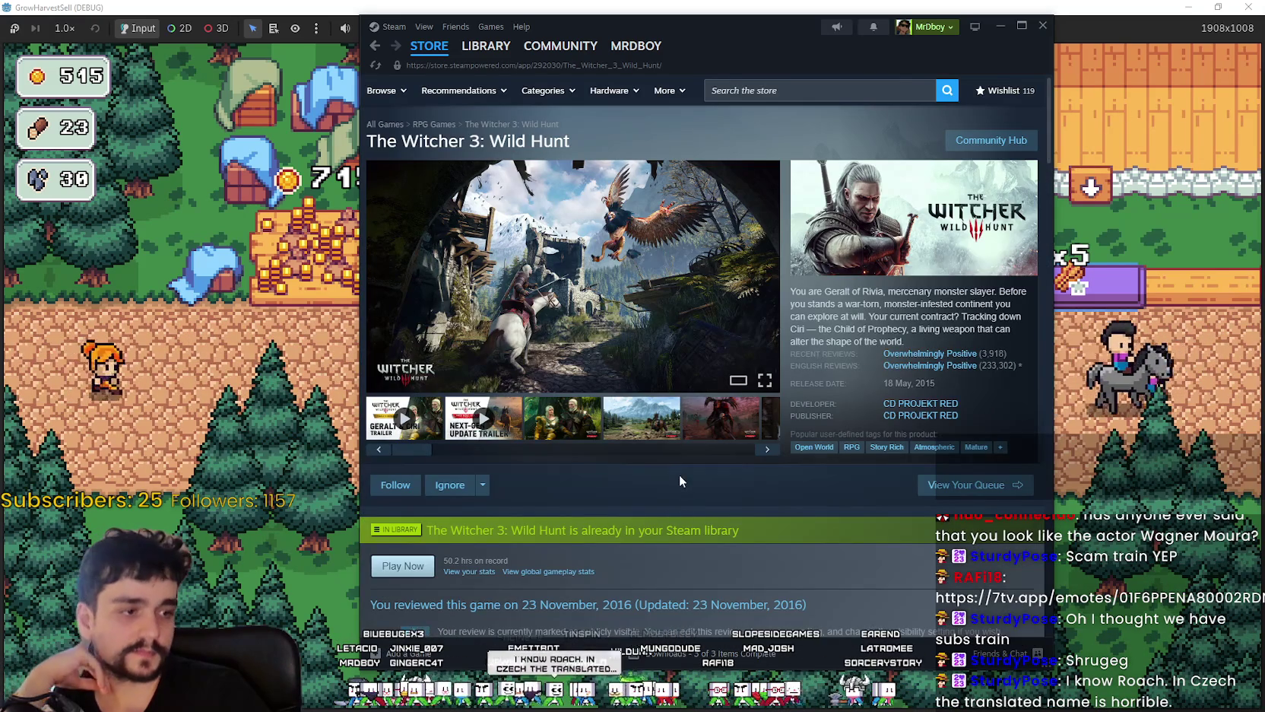
{"action": "left_click", "coordinate": [599, 436]}
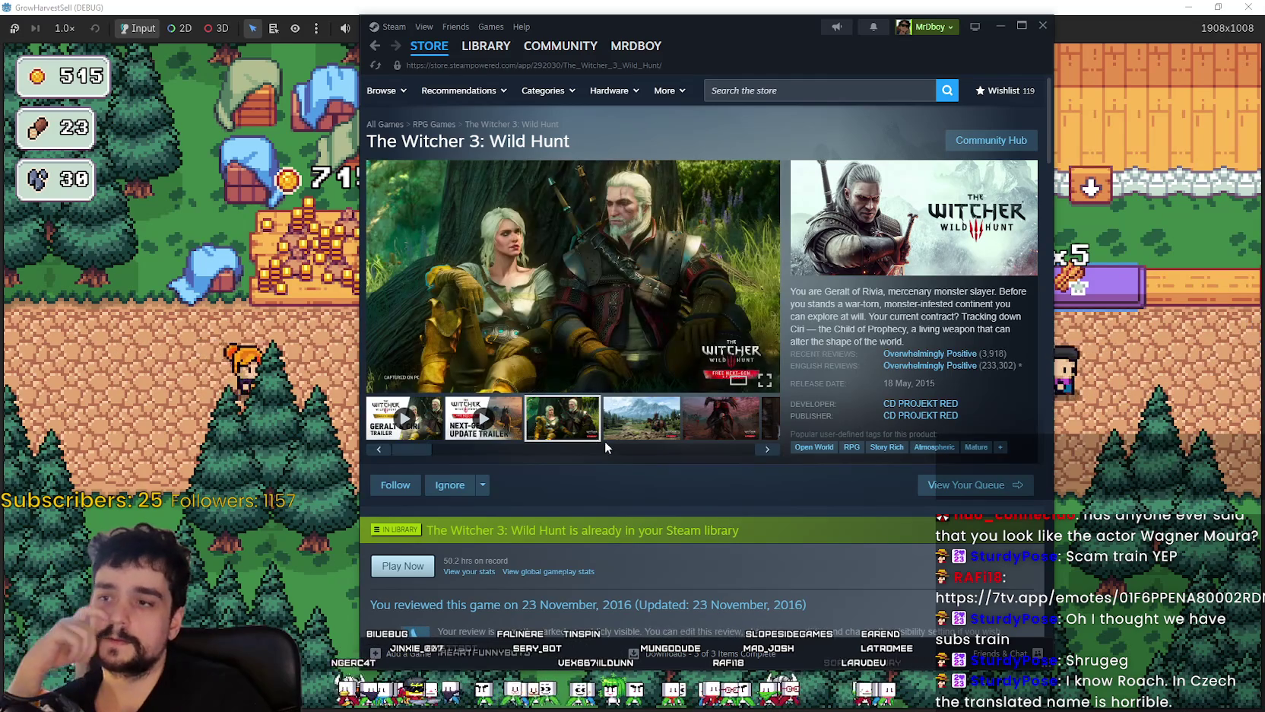
{"action": "mouse_move", "coordinate": [432, 47]}
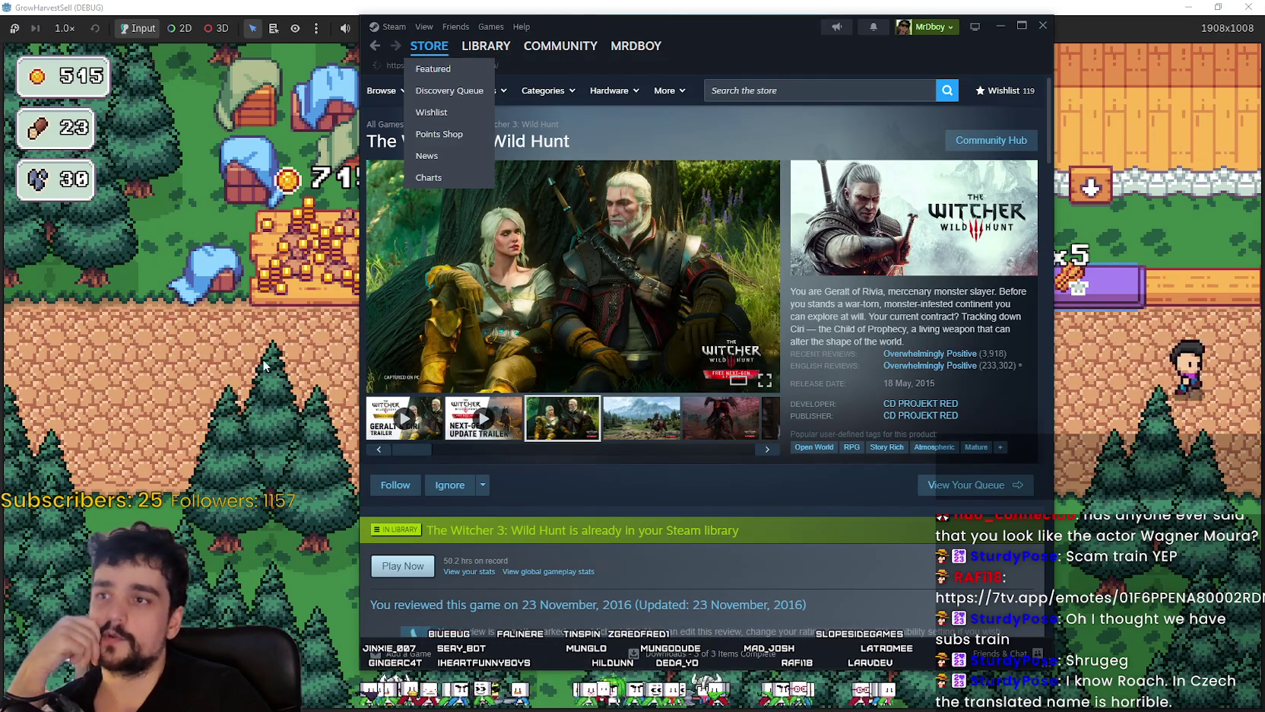
{"action": "left_click", "coordinate": [265, 365]}
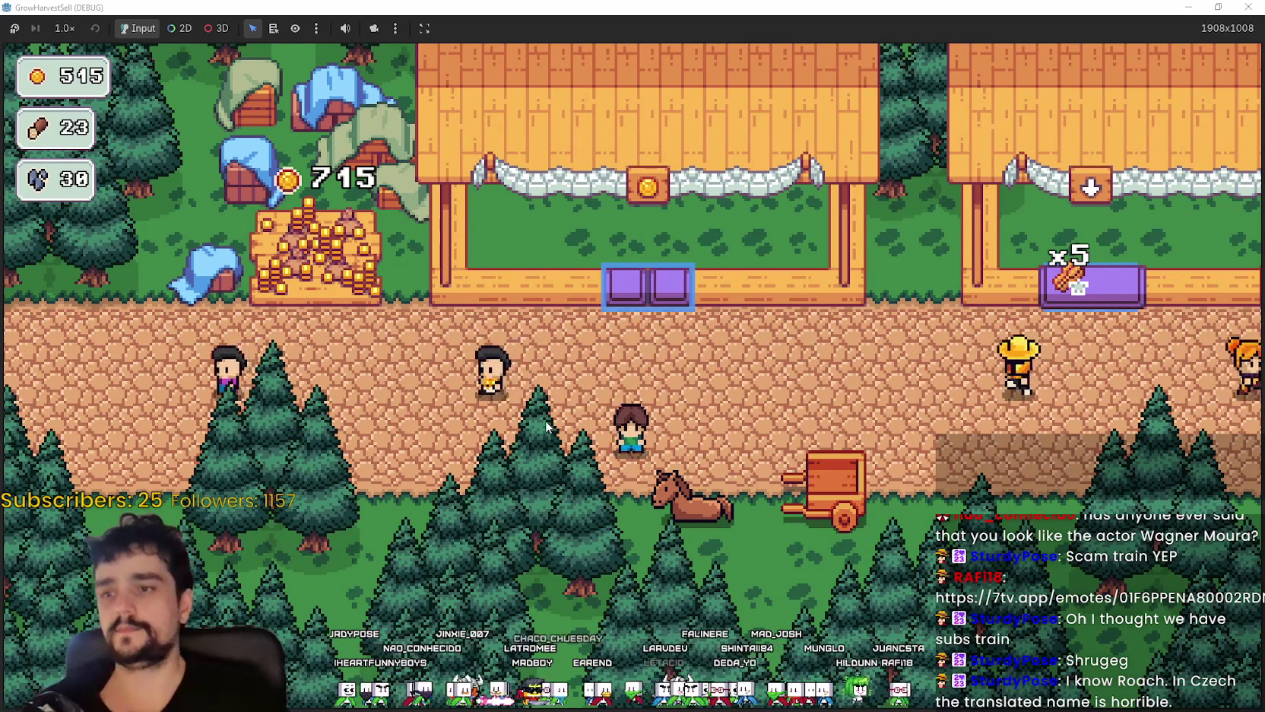
- Carry the x5 stack to the coin stall, sell it to reach 1.290K coins, and walk back toward the horse
{"action": "key", "text": "d"}
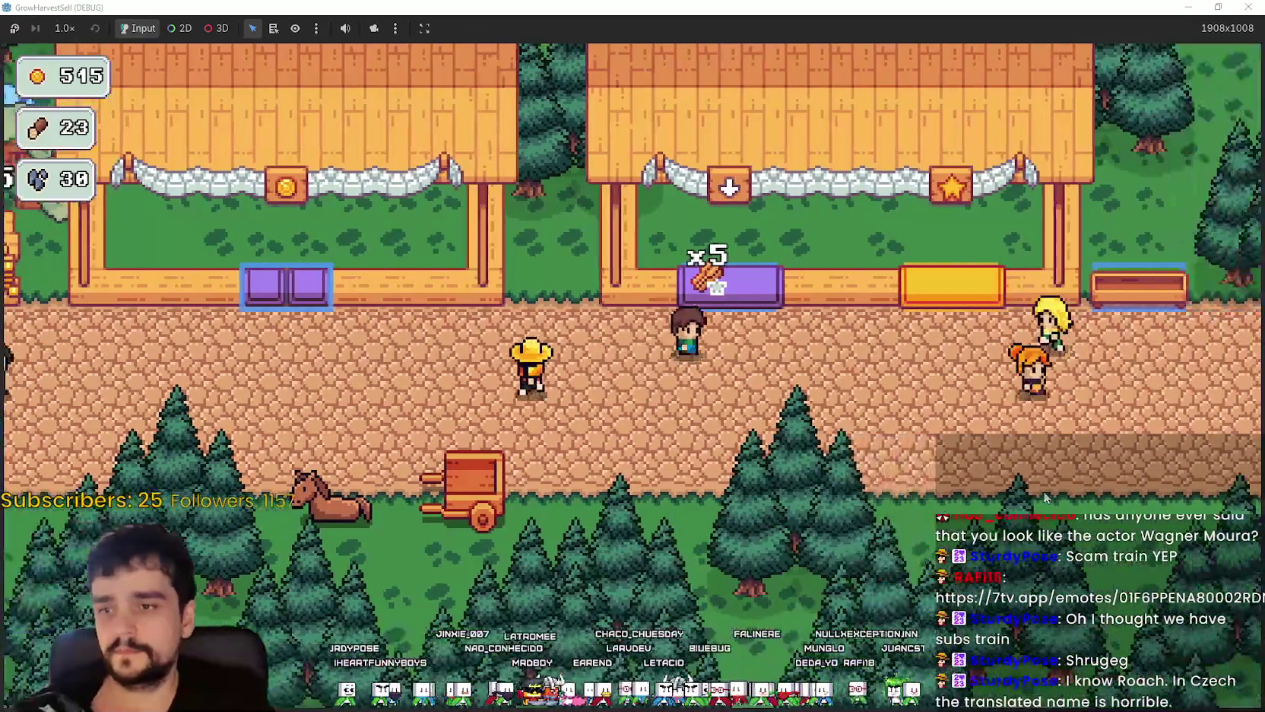
{"action": "key", "text": "w"}
{"action": "key", "text": "a"}
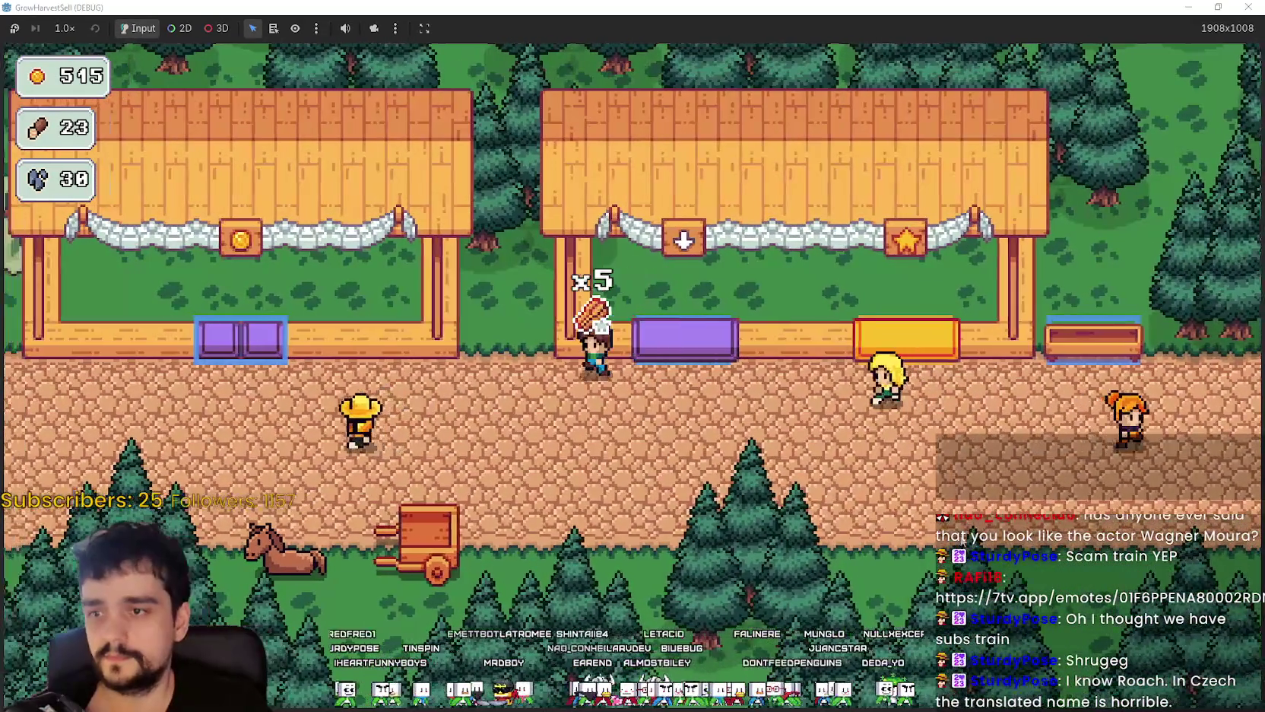
{"action": "key", "text": "a"}
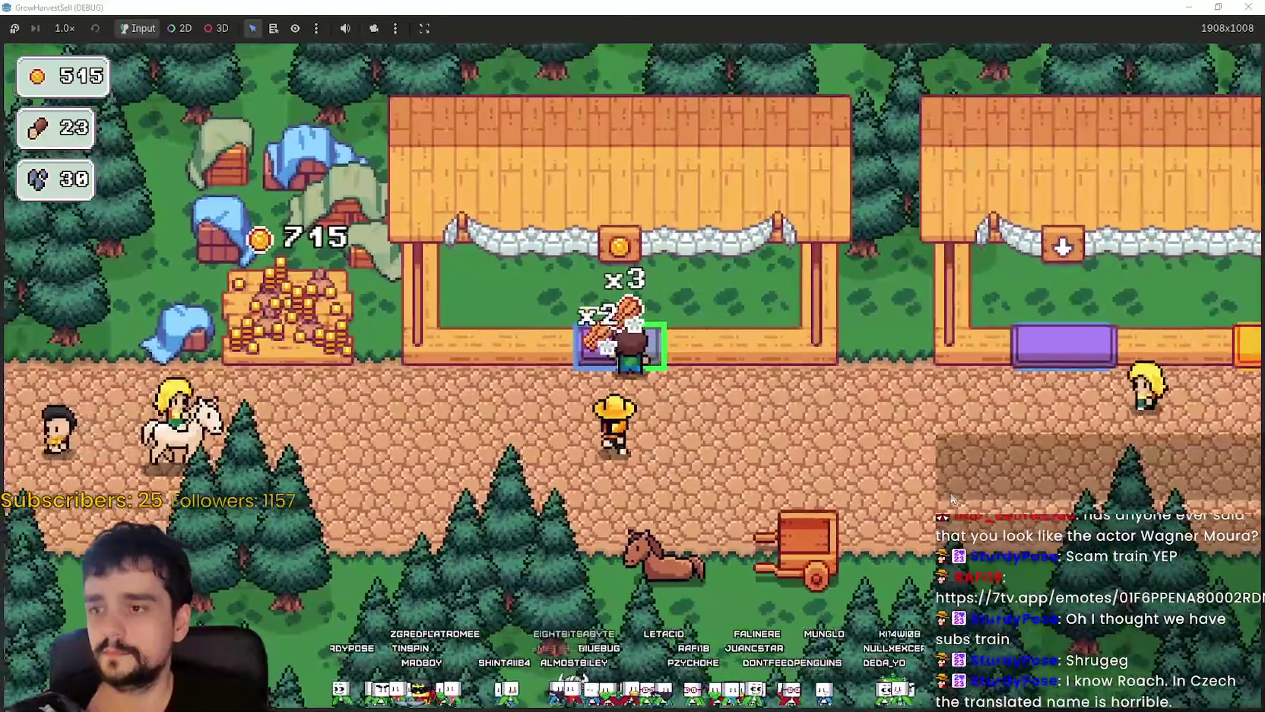
{"action": "key", "text": "s"}
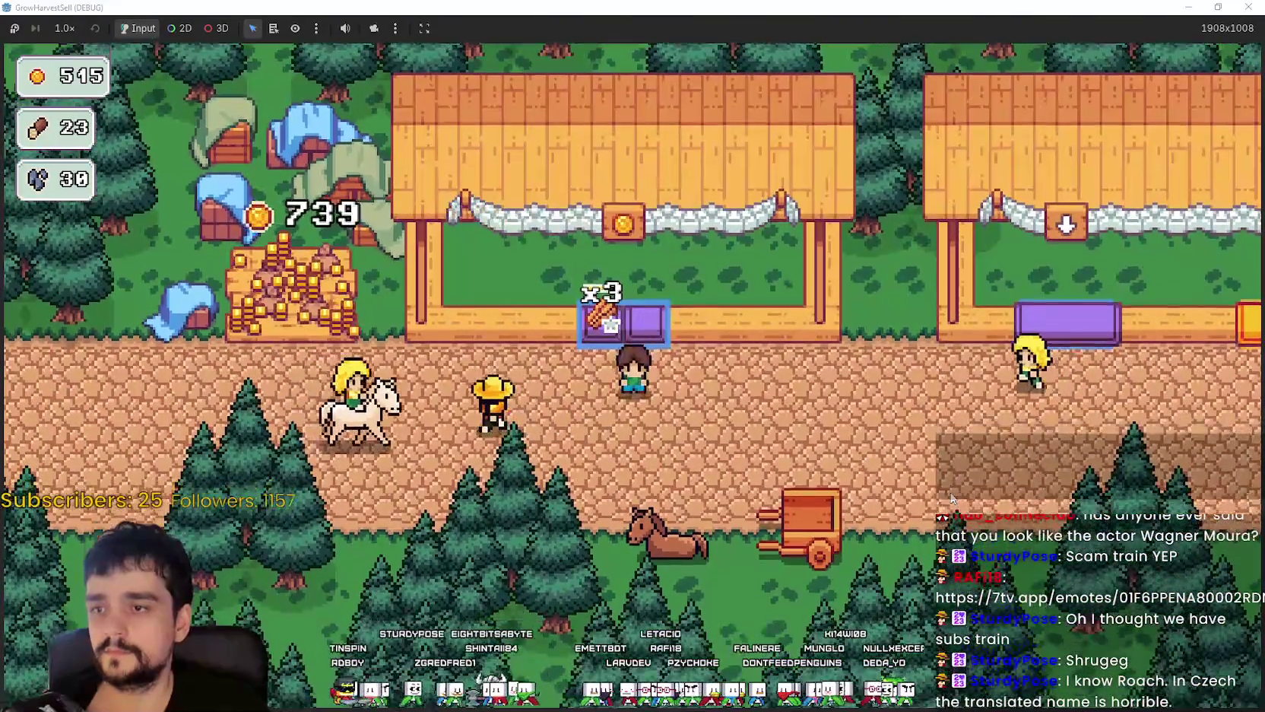
{"action": "key", "text": "s"}
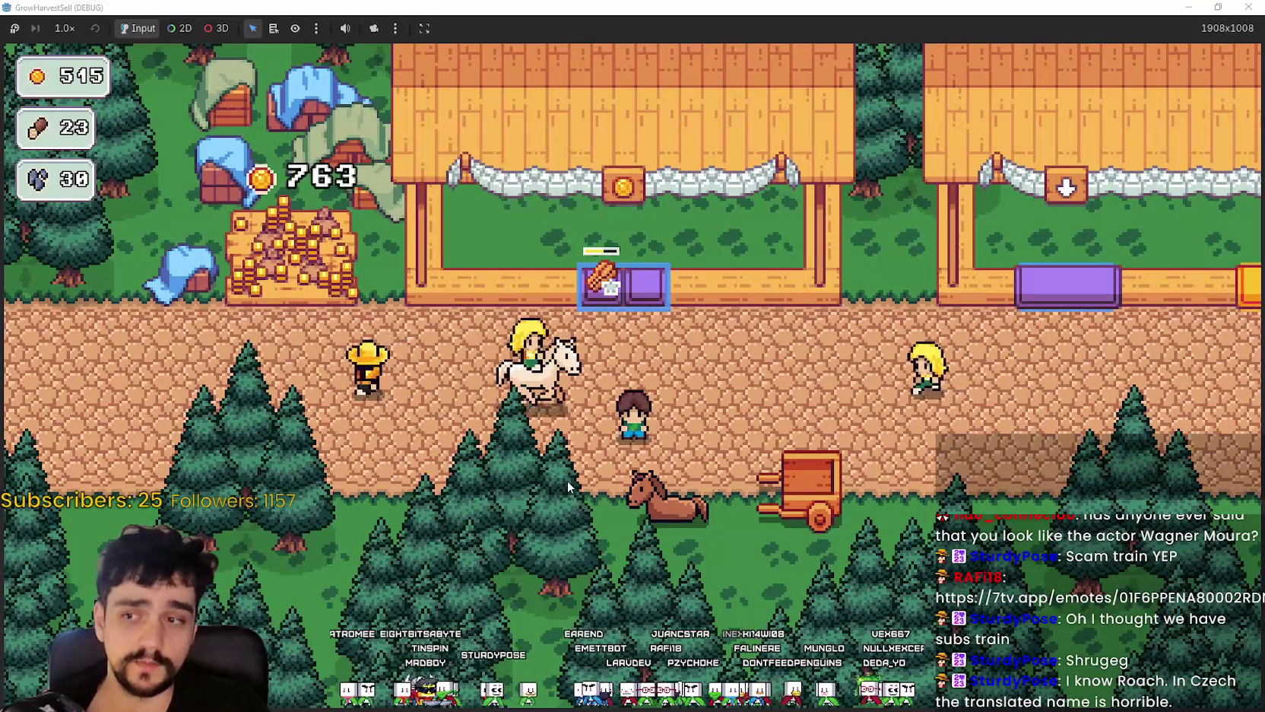
{"action": "key", "text": "s"}
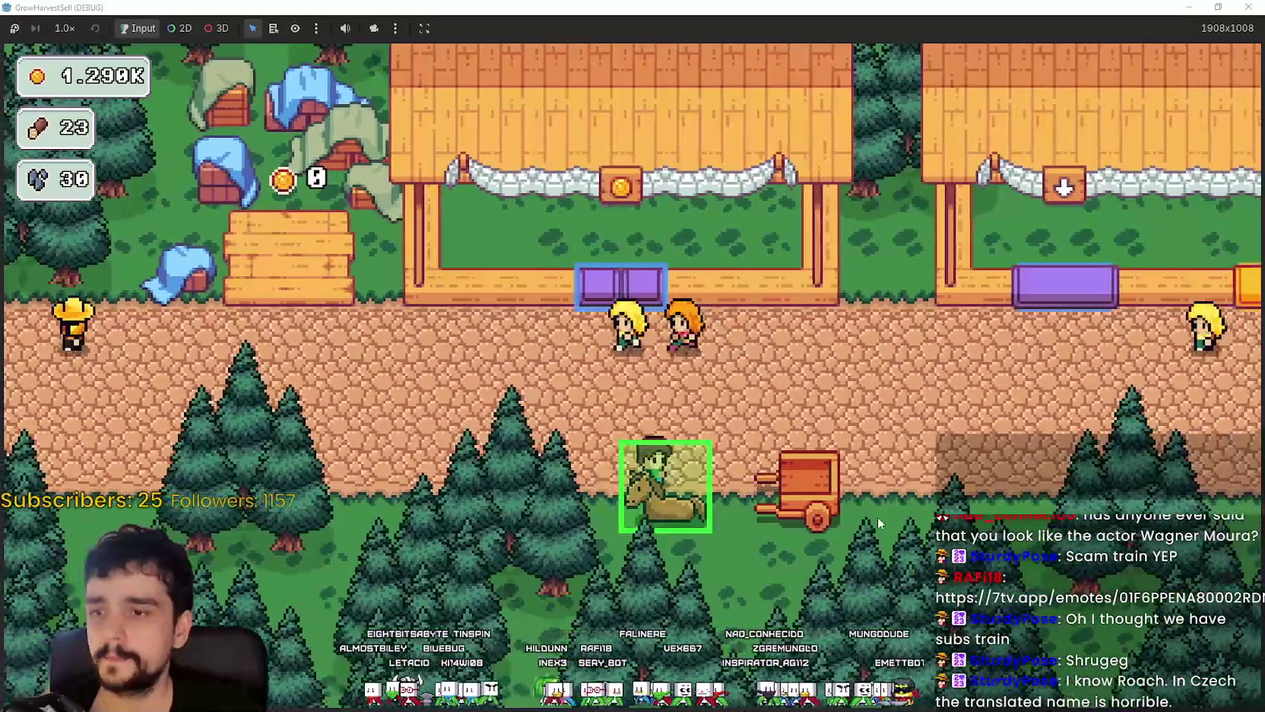
- Open the Prestige tree at the cart, upgrade Light Feet to reach Prestige Lvl 5, then close it
{"action": "key", "text": "e"}
{"action": "left_click", "coordinate": [333, 515]}
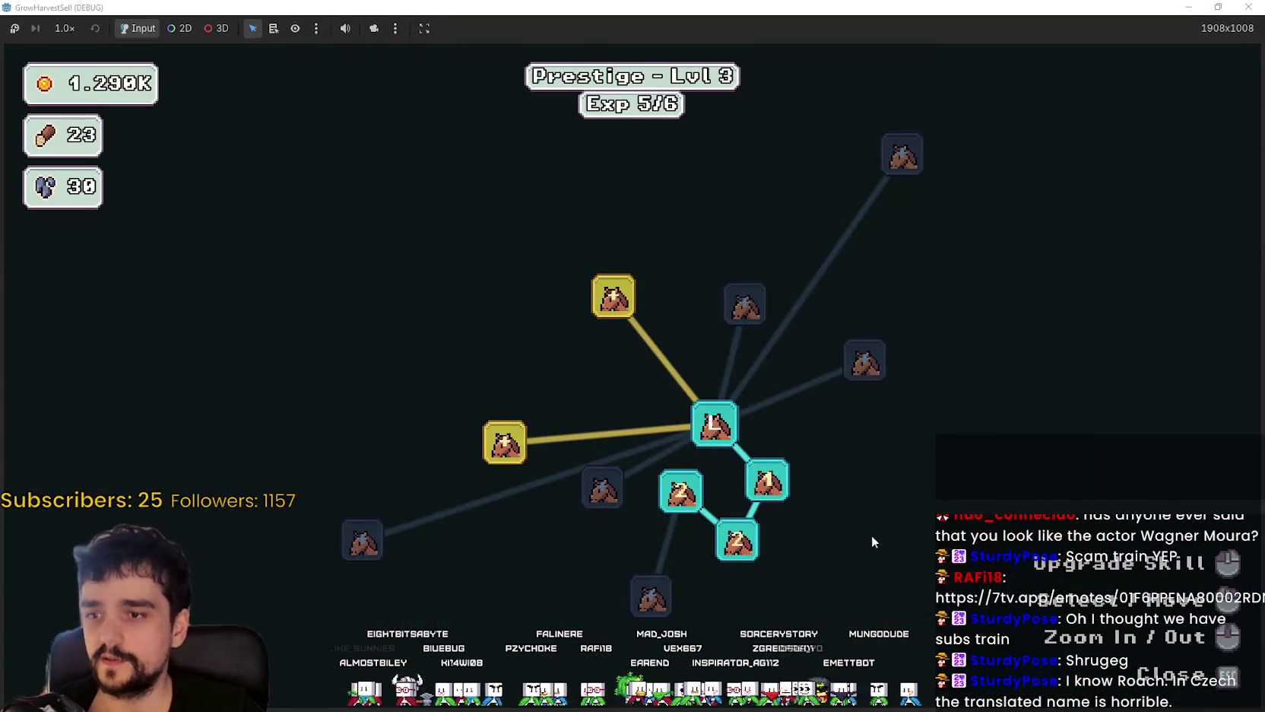
{"action": "scroll", "coordinate": [872, 541], "scroll_direction": "up", "scroll_amount": 1}
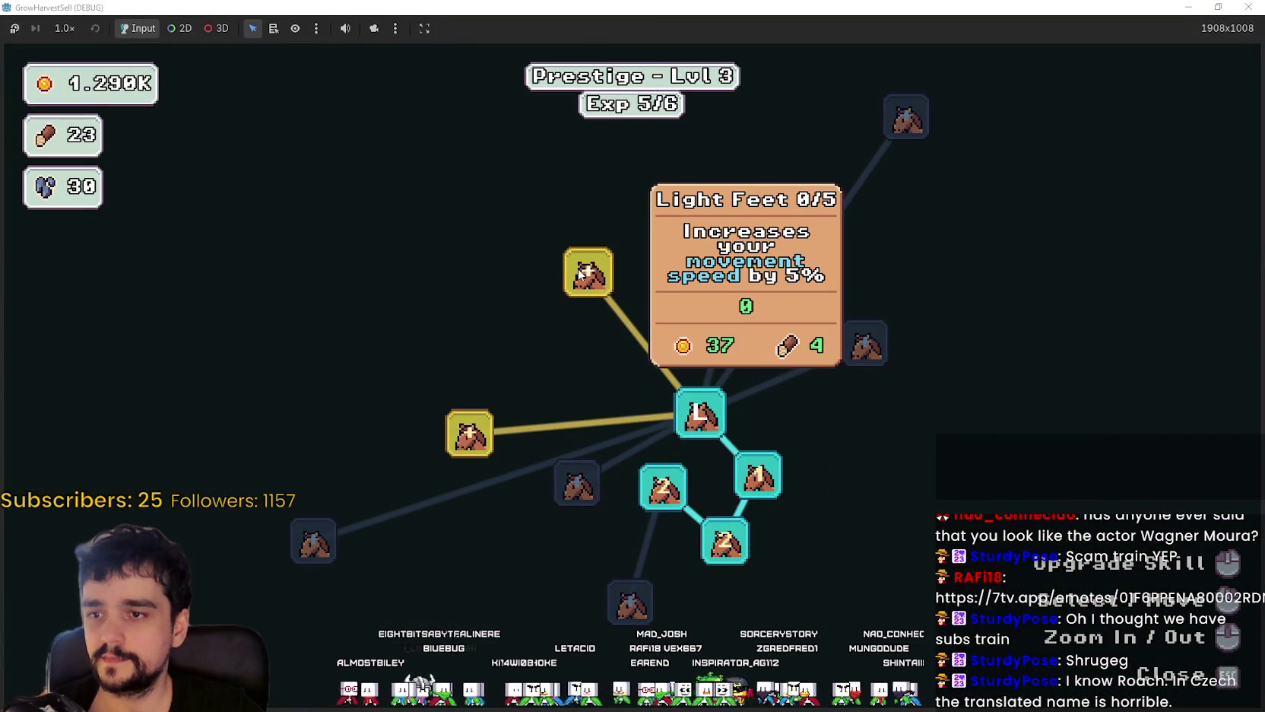
{"action": "left_click", "coordinate": [580, 272]}
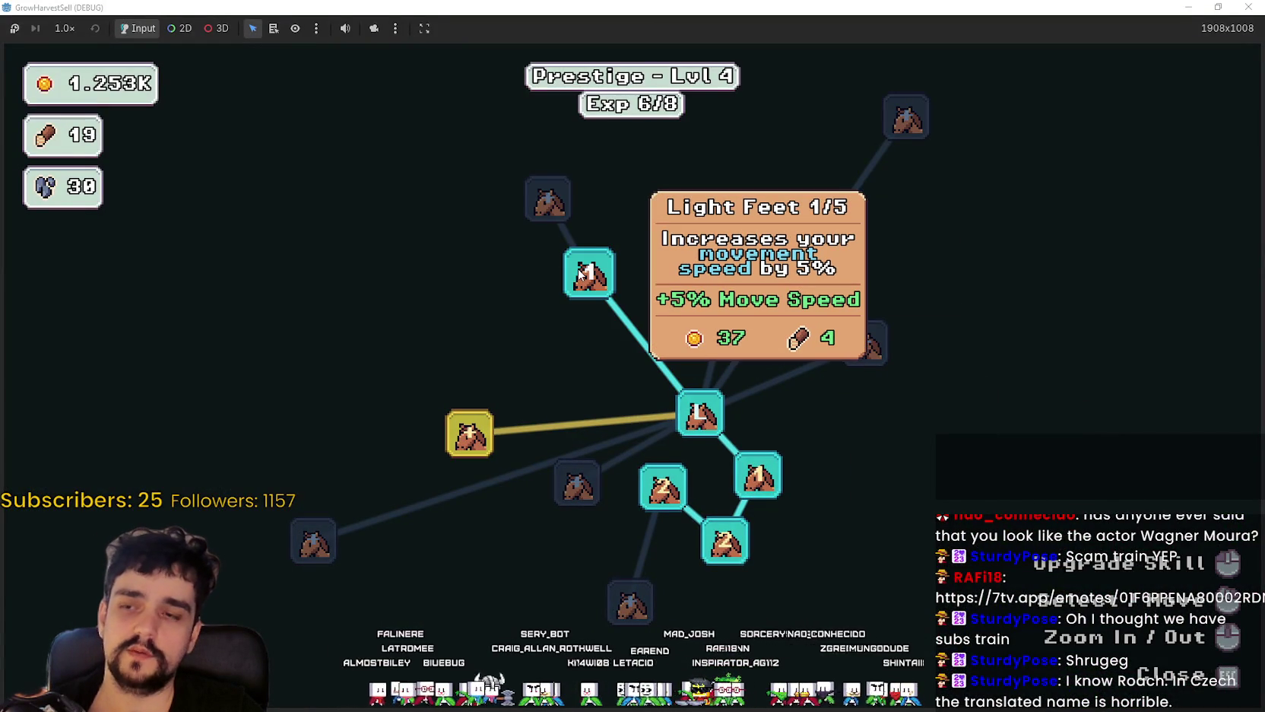
{"action": "left_click", "coordinate": [580, 273]}
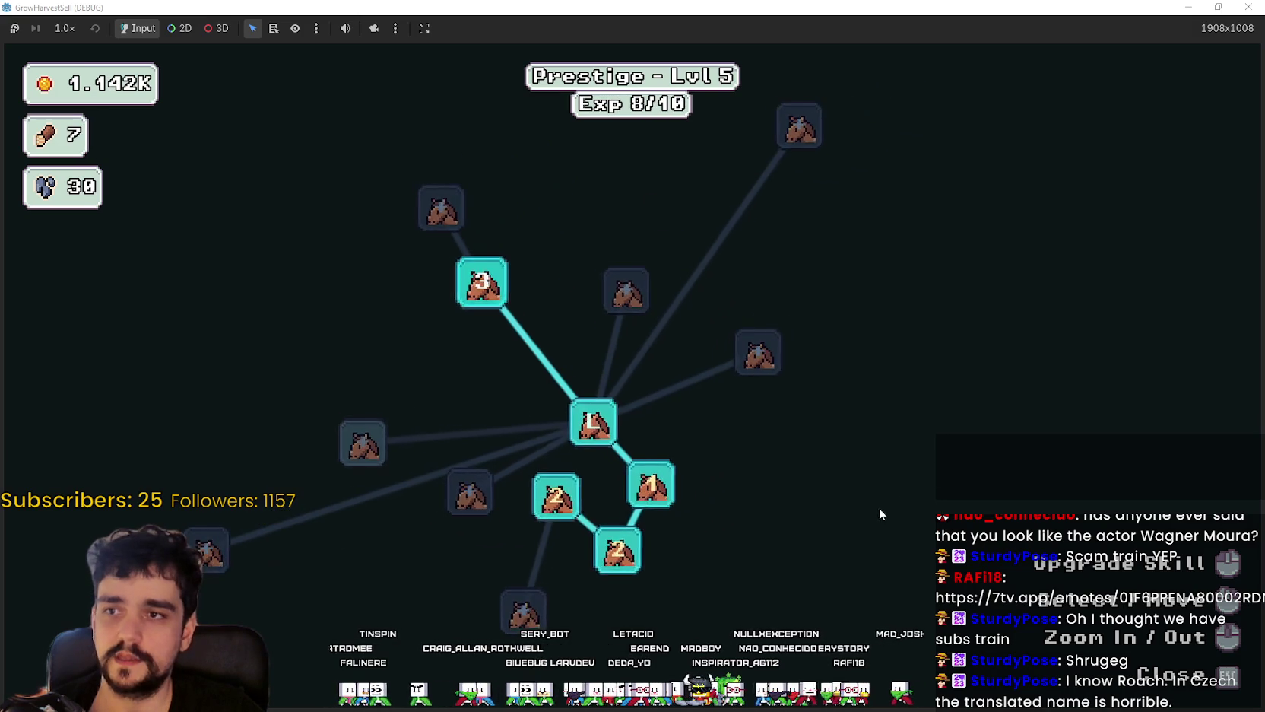
{"action": "scroll", "coordinate": [880, 477], "scroll_direction": "down", "scroll_amount": 2}
{"action": "scroll", "coordinate": [880, 475], "scroll_direction": "up", "scroll_amount": 3}
{"action": "left_click_drag", "start_coordinate": [727, 434], "coordinate": [795, 376]}
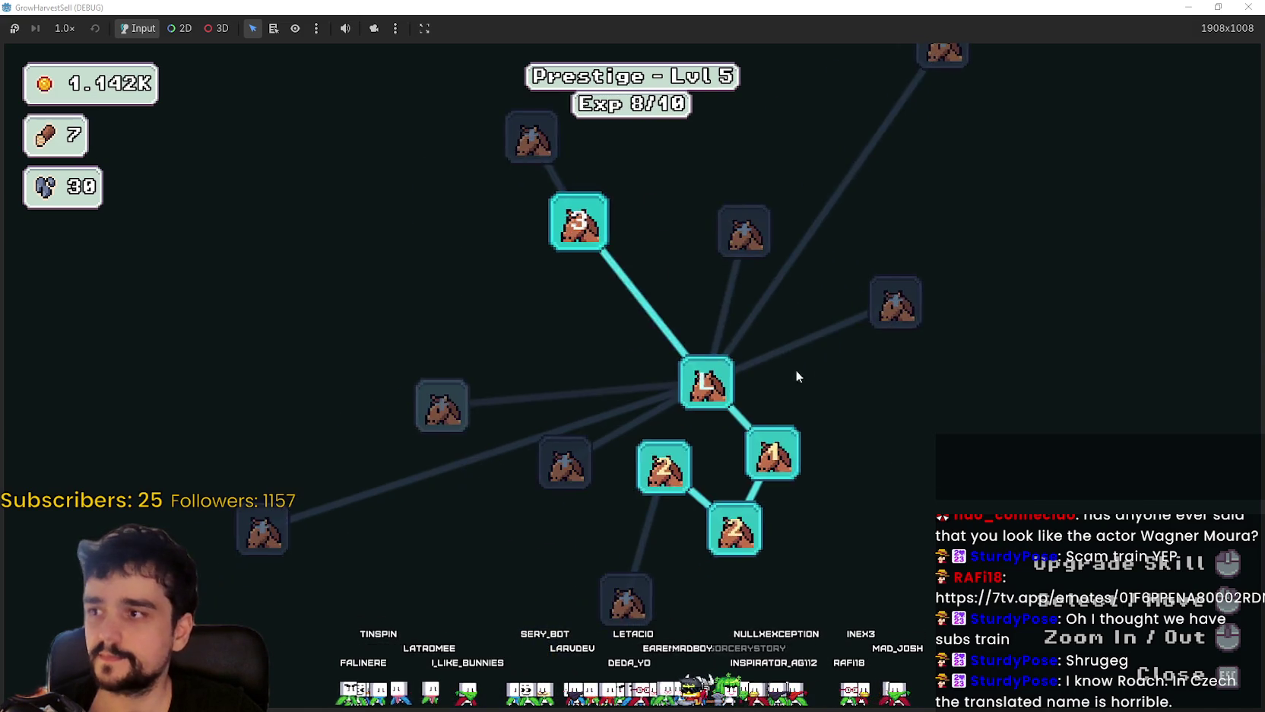
{"action": "key", "text": "Escape"}
{"action": "key", "text": "Escape"}
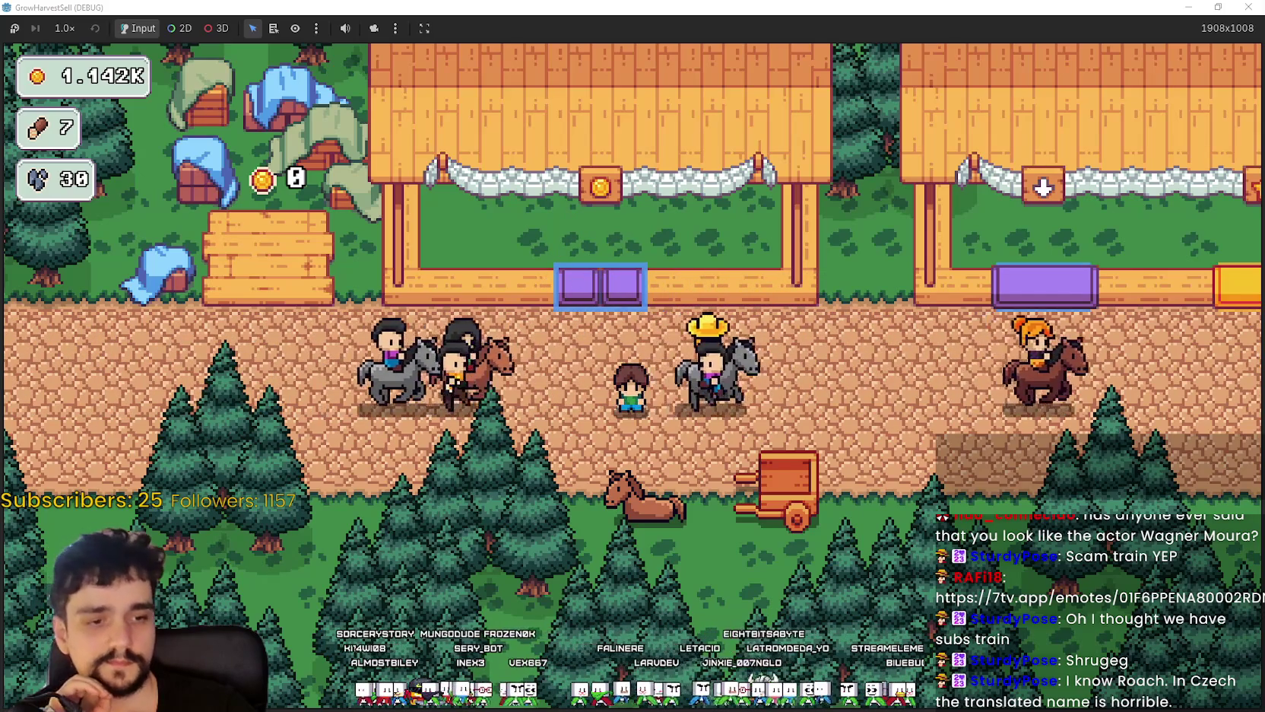
{"action": "key", "text": "alt+Tab"}
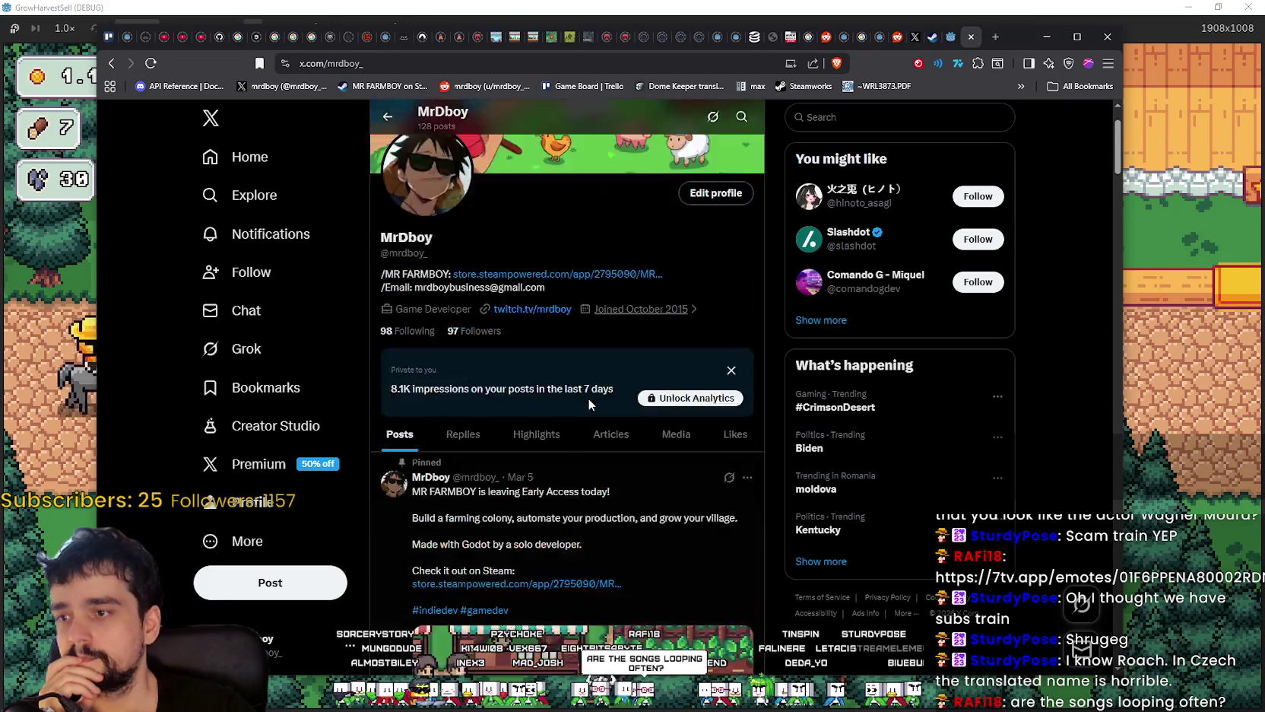
{"action": "scroll", "coordinate": [668, 428], "scroll_direction": "down", "scroll_amount": 10}
{"action": "scroll", "coordinate": [669, 428], "scroll_direction": "down", "scroll_amount": 2}
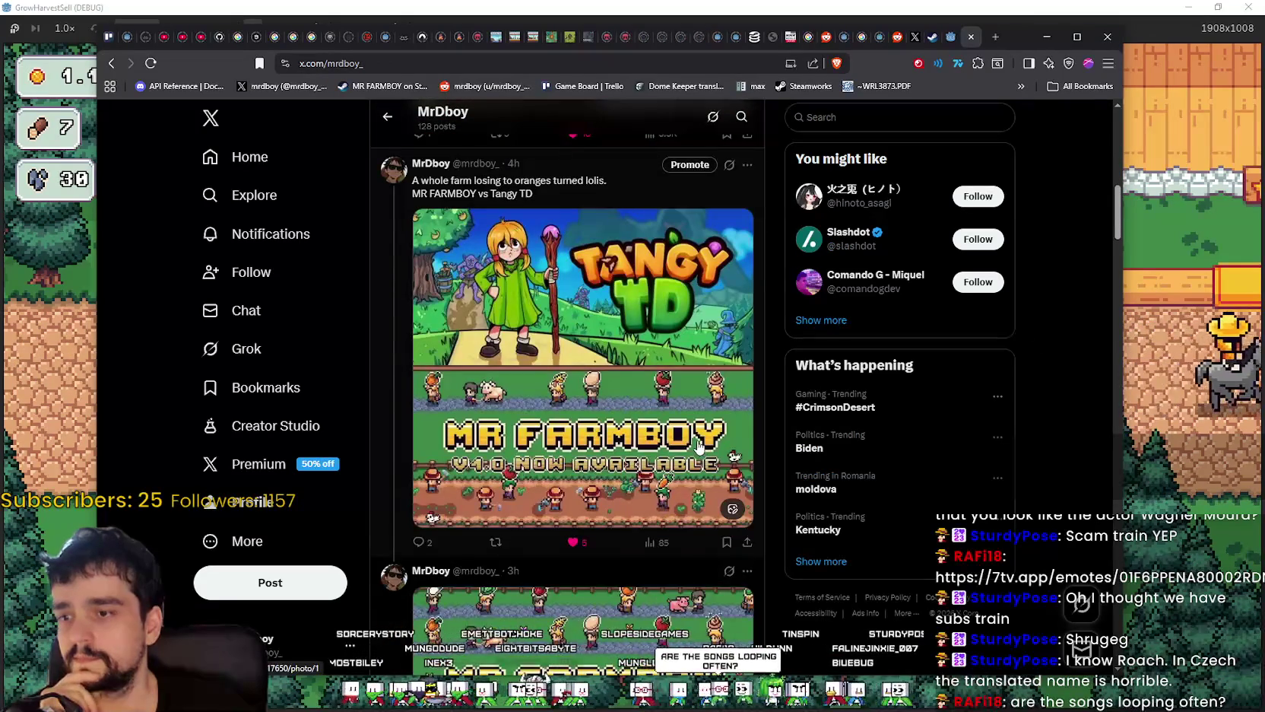
{"action": "scroll", "coordinate": [693, 435], "scroll_direction": "up", "scroll_amount": 1}
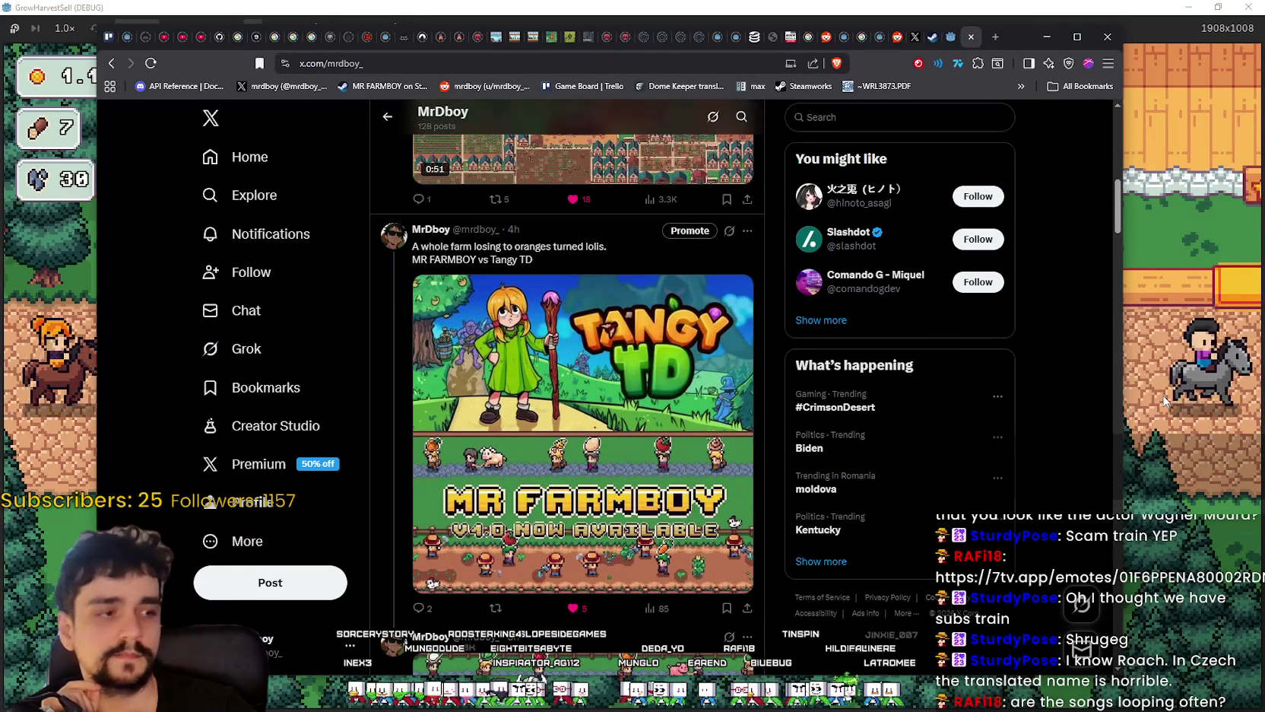
{"action": "left_click", "coordinate": [1163, 394]}
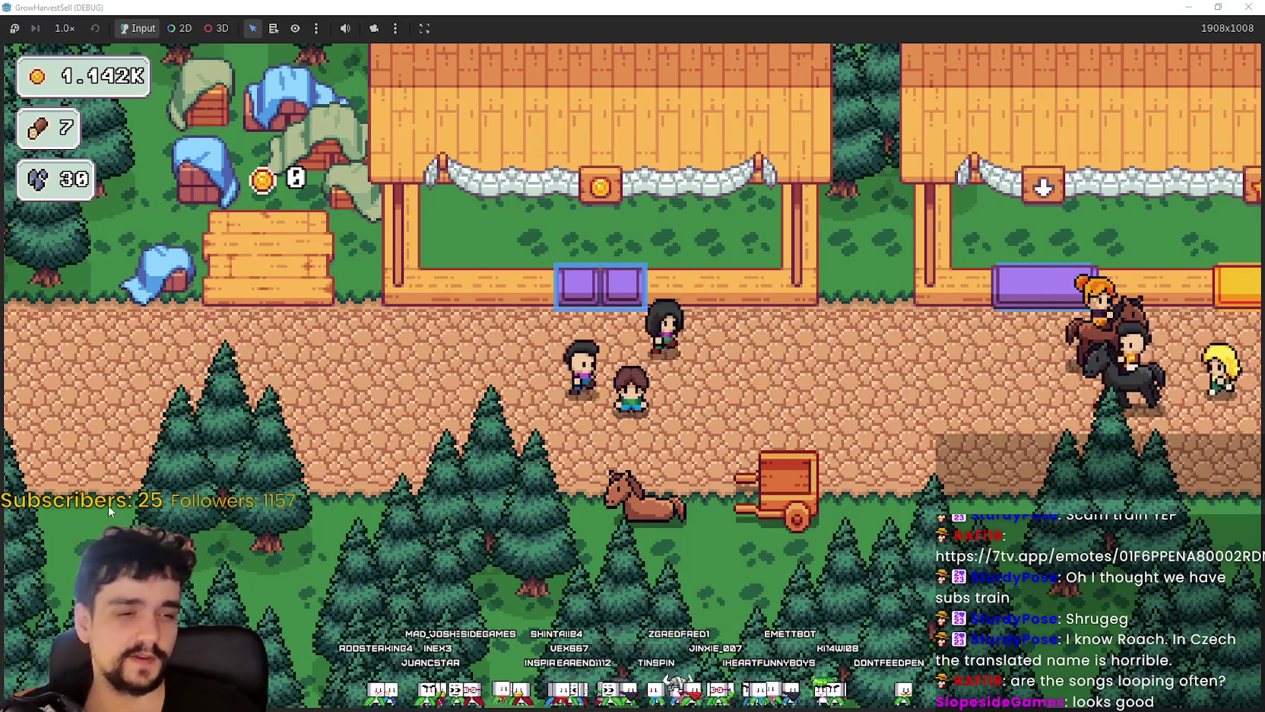
- Walk the farmer up and left along the market road, down to the cart, and back right past the stalls
{"action": "key", "text": "d"}
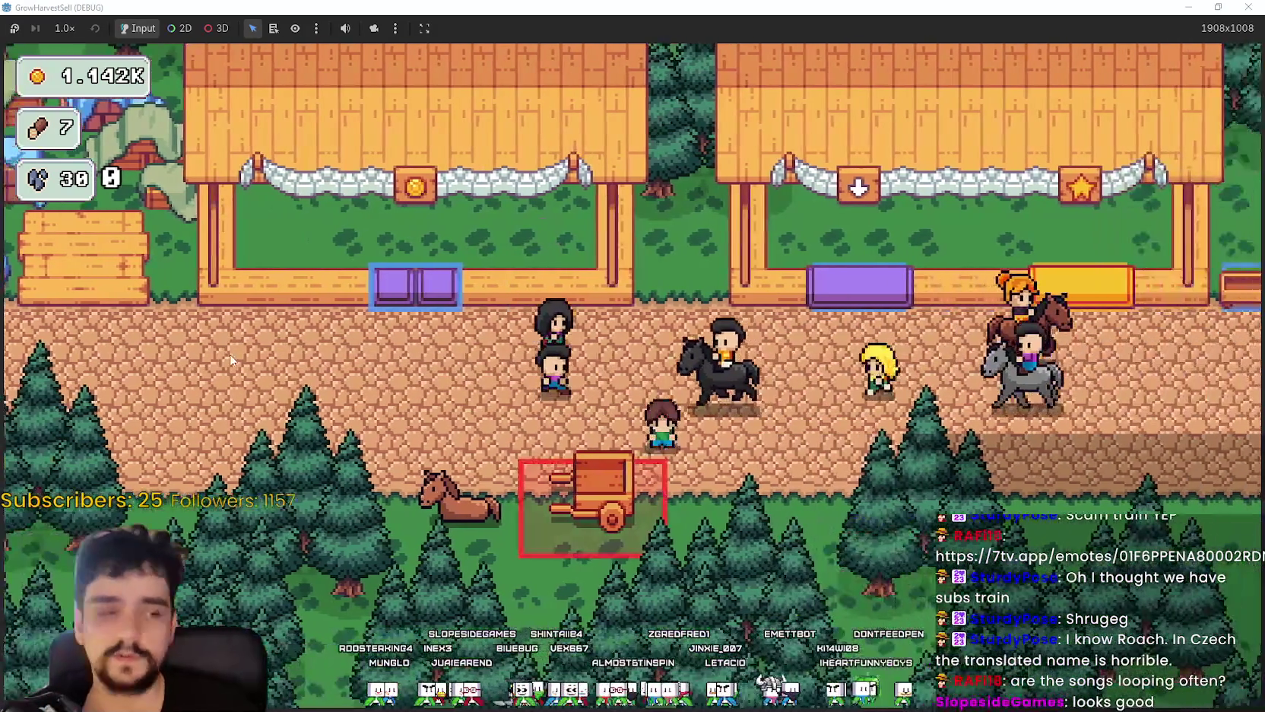
{"action": "key", "text": "w"}
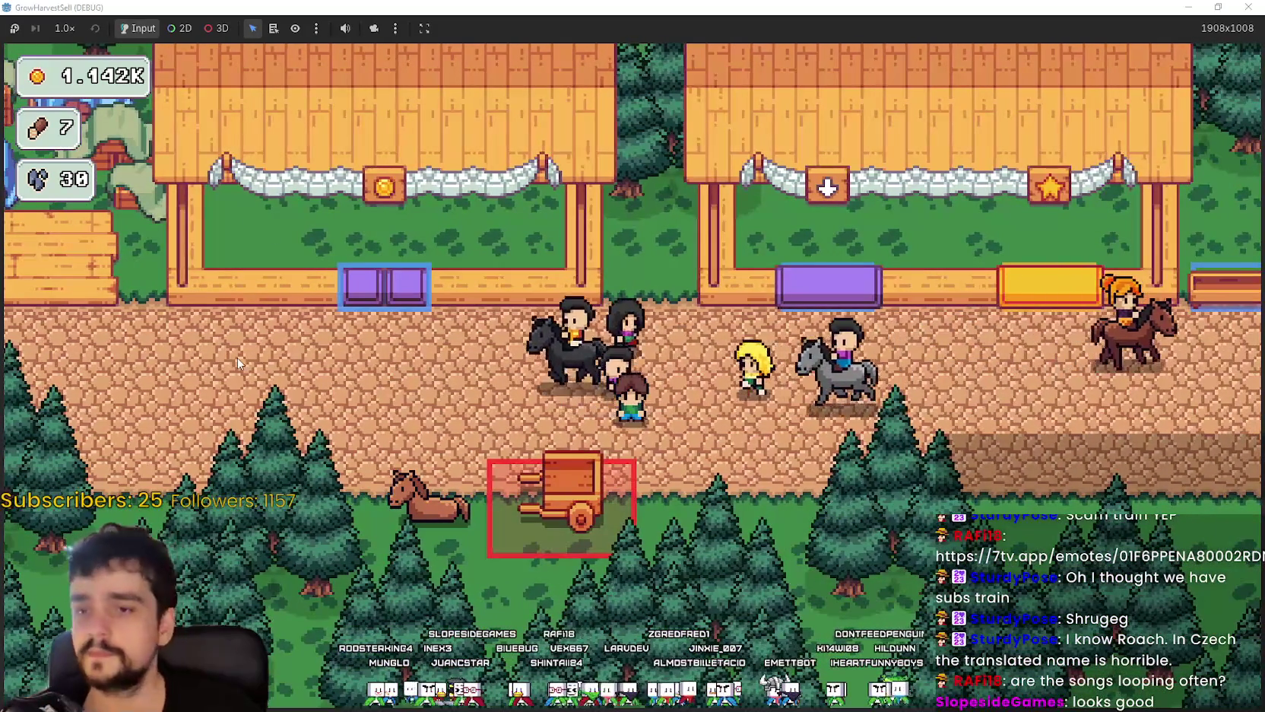
{"action": "key", "text": "a"}
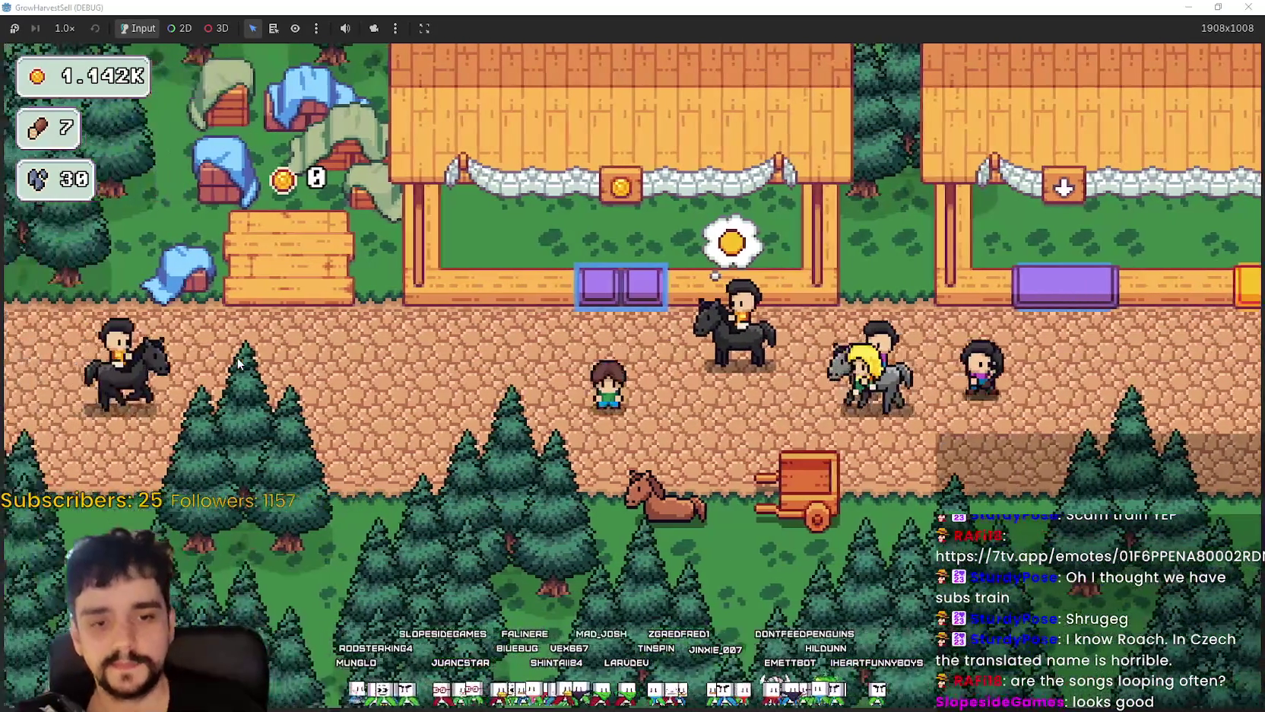
{"action": "key", "text": "a"}
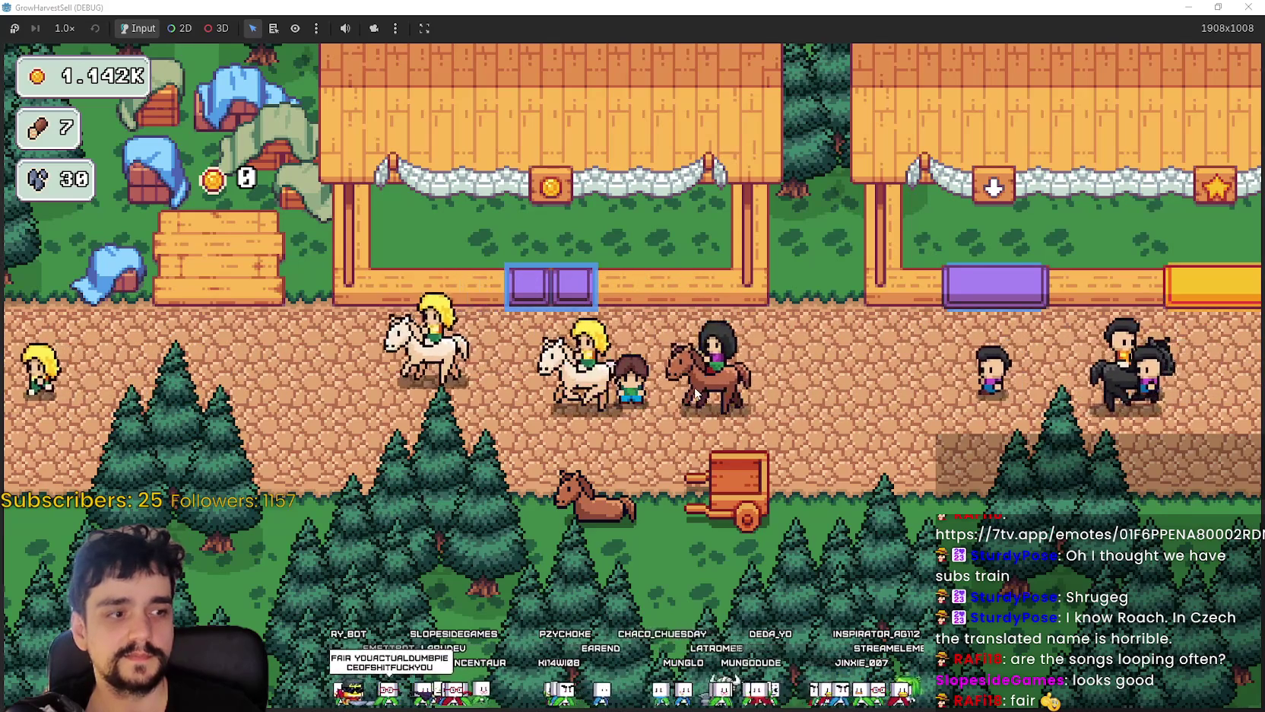
{"action": "left_click", "coordinate": [707, 417]}
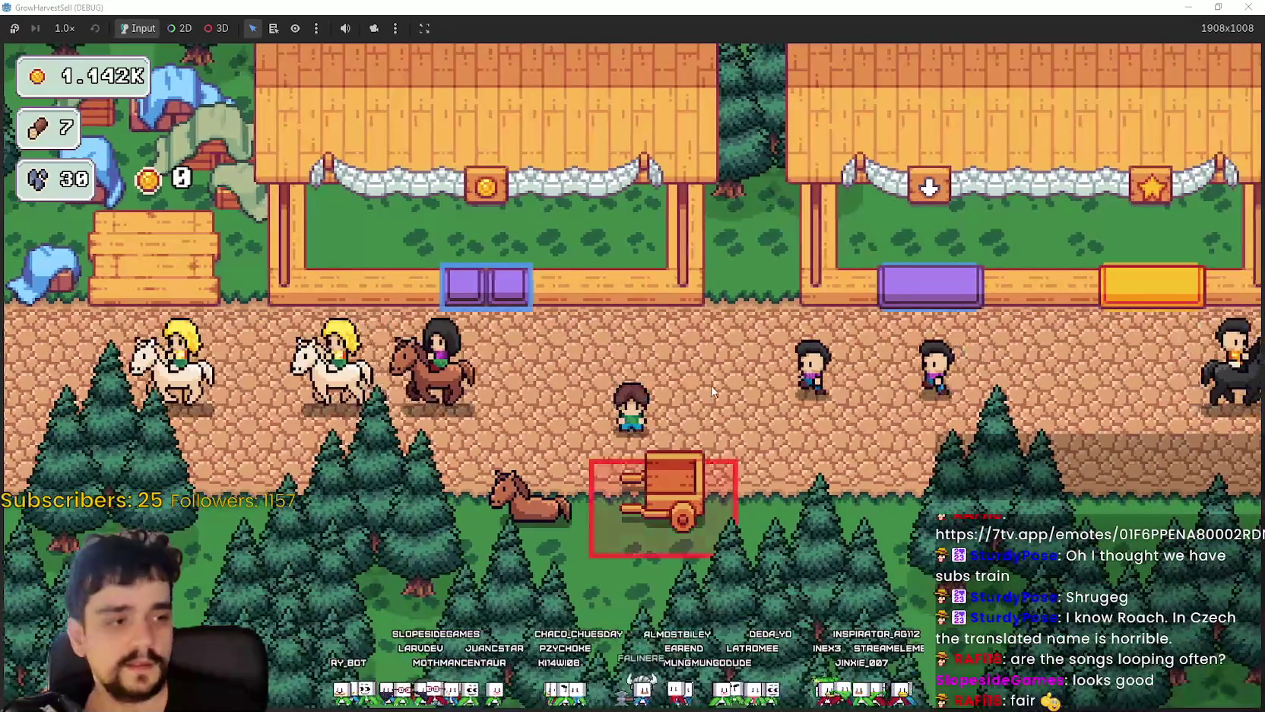
{"action": "left_click_drag", "start_coordinate": [741, 340], "coordinate": [741, 339]}
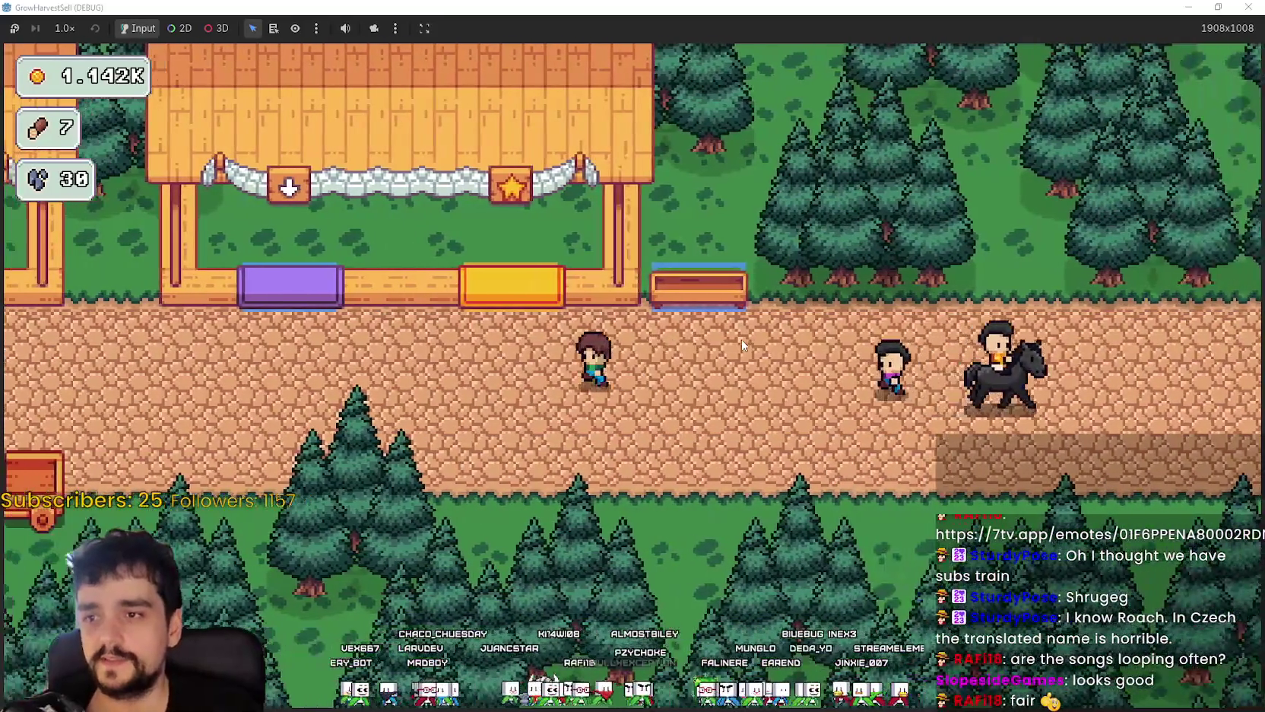
{"action": "key", "text": "a"}
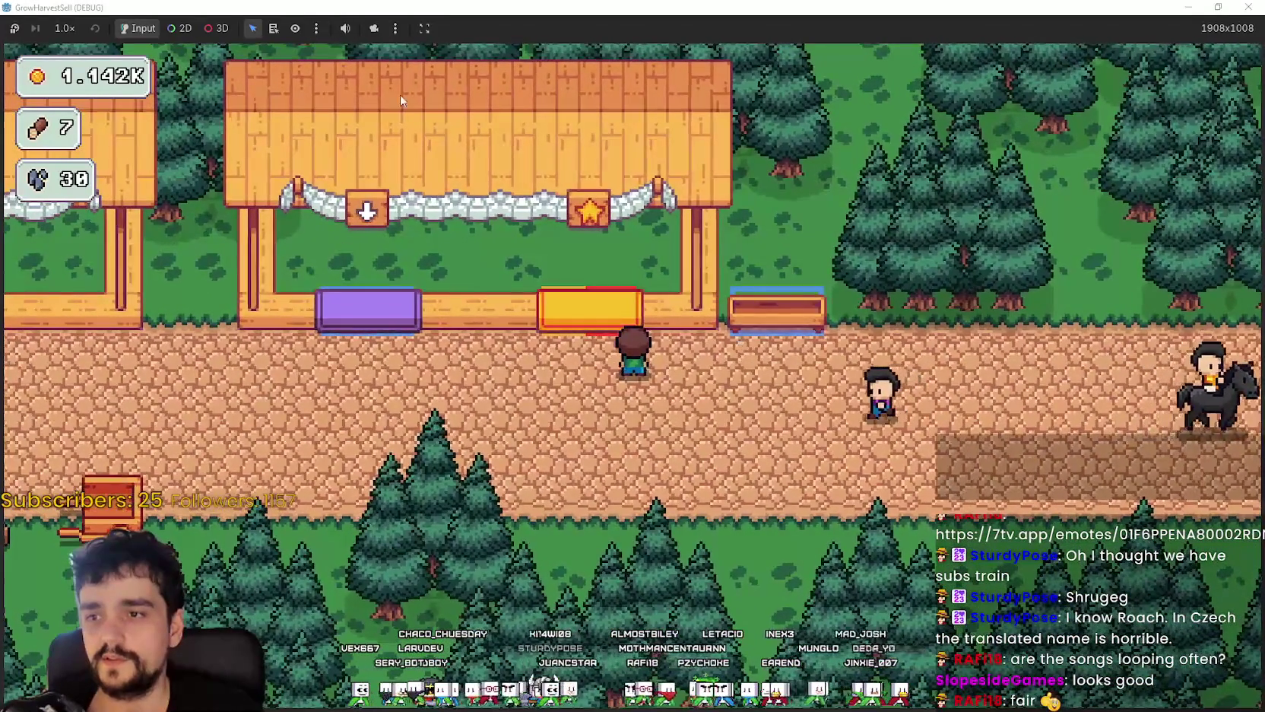
{"action": "key", "text": "a"}
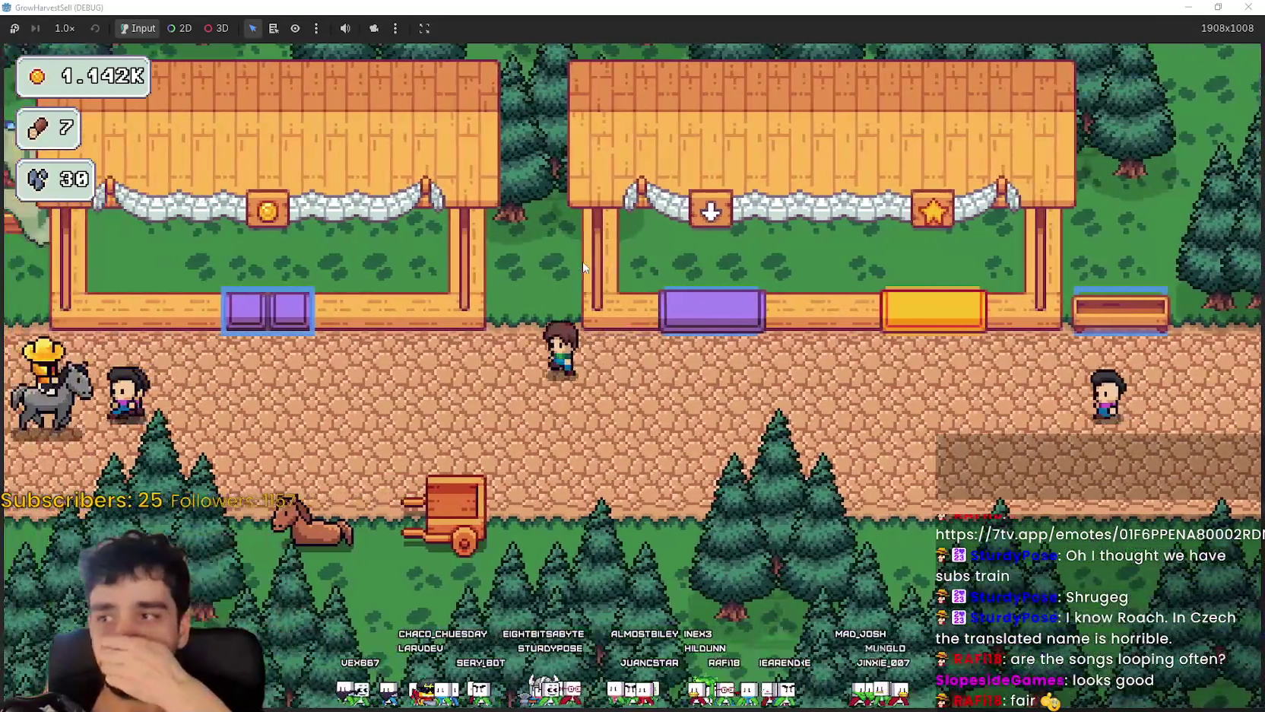
{"action": "key", "text": "d"}
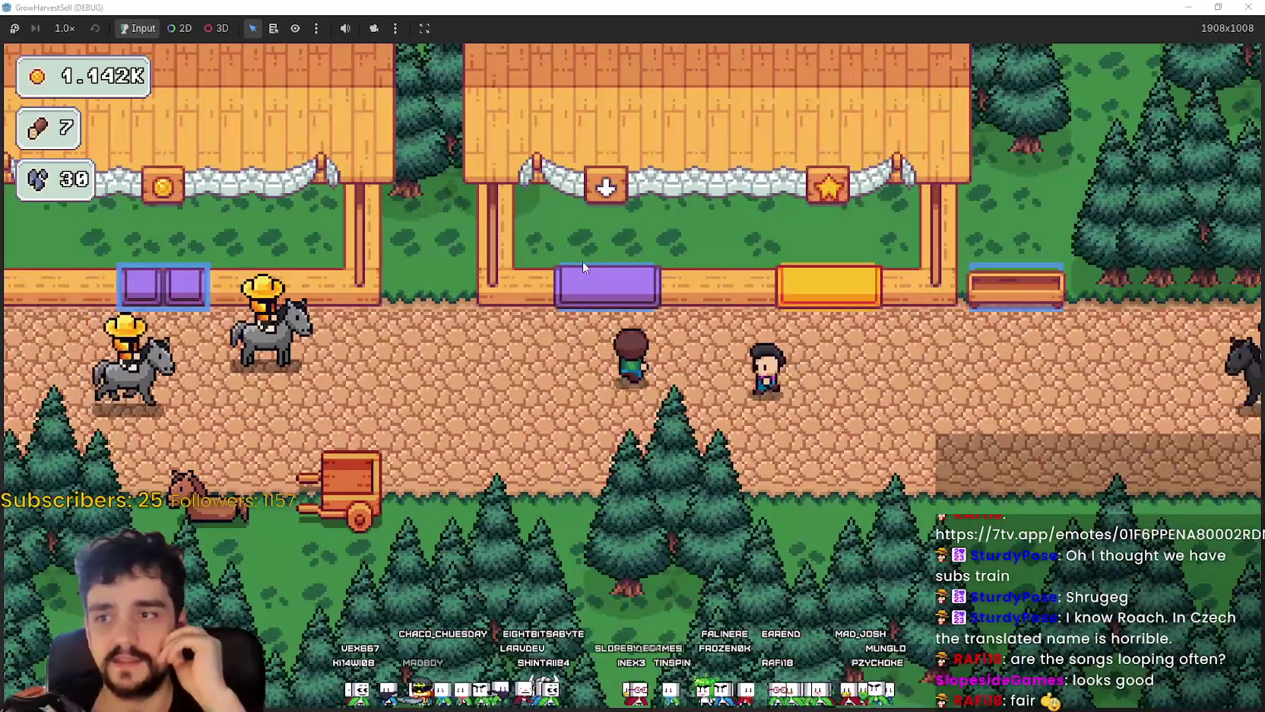
{"action": "key", "text": "d"}
{"action": "key", "text": "d"}
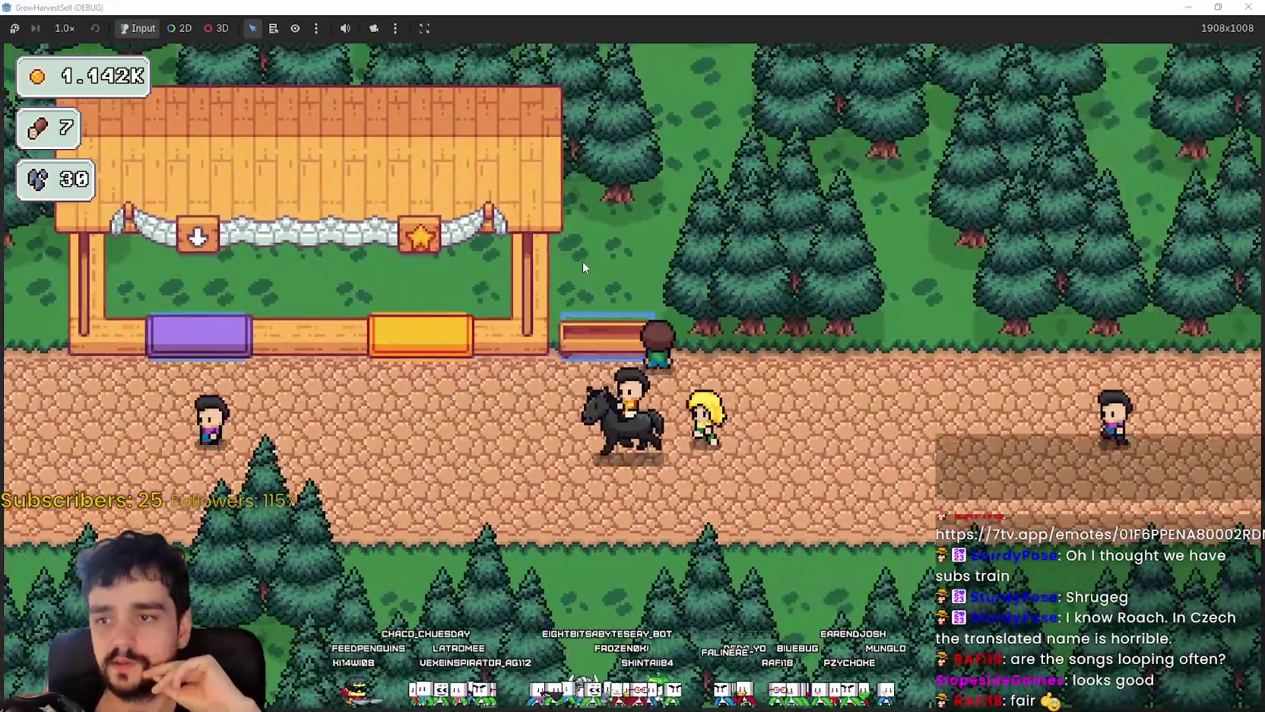
- Walk left and right along the road, stepping up into the gap between the two stalls twice
{"action": "key", "text": "a"}
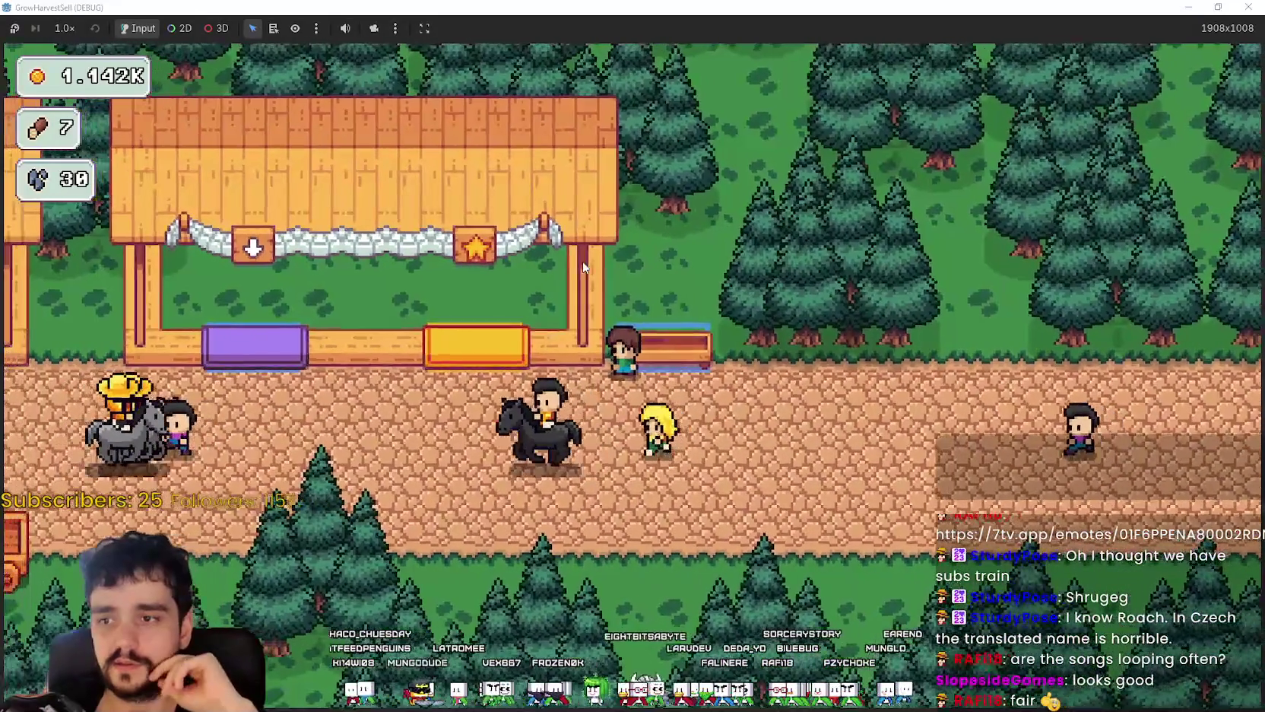
{"action": "key", "text": "a"}
{"action": "key", "text": "w"}
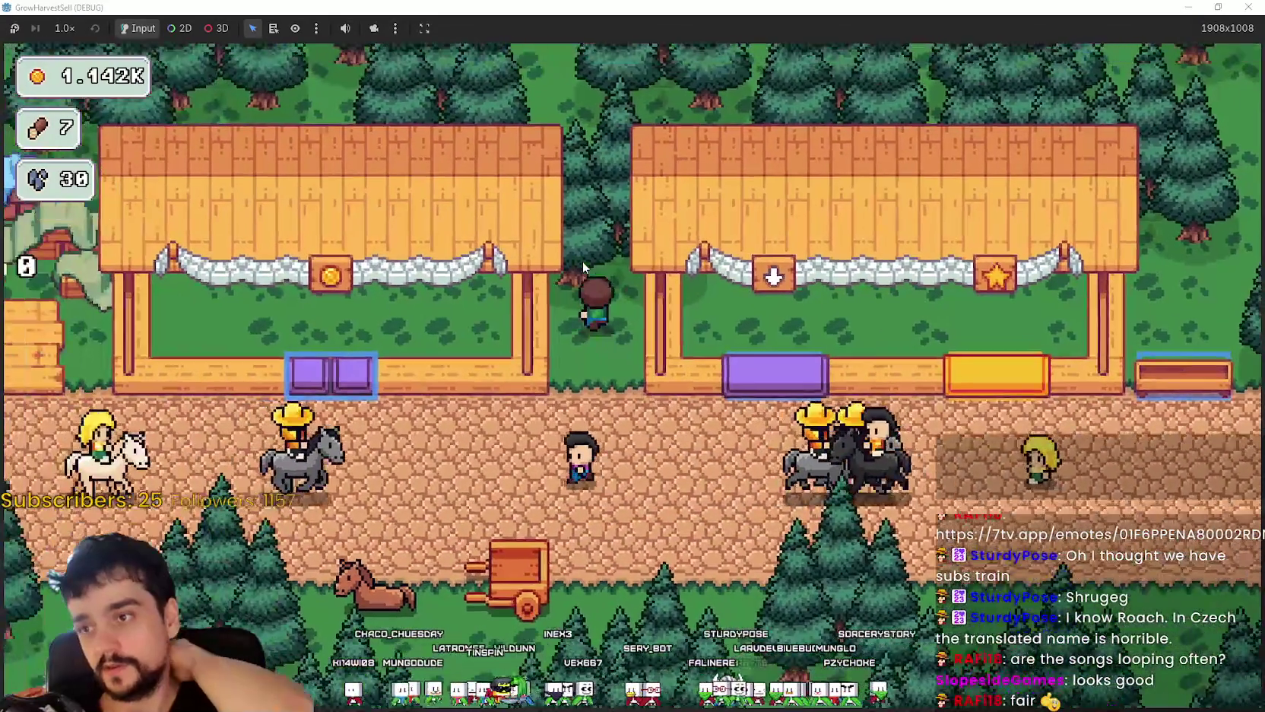
{"action": "key", "text": "s"}
{"action": "key", "text": "a"}
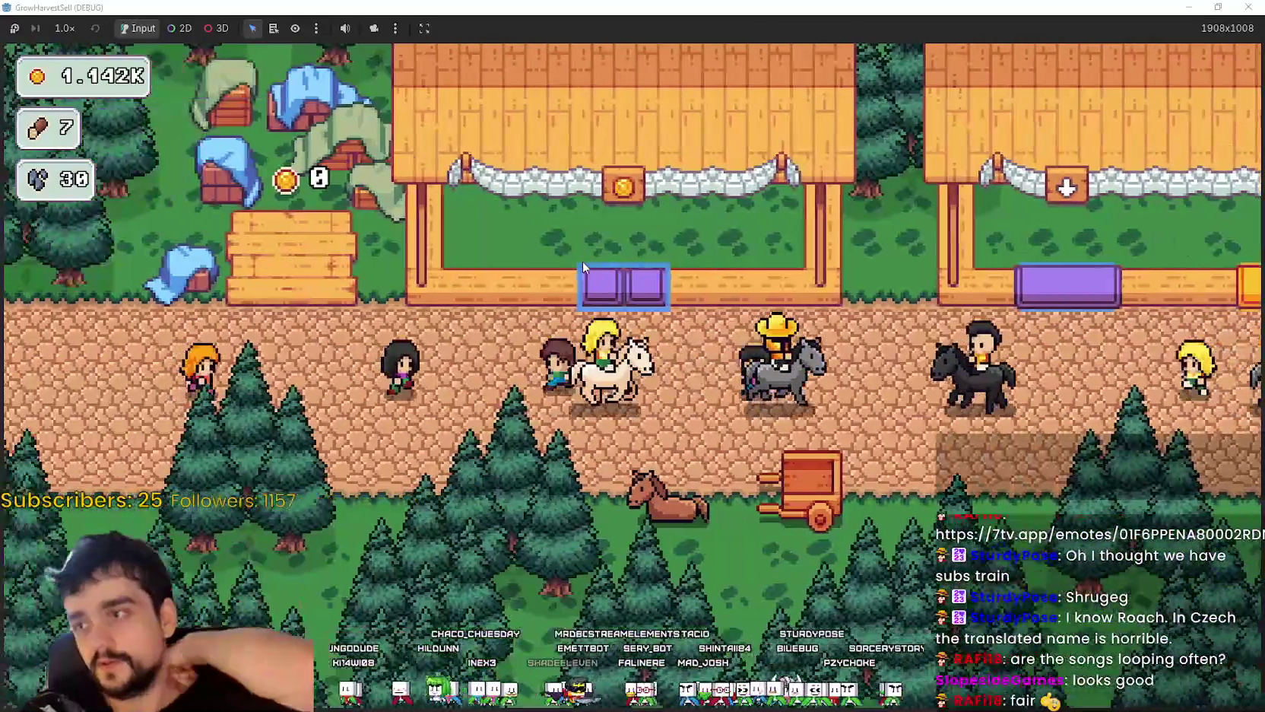
{"action": "key", "text": "d"}
{"action": "key", "text": "w"}
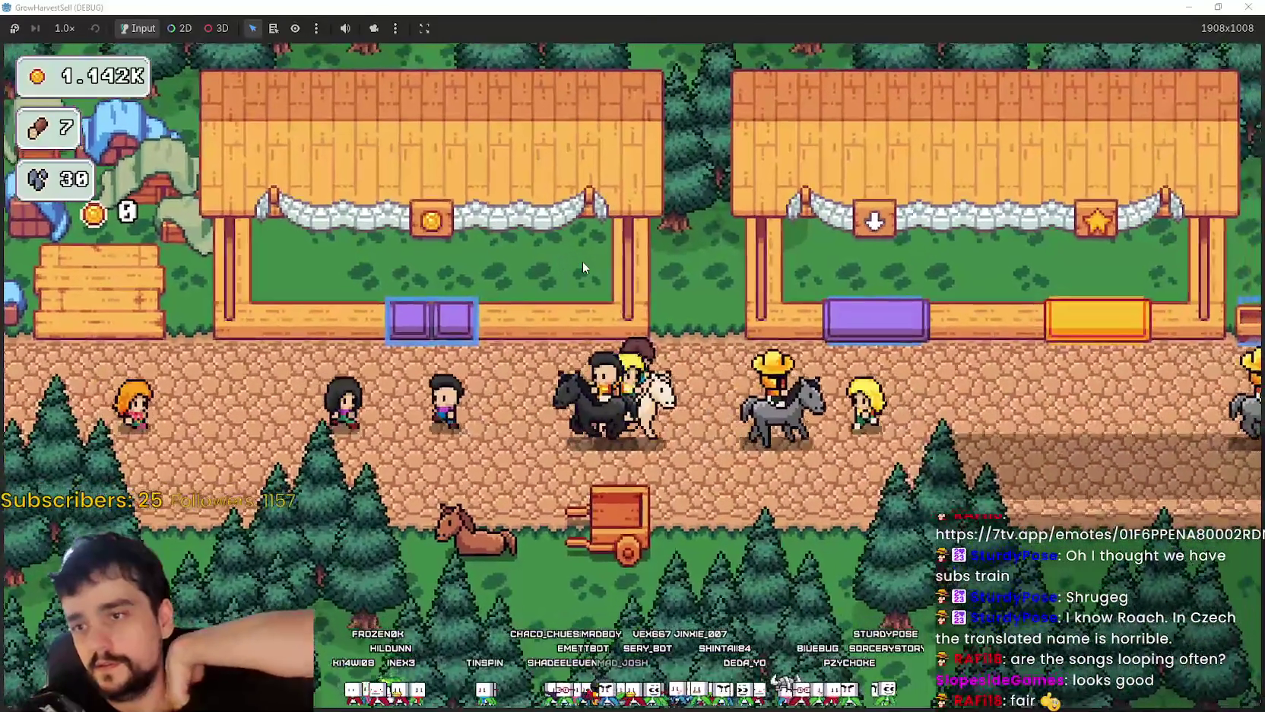
{"action": "key", "text": "d"}
{"action": "key", "text": "w"}
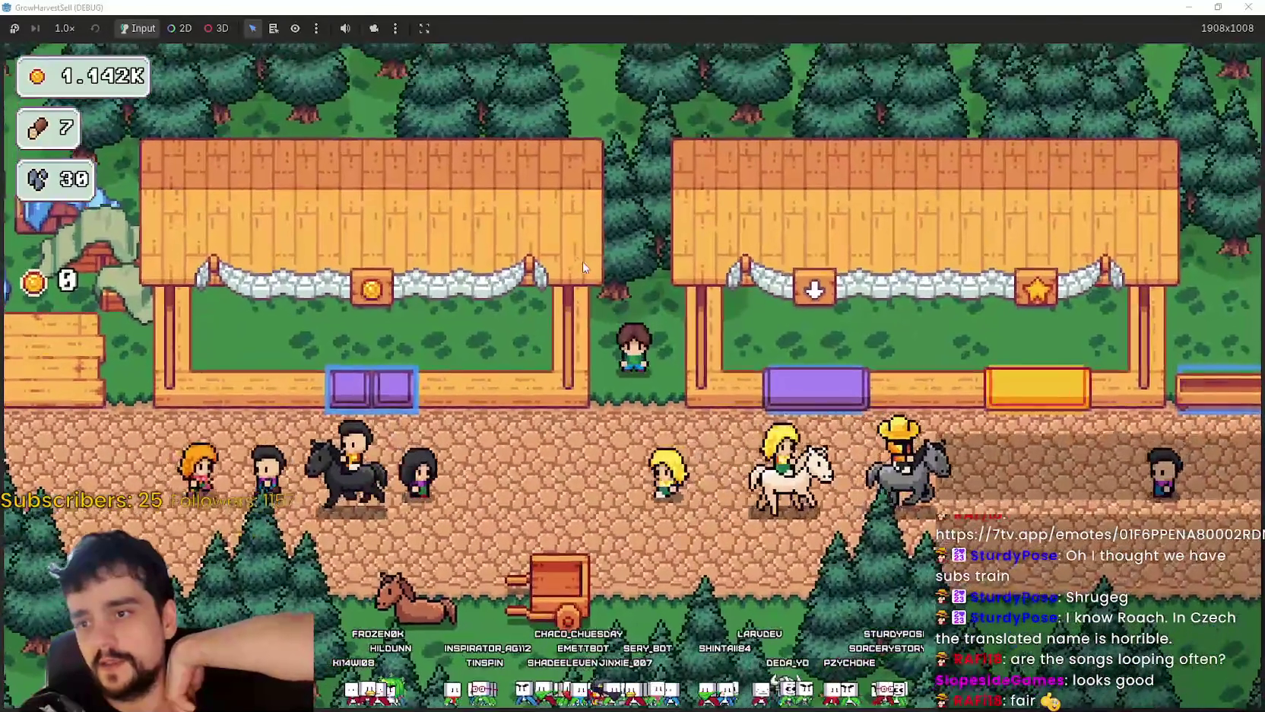
{"action": "key", "text": "s"}
{"action": "key", "text": "d"}
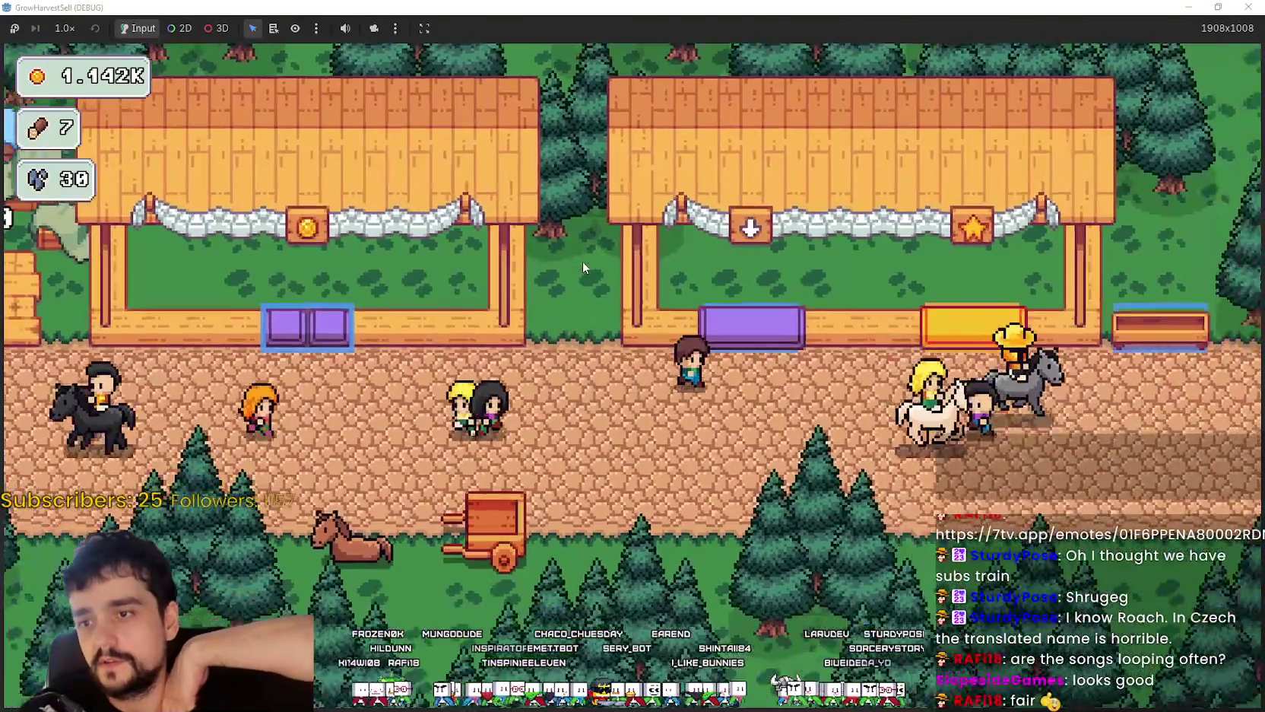
- Walk past the yellow and purple bins and along the road, then switch to the Market Objects sprite sheet
{"action": "key", "text": "a"}
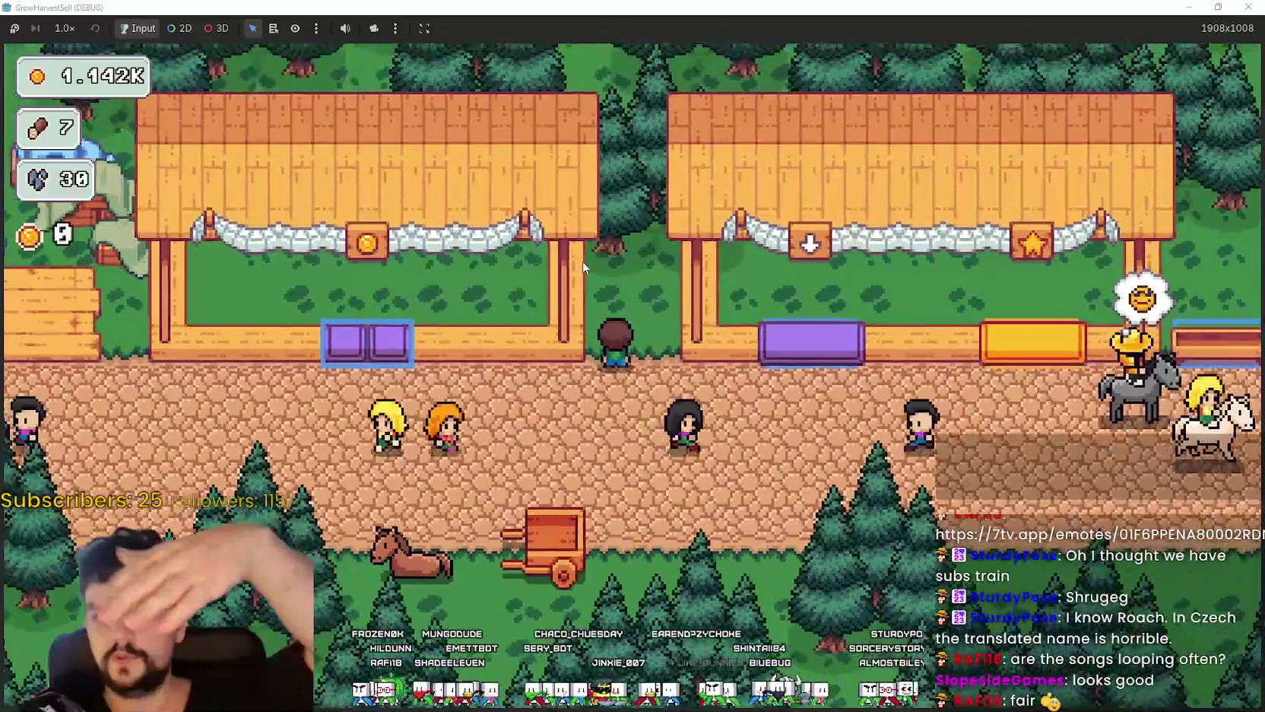
{"action": "key", "text": "w"}
{"action": "key", "text": "d"}
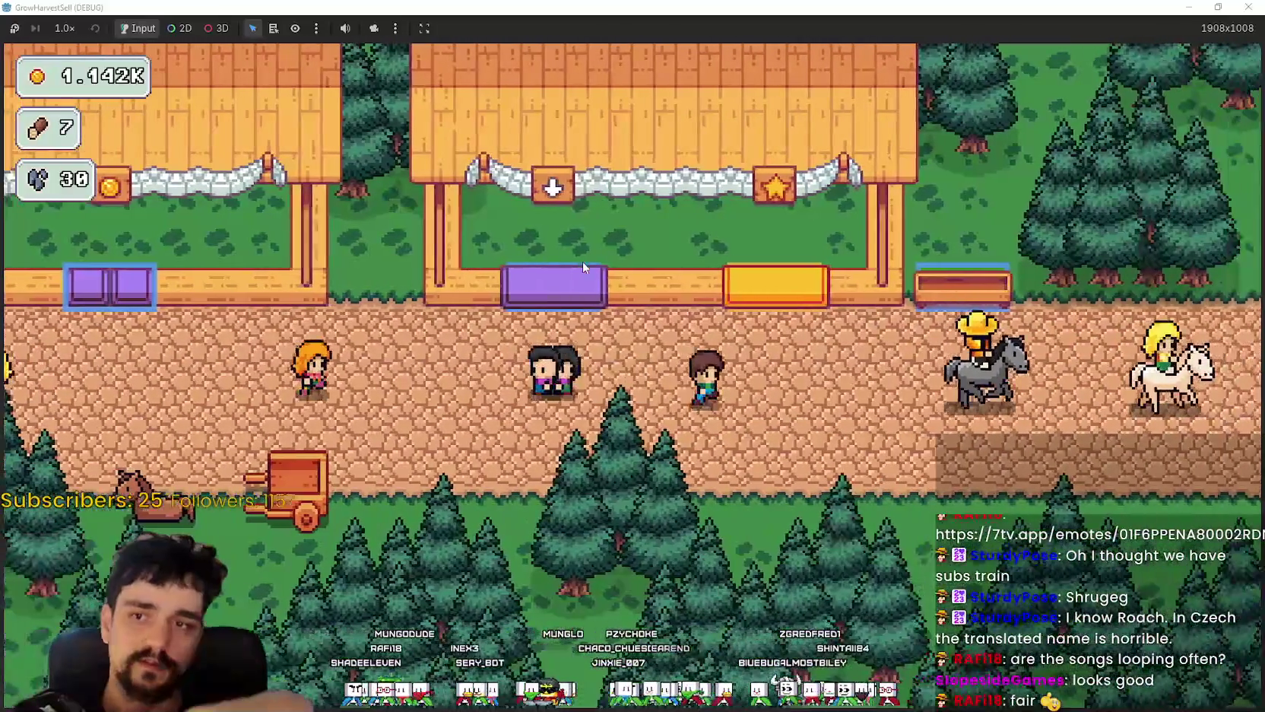
{"action": "key", "text": "a"}
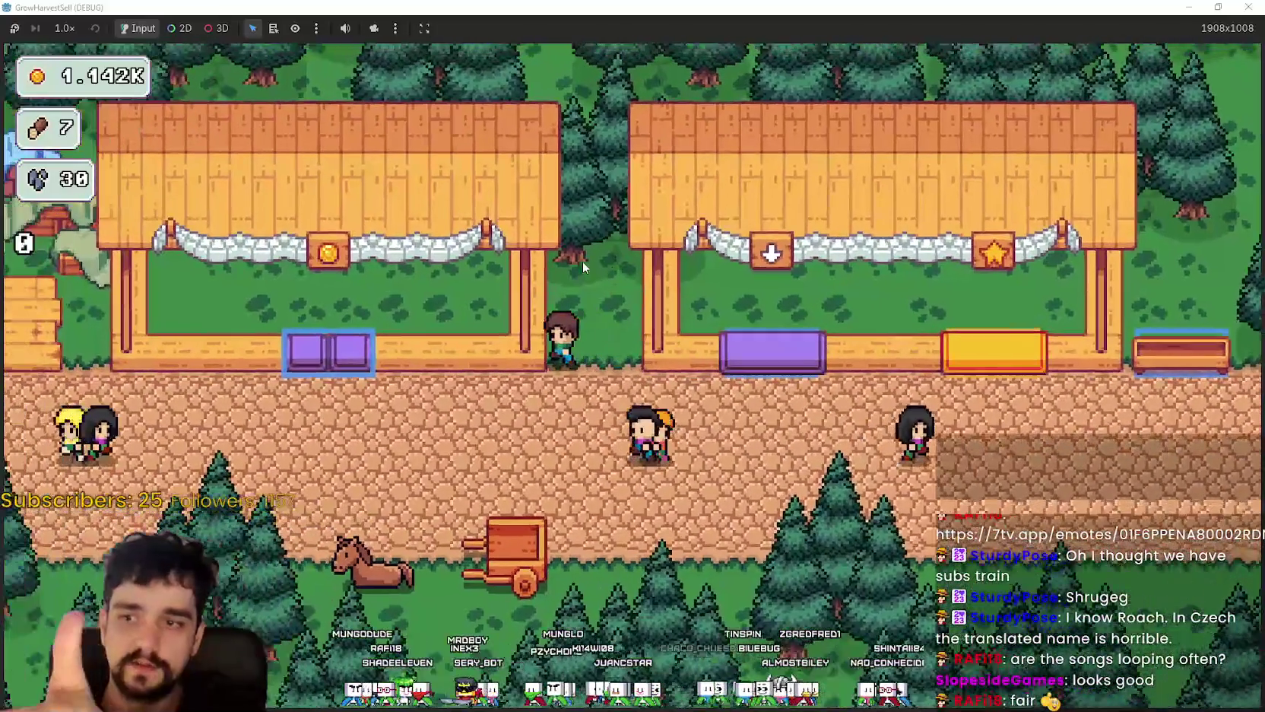
{"action": "key", "text": "d"}
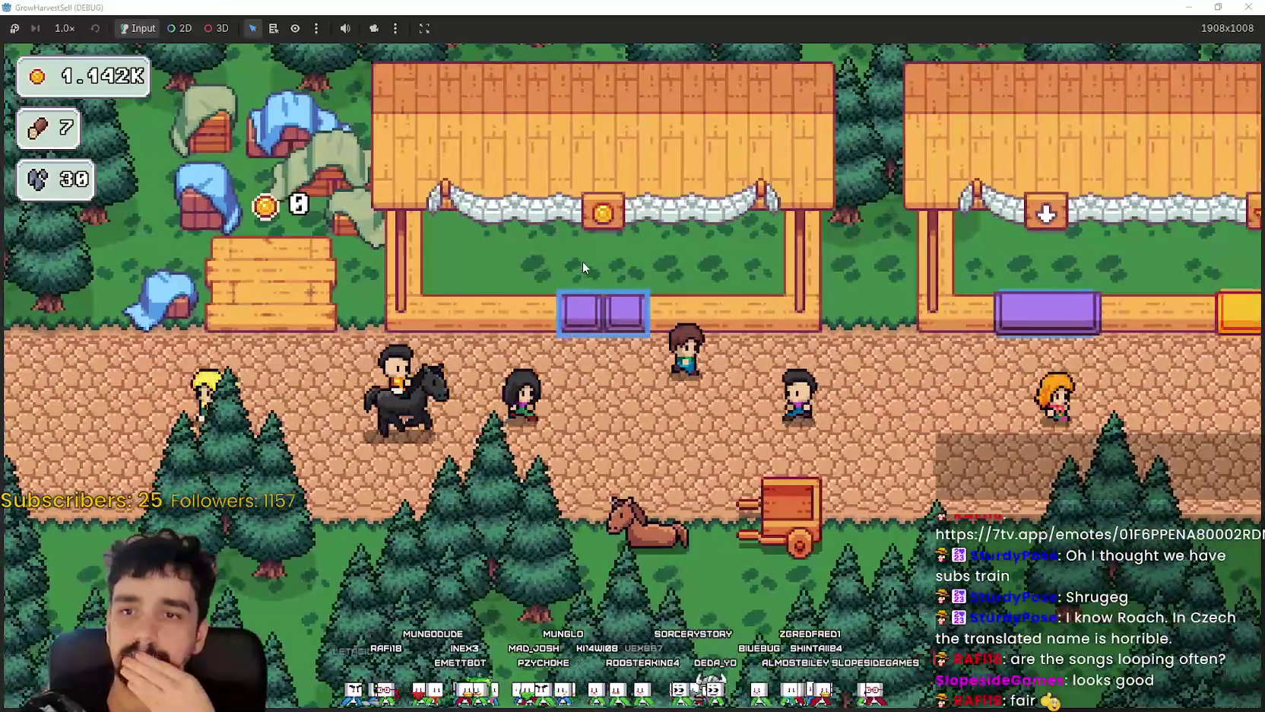
{"action": "key", "text": "d"}
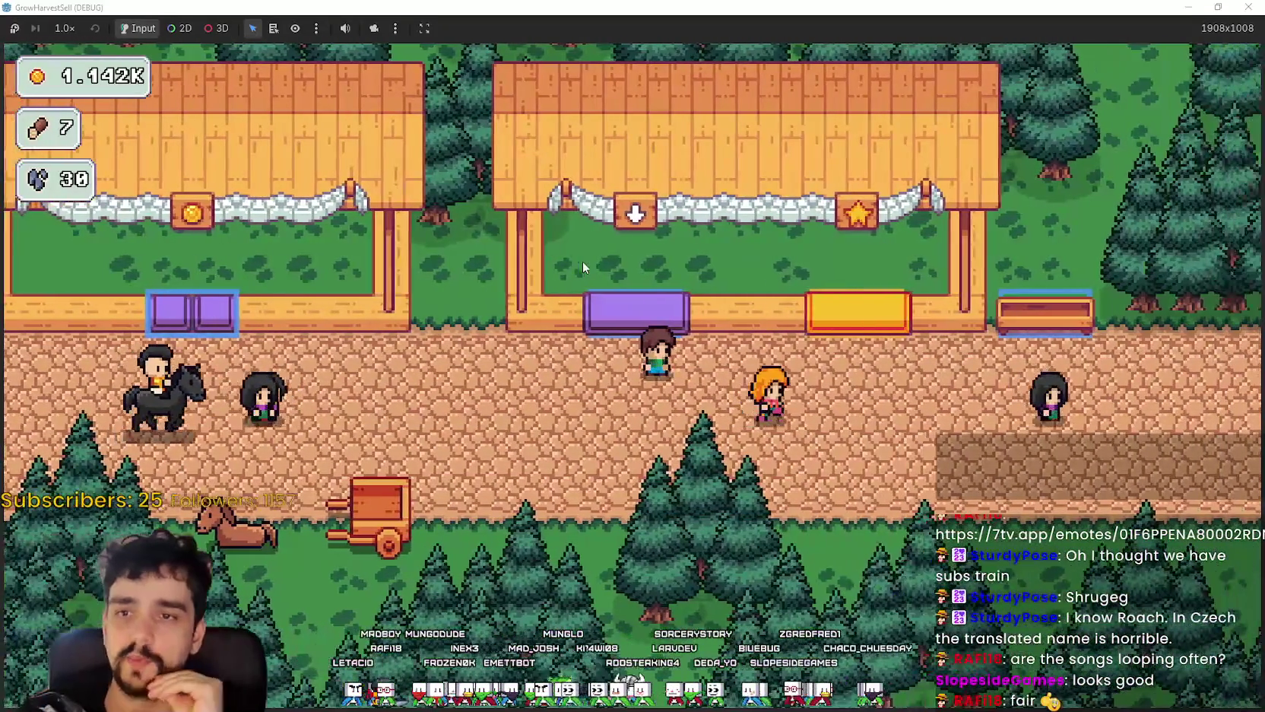
{"action": "key", "text": "d"}
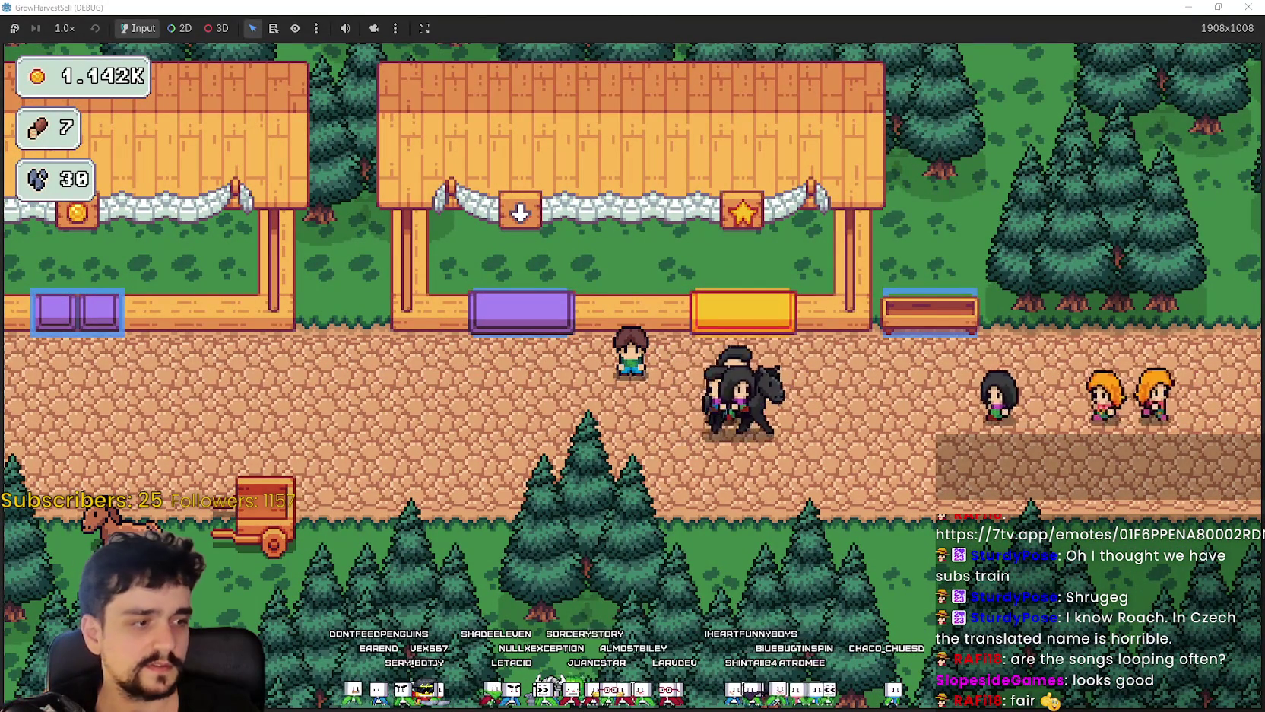
{"action": "key", "text": "alt+Tab"}
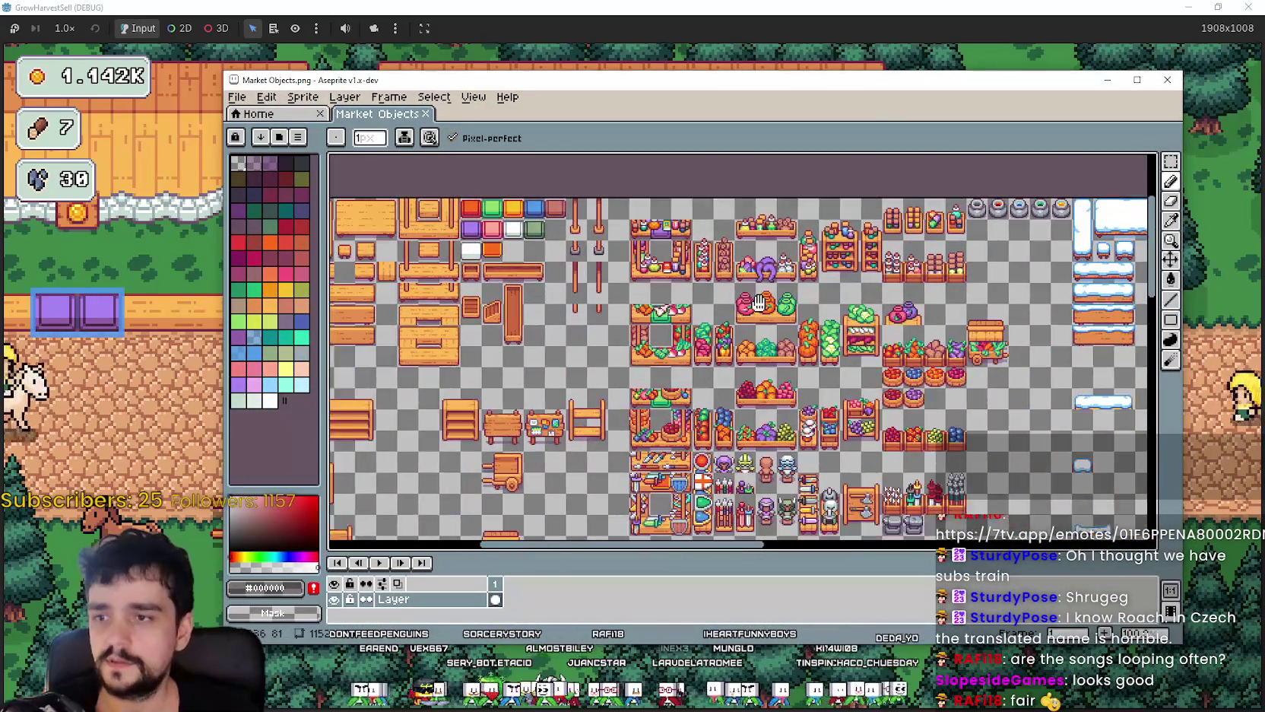
- Zoom and pan around the stall and produce sprites in Market Objects.png, then bring the farm game back
{"action": "scroll", "coordinate": [759, 303], "scroll_direction": "up", "scroll_amount": 2}
{"action": "mouse_move", "coordinate": [761, 304]}
{"action": "left_mouse_down"}
{"action": "mouse_move", "coordinate": [859, 393]}
{"action": "mouse_move", "coordinate": [524, 309]}
{"action": "left_mouse_up"}
{"action": "left_click_drag", "start_coordinate": [886, 365], "coordinate": [727, 378]}
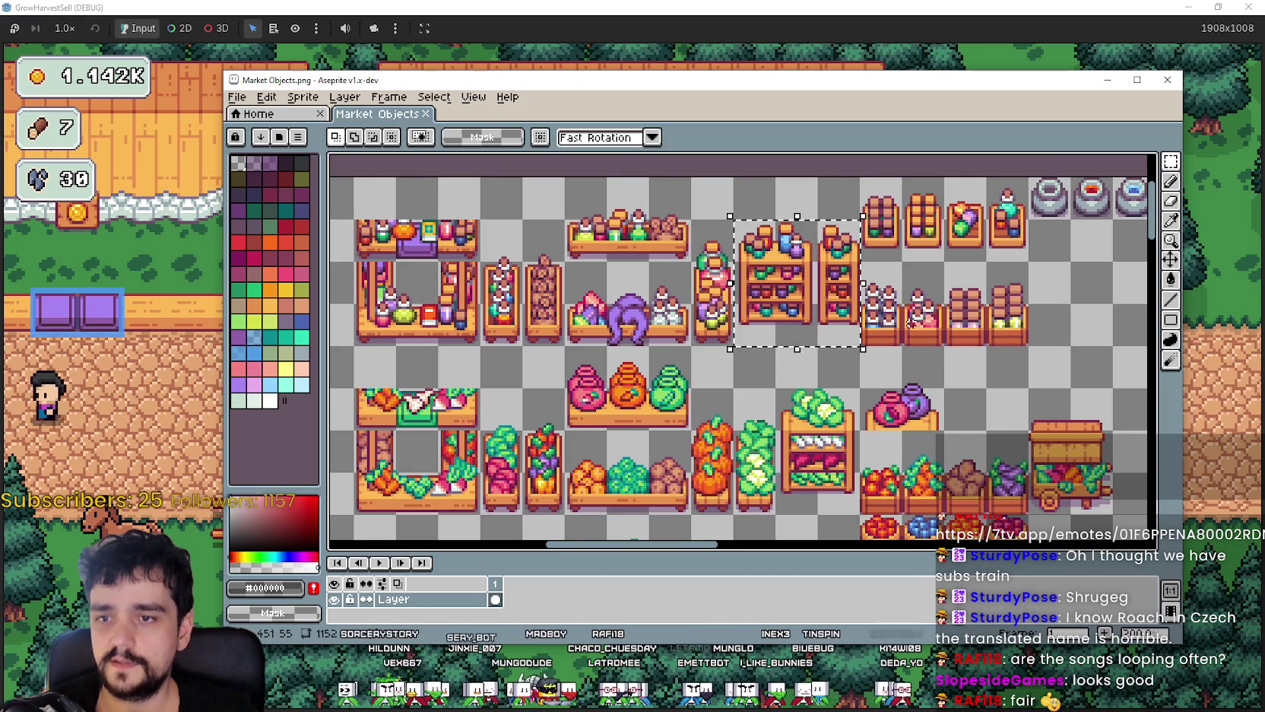
{"action": "scroll", "coordinate": [942, 251], "scroll_direction": "down", "scroll_amount": 3}
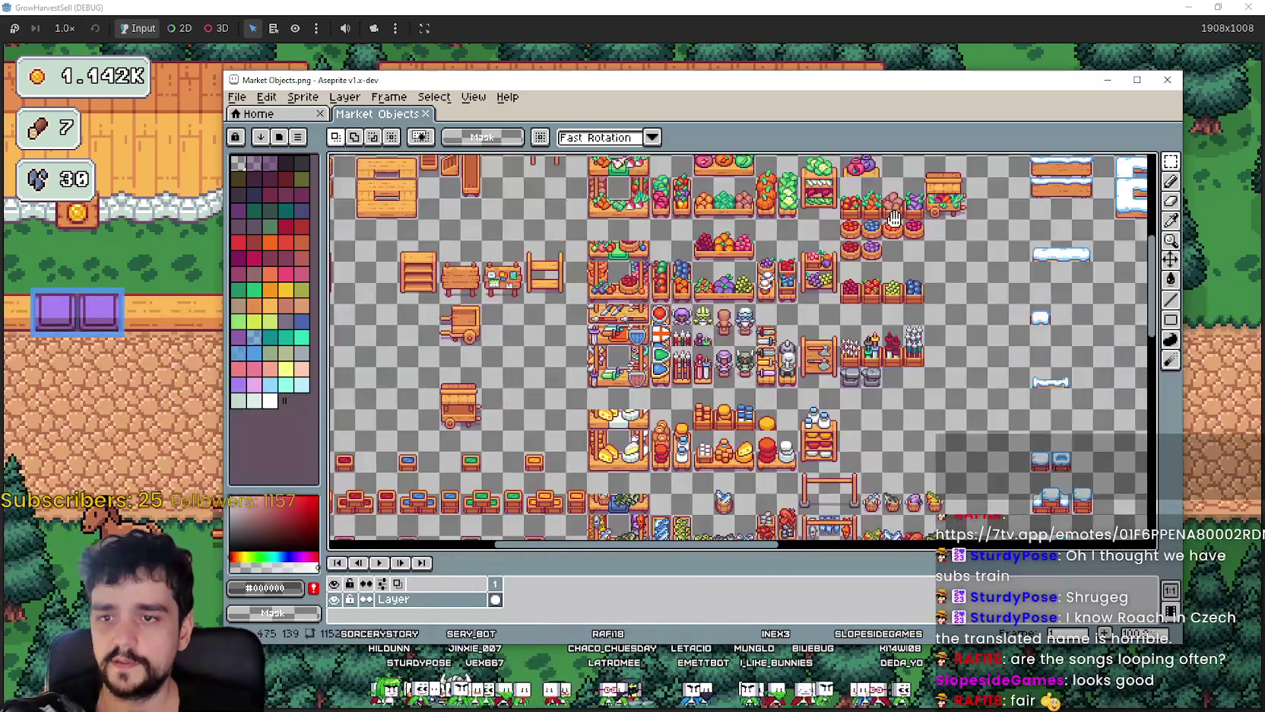
{"action": "scroll", "coordinate": [800, 295], "scroll_direction": "up", "scroll_amount": 2}
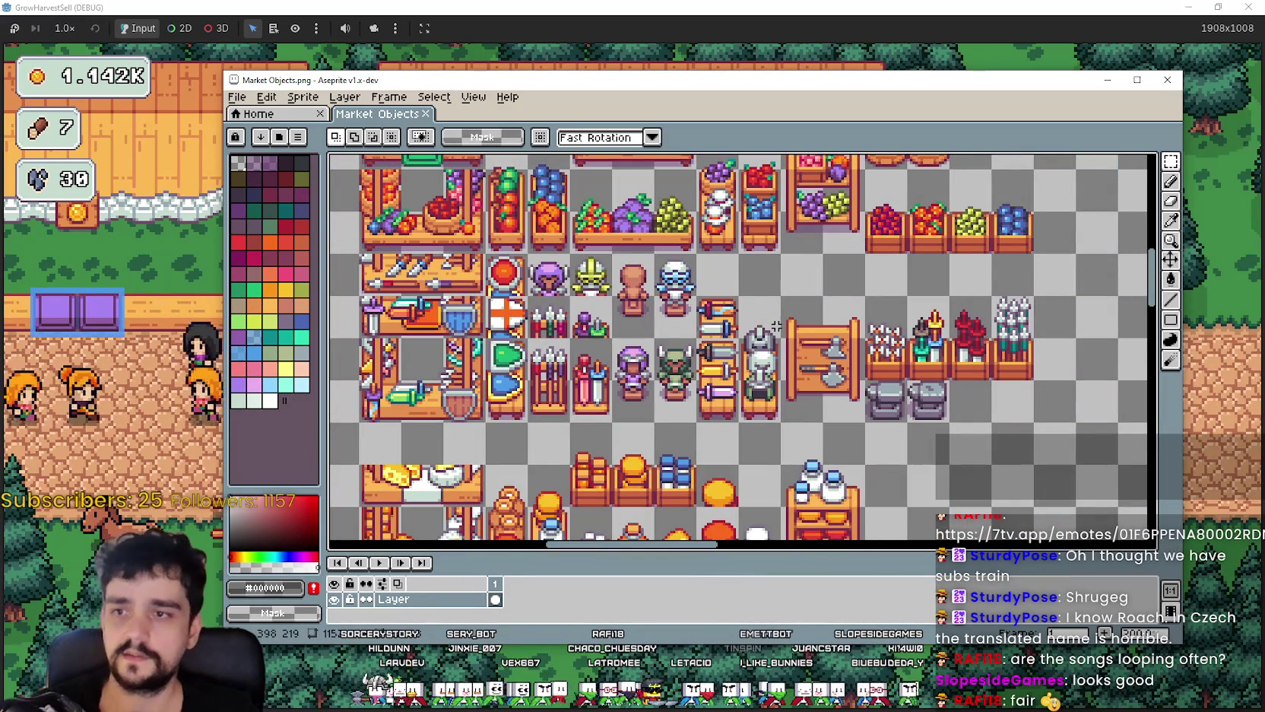
{"action": "scroll", "coordinate": [772, 417], "scroll_direction": "down", "scroll_amount": 1}
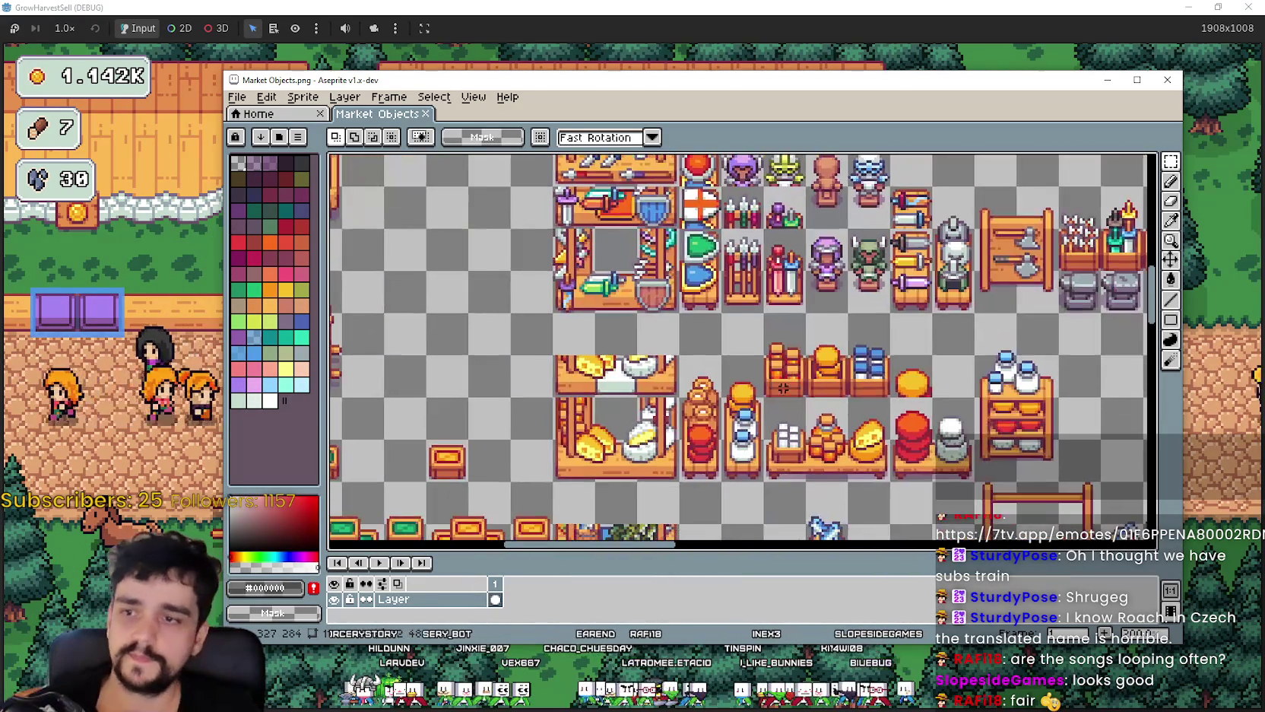
{"action": "scroll", "coordinate": [660, 375], "scroll_direction": "down", "scroll_amount": 1}
{"action": "scroll", "coordinate": [654, 384], "scroll_direction": "up", "scroll_amount": 3}
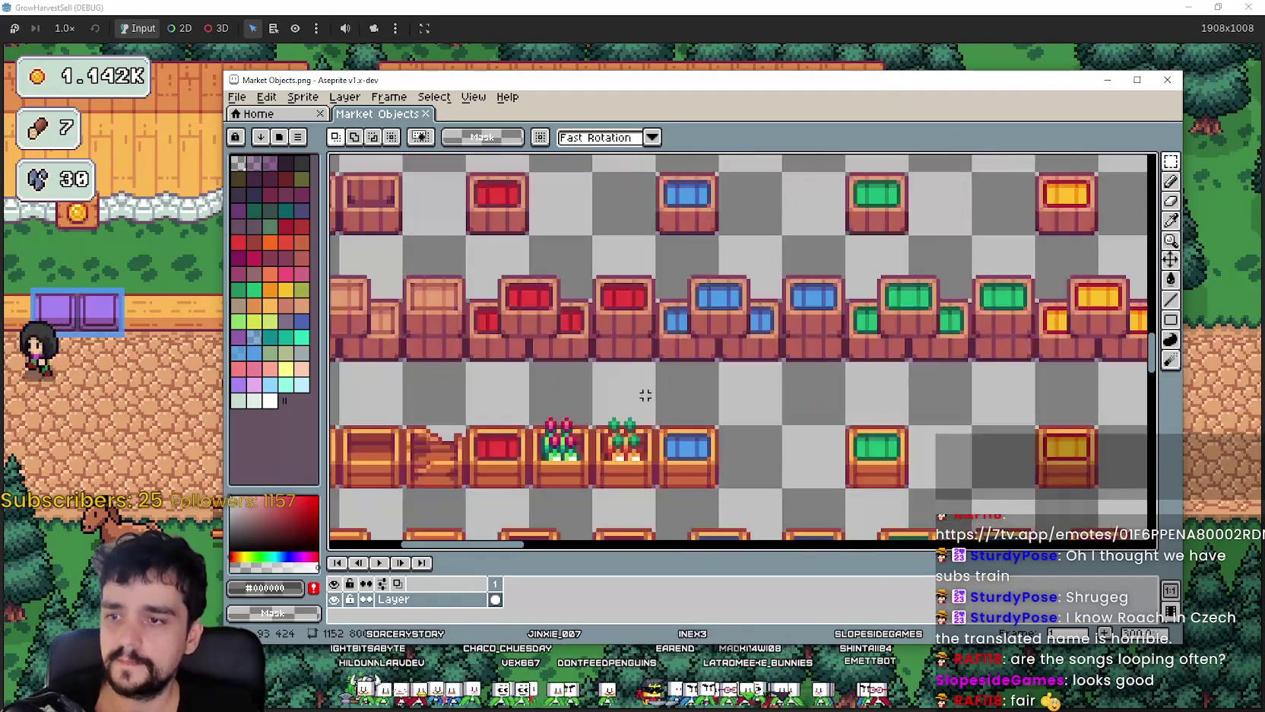
{"action": "scroll", "coordinate": [650, 444], "scroll_direction": "down", "scroll_amount": 5}
{"action": "scroll", "coordinate": [649, 251], "scroll_direction": "right", "scroll_amount": 3}
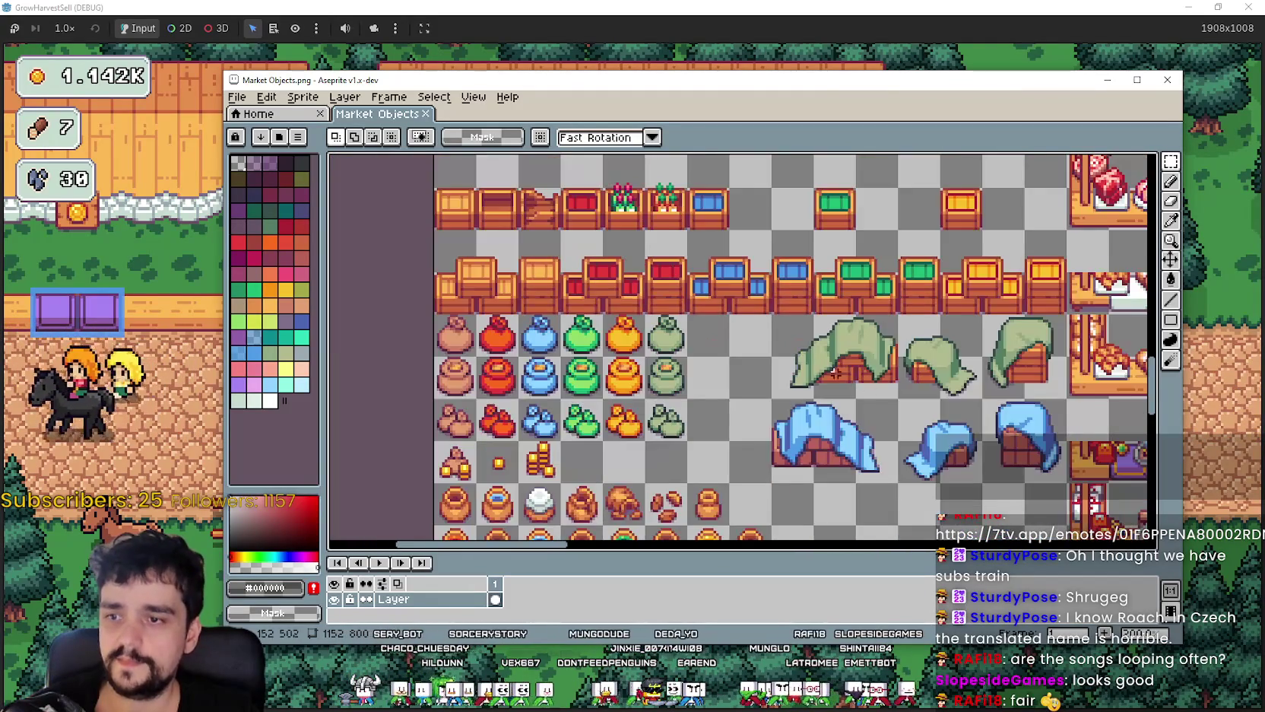
{"action": "scroll", "coordinate": [648, 251], "scroll_direction": "down", "scroll_amount": 3}
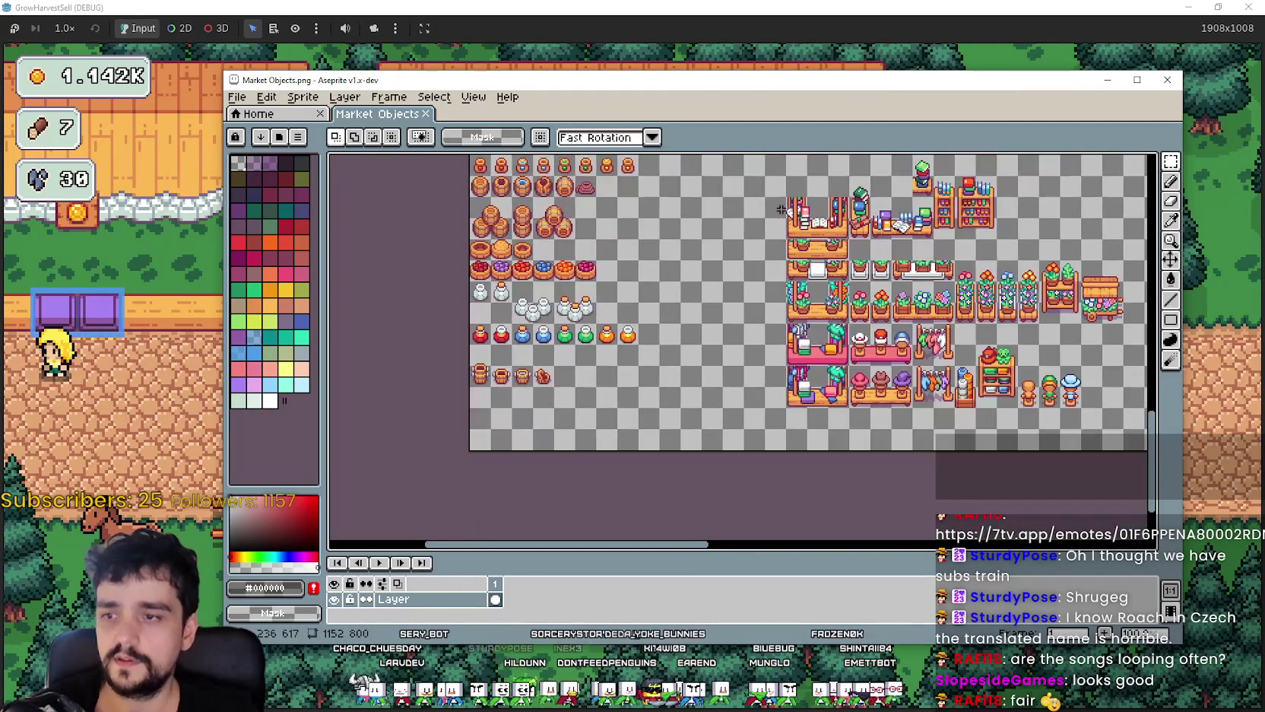
{"action": "left_click", "coordinate": [676, 6]}
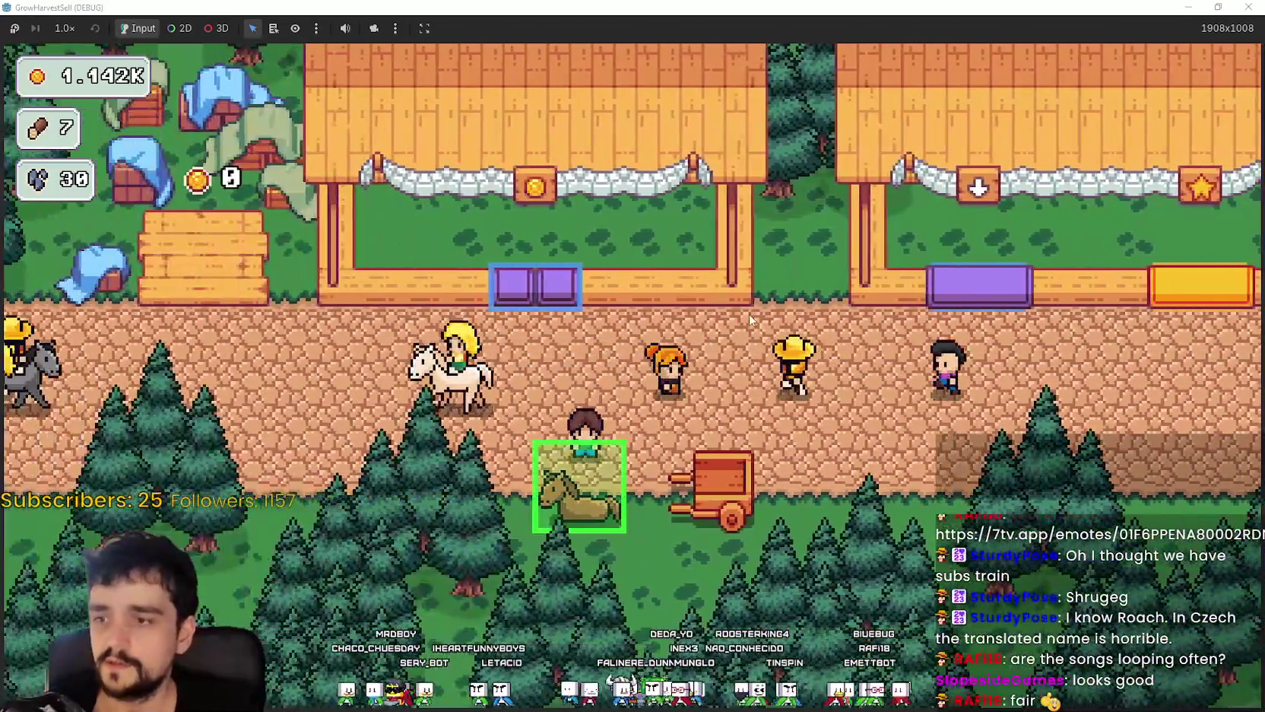
{"action": "left_click", "coordinate": [579, 484]}
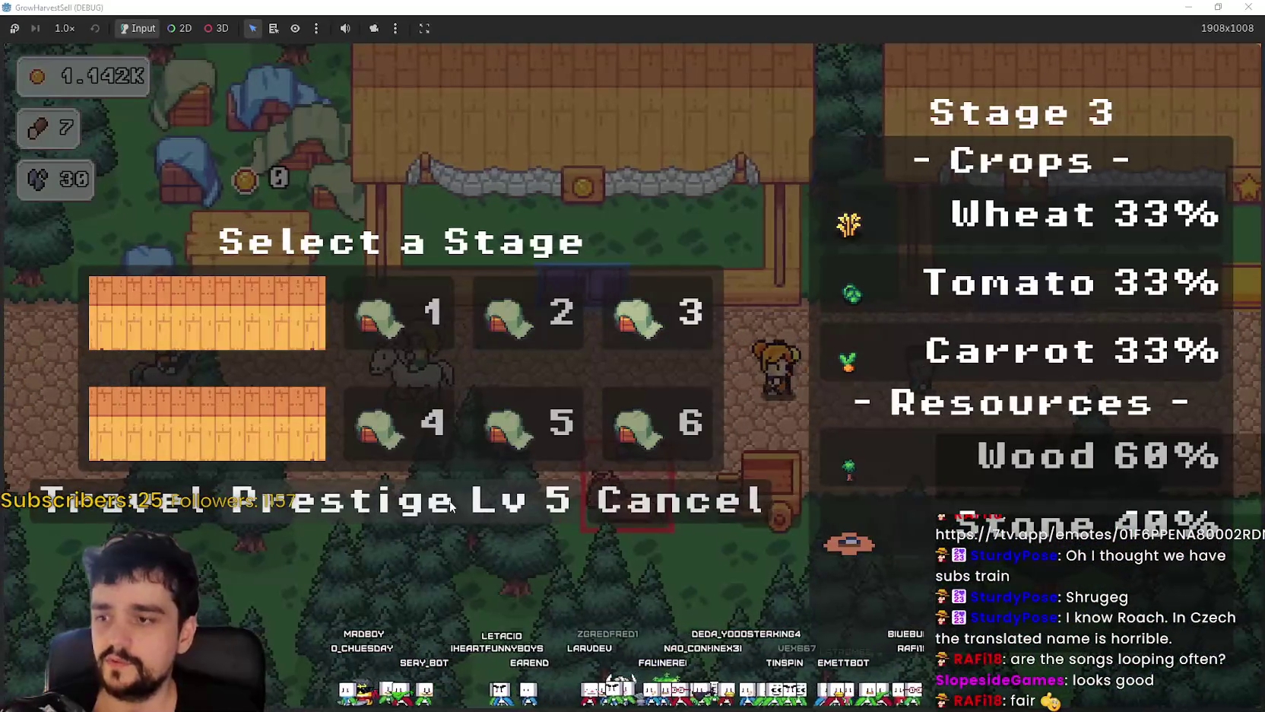
{"action": "left_click", "coordinate": [455, 504]}
{"action": "key", "text": "Escape"}
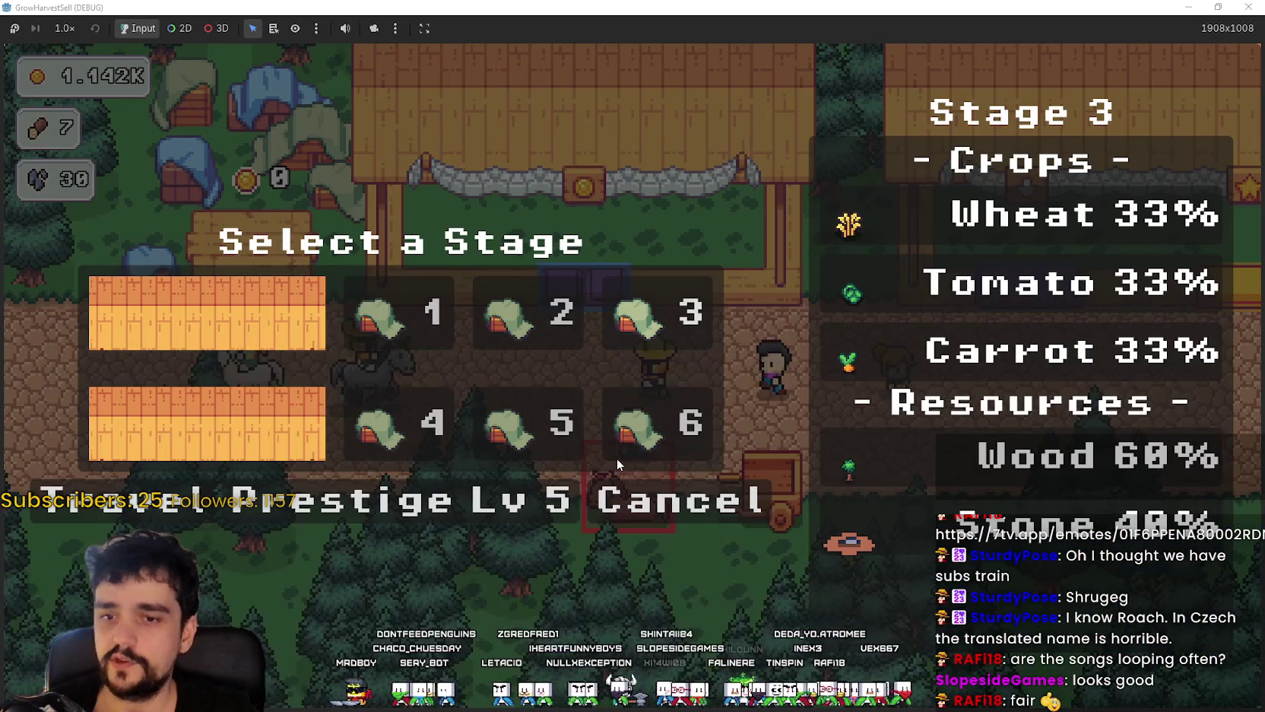
{"action": "left_click", "coordinate": [631, 506]}
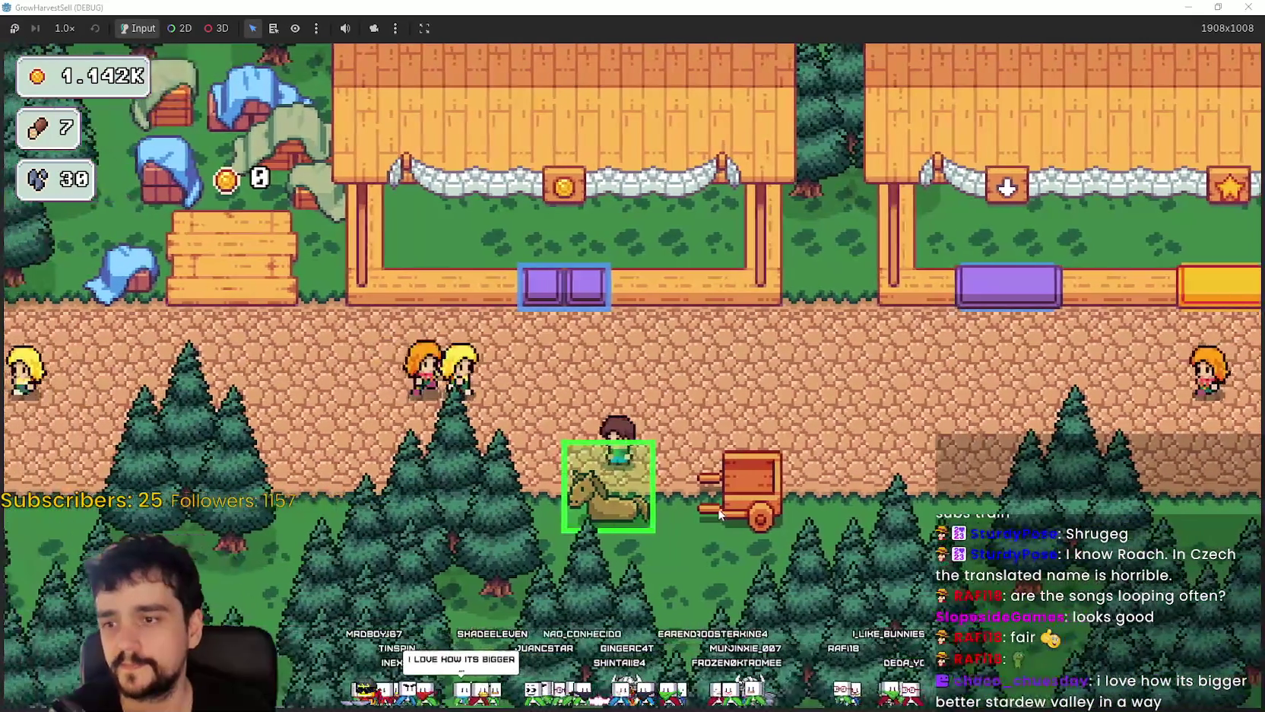
- View the Prestige Lv 5 tree from the horse, close it, and restore the game window to 1280x720
{"action": "left_click", "coordinate": [718, 508]}
{"action": "left_click", "coordinate": [517, 500]}
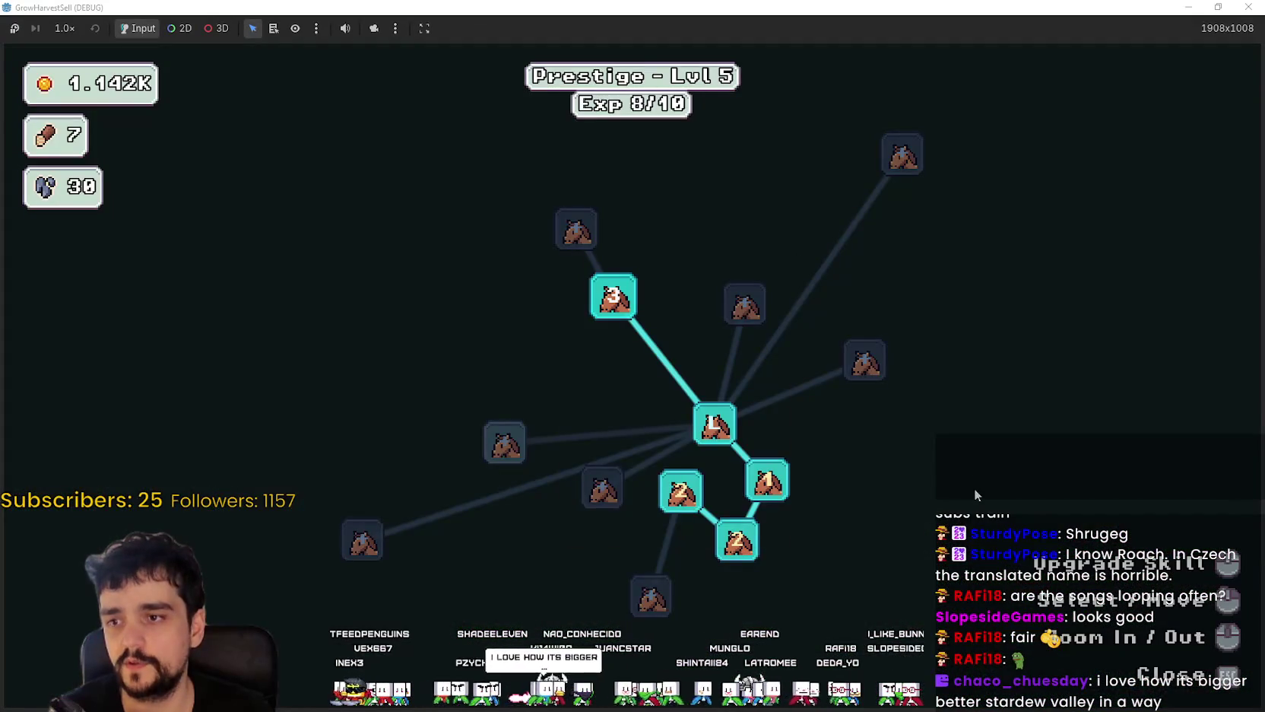
{"action": "key", "text": "Escape"}
{"action": "key", "text": "Escape"}
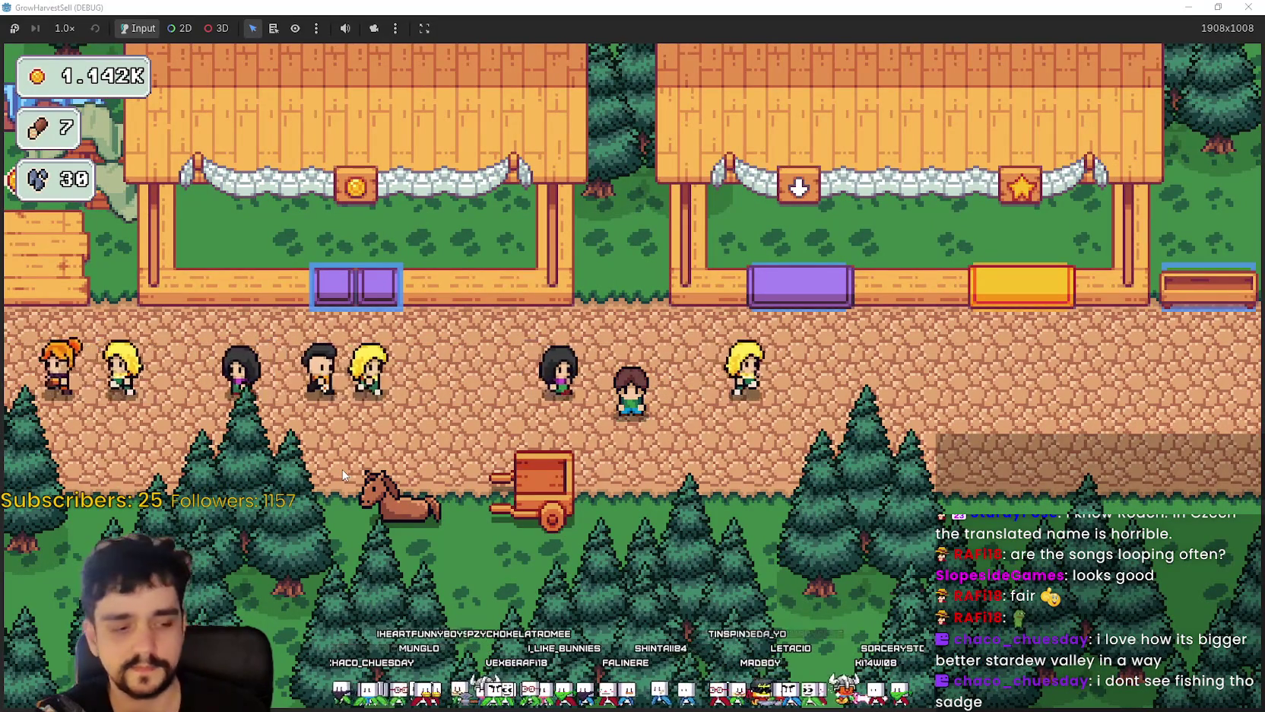
{"action": "left_click_drag", "start_coordinate": [371, 6], "coordinate": [328, 66]}
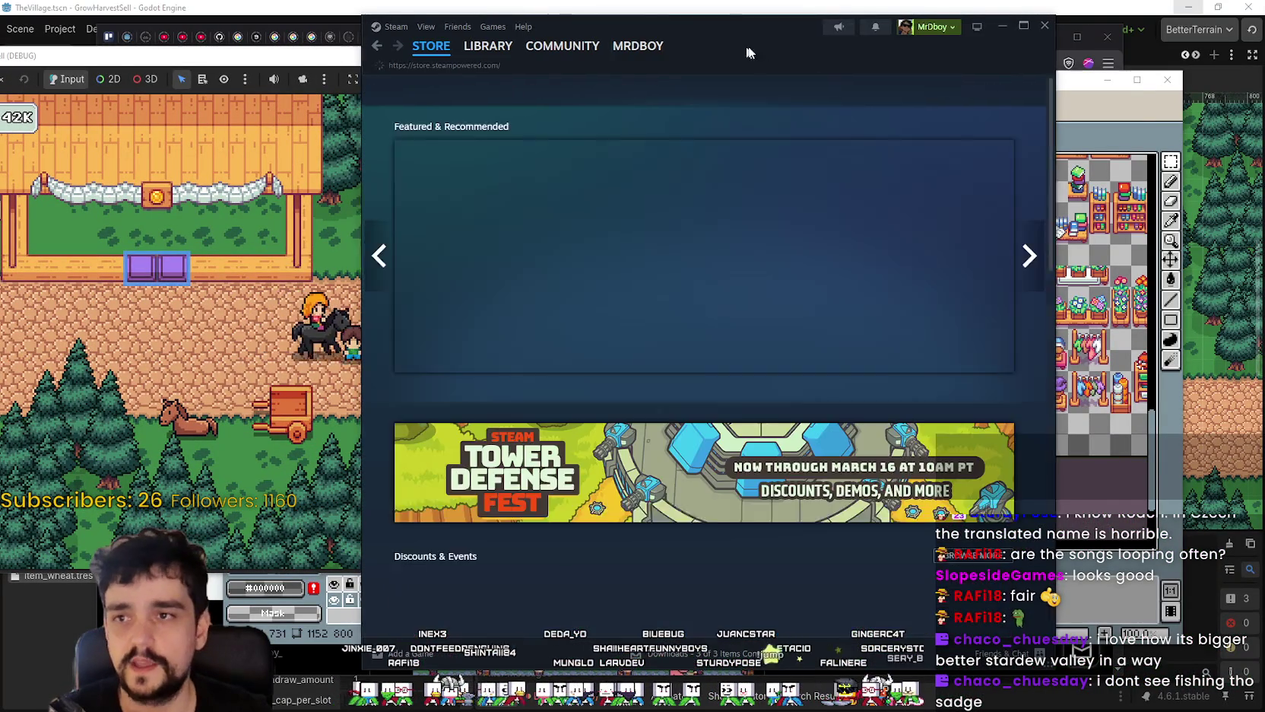
- Search the Steam store for MR FARMBOY, open its page, then bring the game window in front
{"action": "left_click", "coordinate": [940, 92]}
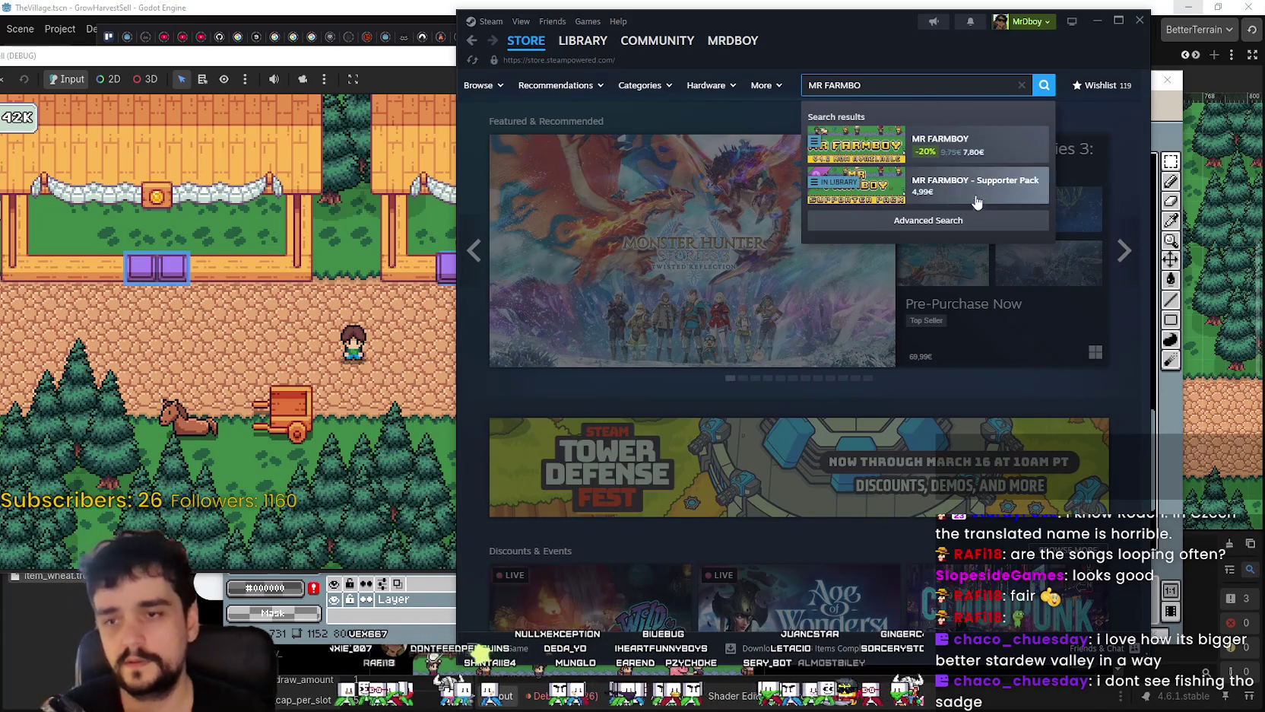
{"action": "left_click", "coordinate": [952, 139]}
{"action": "left_click_drag", "start_coordinate": [798, 39], "coordinate": [868, 56]}
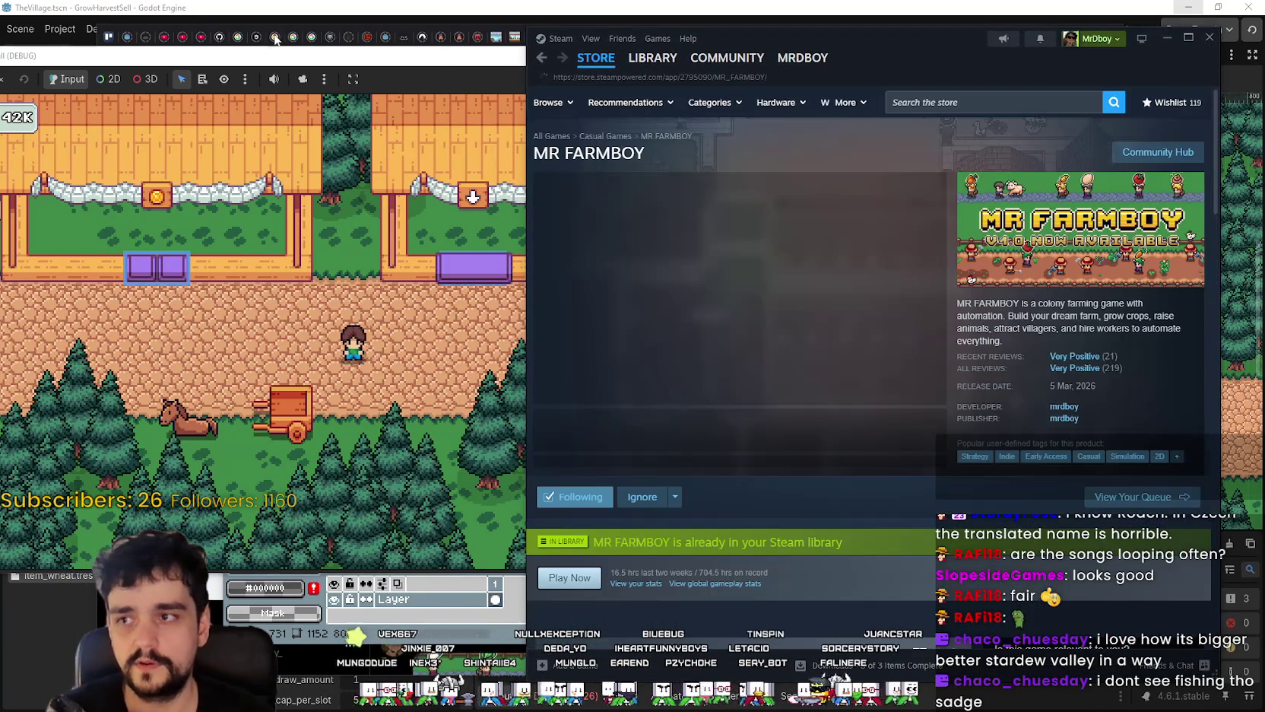
{"action": "left_click_drag", "start_coordinate": [275, 58], "coordinate": [350, 58]}
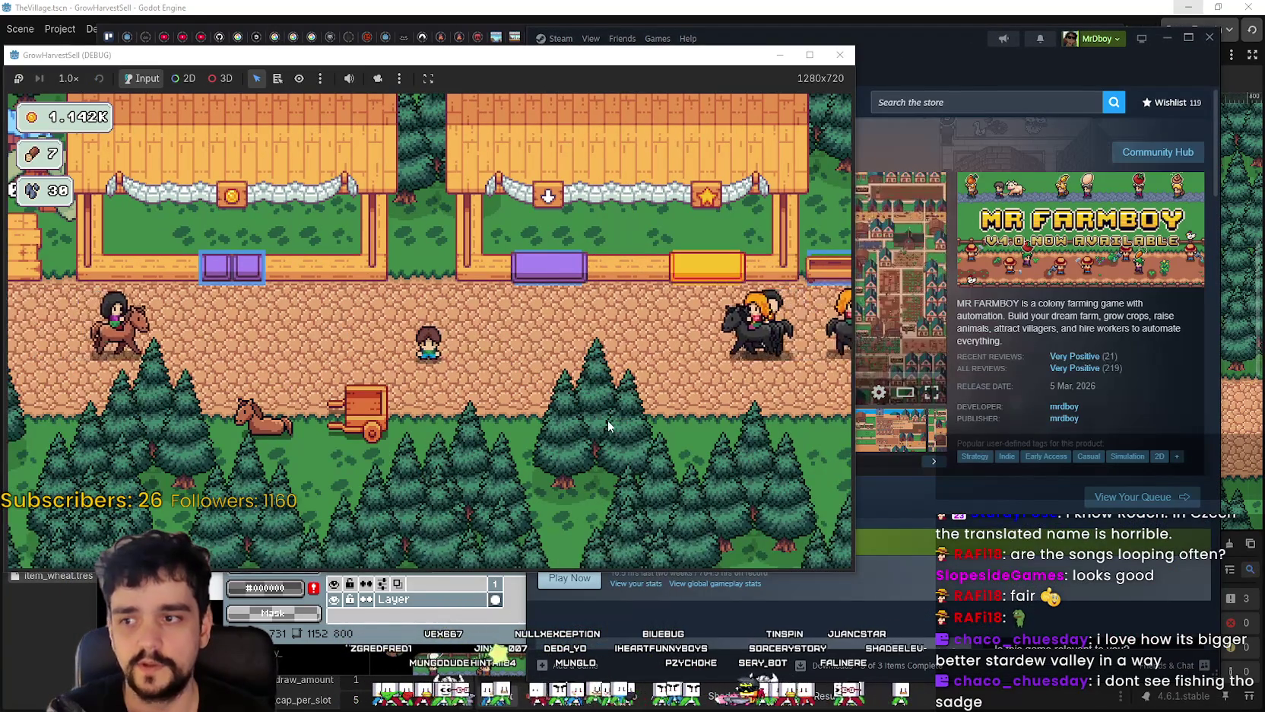
- Walk the farmer right and left along the village path, then raise the MR FARMBOY store page
{"action": "key", "text": "d"}
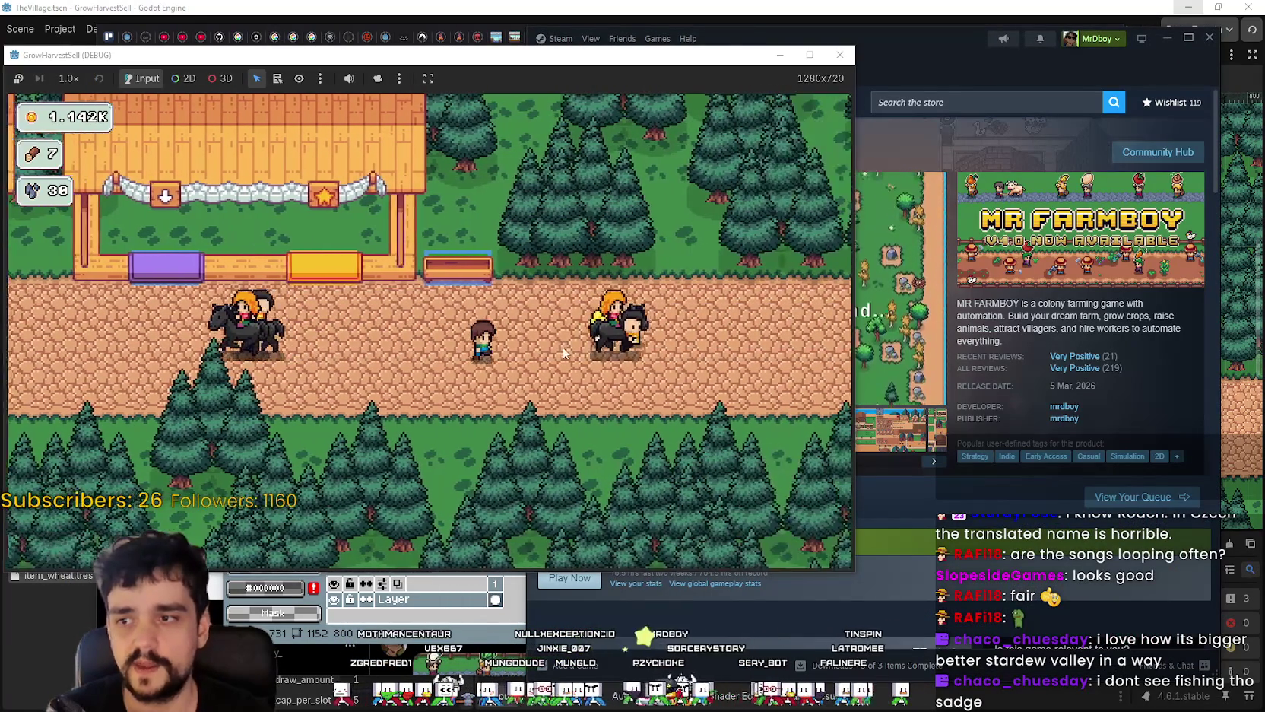
{"action": "key", "text": "d"}
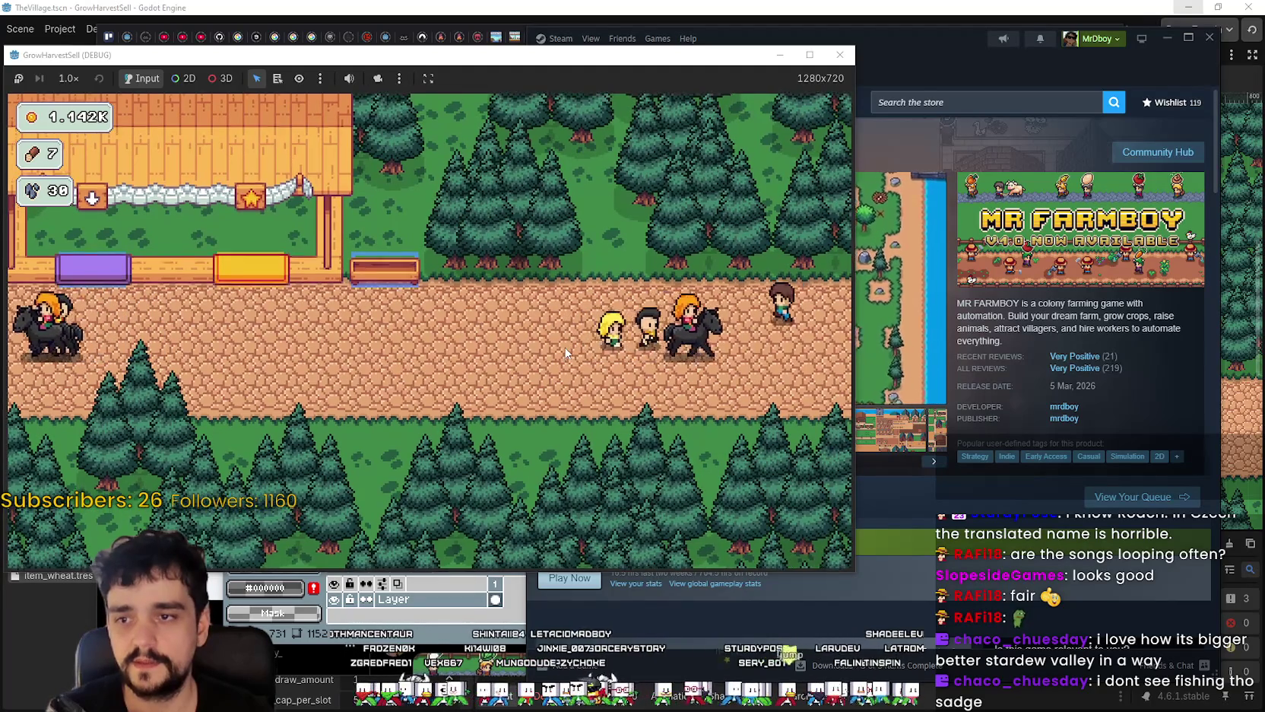
{"action": "key", "text": "a"}
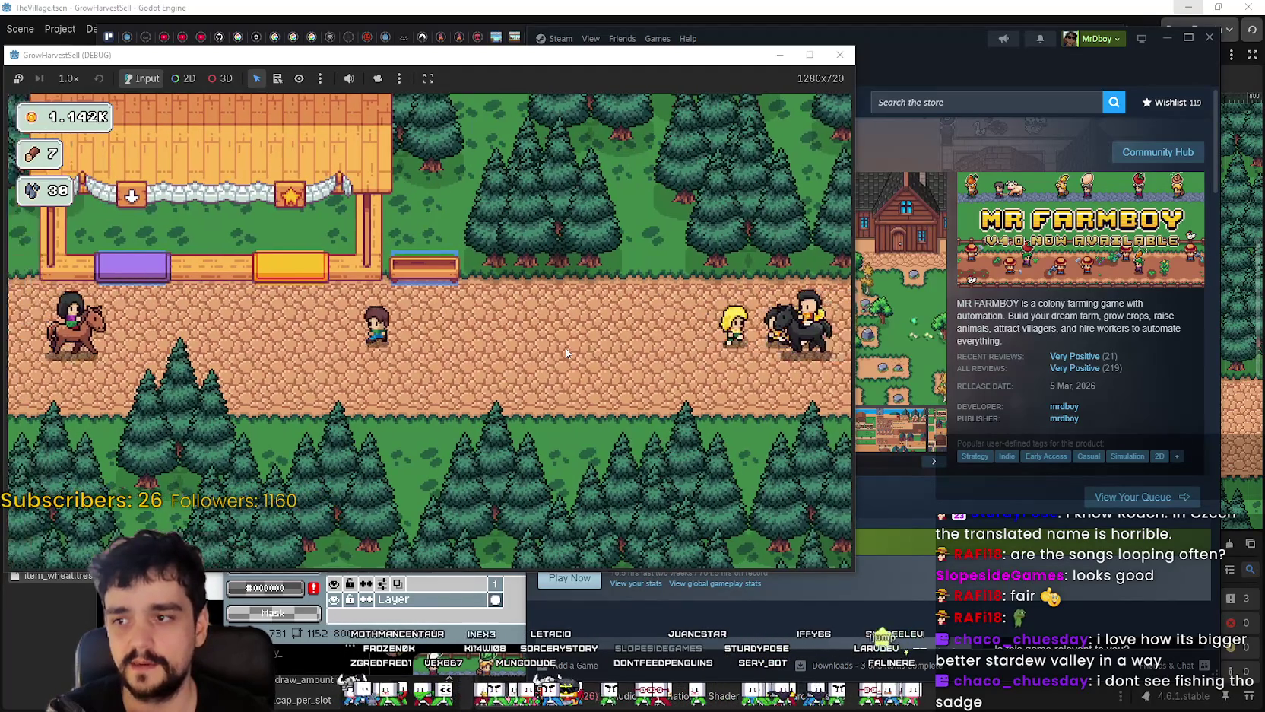
{"action": "key", "text": "a"}
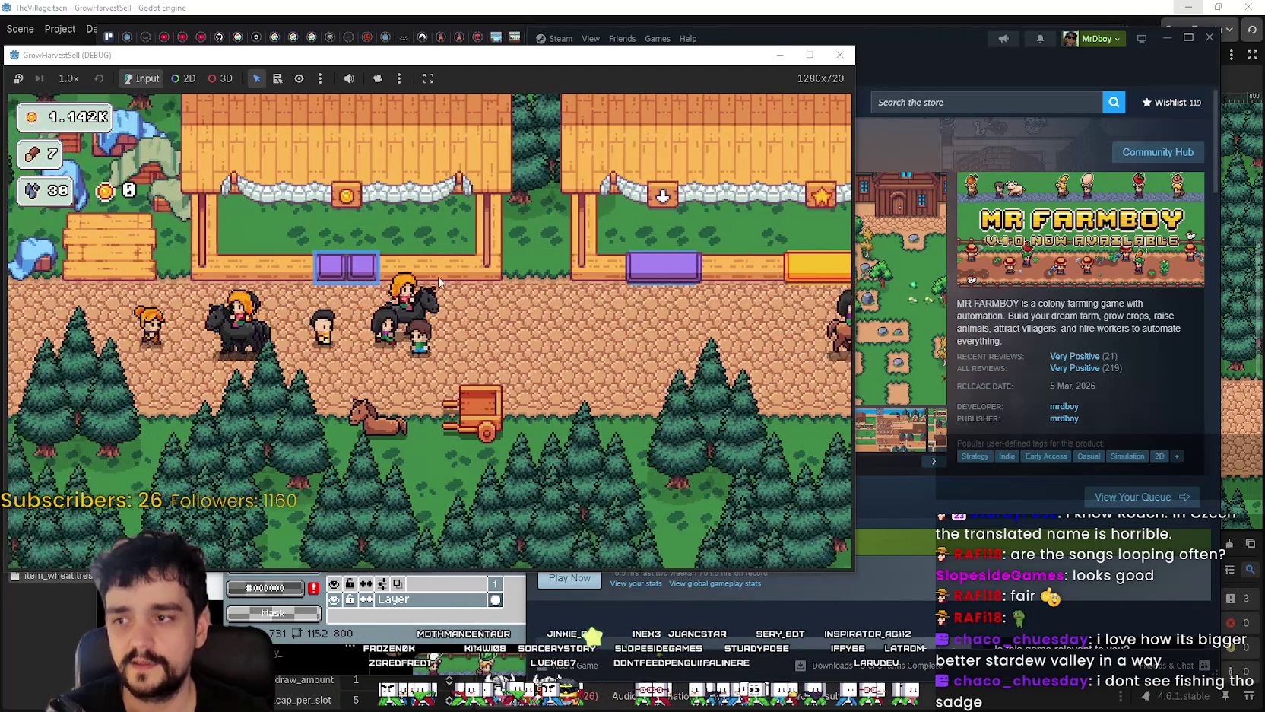
{"action": "key", "text": "d"}
{"action": "key", "text": "a"}
{"action": "key", "text": "a"}
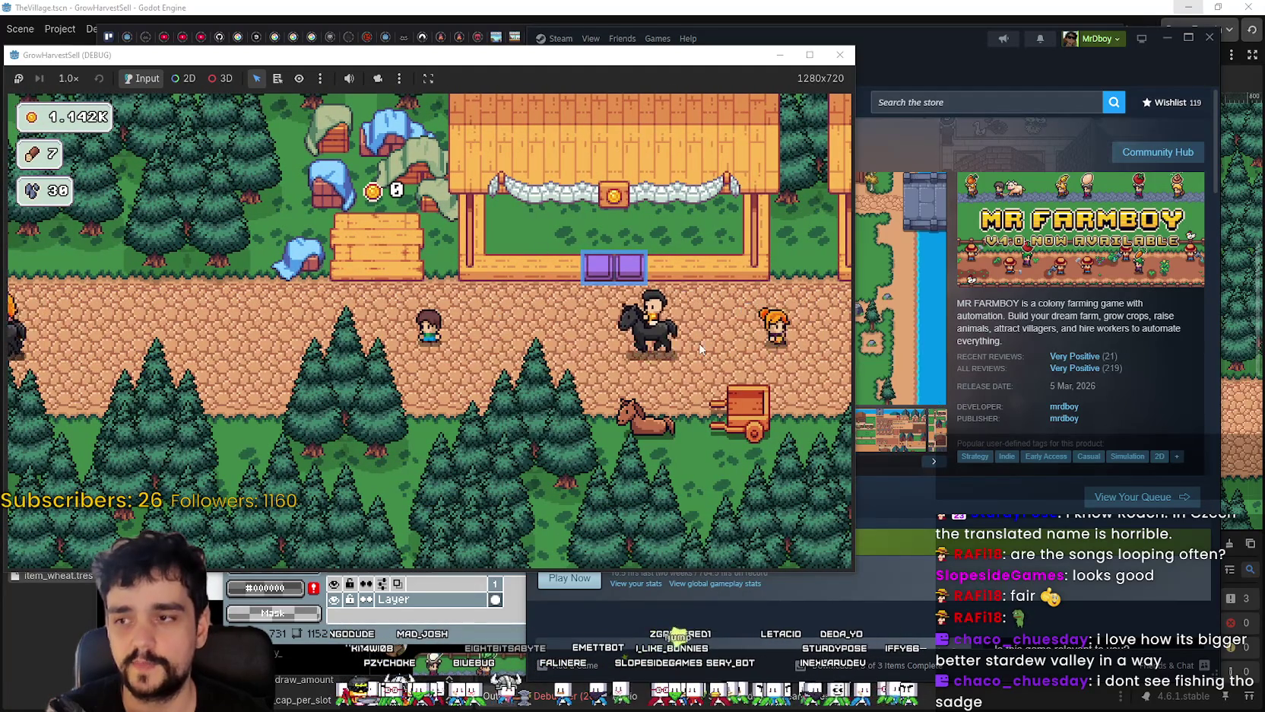
{"action": "left_click", "coordinate": [872, 292]}
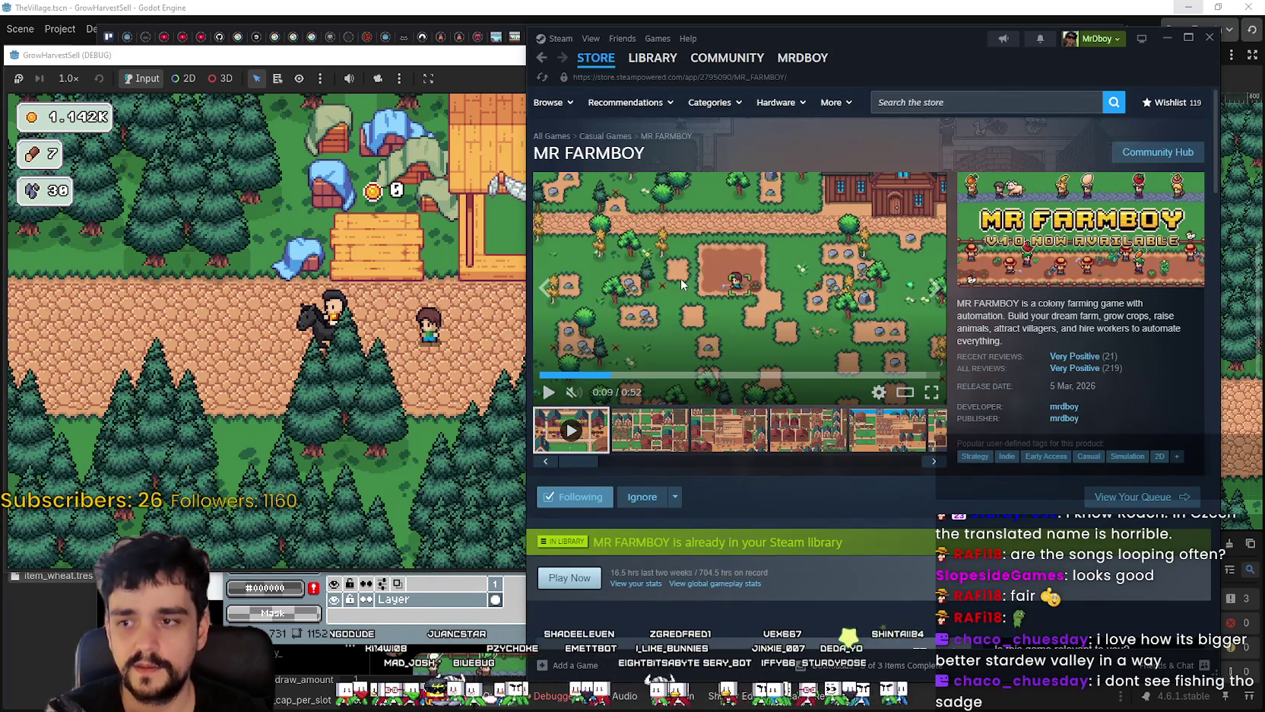
- Seek the MR FARMBOY trailer back to about 0:04 and return to the farm game
{"action": "left_click", "coordinate": [575, 375]}
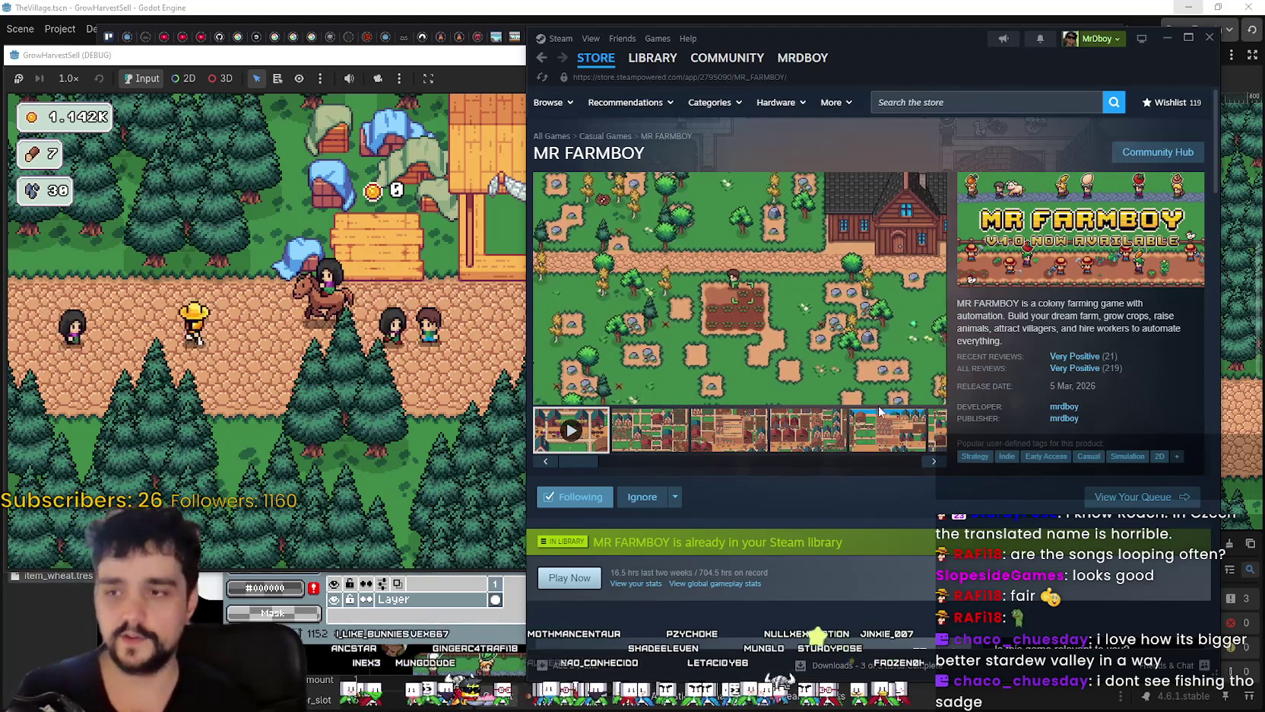
{"action": "left_click", "coordinate": [406, 429]}
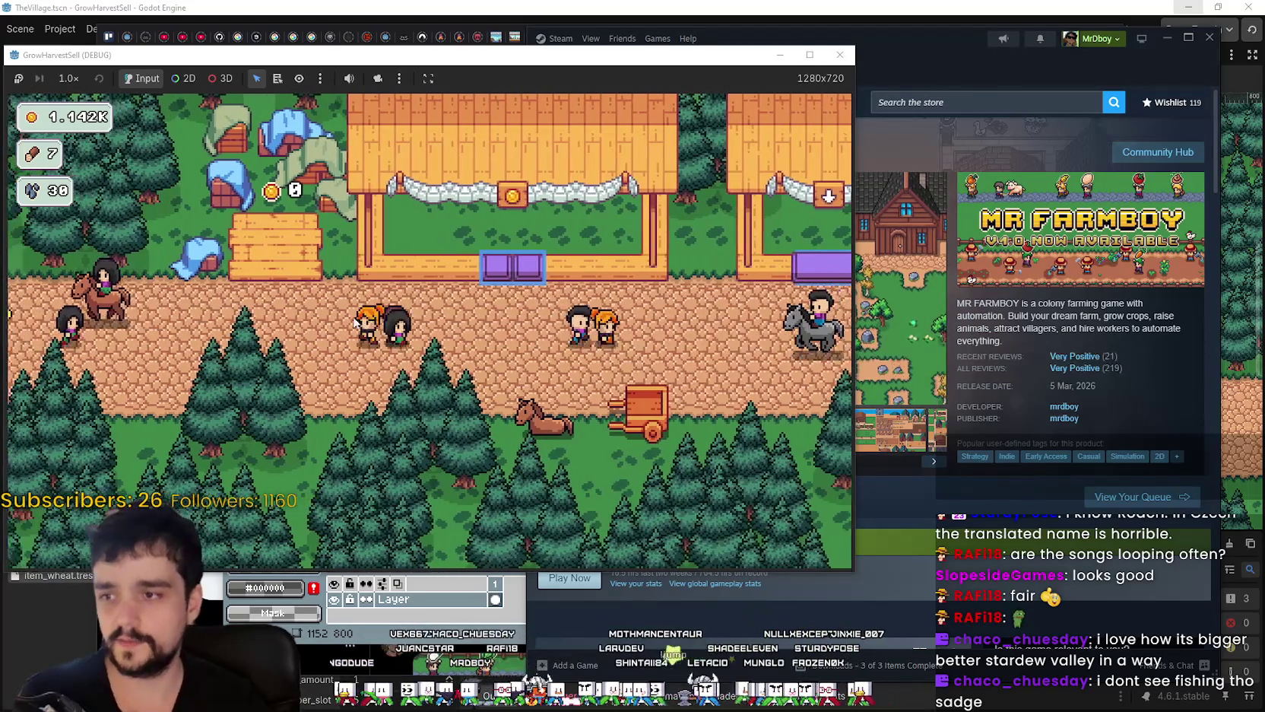
- Walk the farmer right past the shops to the second pair of stalls, then raise the MR FARMBOY page
{"action": "key", "text": "d"}
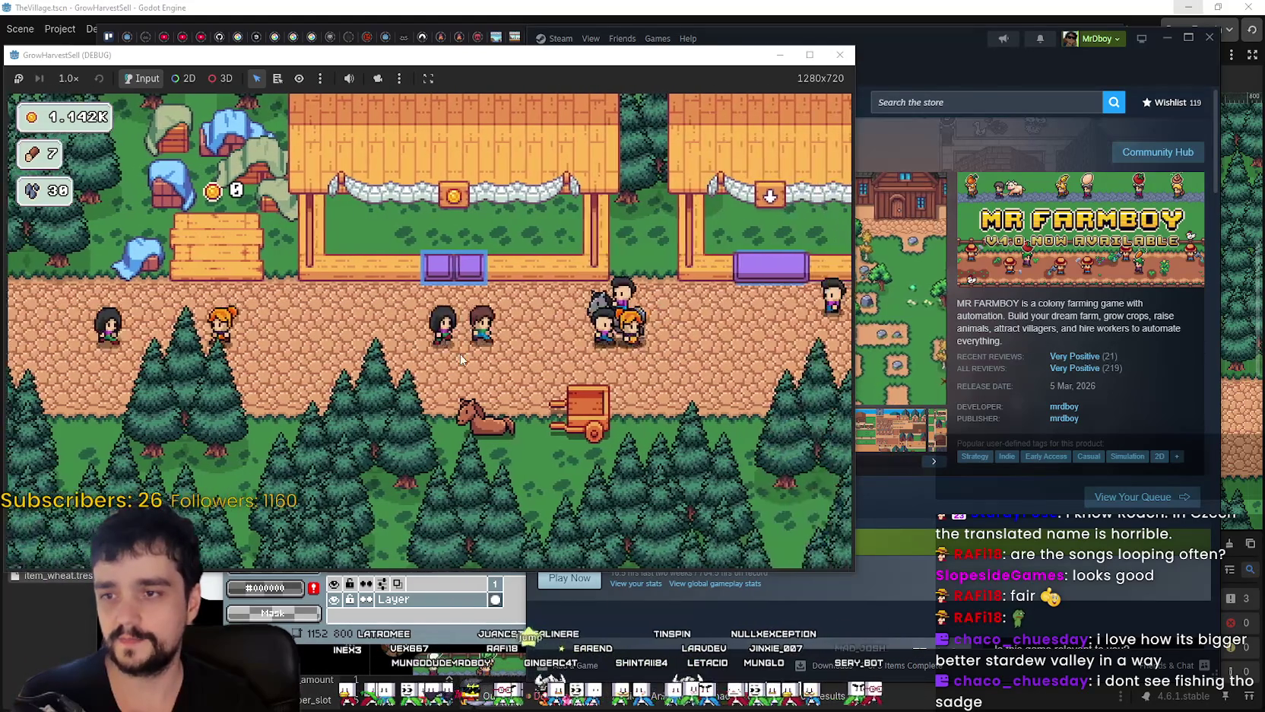
{"action": "key", "text": "a"}
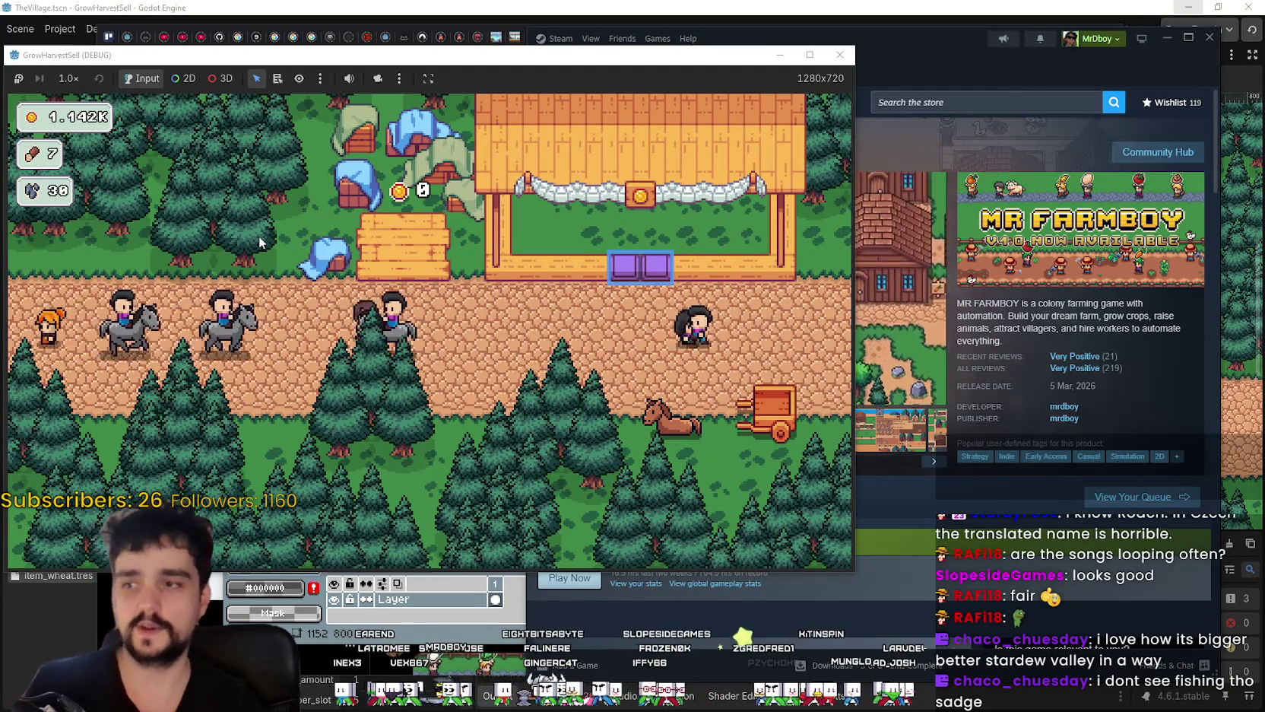
{"action": "key", "text": "d"}
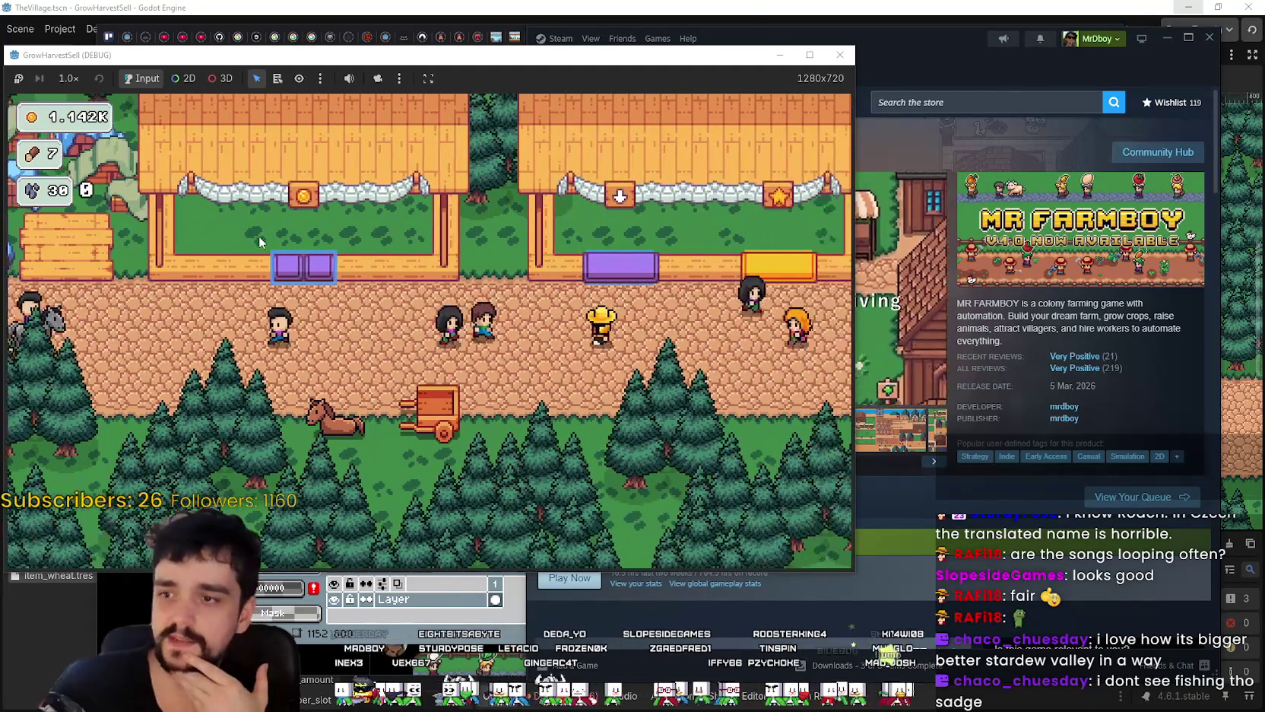
{"action": "key", "text": "d"}
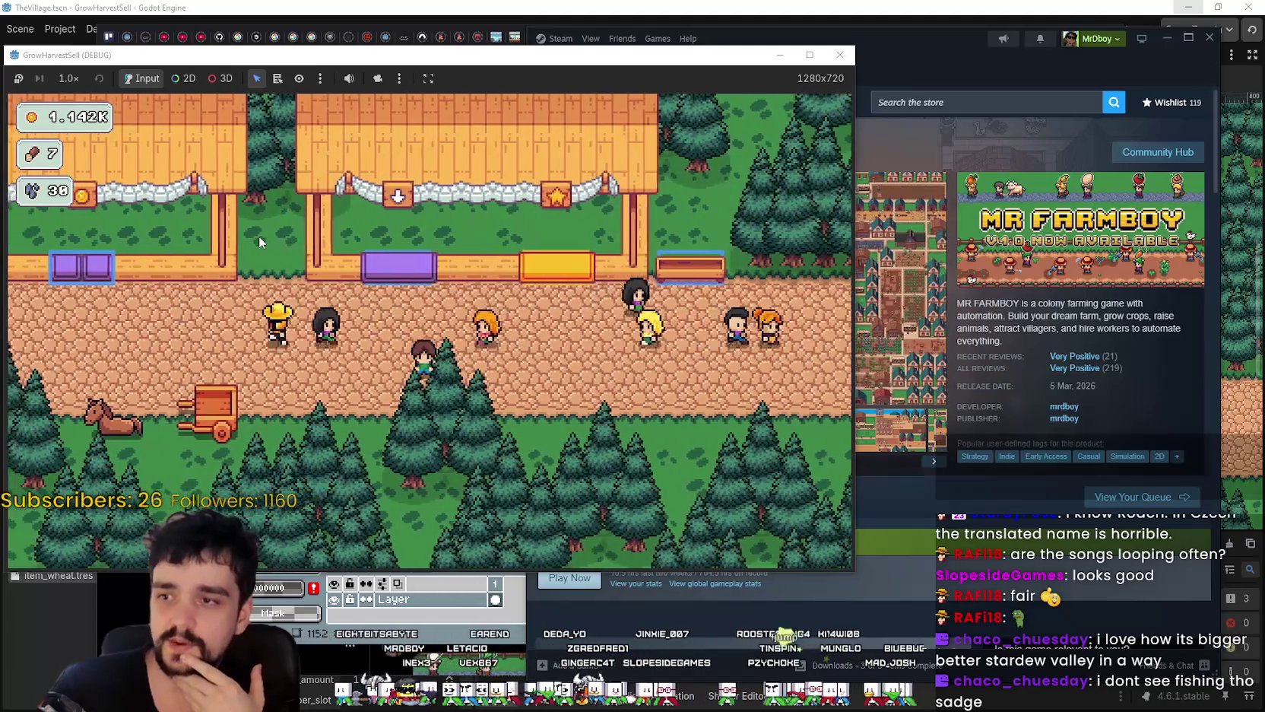
{"action": "key", "text": "d"}
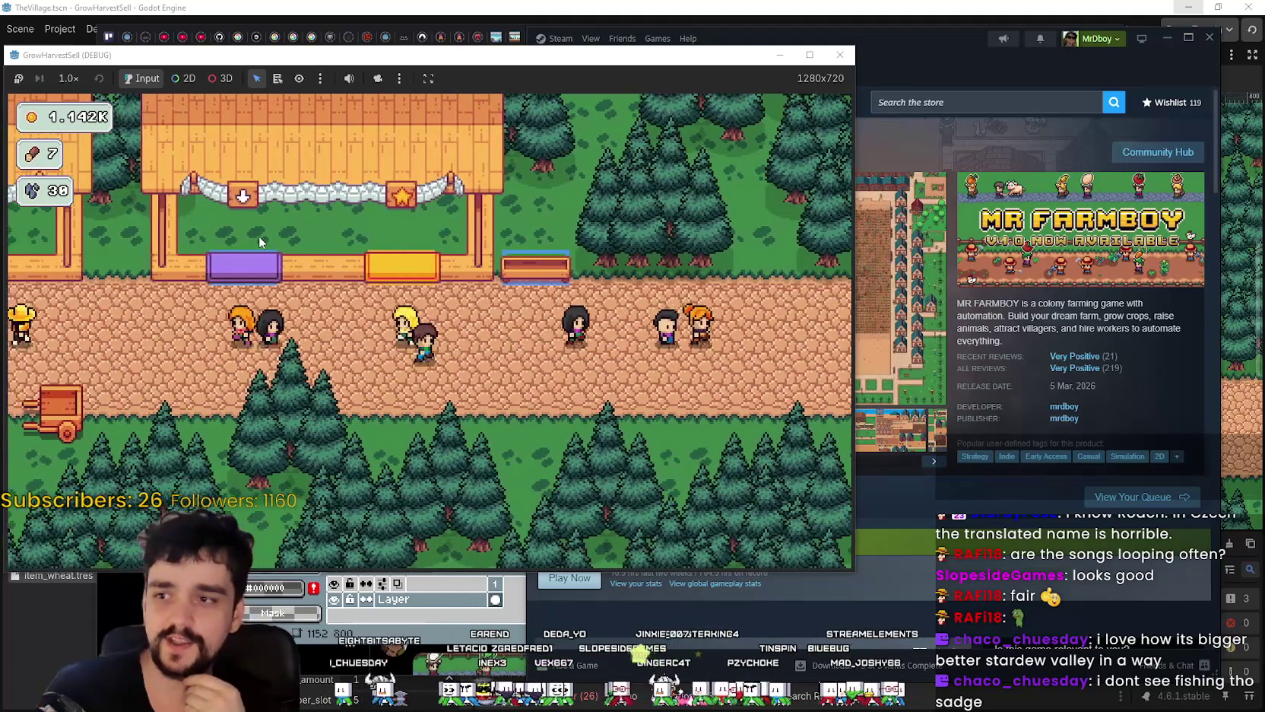
{"action": "key", "text": "a"}
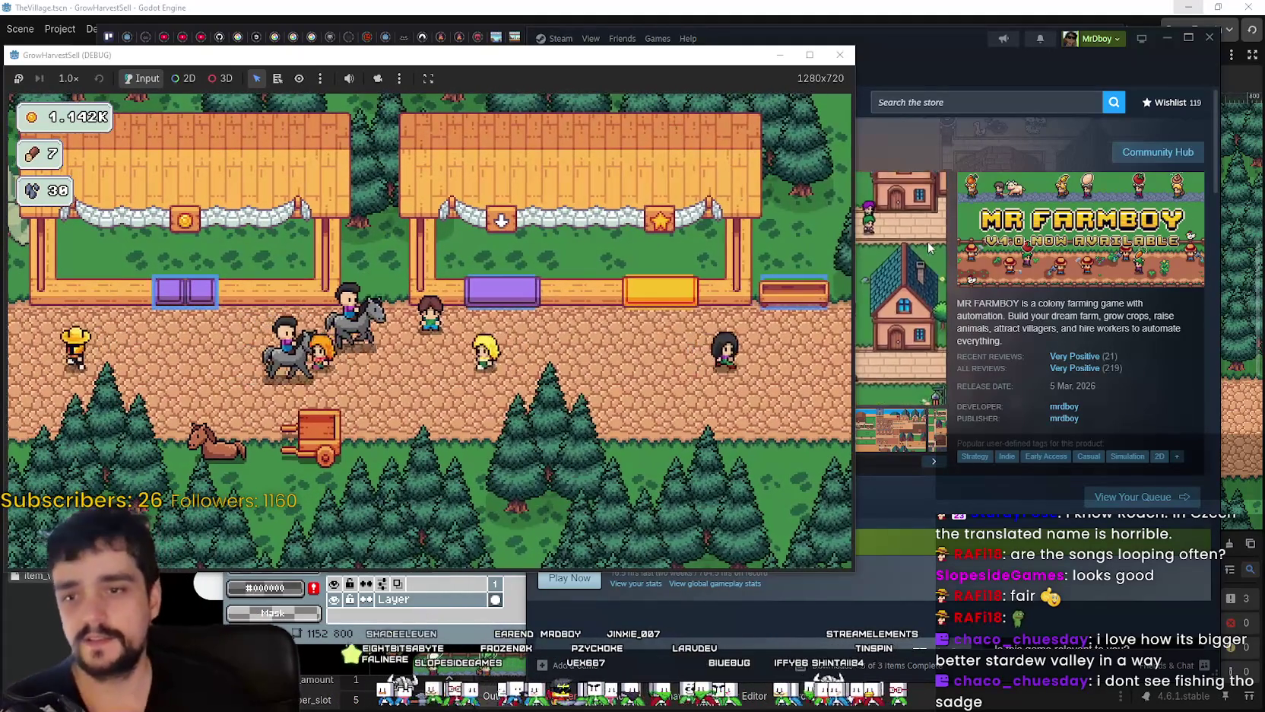
{"action": "left_click", "coordinate": [1015, 309]}
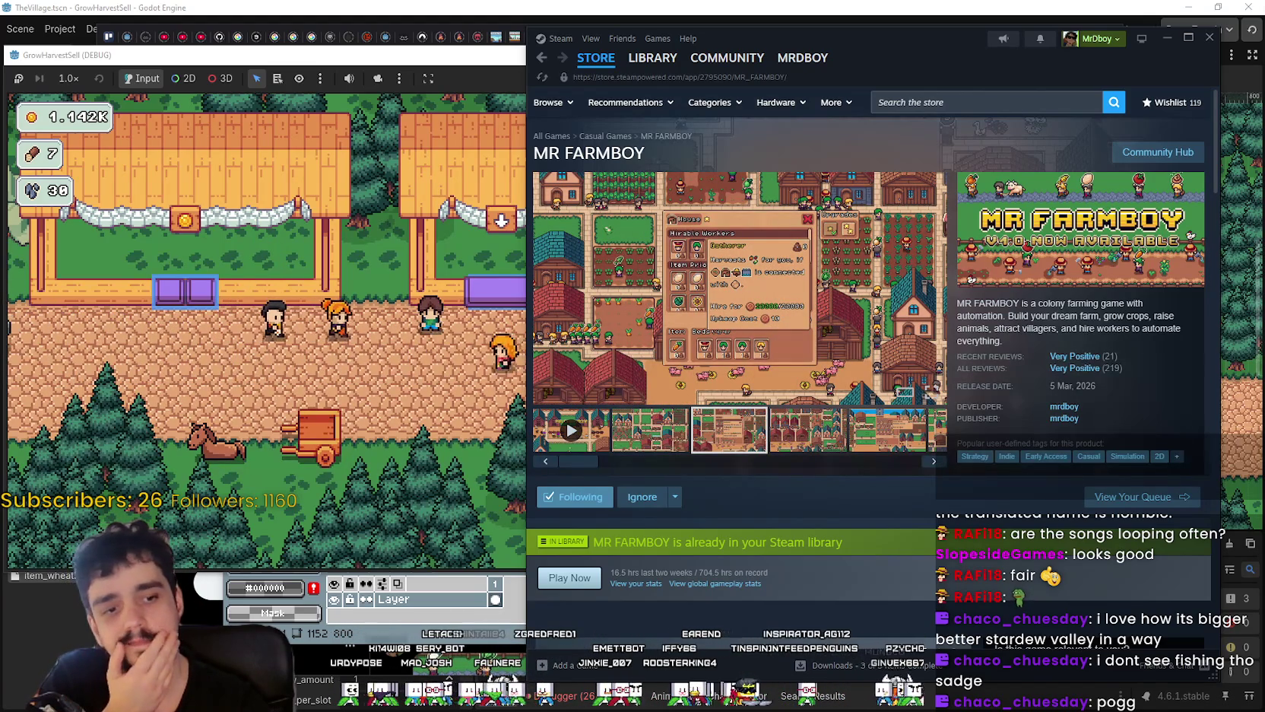
- Bring Brave forward and reload the MR FARMBOY SteamDB charts tab
{"action": "key", "text": "alt+Tab"}
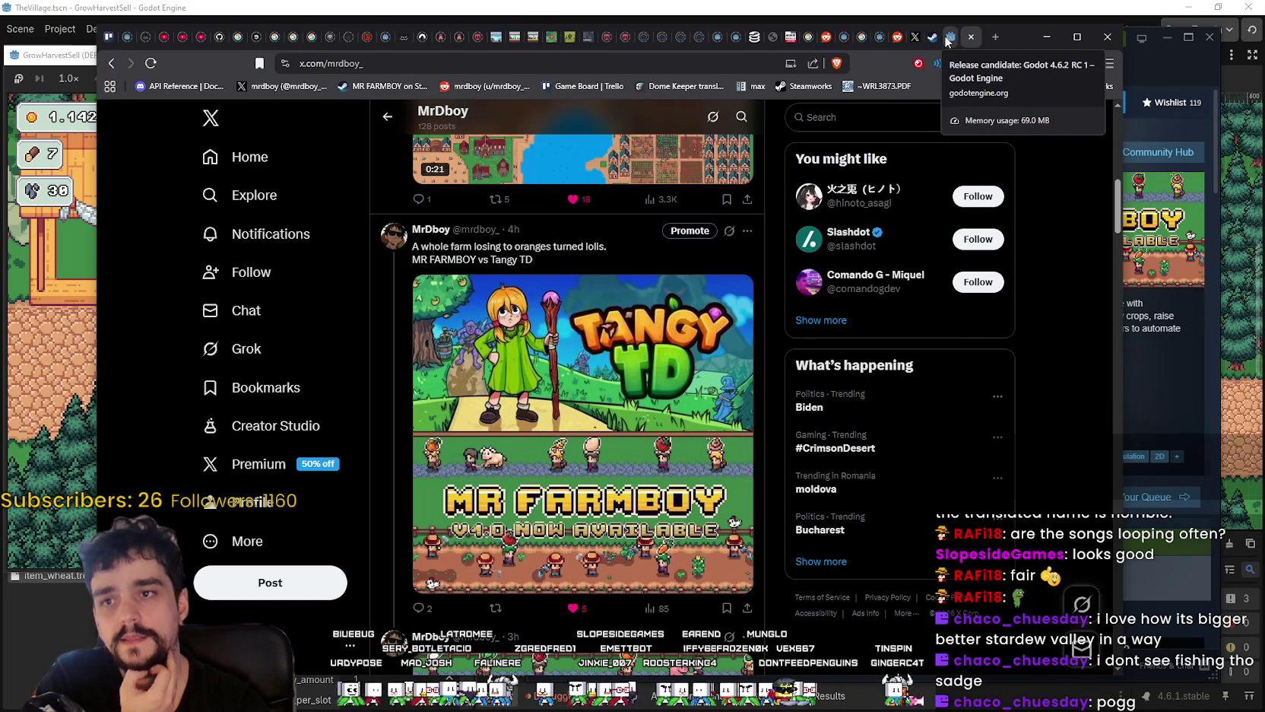
{"action": "left_click", "coordinate": [754, 36]}
{"action": "right_click", "coordinate": [1006, 369]}
{"action": "left_click", "coordinate": [1019, 421]}
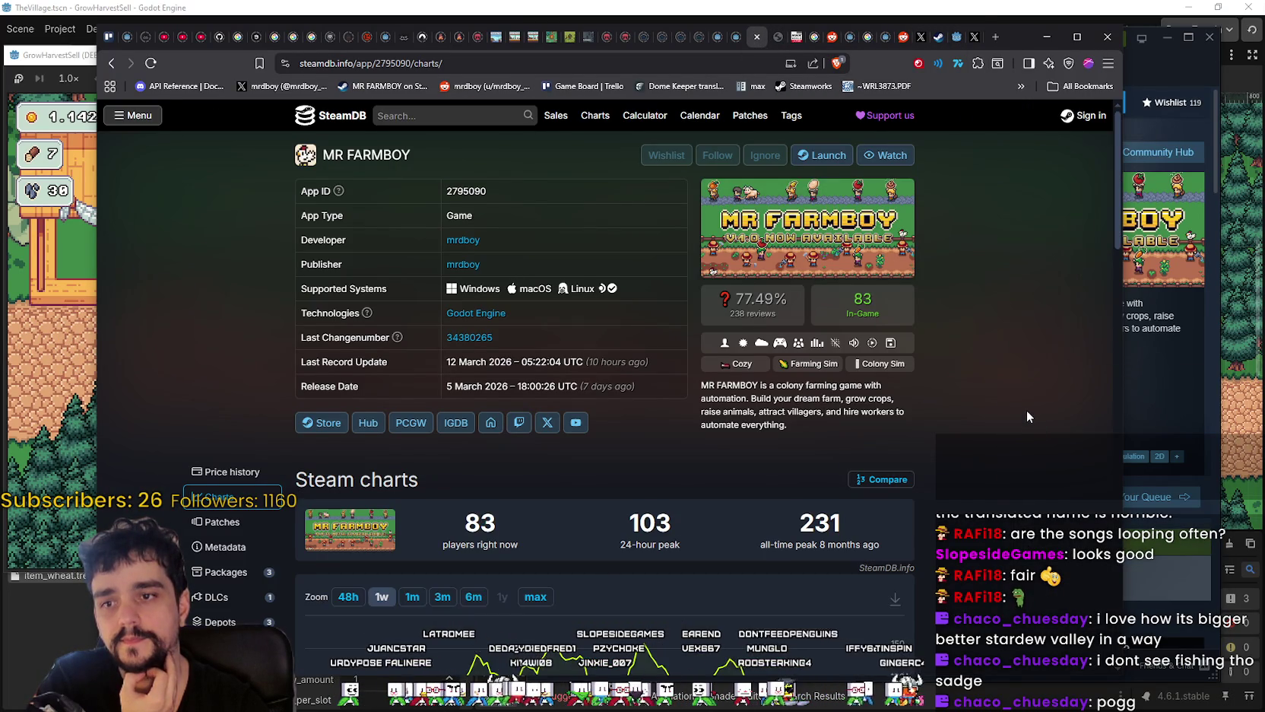
{"action": "scroll", "coordinate": [1025, 411], "scroll_direction": "down", "scroll_amount": 3}
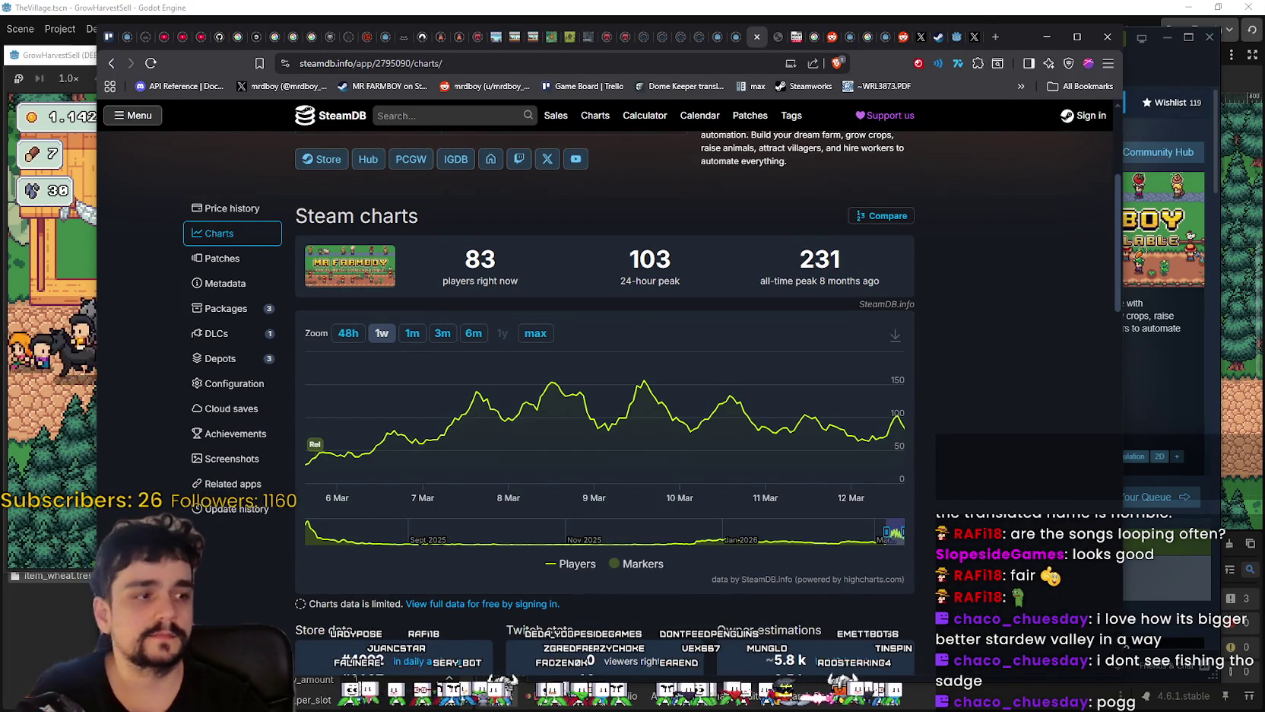
{"action": "scroll", "coordinate": [917, 403], "scroll_direction": "up", "scroll_amount": 3}
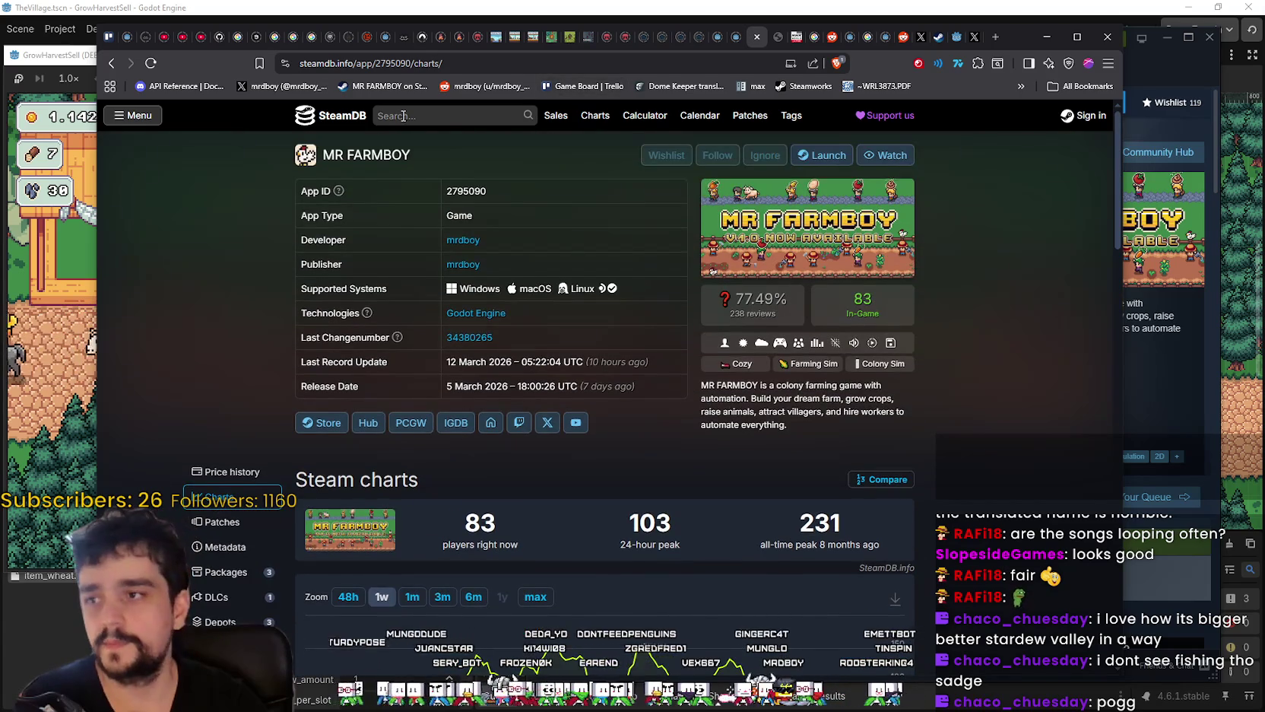
- Search SteamDB for 'td' and open Tangy TD's player charts
{"action": "left_click", "coordinate": [404, 116]}
{"action": "type", "text": "Tangy"}
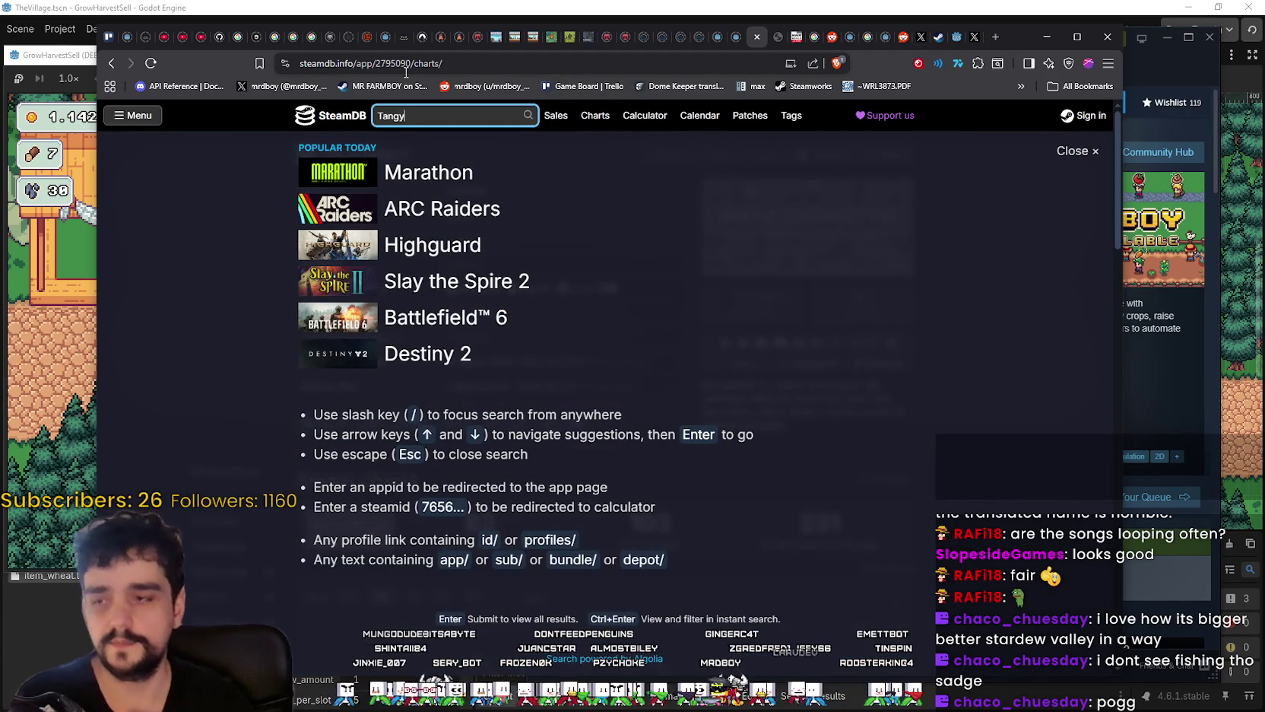
{"action": "type", "text": "td"}
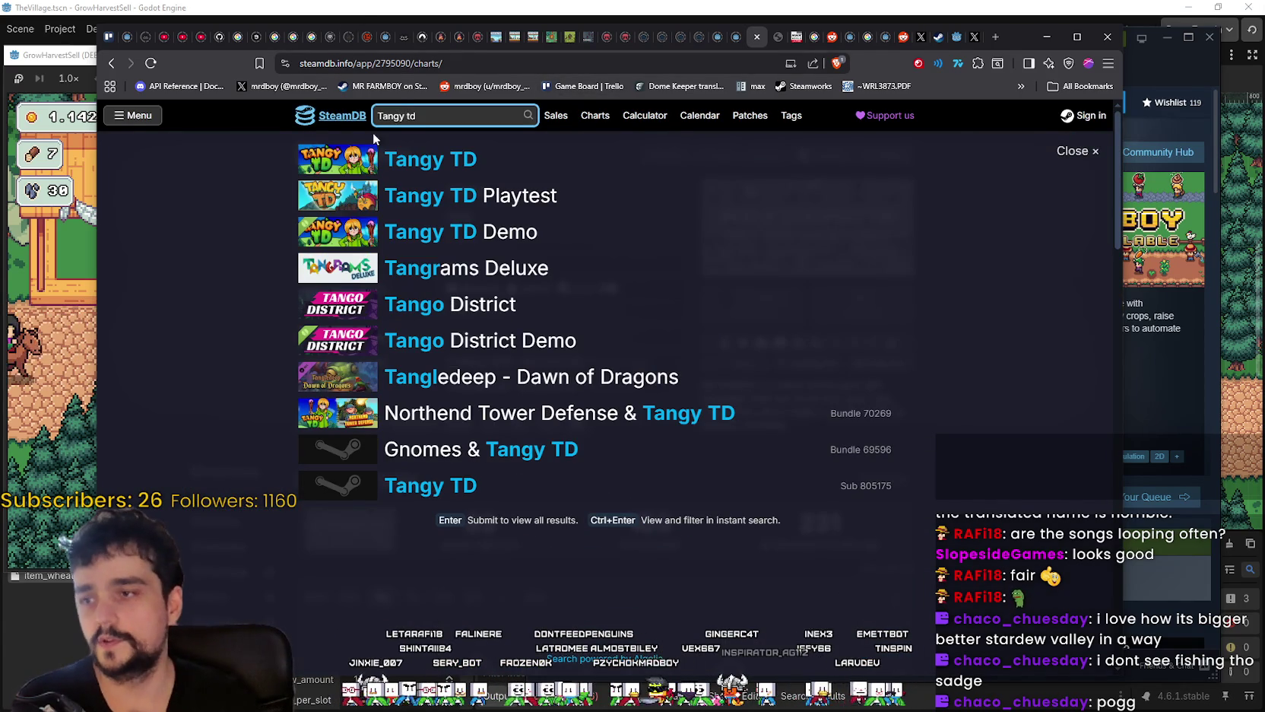
{"action": "left_click", "coordinate": [403, 159]}
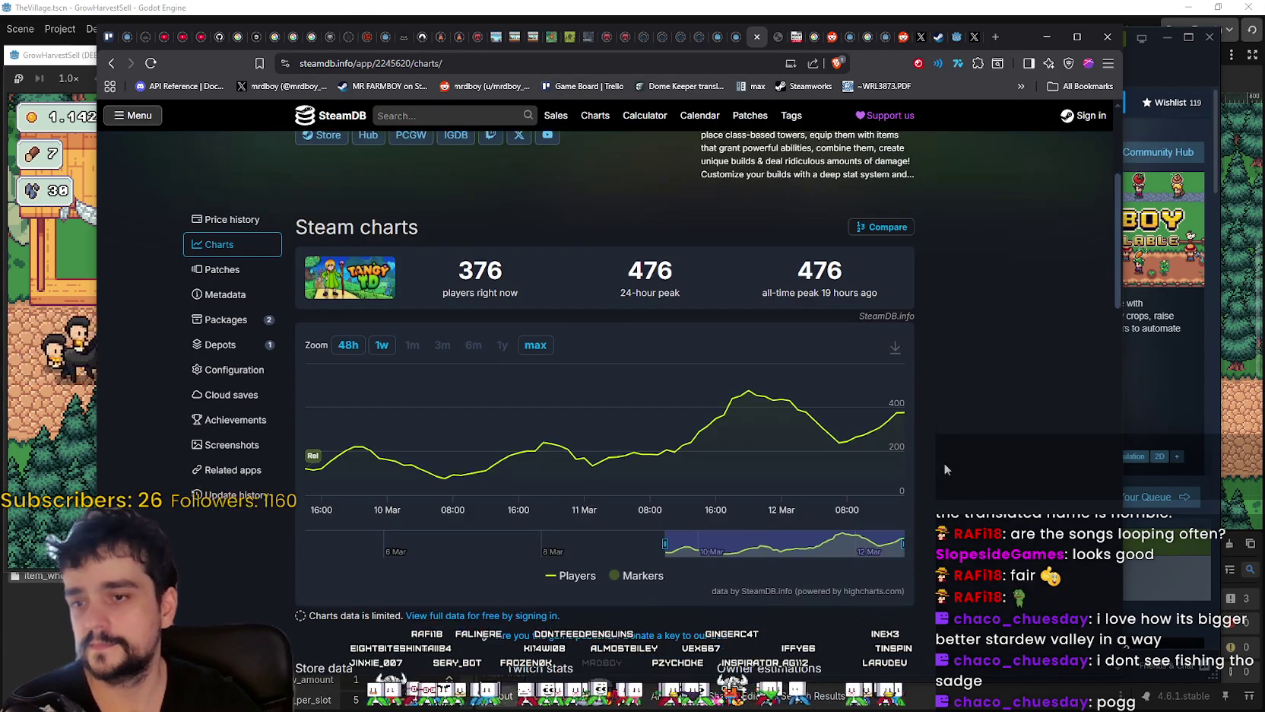
{"action": "scroll", "coordinate": [954, 393], "scroll_direction": "up", "scroll_amount": 3}
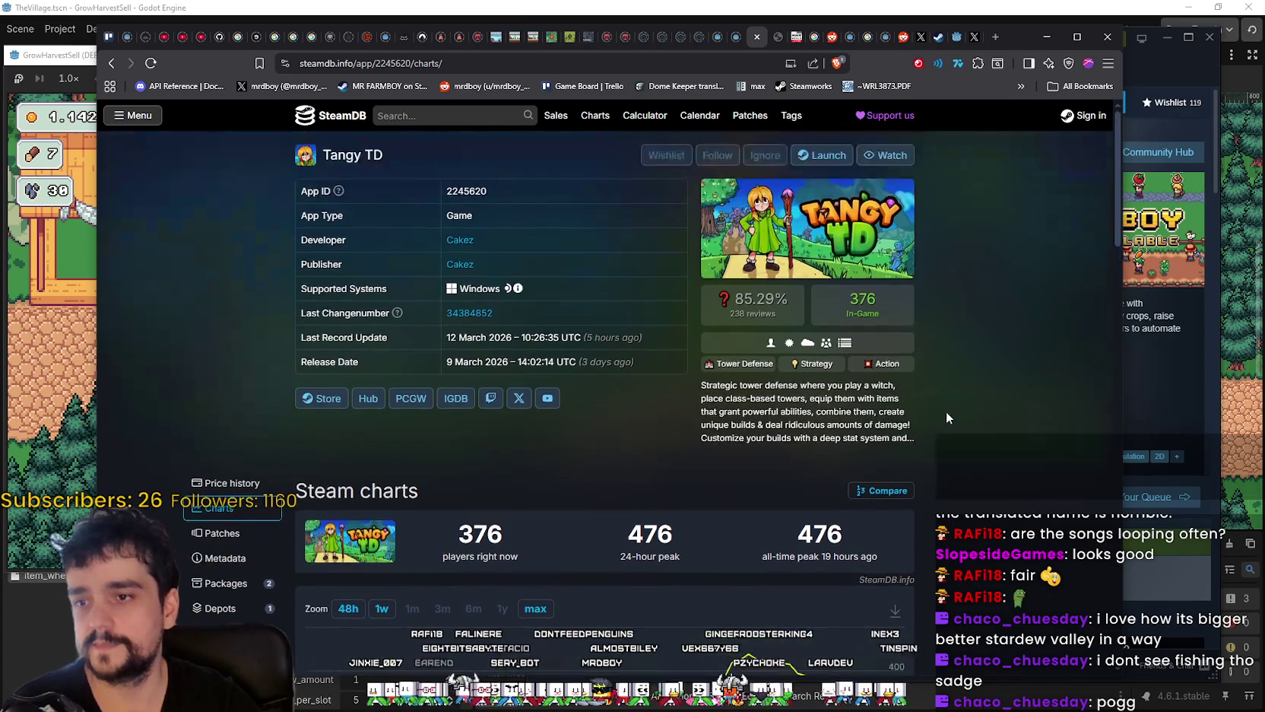
- Go back to MR FARMBOY's charts, dismiss the search results, and minimize the browser
{"action": "left_click", "coordinate": [113, 64]}
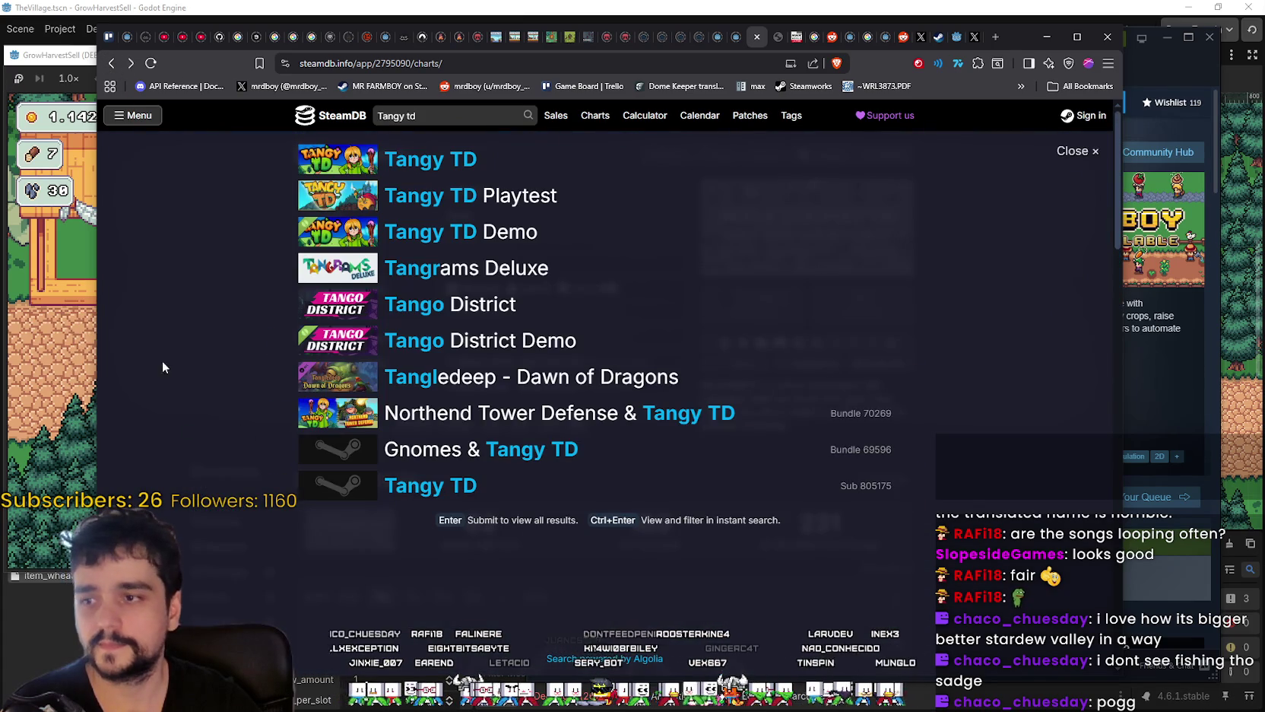
{"action": "left_click", "coordinate": [1072, 156]}
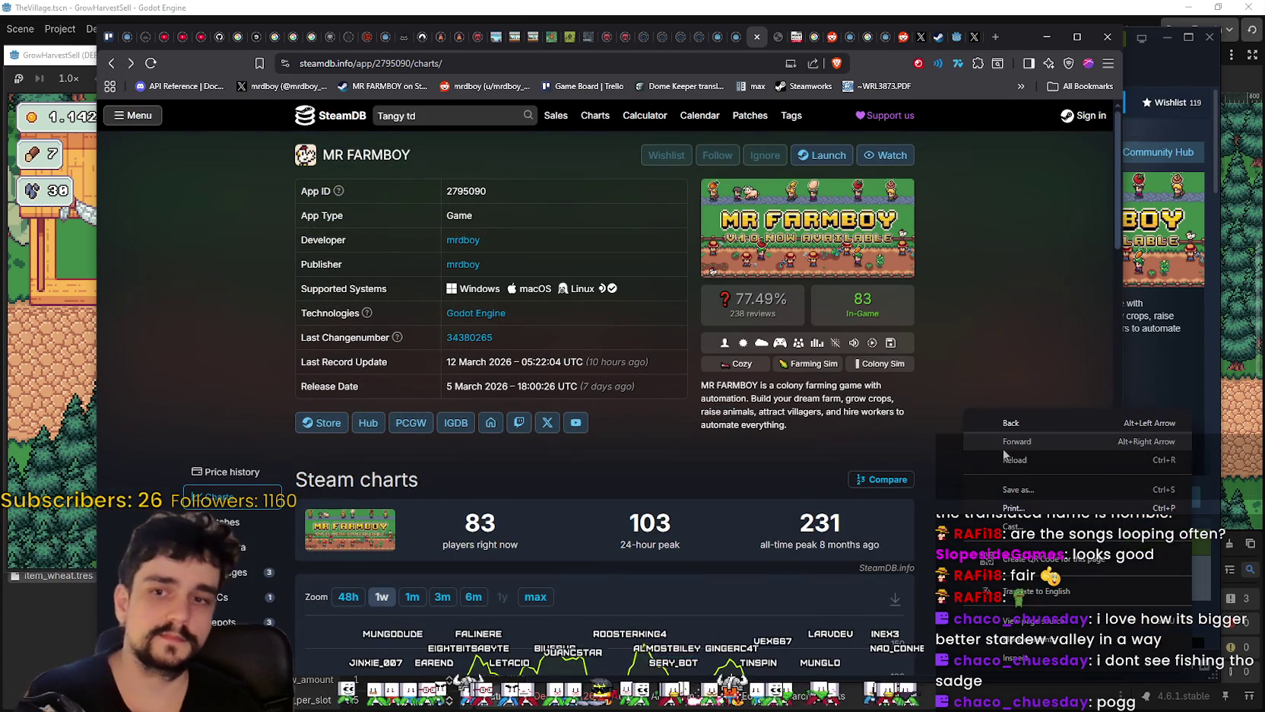
{"action": "scroll", "coordinate": [1009, 459], "scroll_direction": "down", "scroll_amount": 3}
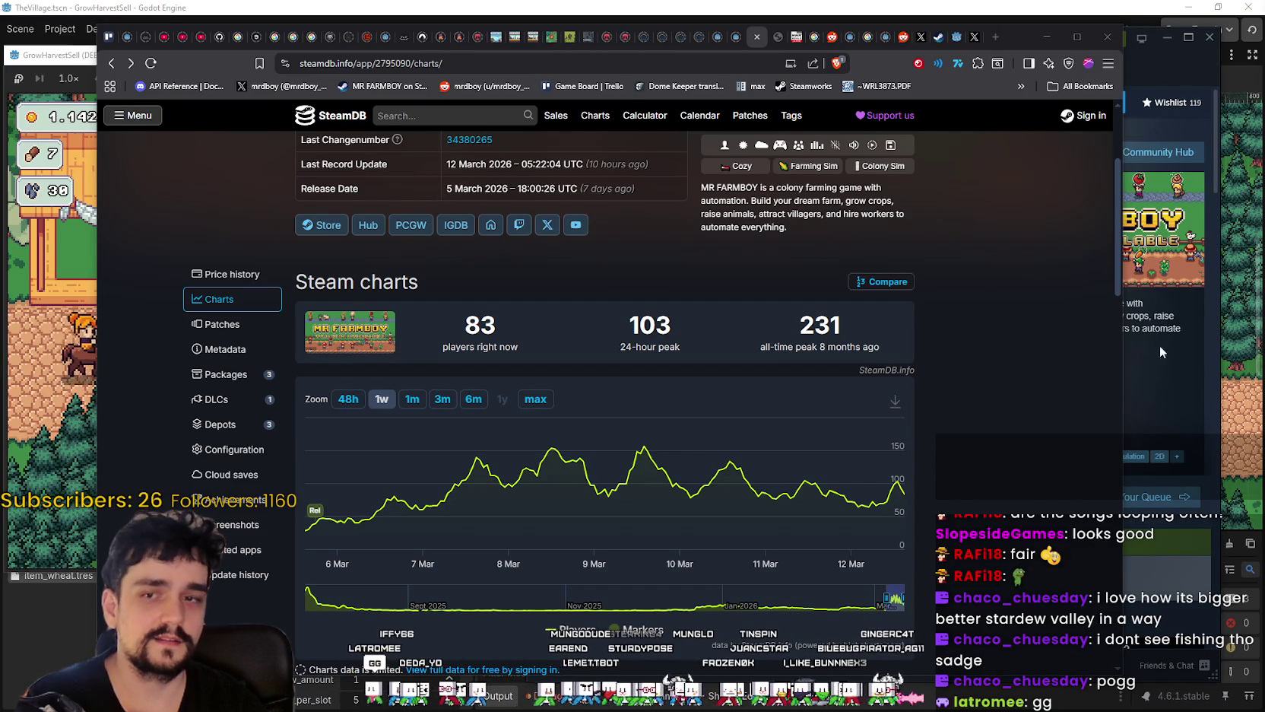
{"action": "left_click", "coordinate": [1050, 38]}
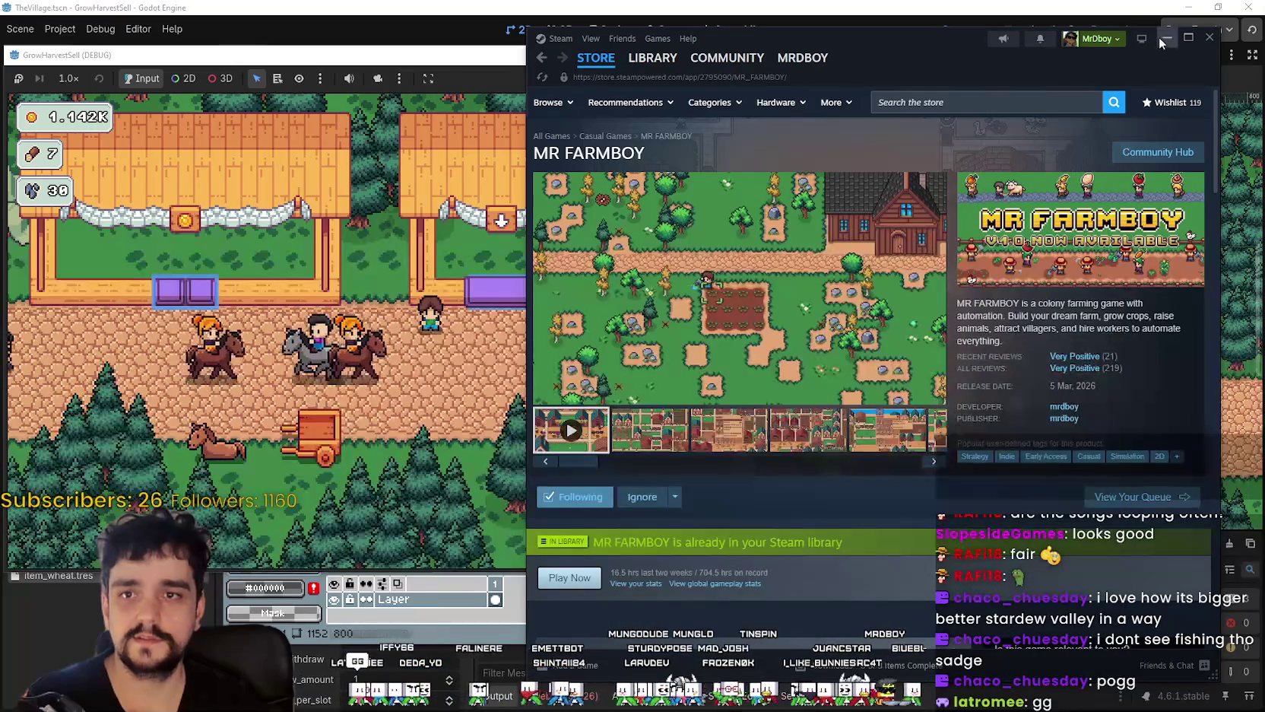
- Minimize the Steam window showing the MR FARMBOY store page
{"action": "left_click", "coordinate": [1159, 37]}
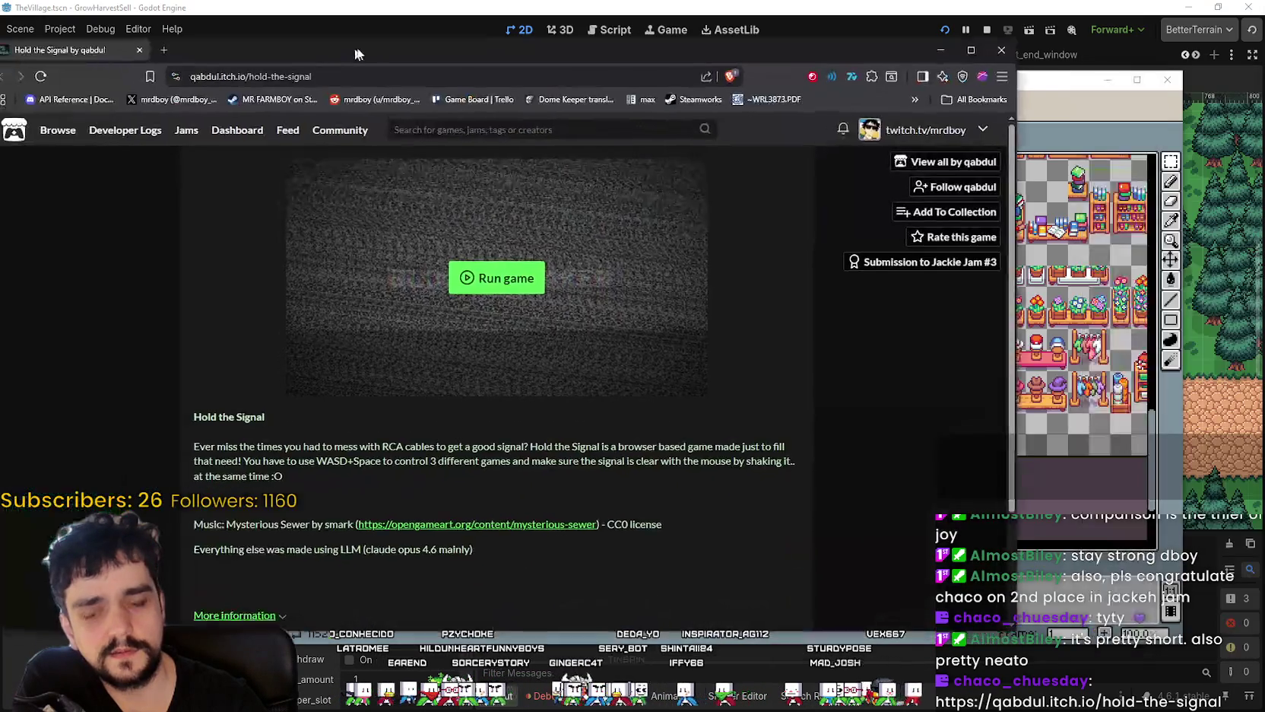
- Position the itch.io page, launch Hold the Signal and start from the title screen
{"action": "left_click_drag", "start_coordinate": [364, 57], "coordinate": [573, 57]}
{"action": "left_click", "coordinate": [734, 301]}
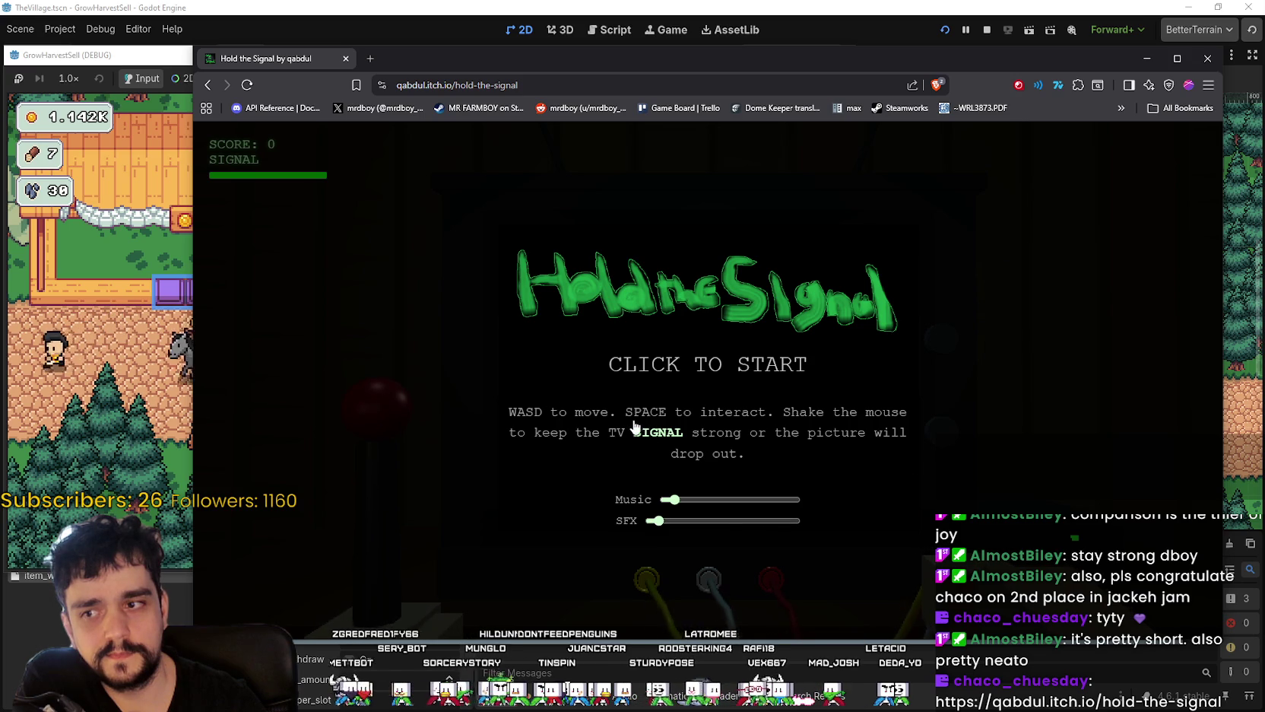
{"action": "left_click", "coordinate": [895, 424]}
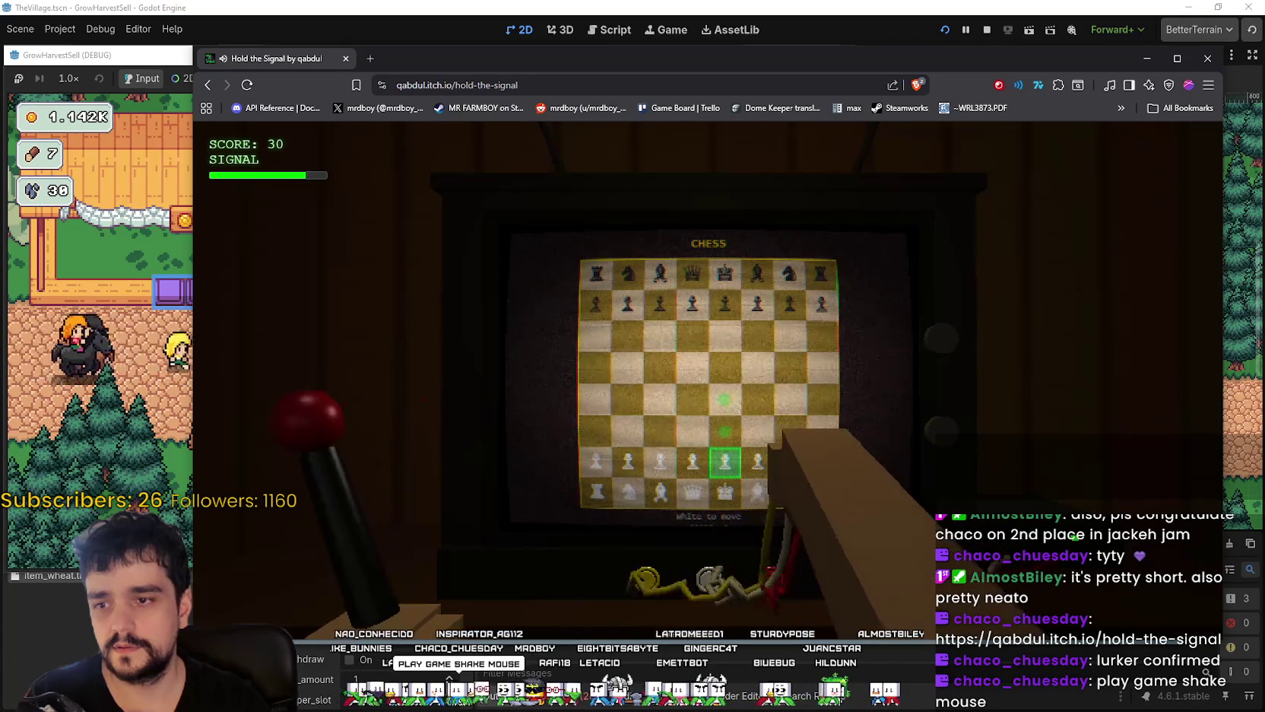
- Play the chess and Block Breaker screens, launching the ball and selecting the e4 pawn
{"action": "key", "text": "Up"}
{"action": "key", "text": "Right"}
{"action": "key", "text": "Left"}
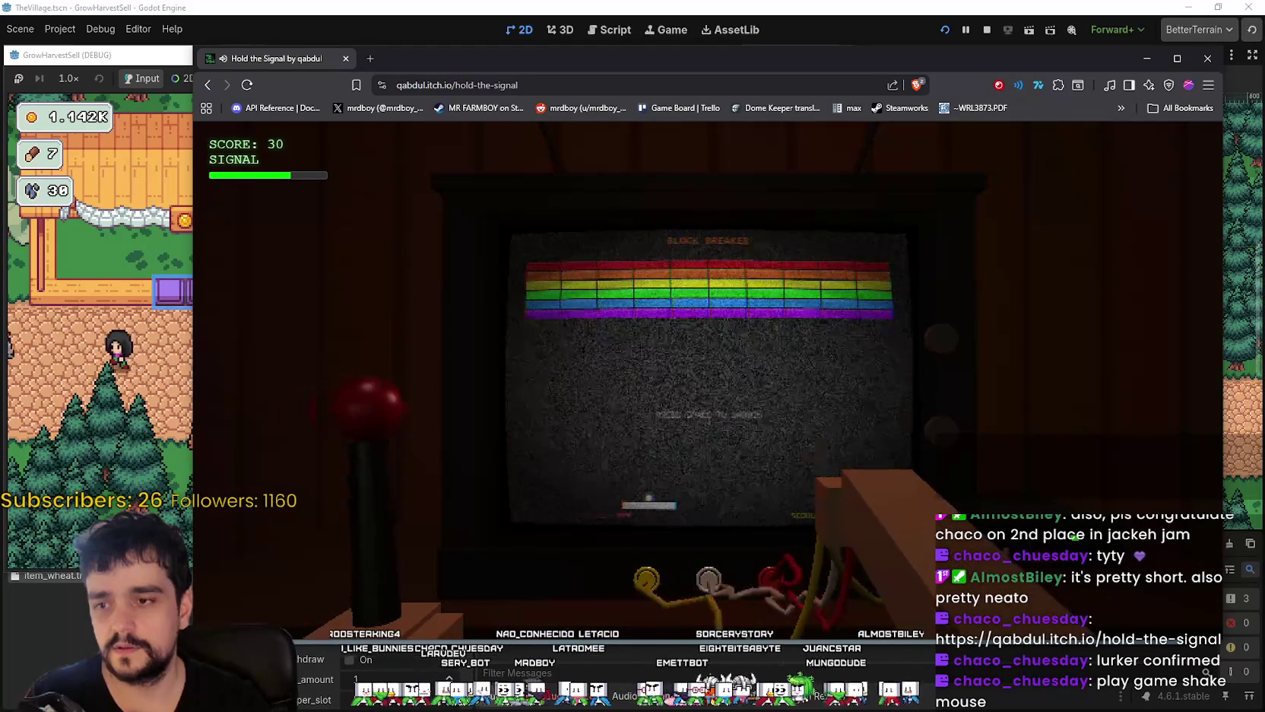
{"action": "key", "text": "space"}
{"action": "key", "text": "Left"}
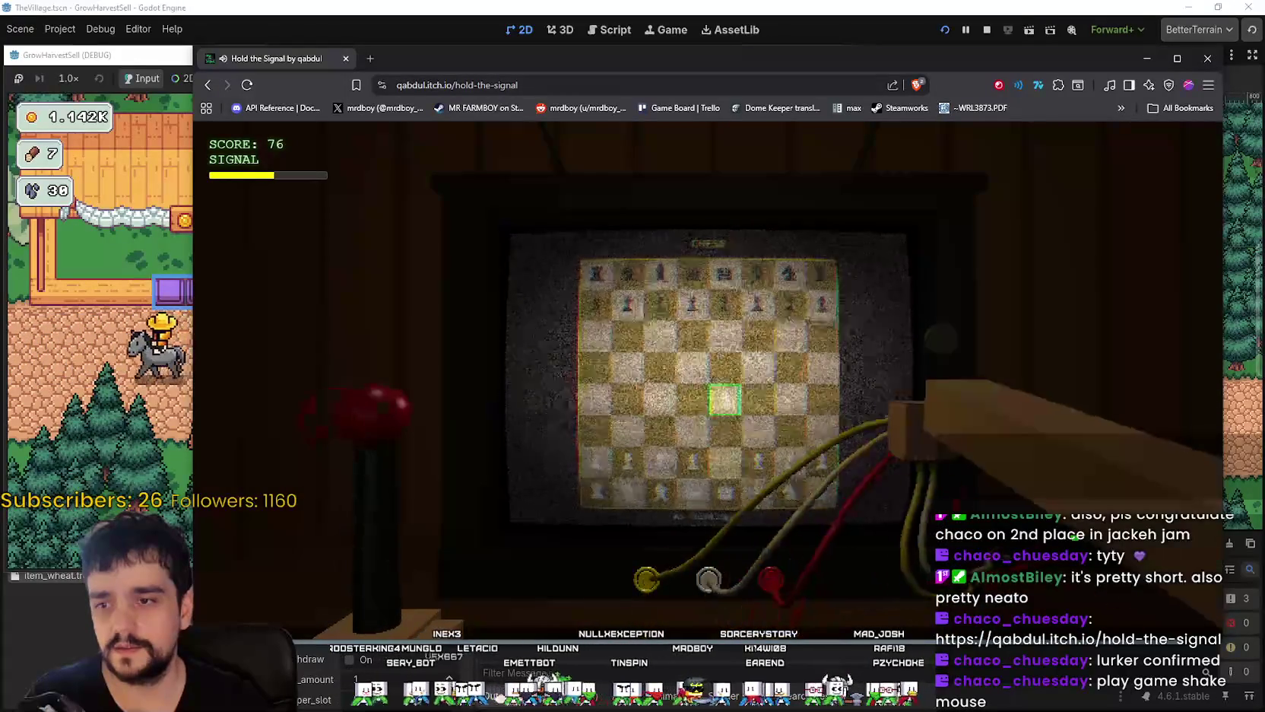
{"action": "key", "text": "Up"}
{"action": "key", "text": "Up"}
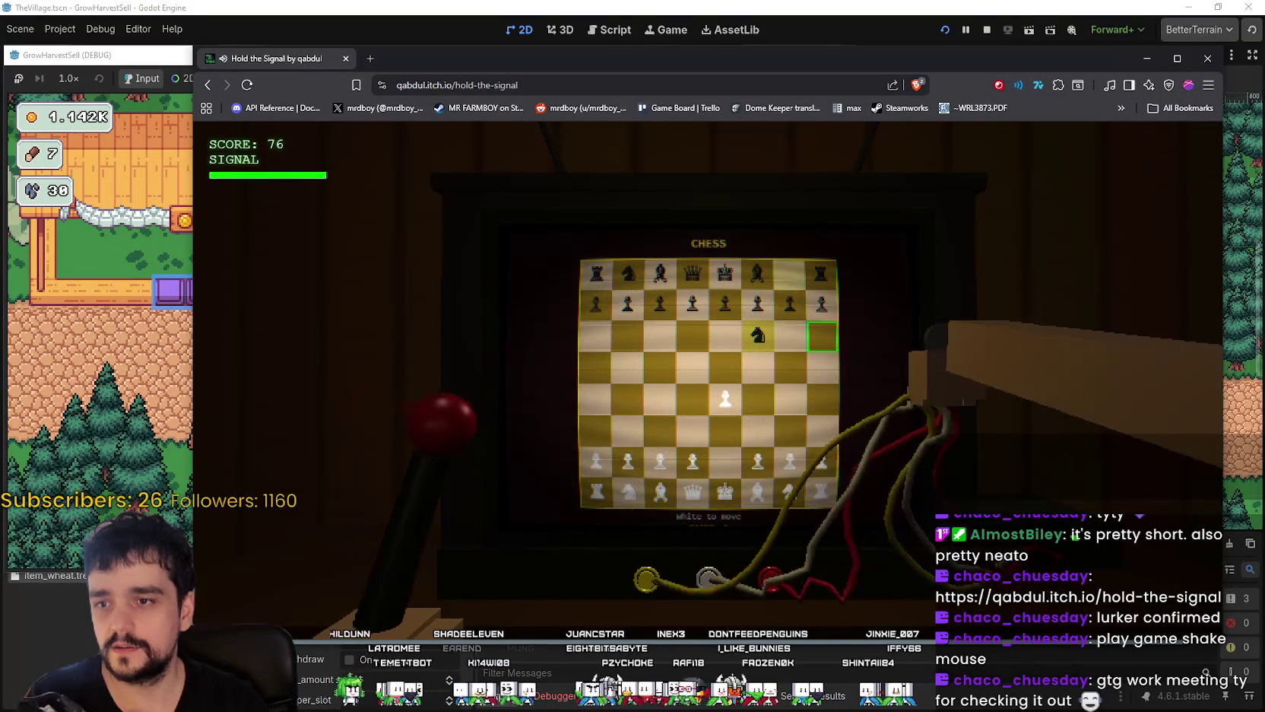
{"action": "key", "text": "Left"}
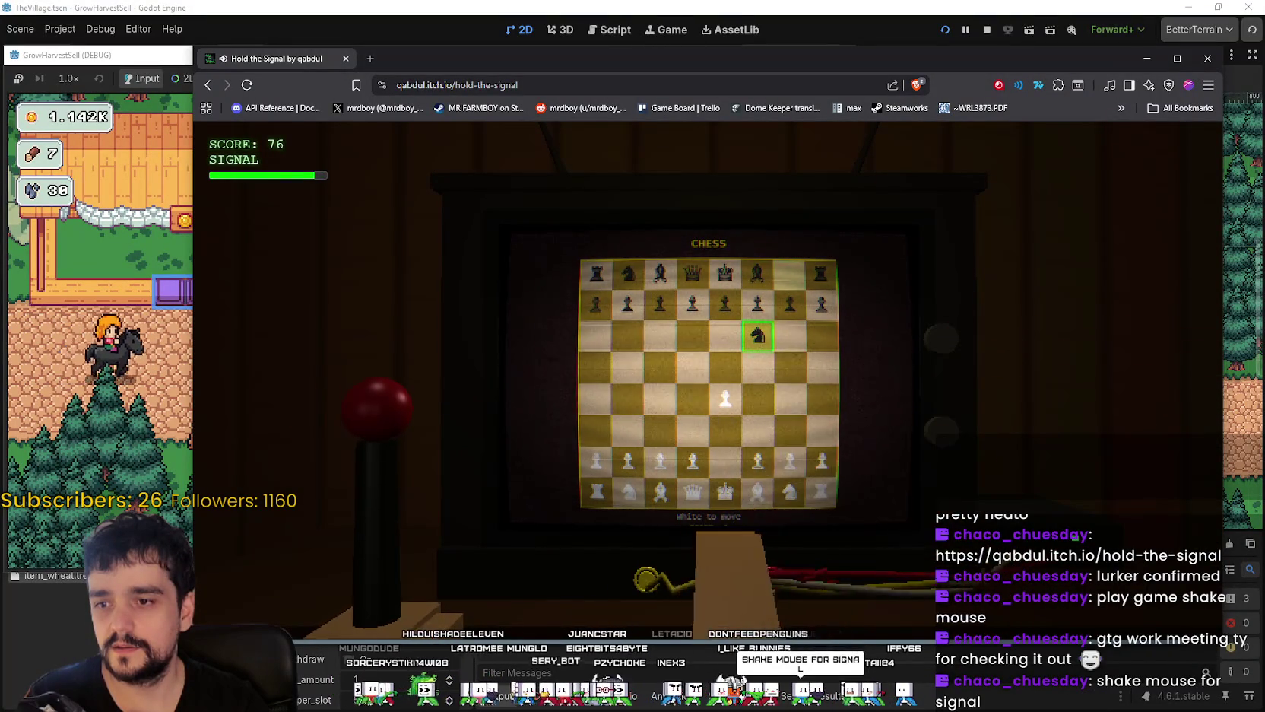
{"action": "key", "text": "Left"}
{"action": "key", "text": "Down"}
{"action": "key", "text": "Down"}
{"action": "key", "text": "Return"}
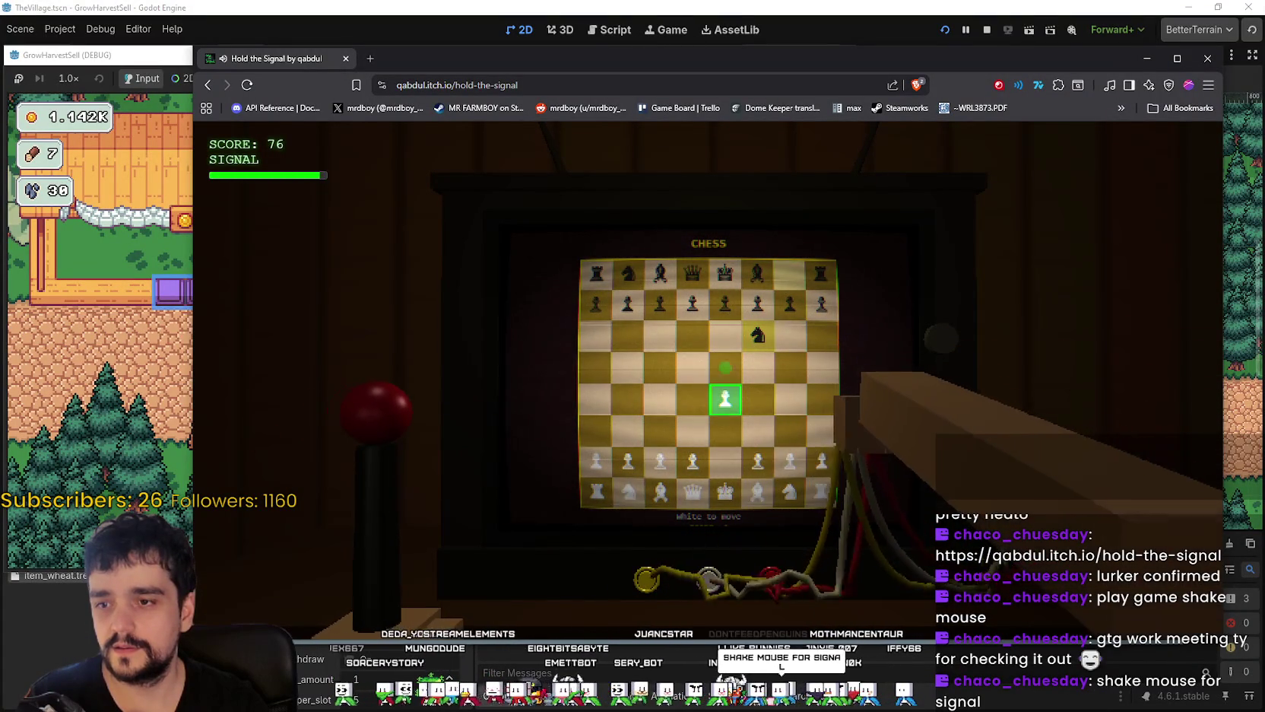
{"action": "key", "text": "Up"}
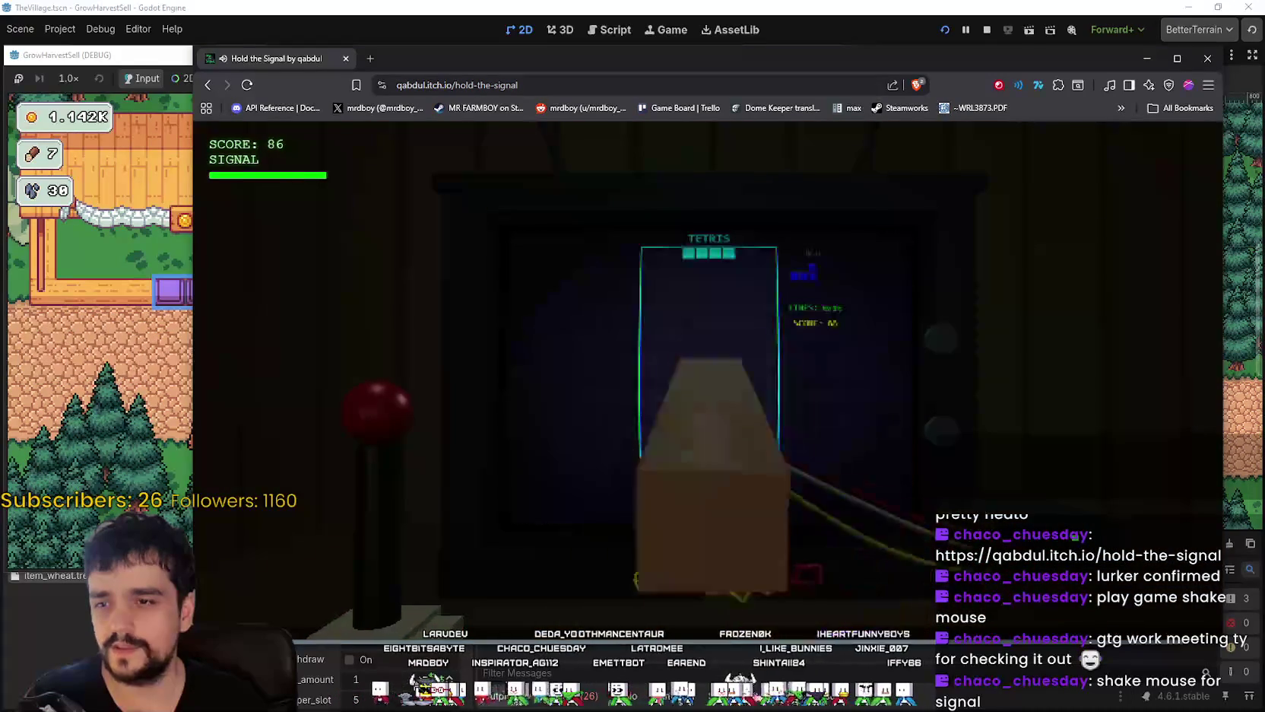
- Play Tetris and chess until the run ends at score 273, then retry
{"action": "key", "text": "Left"}
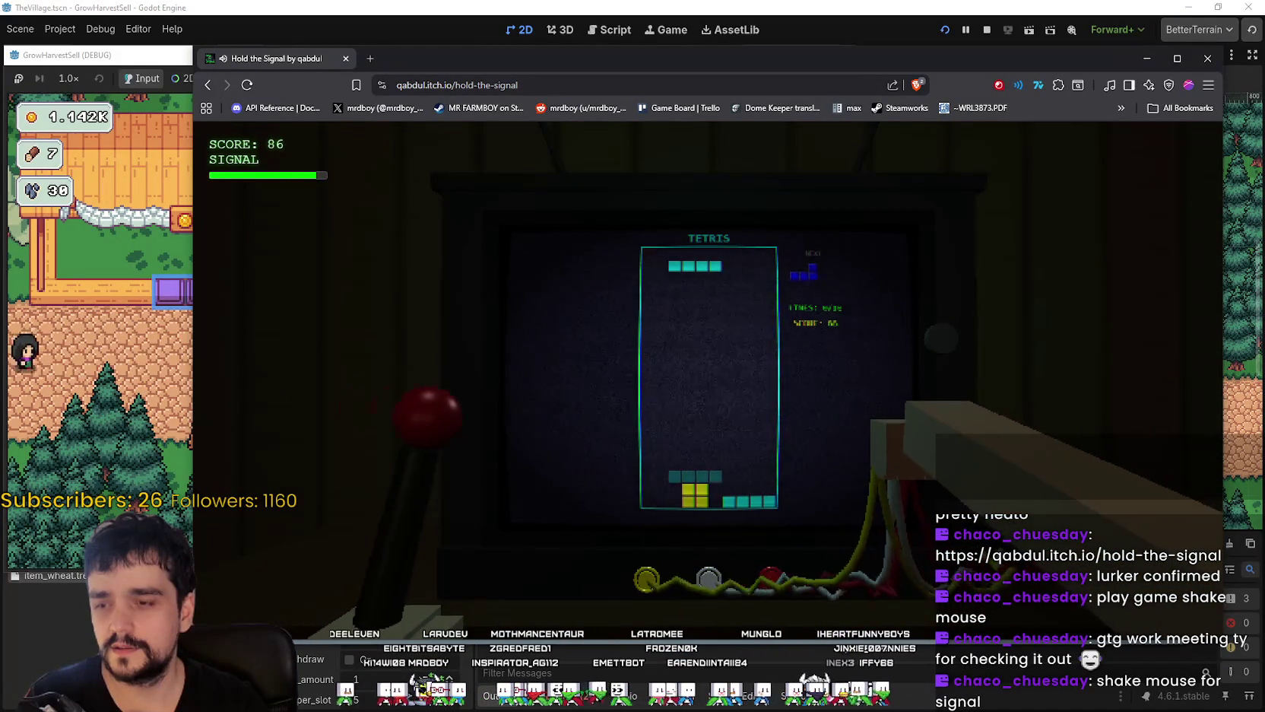
{"action": "key", "text": "Right"}
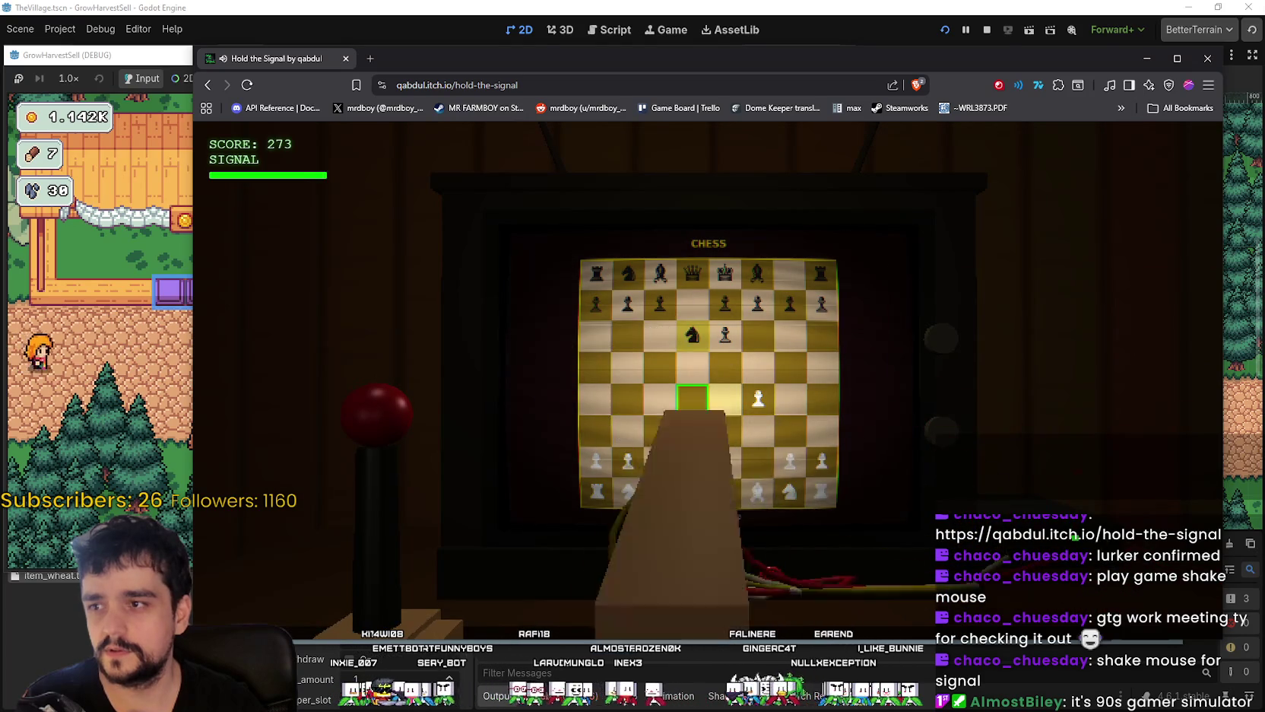
{"action": "key", "text": "Right"}
{"action": "key", "text": "Right"}
{"action": "key", "text": "Right"}
{"action": "key", "text": "Left"}
{"action": "key", "text": "Left"}
{"action": "key", "text": "Left"}
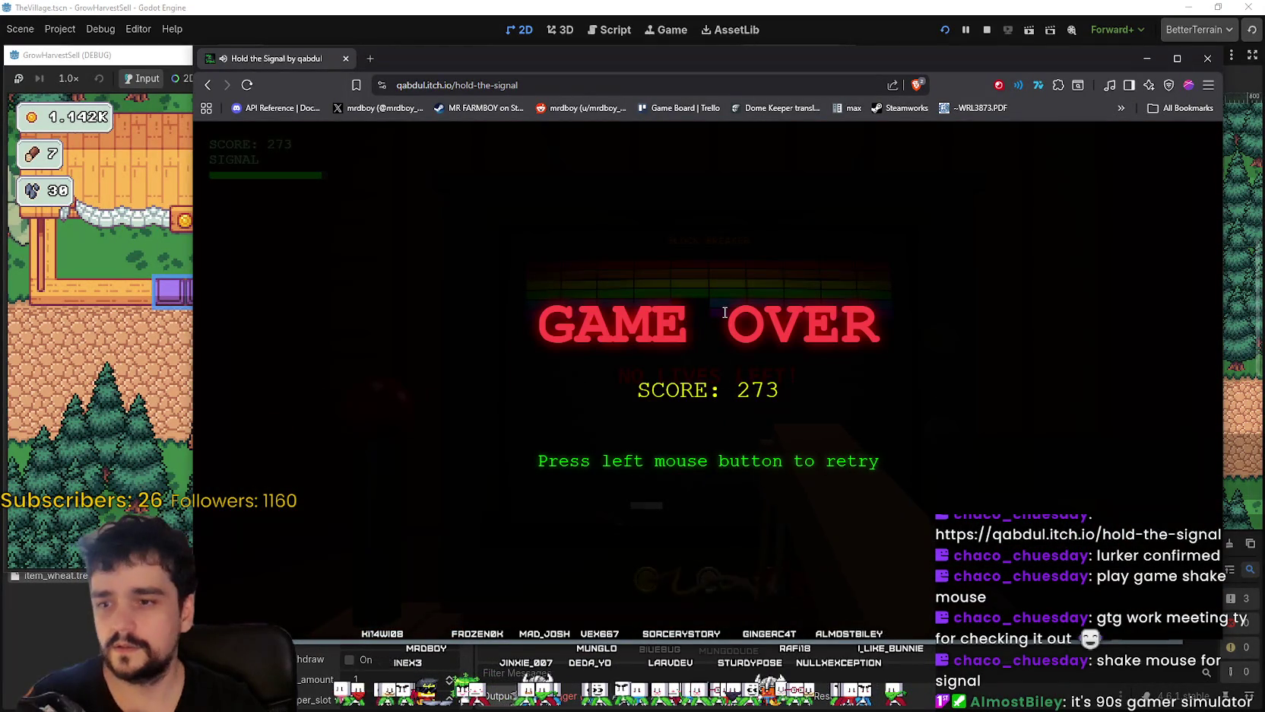
{"action": "left_click", "coordinate": [728, 310]}
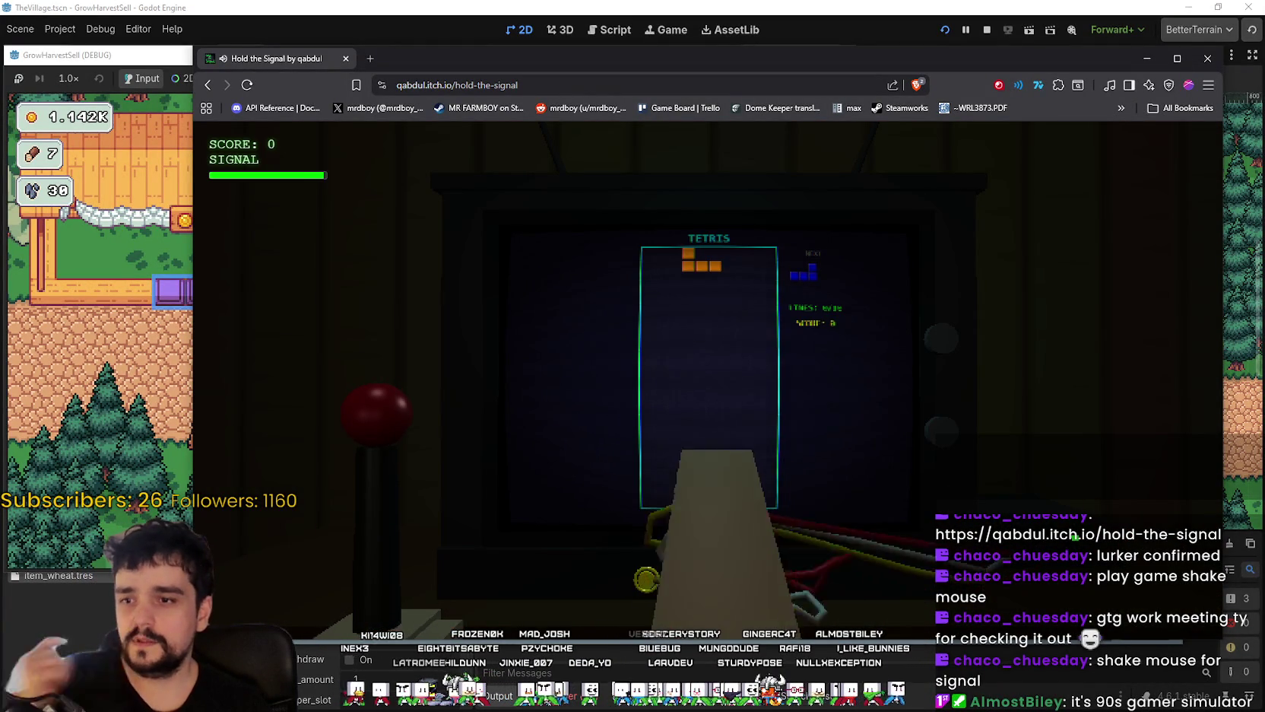
- Shift Tetris pieces, launch the Block Breaker ball, and move the chess cursor to e5
{"action": "key", "text": "Left"}
{"action": "key", "text": "Left"}
{"action": "key", "text": "Left"}
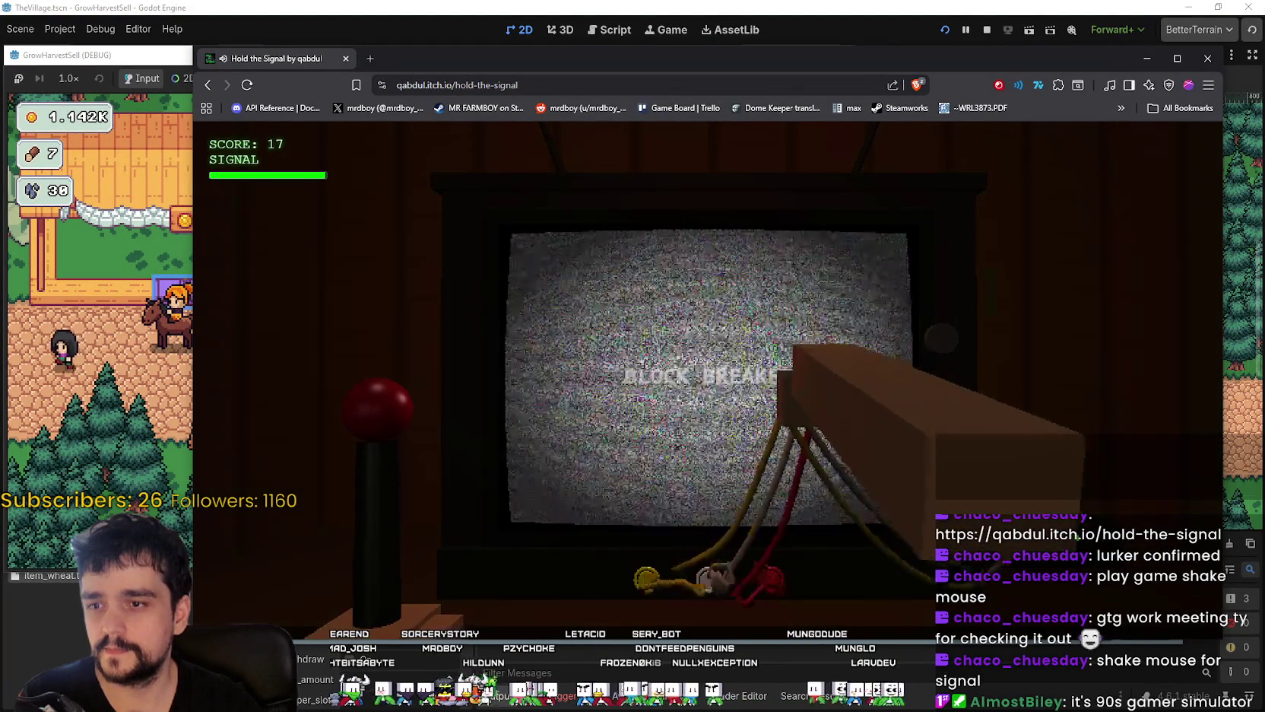
{"action": "key", "text": "space"}
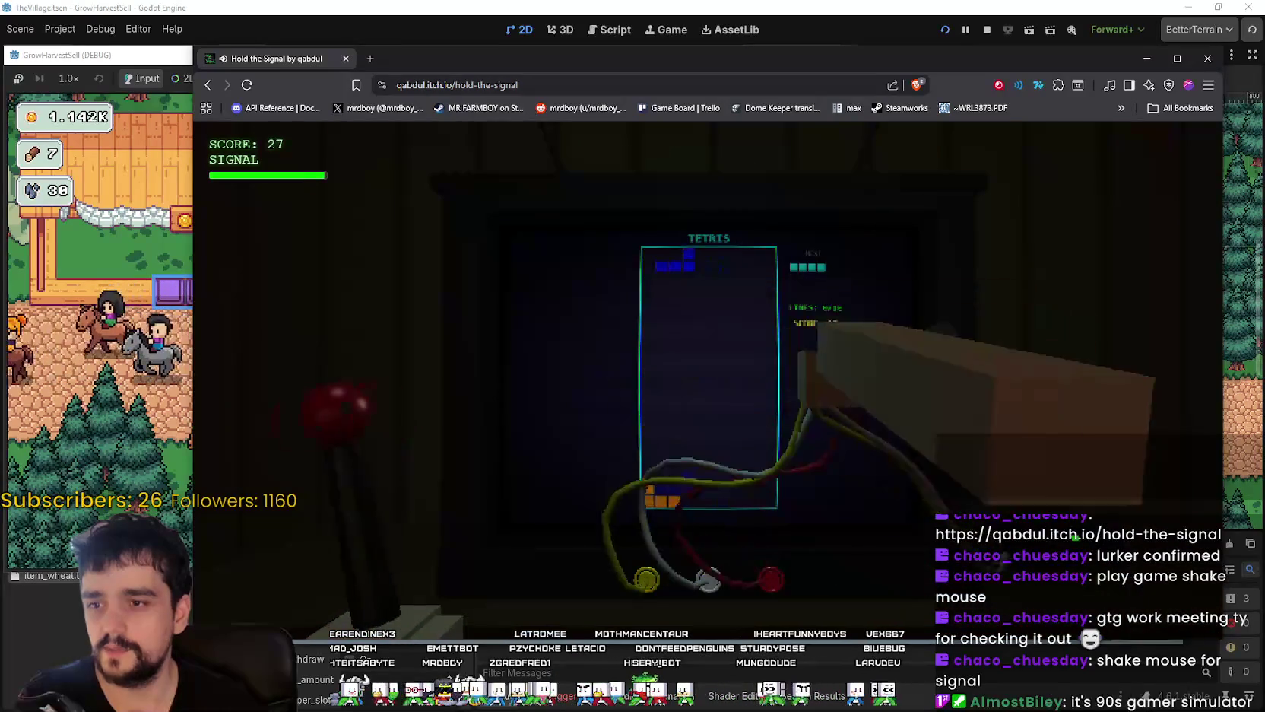
{"action": "key", "text": "Right"}
{"action": "key", "text": "Right"}
{"action": "key", "text": "Right"}
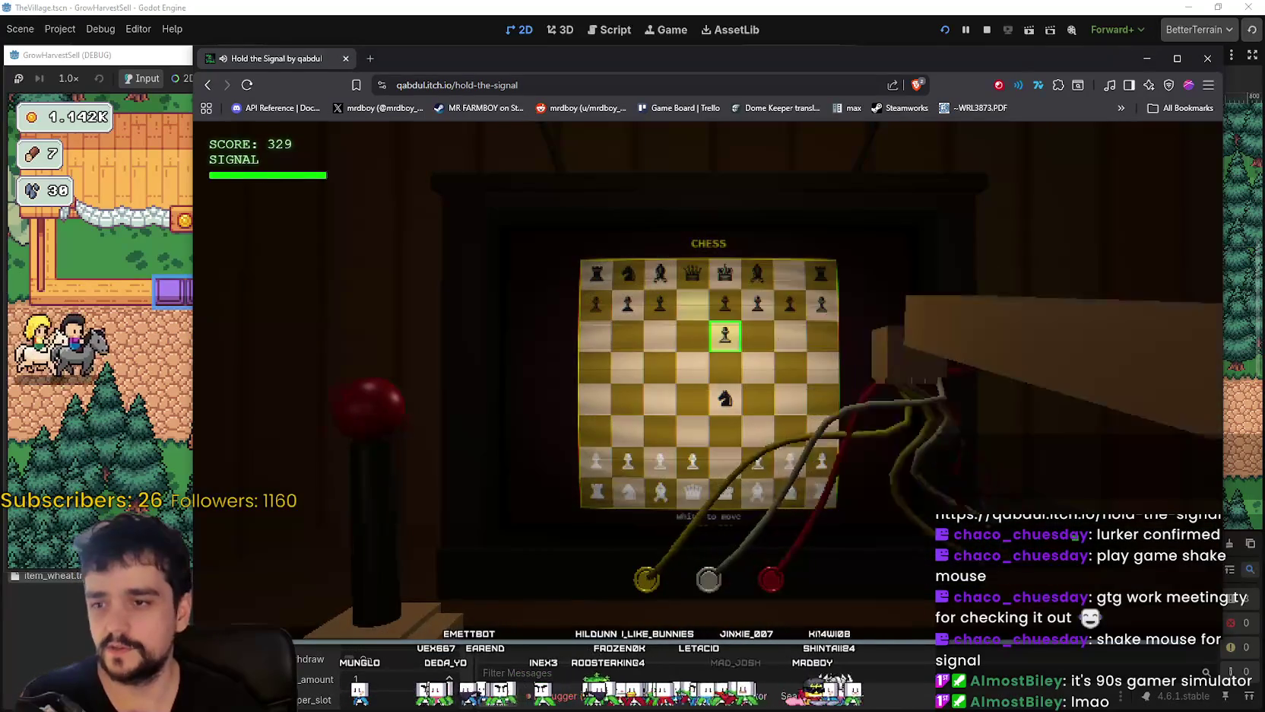
{"action": "key", "text": "Left"}
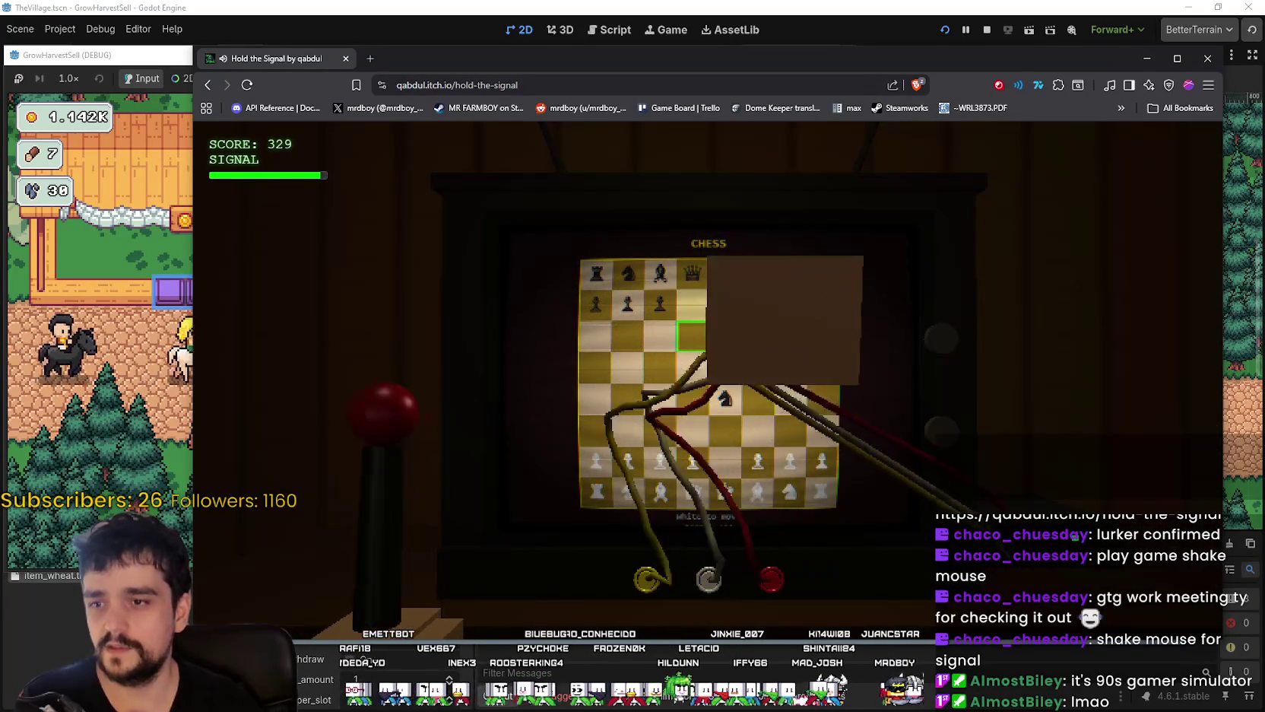
{"action": "key", "text": "Right"}
{"action": "key", "text": "Down"}
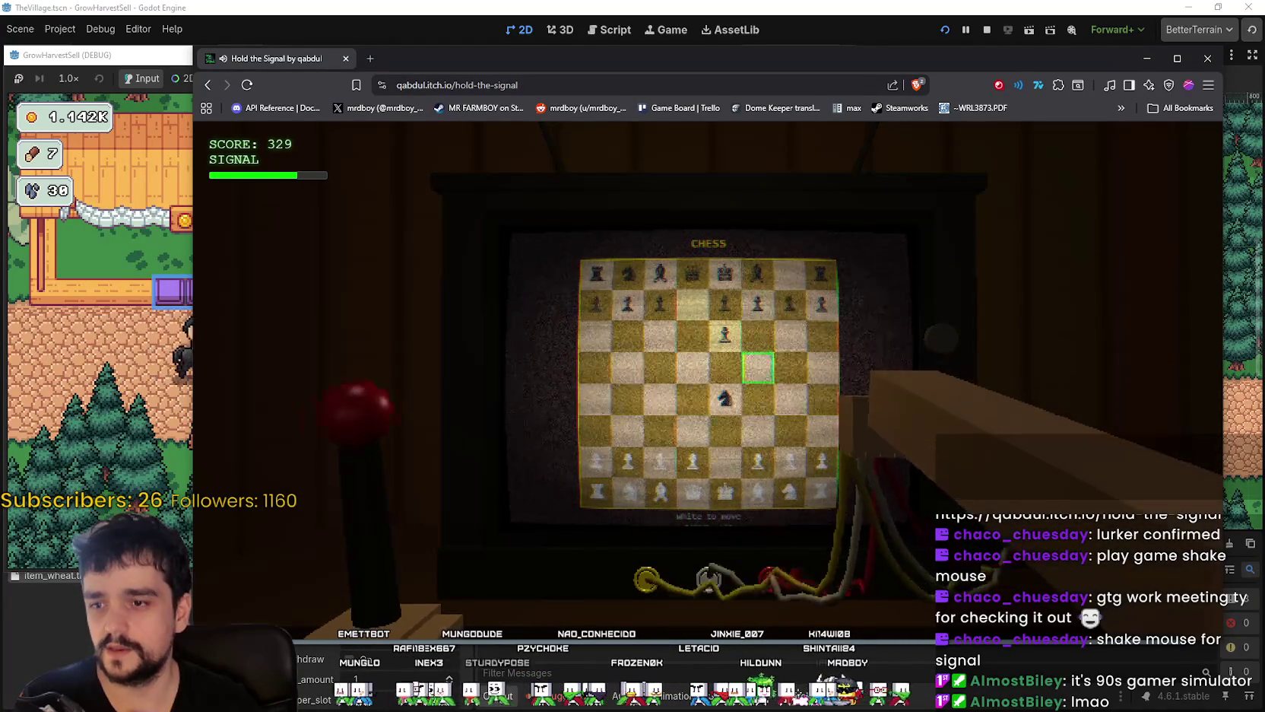
- Select the white knight on g1, move the paddle right, and select the knight on f3
{"action": "key", "text": "Left"}
{"action": "key", "text": "Down"}
{"action": "key", "text": "Down"}
{"action": "key", "text": "Down"}
{"action": "key", "text": "Right"}
{"action": "key", "text": "Right"}
{"action": "key", "text": "Down"}
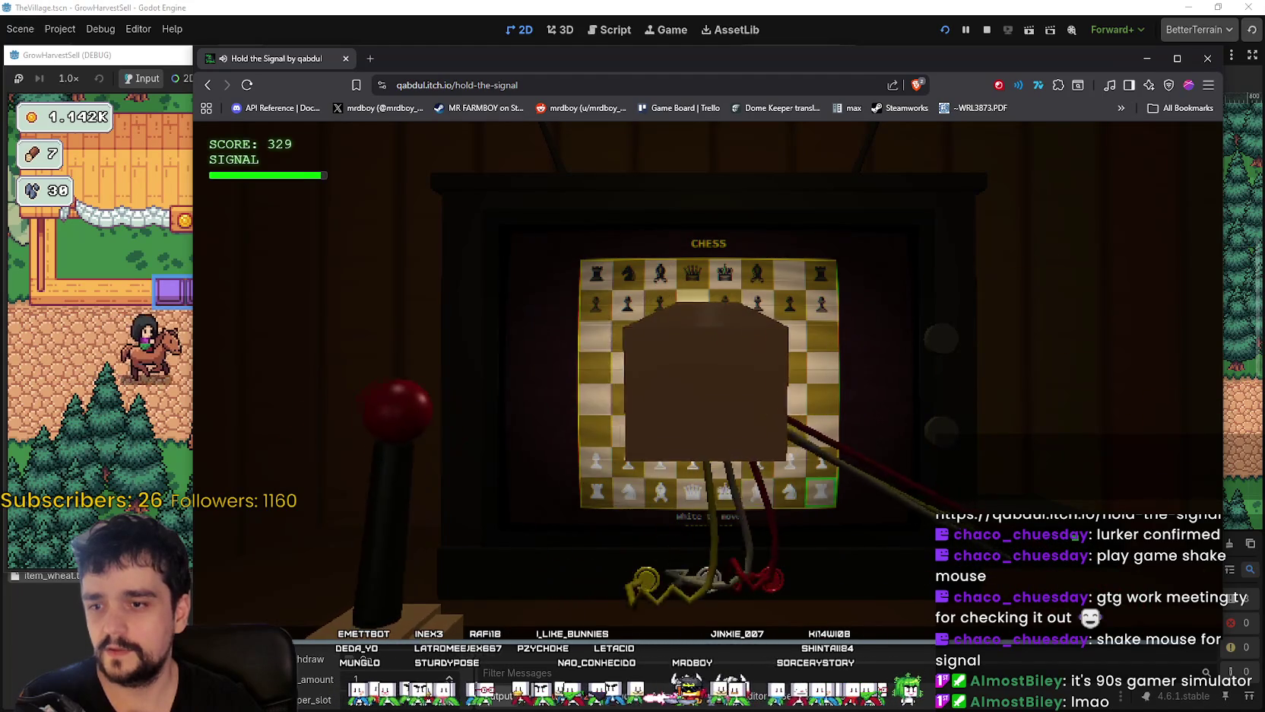
{"action": "key", "text": "Left"}
{"action": "key", "text": "space"}
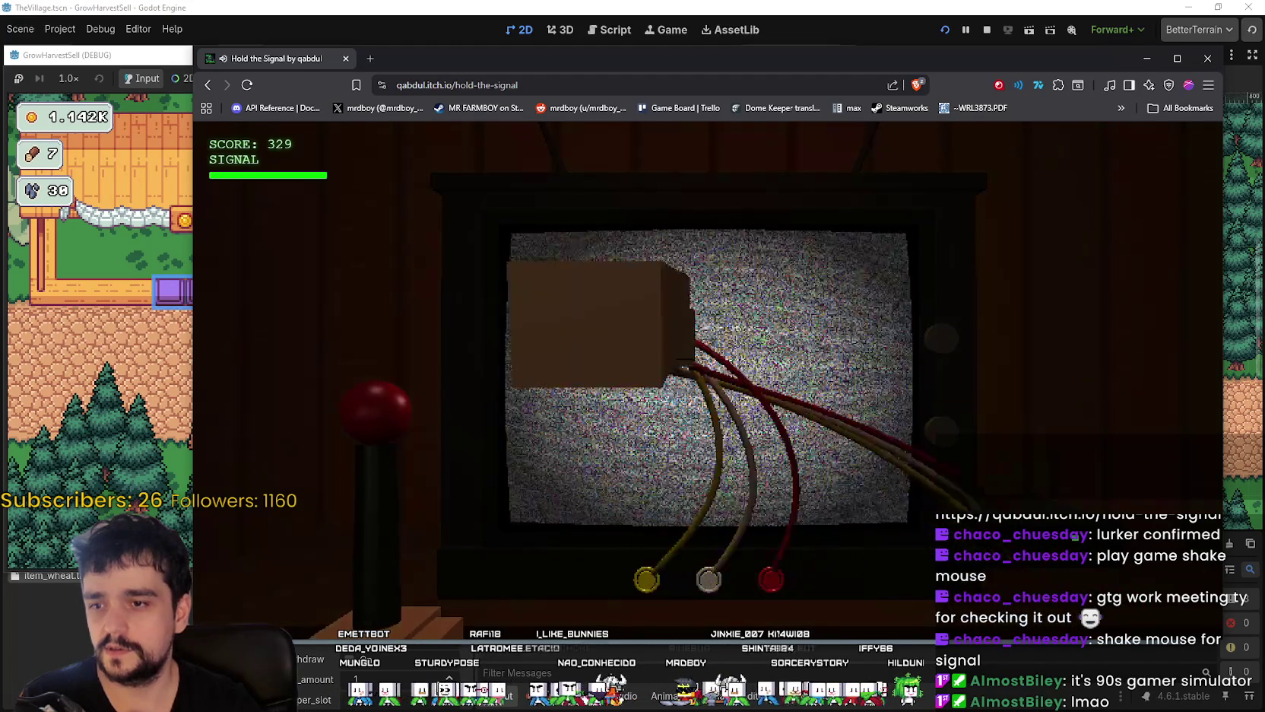
{"action": "key", "text": "Right"}
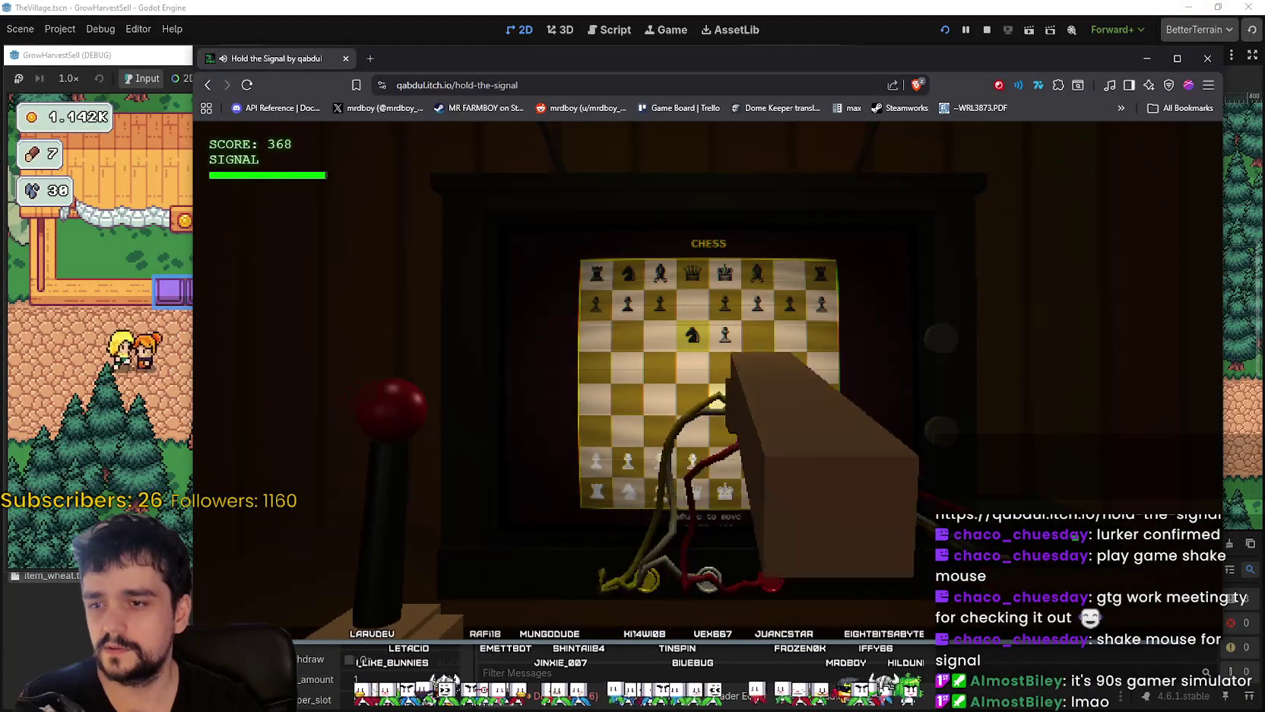
{"action": "key", "text": "space"}
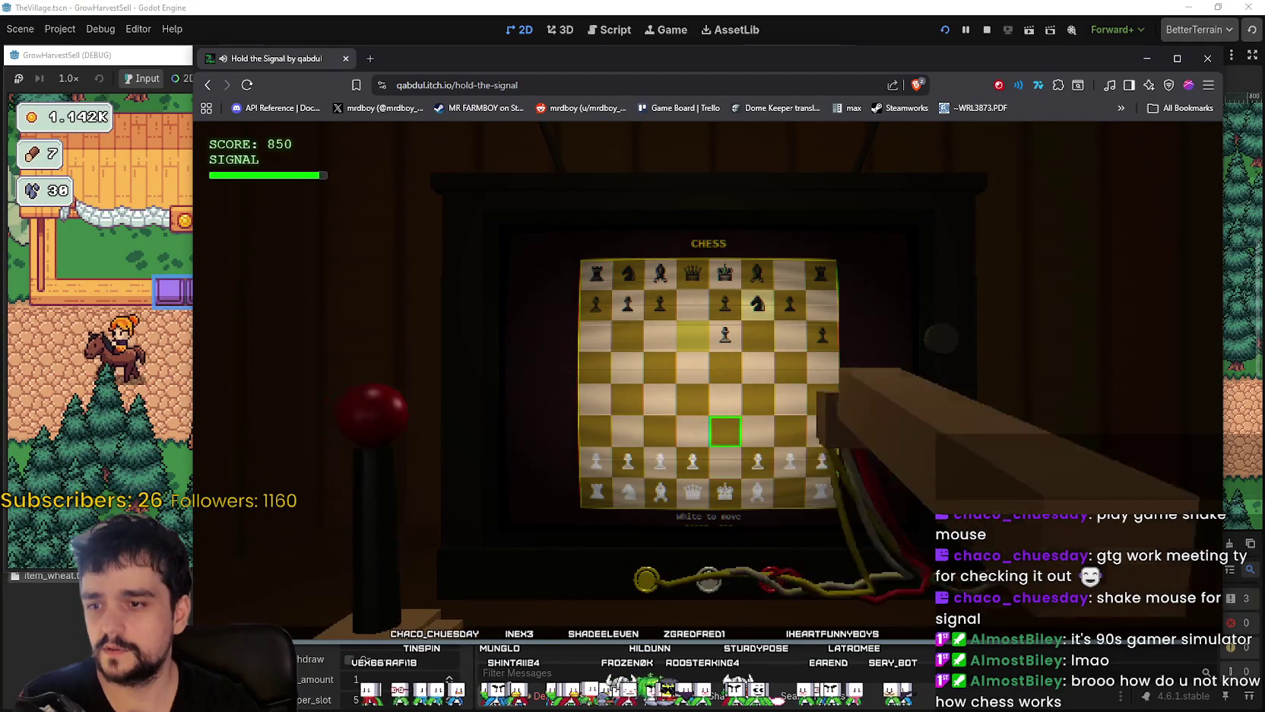
- Move the chess cursor onto a white pawn and shift the T-piece two cells right
{"action": "key", "text": "Left"}
{"action": "key", "text": "Down"}
{"action": "key", "text": "Up"}
{"action": "key", "text": "Right"}
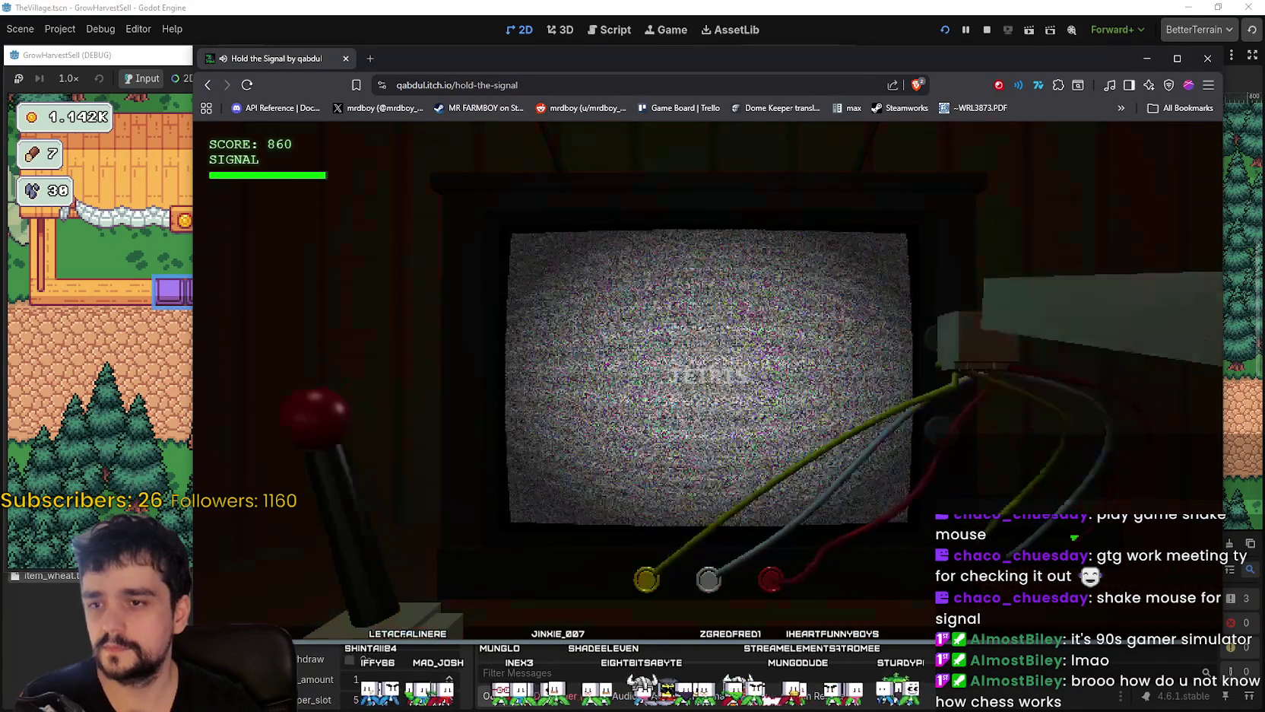
{"action": "key", "text": "Right"}
{"action": "key", "text": "Right"}
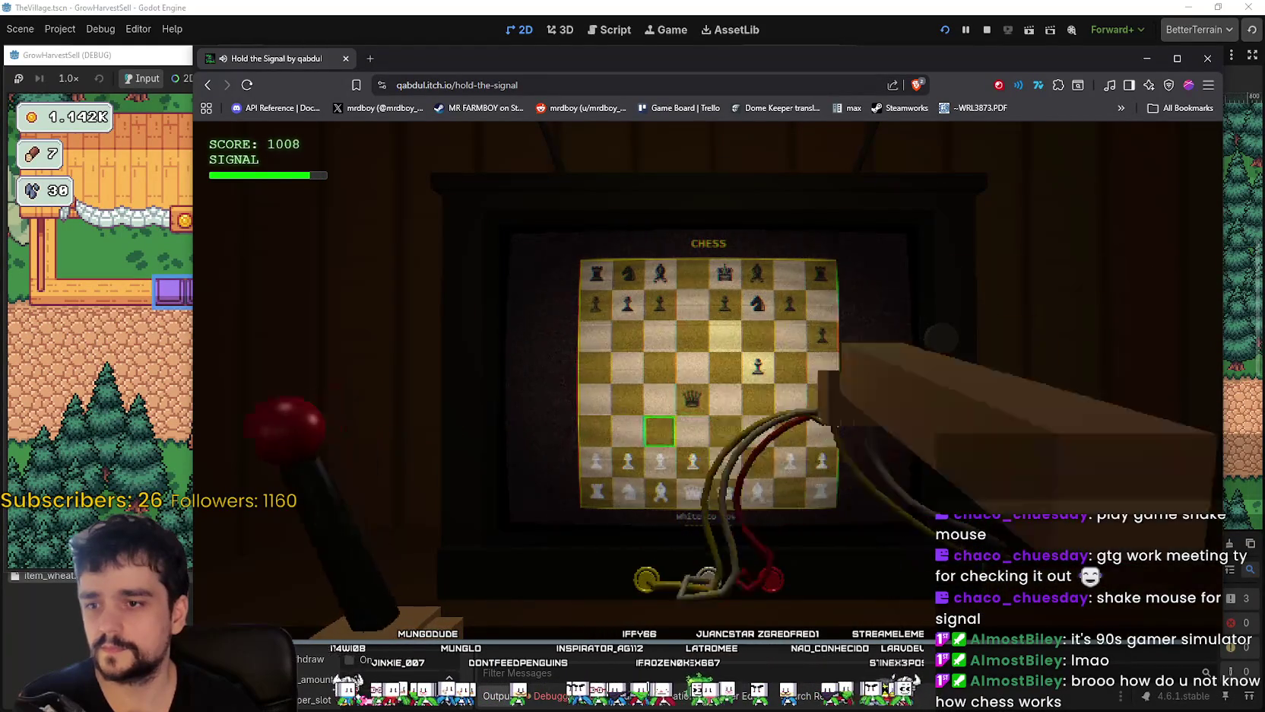
- Finish the run at 1076, close the game window and switch to SteamDB
{"action": "key", "text": "Right"}
{"action": "key", "text": "Right"}
{"action": "key", "text": "Right"}
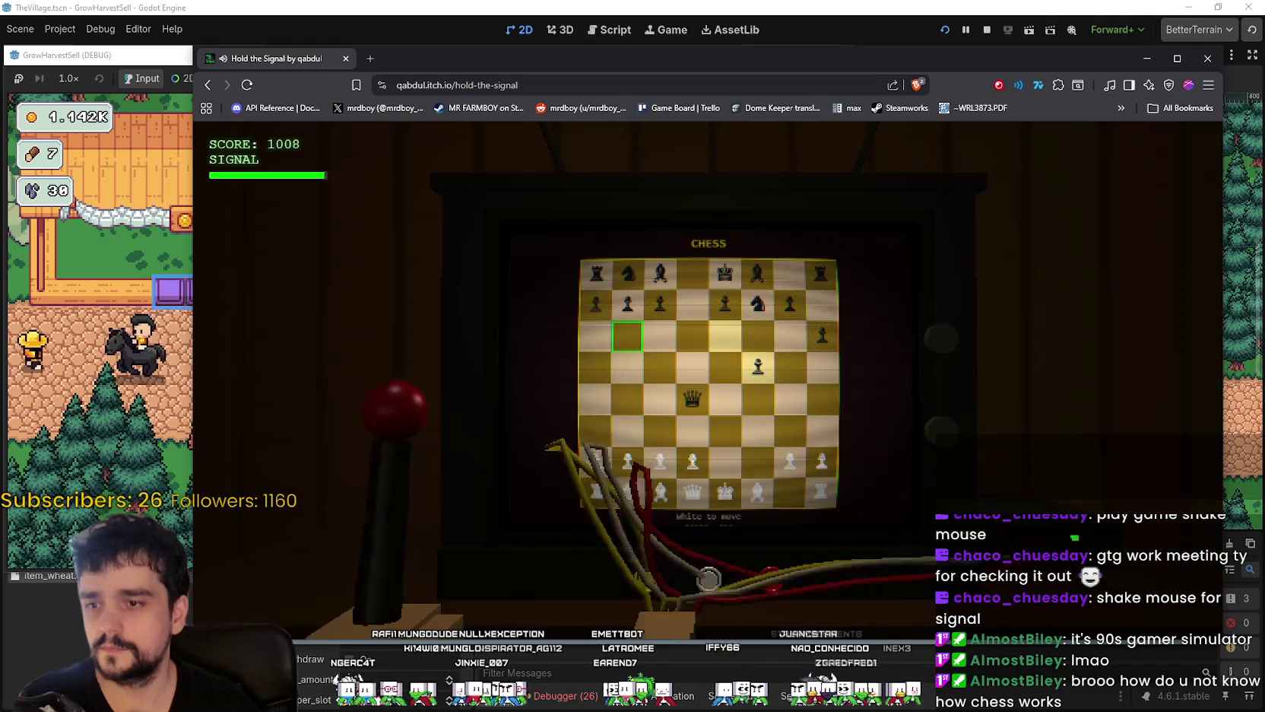
{"action": "key", "text": "Down"}
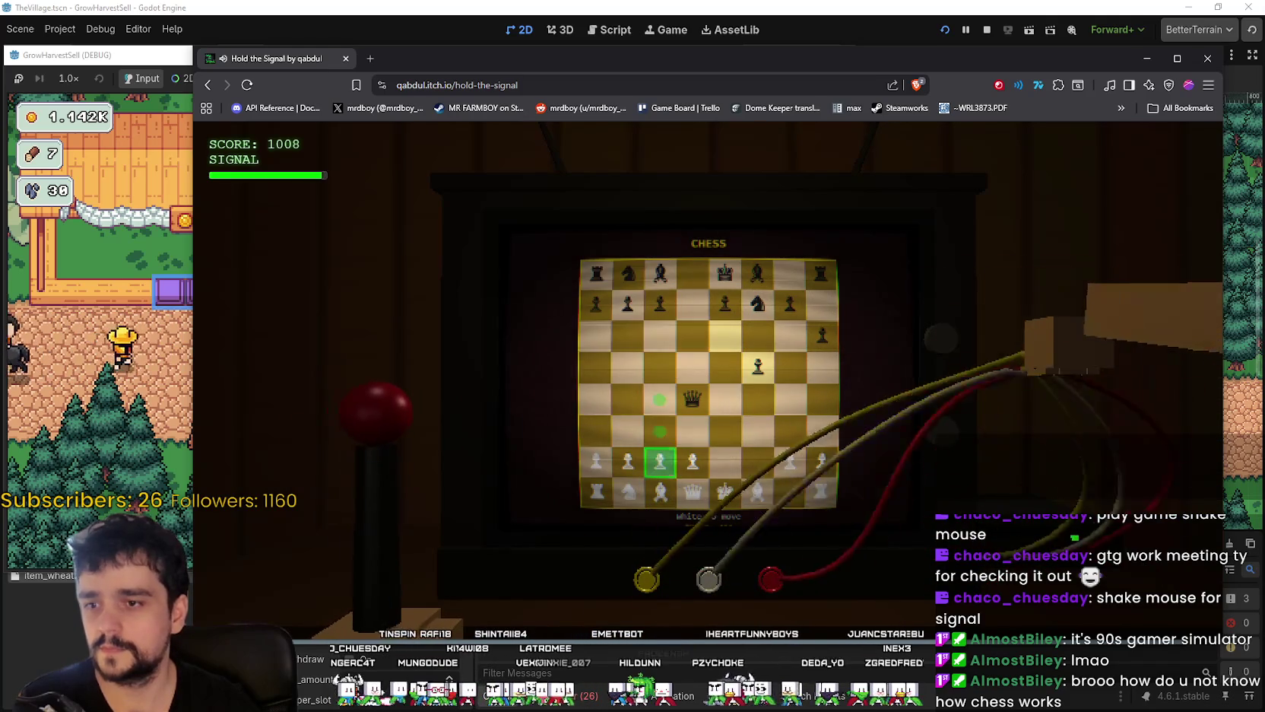
{"action": "key", "text": "Up"}
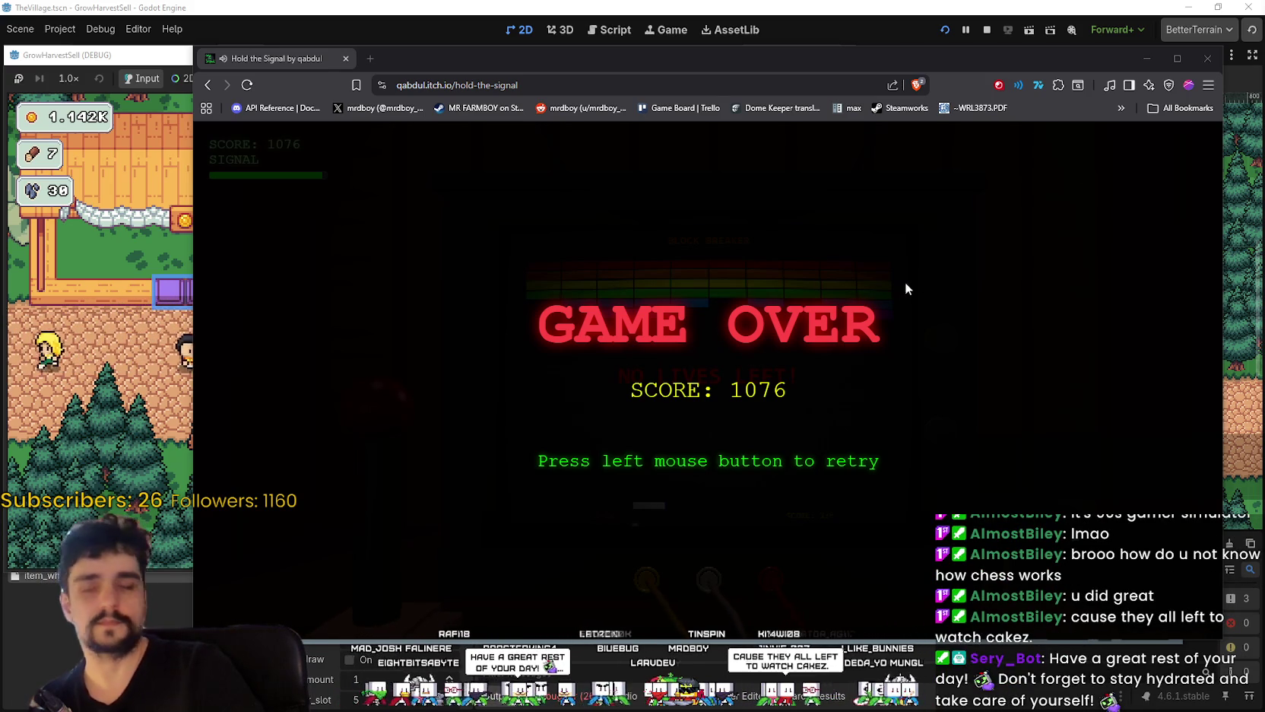
{"action": "left_click", "coordinate": [1208, 57]}
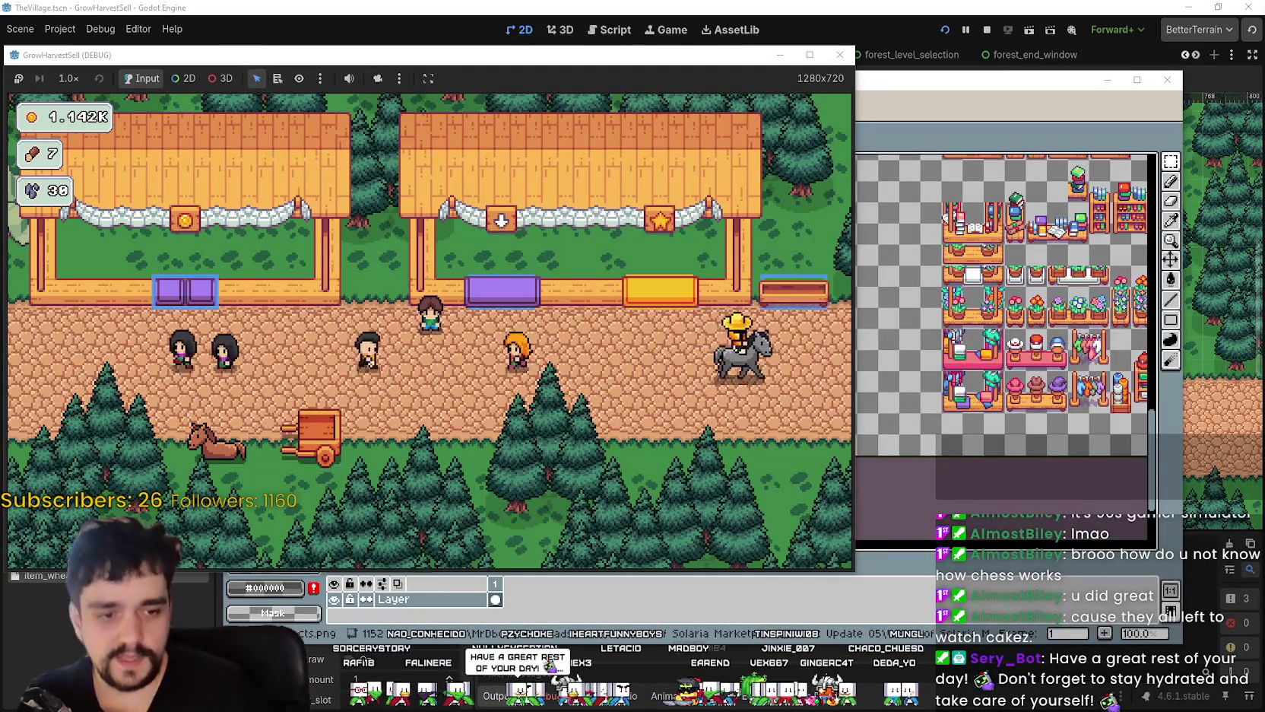
{"action": "key", "text": "alt+Tab"}
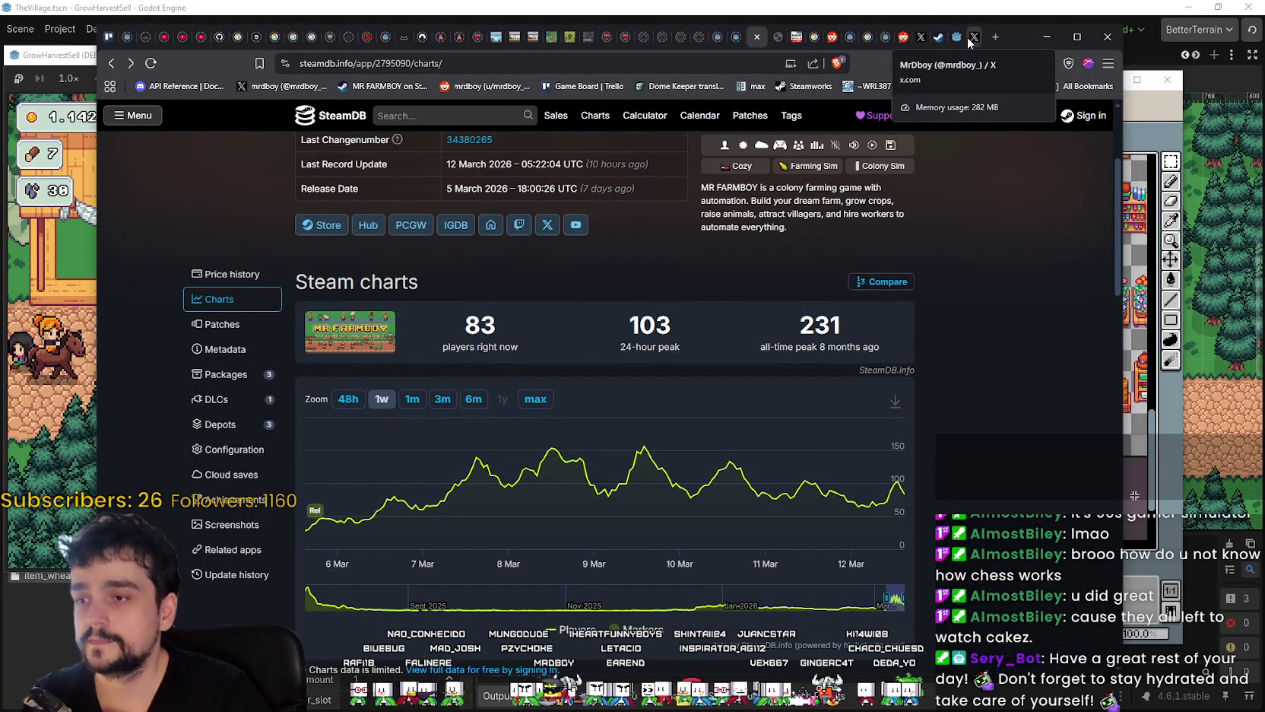
- Nudge the SteamDB MR FARMBOY charts window slightly to the right
{"action": "left_click_drag", "start_coordinate": [1008, 44], "coordinate": [1043, 45]}
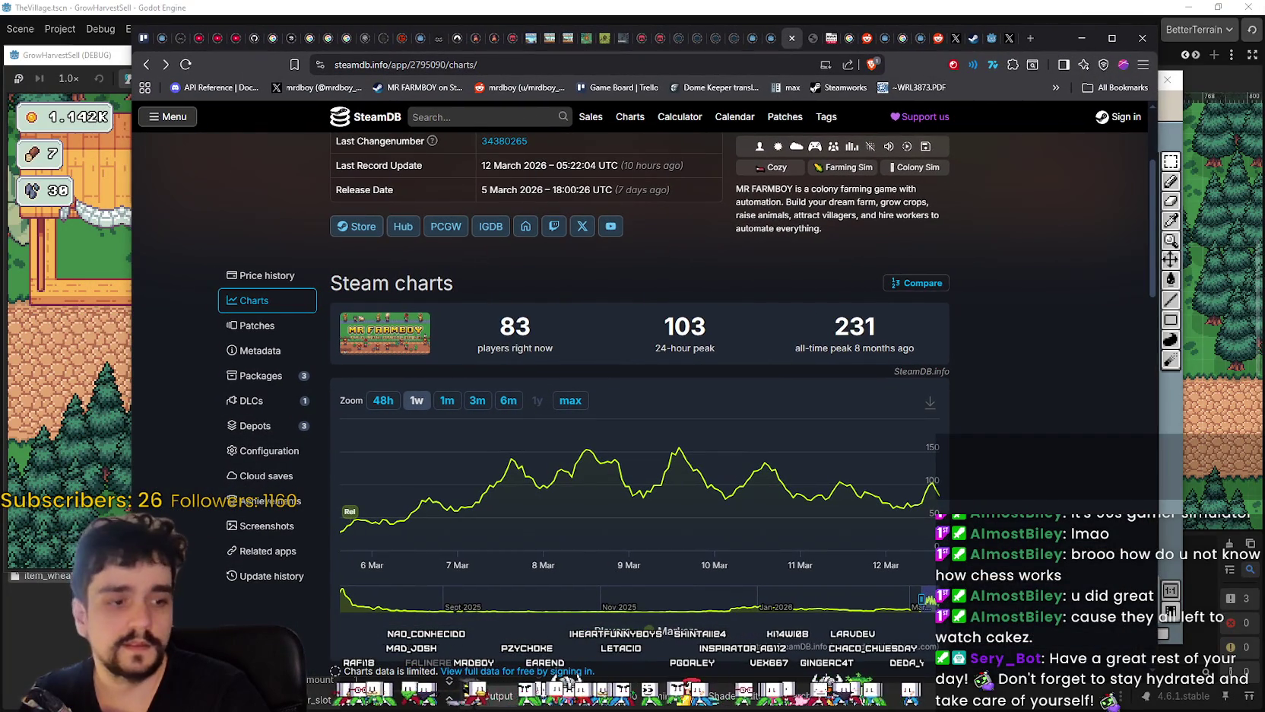